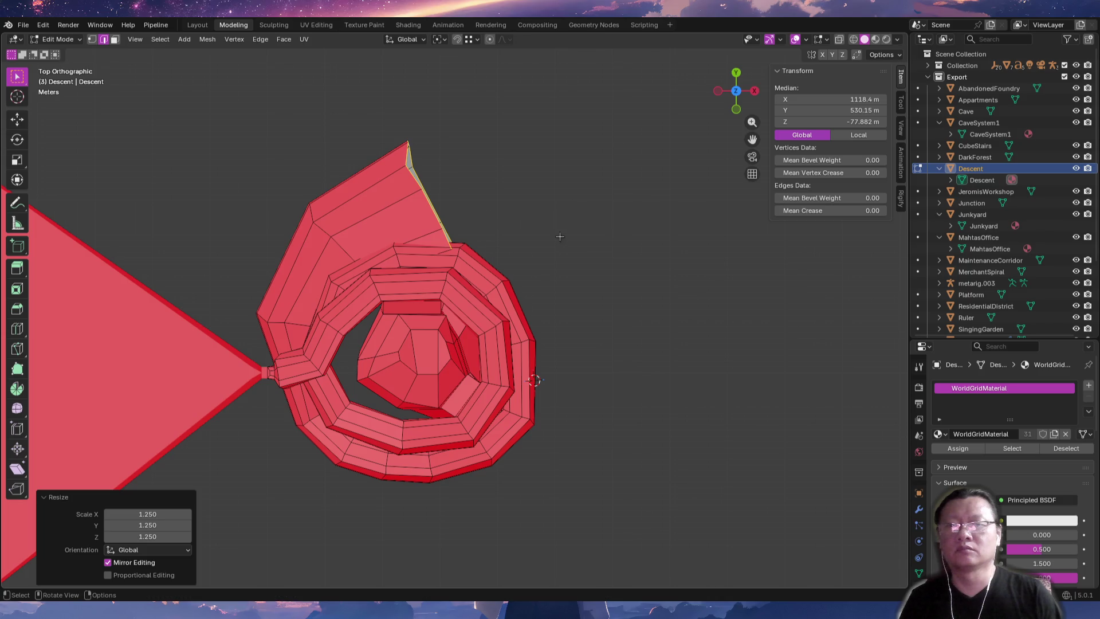
# Extrude four new end-edge sections around the spiral, widening the new edges (1.281, 1.205).
pyautogui.keyDown('ctrl'); pyautogui.rightClick(546, 244); pyautogui.keyUp('ctrl')
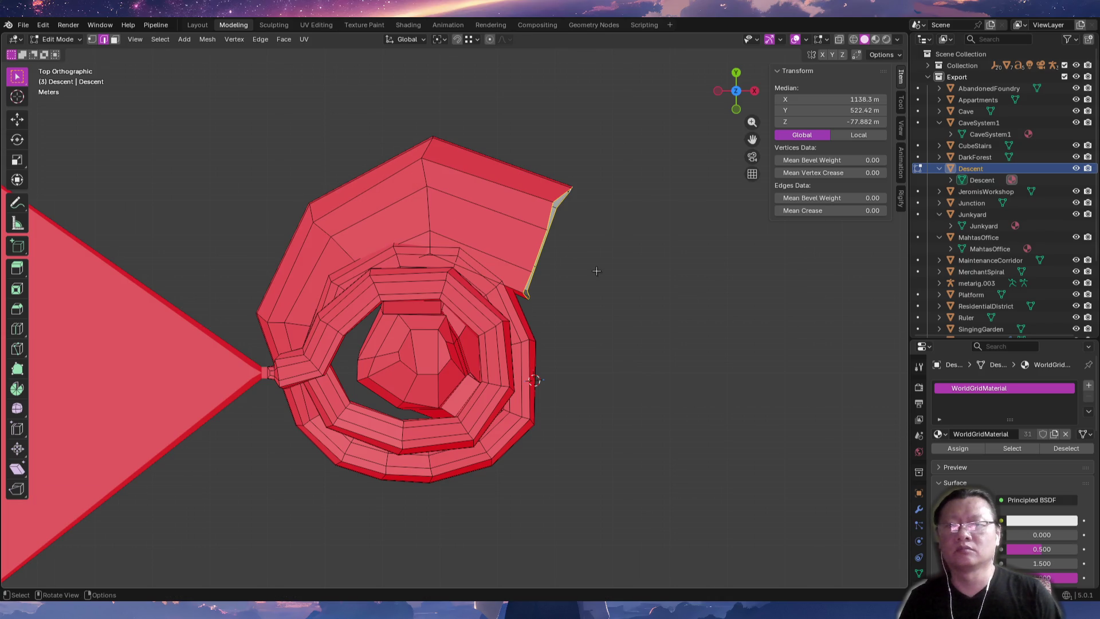
pyautogui.click(610, 279)
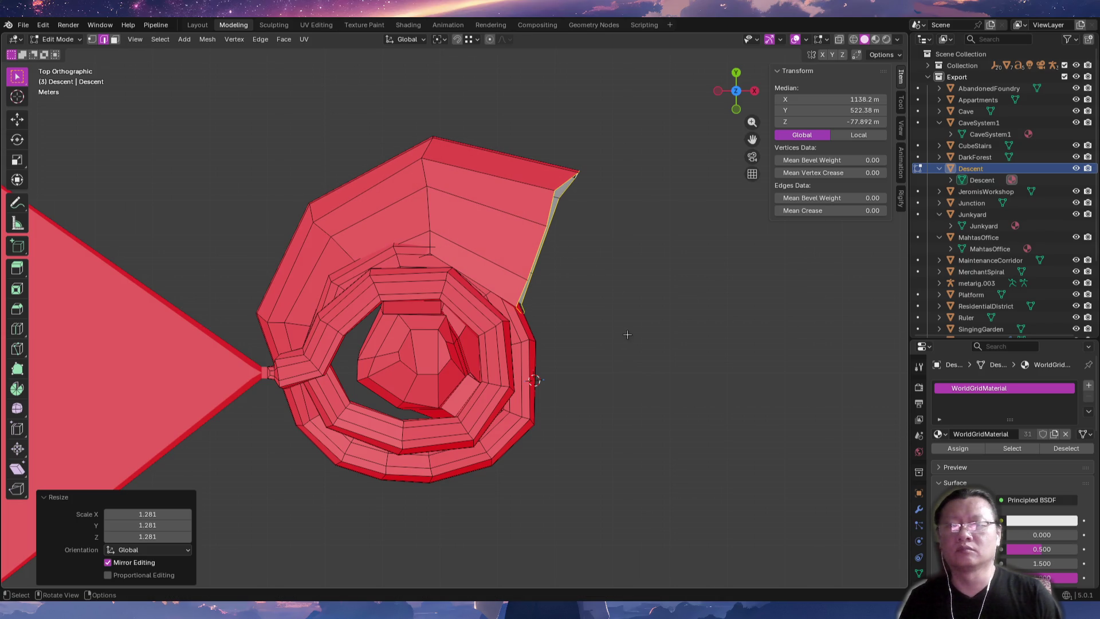
pyautogui.keyDown('ctrl'); pyautogui.rightClick(615, 355); pyautogui.keyUp('ctrl')
pyautogui.keyDown('shift'); pyautogui.moveTo(627, 437); pyautogui.dragTo(623, 318, button='middle'); pyautogui.keyUp('shift')
pyautogui.keyDown('ctrl'); pyautogui.rightClick(553, 381); pyautogui.keyUp('ctrl')
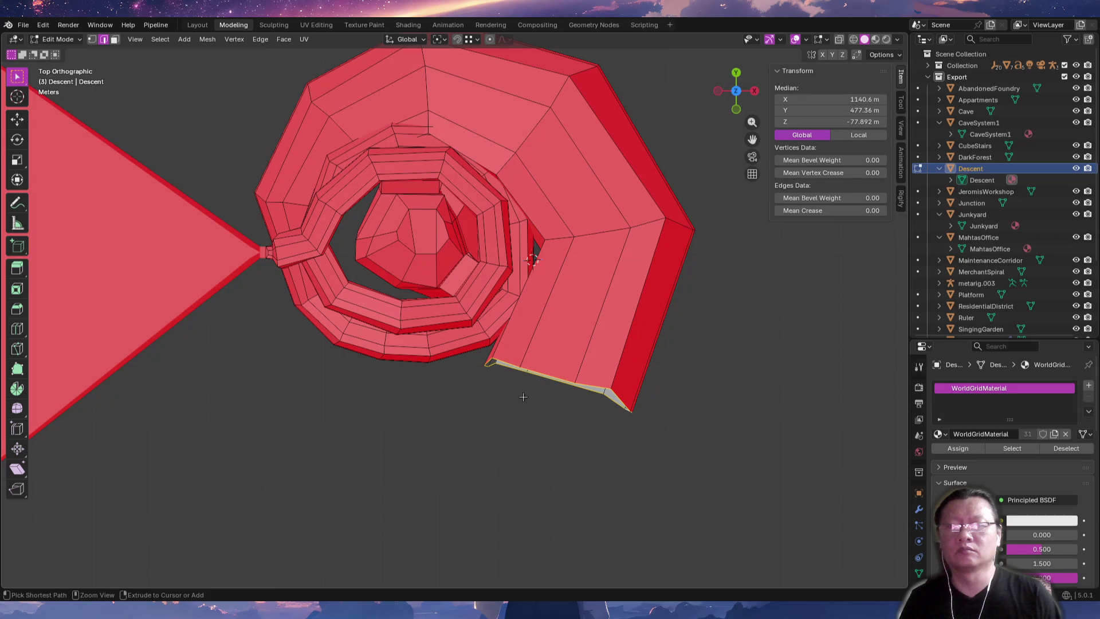
pyautogui.keyDown('ctrl'); pyautogui.rightClick(398, 442); pyautogui.keyUp('ctrl')
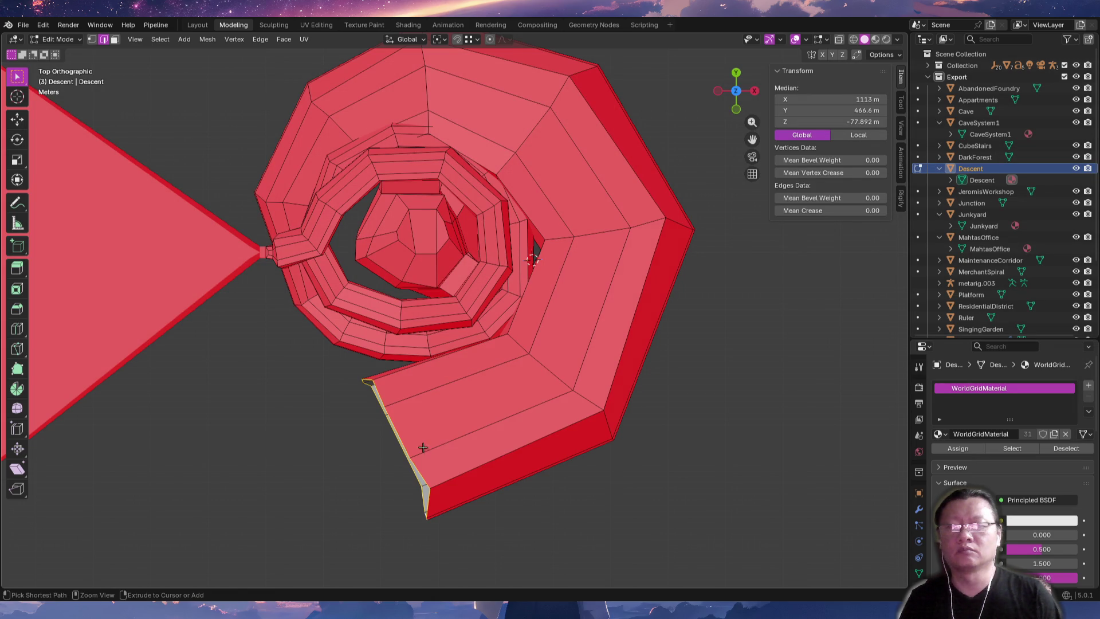
pyautogui.click(555, 471)
pyautogui.moveTo(419, 470)
pyautogui.keyDown('shift'); pyautogui.mouseDown(button='middle')
pyautogui.moveTo(538, 343)
pyautogui.moveTo(528, 320)
pyautogui.moveTo(552, 259)
pyautogui.moveTo(566, 254)
pyautogui.mouseUp(button='middle'); pyautogui.keyUp('shift')
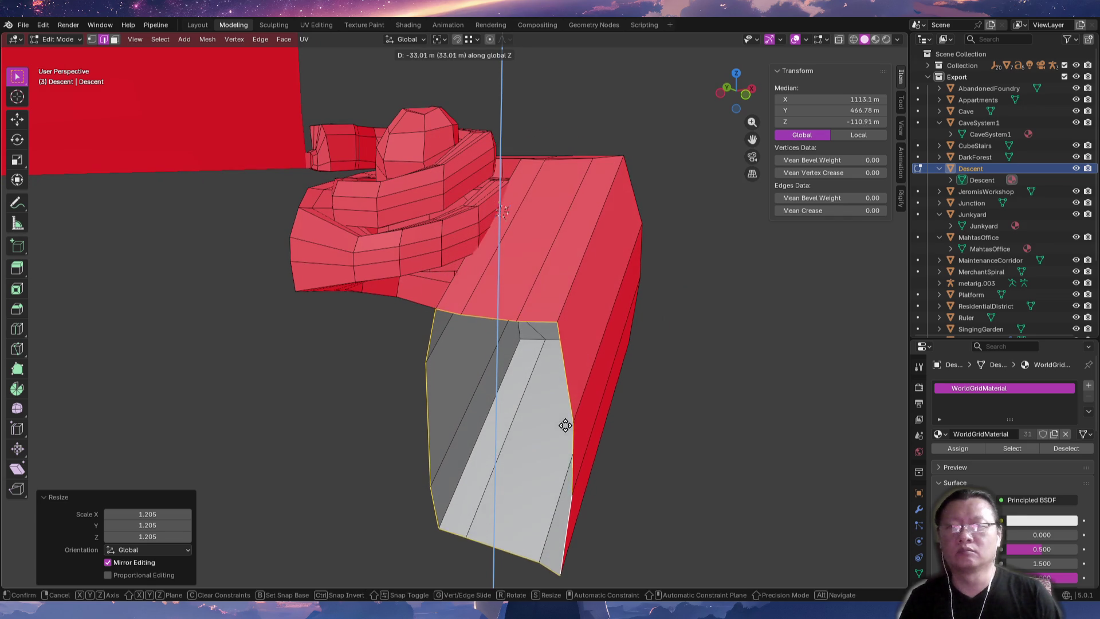
# Lower the first two edge loops of the new corridor section along Z.
pyautogui.moveTo(613, 375); pyautogui.dragTo(503, 431, button='middle')
pyautogui.hotkey('alt', 'a')
pyautogui.keyDown('alt'); pyautogui.click(667, 332); pyautogui.keyUp('alt')
pyautogui.press('g')
pyautogui.press('z')
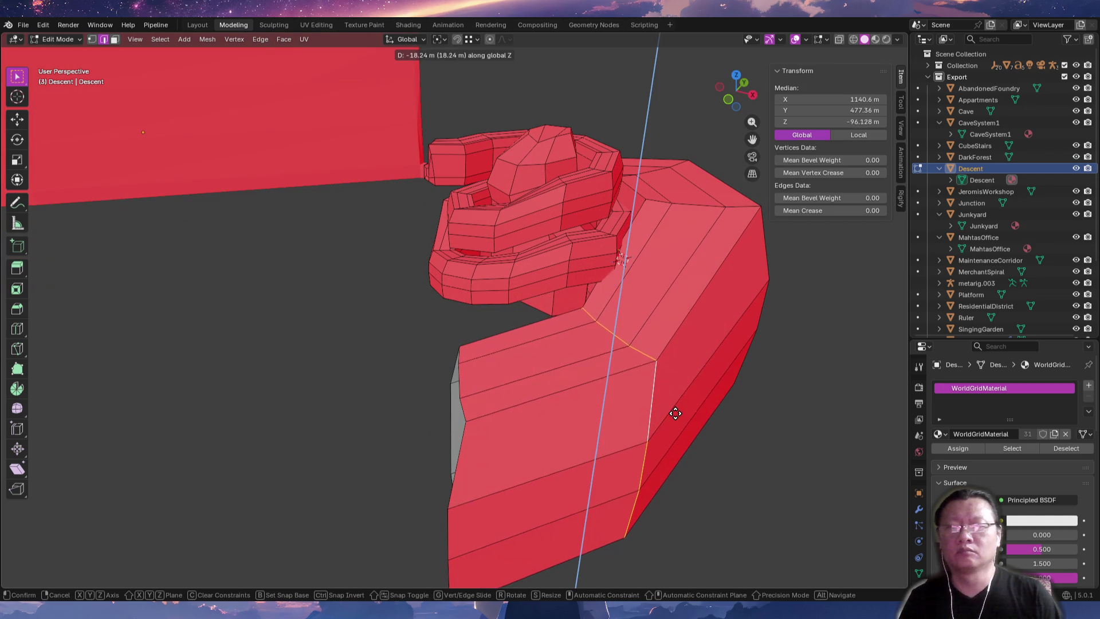
pyautogui.click(676, 416)
pyautogui.moveTo(675, 413)
pyautogui.mouseDown(button='middle')
pyautogui.moveTo(613, 393)
pyautogui.moveTo(604, 376)
pyautogui.moveTo(557, 382)
pyautogui.mouseUp(button='middle')
pyautogui.hotkey('alt', 'a')
pyautogui.keyDown('alt'); pyautogui.click(593, 355); pyautogui.keyUp('alt')
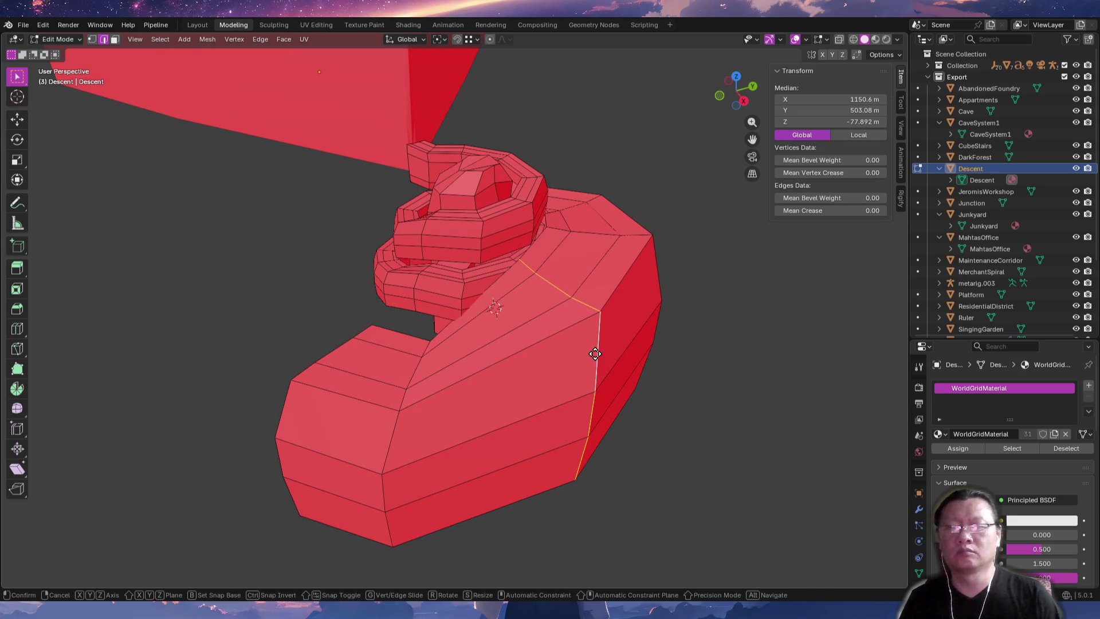
pyautogui.press('g')
pyautogui.press('z')
pyautogui.click(609, 425)
# Lower the next two edge loops along Z to continue the downward slope.
pyautogui.hotkey('alt', 'a')
pyautogui.moveTo(664, 315)
pyautogui.mouseDown(button='middle')
pyautogui.moveTo(728, 437)
pyautogui.moveTo(679, 355)
pyautogui.mouseUp(button='middle')
pyautogui.hotkey('alt', 'a')
pyautogui.keyDown('alt'); pyautogui.click(680, 353); pyautogui.keyUp('alt')
pyautogui.press('g')
pyautogui.press('z')
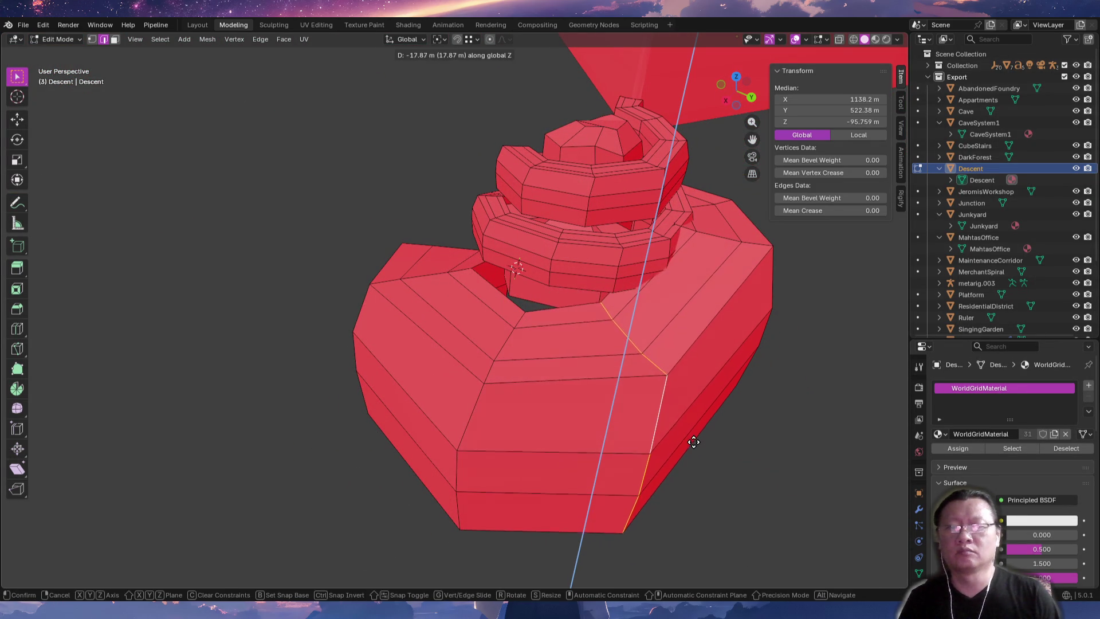
pyautogui.click(694, 449)
pyautogui.hotkey('alt', 'a')
pyautogui.moveTo(694, 448)
pyautogui.mouseDown(button='middle')
pyautogui.moveTo(613, 430)
pyautogui.moveTo(579, 405)
pyautogui.mouseUp(button='middle')
pyautogui.keyDown('alt'); pyautogui.click(627, 372); pyautogui.keyUp('alt')
pyautogui.press('g')
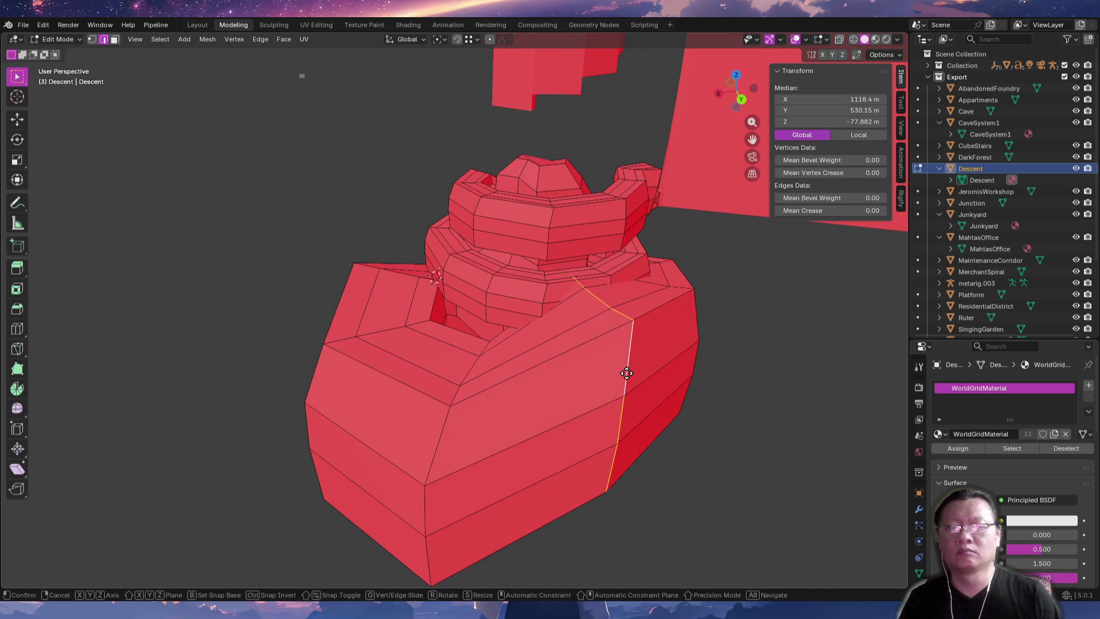
pyautogui.click(633, 436)
# Lower the final edge loops, one by 10.91 m, then turn on X-ray.
pyautogui.hotkey('alt', 'a')
pyautogui.moveTo(633, 436); pyautogui.dragTo(562, 411, button='middle')
pyautogui.keyDown('alt'); pyautogui.click(557, 393); pyautogui.keyUp('alt')
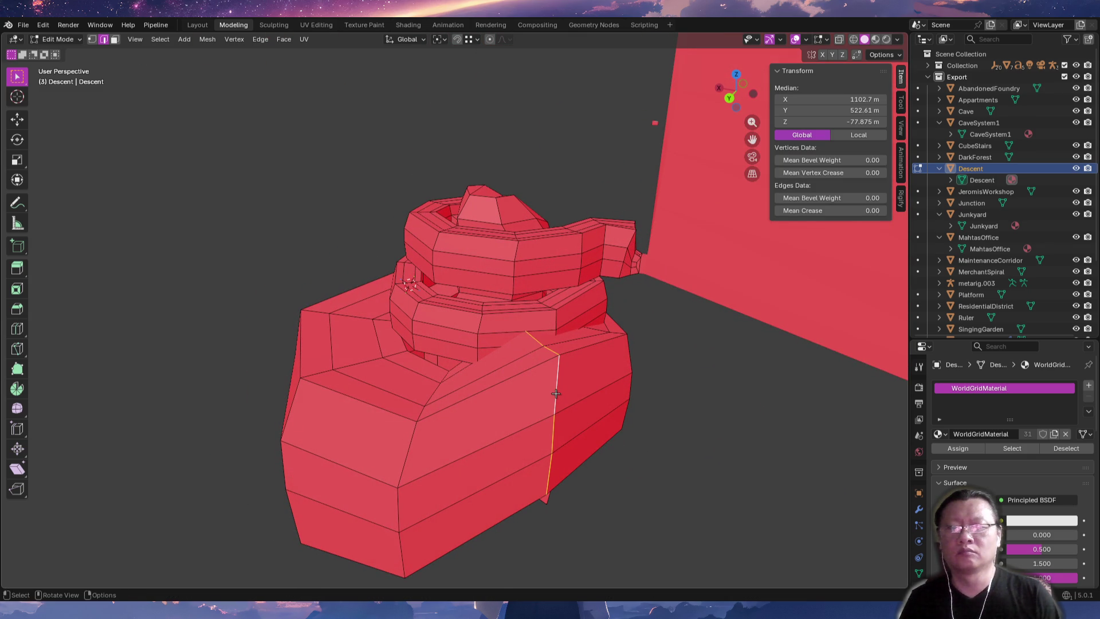
pyautogui.click(561, 447)
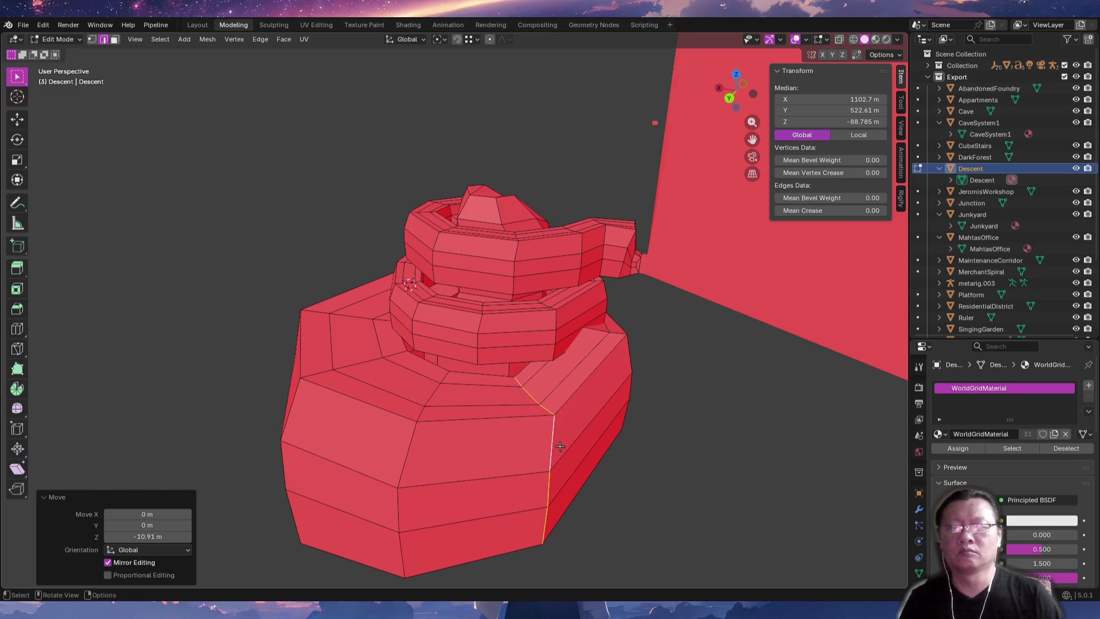
pyautogui.hotkey('alt', 'a')
pyautogui.moveTo(562, 437)
pyautogui.mouseDown(button='middle')
pyautogui.moveTo(522, 404)
pyautogui.moveTo(573, 403)
pyautogui.moveTo(491, 421)
pyautogui.moveTo(518, 417)
pyautogui.moveTo(541, 330)
pyautogui.moveTo(508, 335)
pyautogui.moveTo(598, 415)
pyautogui.moveTo(664, 414)
pyautogui.mouseUp(button='middle')
pyautogui.keyDown('alt'); pyautogui.click(523, 404); pyautogui.keyUp('alt')
pyautogui.press('g')
pyautogui.press('z')
pyautogui.click(587, 415)
pyautogui.hotkey('alt', 'z')
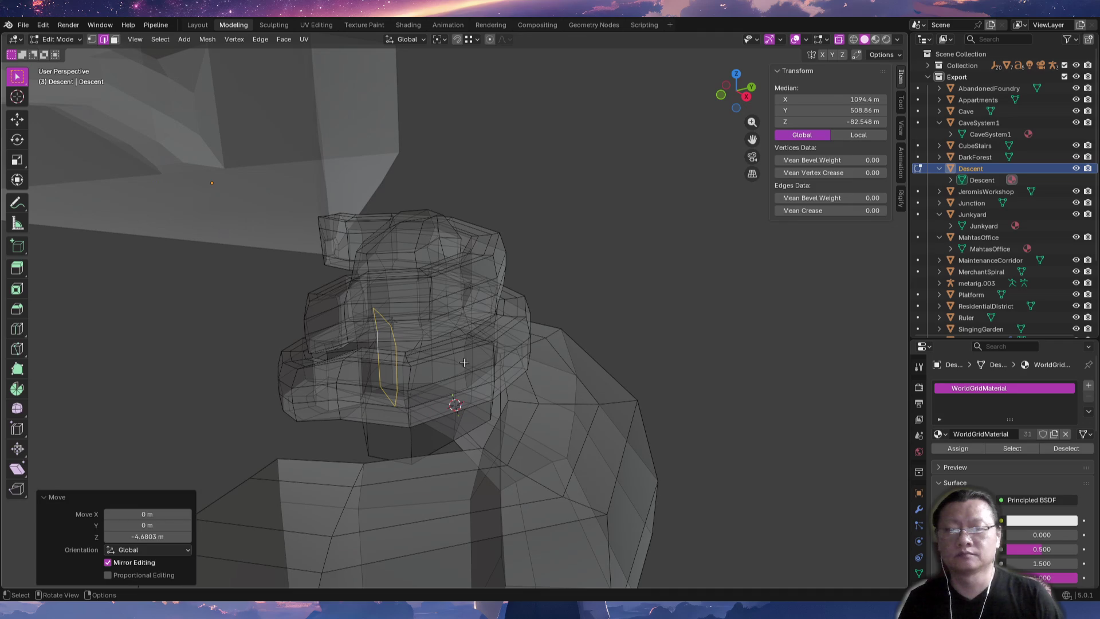
# In Object Mode, move metarig.003 into another collection and inspect the Descent mesh.
pyautogui.press('Tab')
pyautogui.click(393, 327)
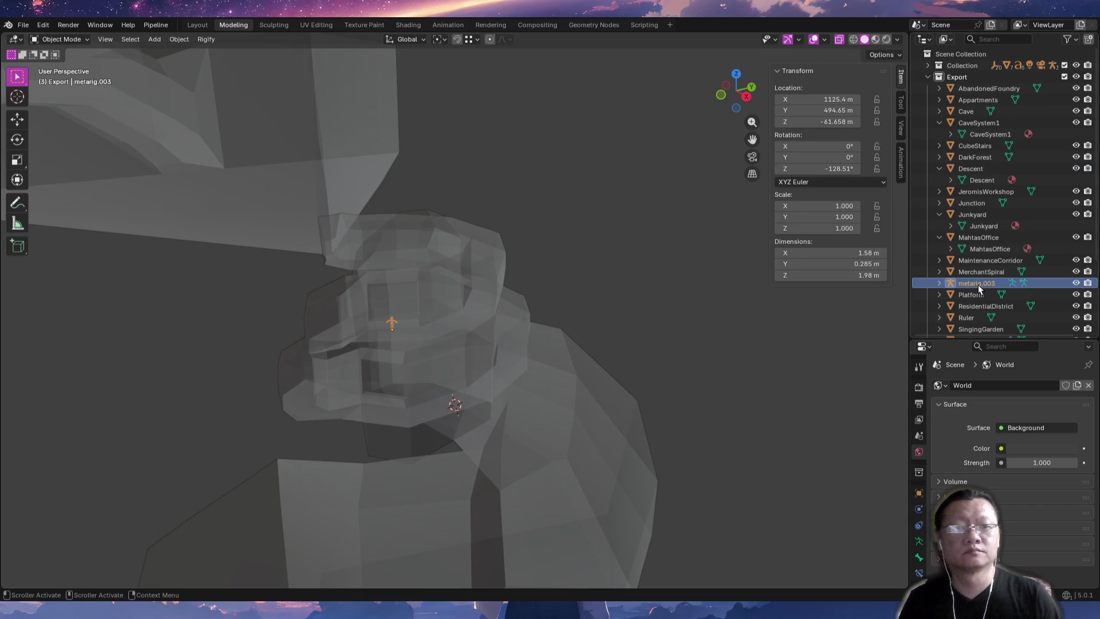
pyautogui.moveTo(981, 285); pyautogui.dragTo(974, 74)
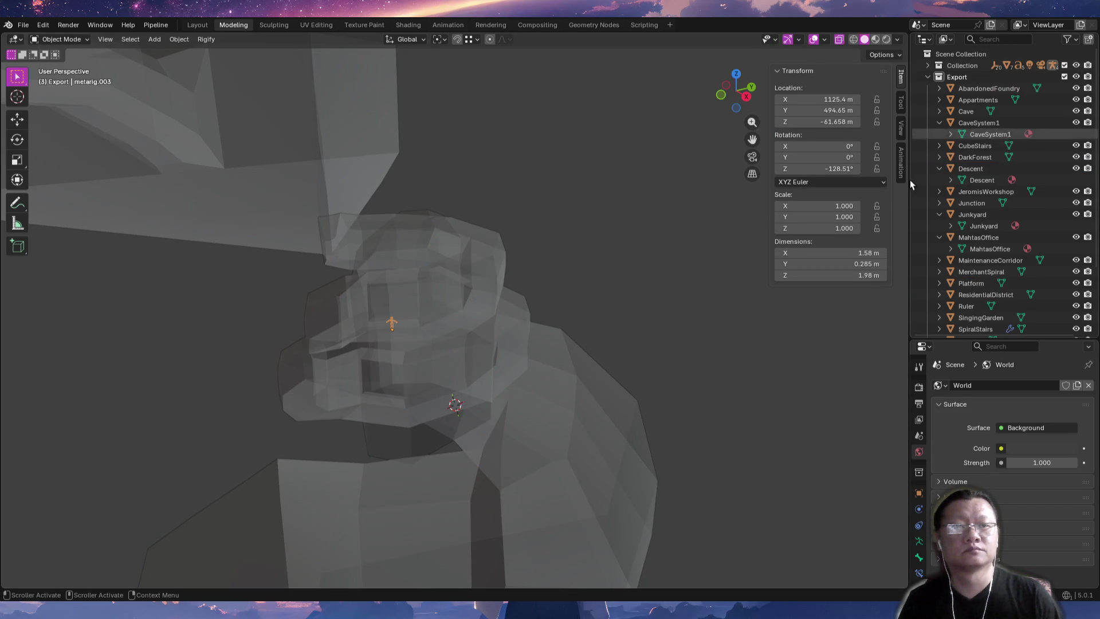
pyautogui.click(393, 325)
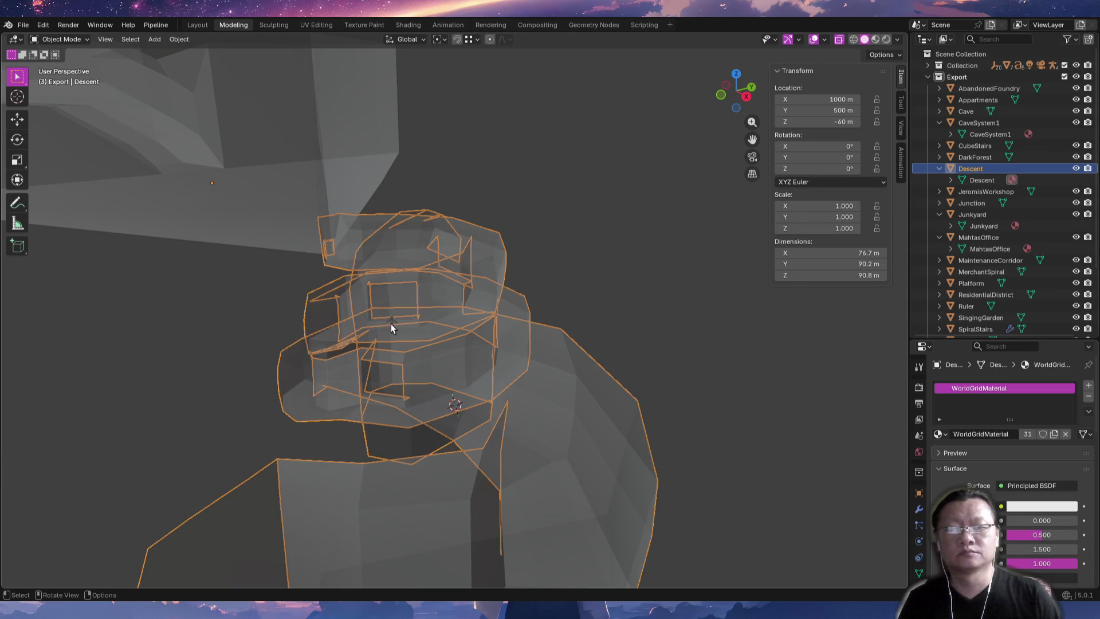
pyautogui.moveTo(385, 343)
pyautogui.mouseDown(button='middle')
pyautogui.moveTo(502, 184)
pyautogui.moveTo(505, 282)
pyautogui.moveTo(685, 265)
pyautogui.moveTo(623, 286)
pyautogui.moveTo(519, 395)
pyautogui.moveTo(592, 386)
pyautogui.moveTo(624, 366)
pyautogui.moveTo(740, 376)
pyautogui.moveTo(768, 401)
pyautogui.moveTo(535, 381)
pyautogui.moveTo(600, 385)
pyautogui.moveTo(586, 390)
pyautogui.moveTo(864, 367)
pyautogui.moveTo(12, 367)
pyautogui.moveTo(2, 465)
pyautogui.mouseUp(button='middle')
pyautogui.moveTo(302, 479)
pyautogui.mouseDown(button='middle')
pyautogui.moveTo(373, 503)
pyautogui.moveTo(503, 343)
pyautogui.moveTo(304, 336)
pyautogui.moveTo(204, 313)
pyautogui.mouseUp(button='middle')
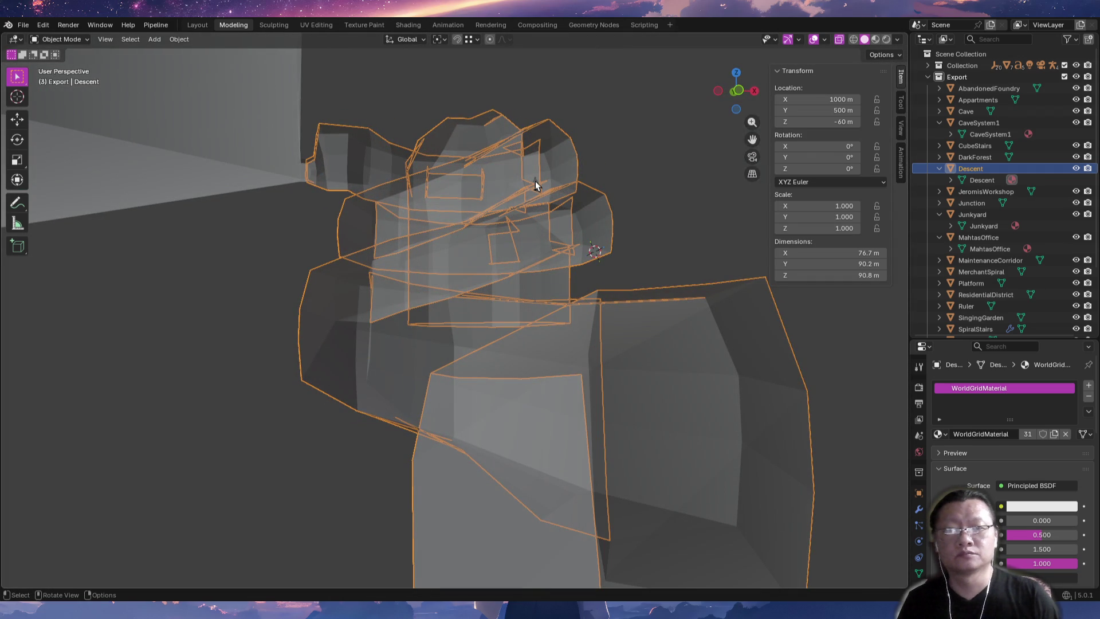
# Move metarig.003 down 62.859 m into the lower corridor and frame it.
pyautogui.click(535, 183)
pyautogui.moveTo(535, 182)
pyautogui.mouseDown(button='middle')
pyautogui.moveTo(270, 303)
pyautogui.moveTo(512, 312)
pyautogui.moveTo(523, 341)
pyautogui.moveTo(562, 264)
pyautogui.mouseUp(button='middle')
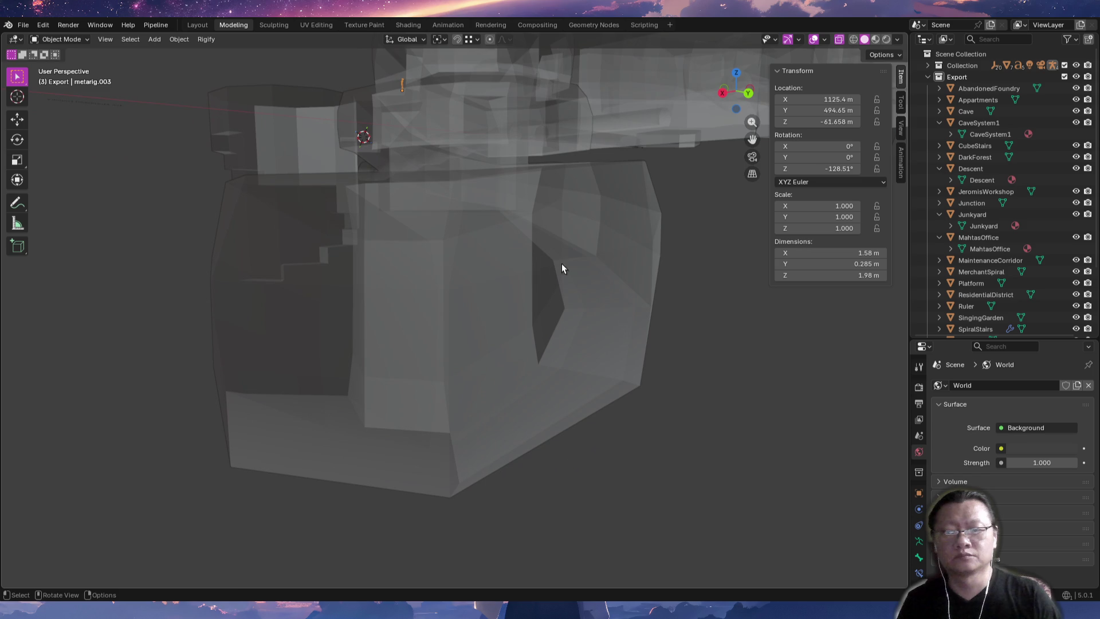
pyautogui.click(567, 87)
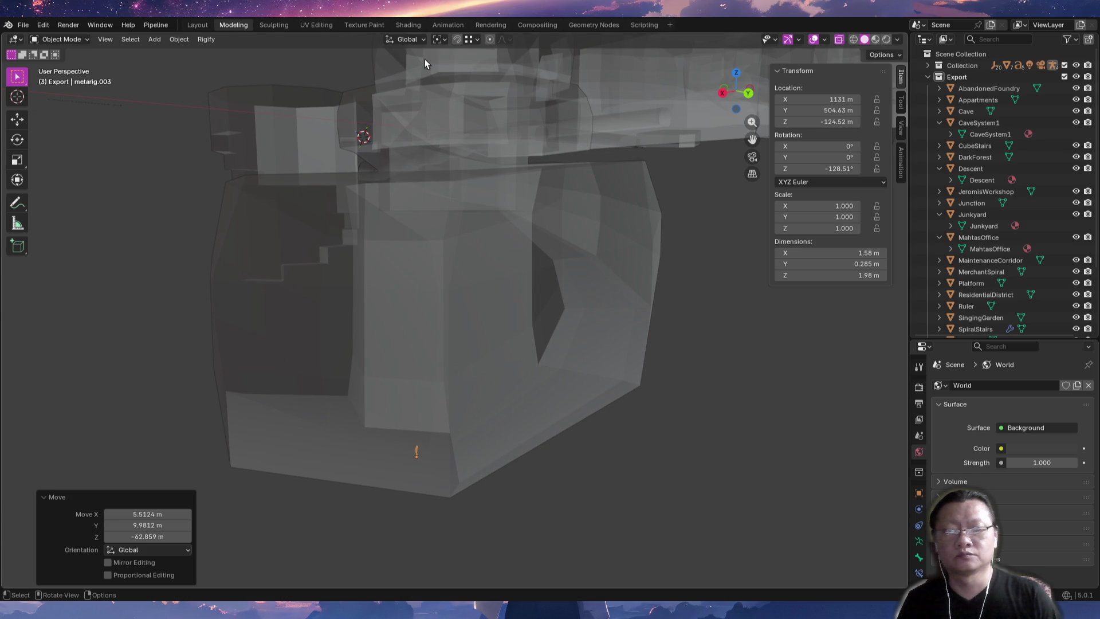
pyautogui.press('KP_Decimal')
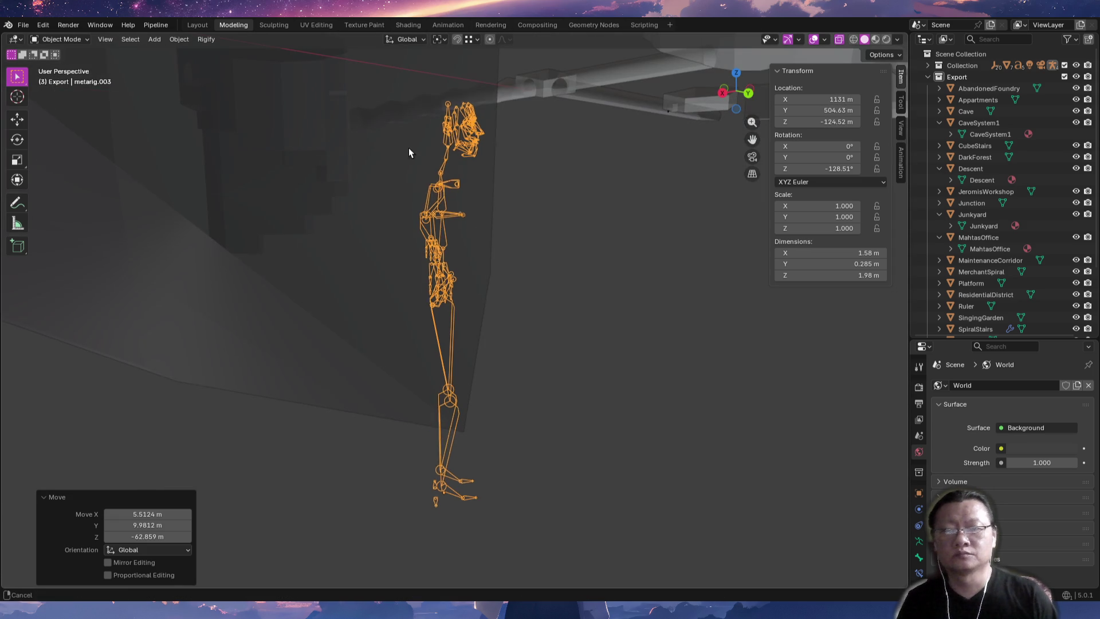
# Lower metarig.003 about 4 m and check its height against the cave walls.
pyautogui.moveTo(445, 248); pyautogui.dragTo(417, 159, button='middle')
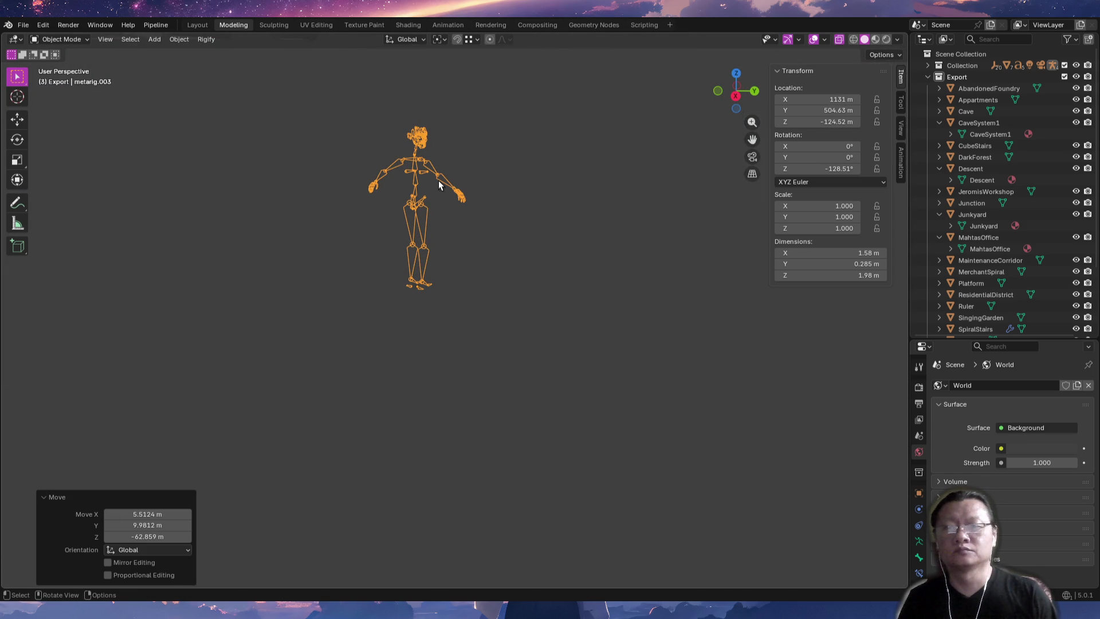
pyautogui.click(480, 397)
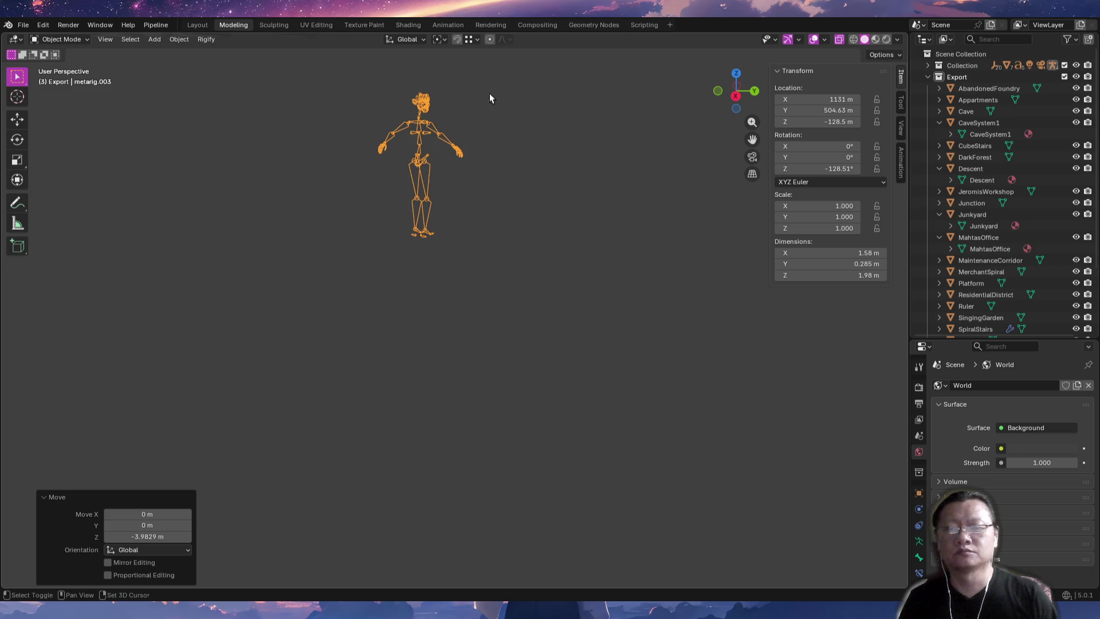
pyautogui.moveTo(473, 228)
pyautogui.mouseDown(button='middle')
pyautogui.moveTo(483, 324)
pyautogui.moveTo(464, 298)
pyautogui.moveTo(530, 213)
pyautogui.mouseUp(button='middle')
pyautogui.moveTo(566, 458)
pyautogui.mouseDown(button='middle')
pyautogui.moveTo(549, 360)
pyautogui.moveTo(439, 365)
pyautogui.moveTo(452, 302)
pyautogui.moveTo(552, 317)
pyautogui.moveTo(558, 418)
pyautogui.moveTo(514, 322)
pyautogui.moveTo(565, 386)
pyautogui.moveTo(532, 347)
pyautogui.moveTo(542, 427)
pyautogui.mouseUp(button='middle')
pyautogui.press('g')
pyautogui.press('z')
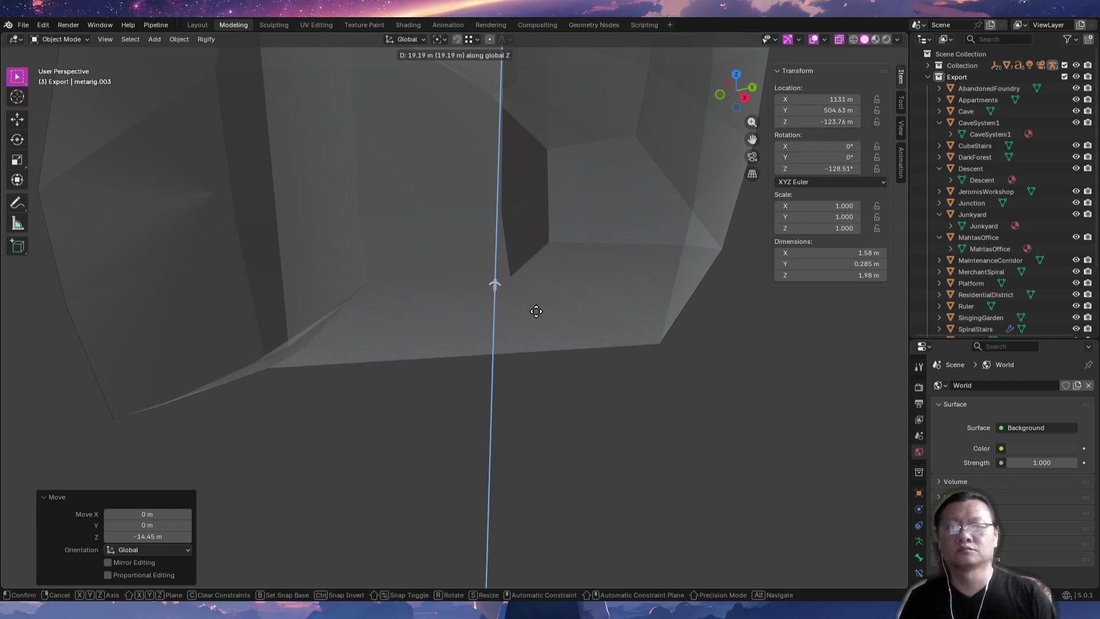
pyautogui.moveTo(458, 311); pyautogui.dragTo(528, 308, button='middle')
pyautogui.press('g')
pyautogui.press('z')
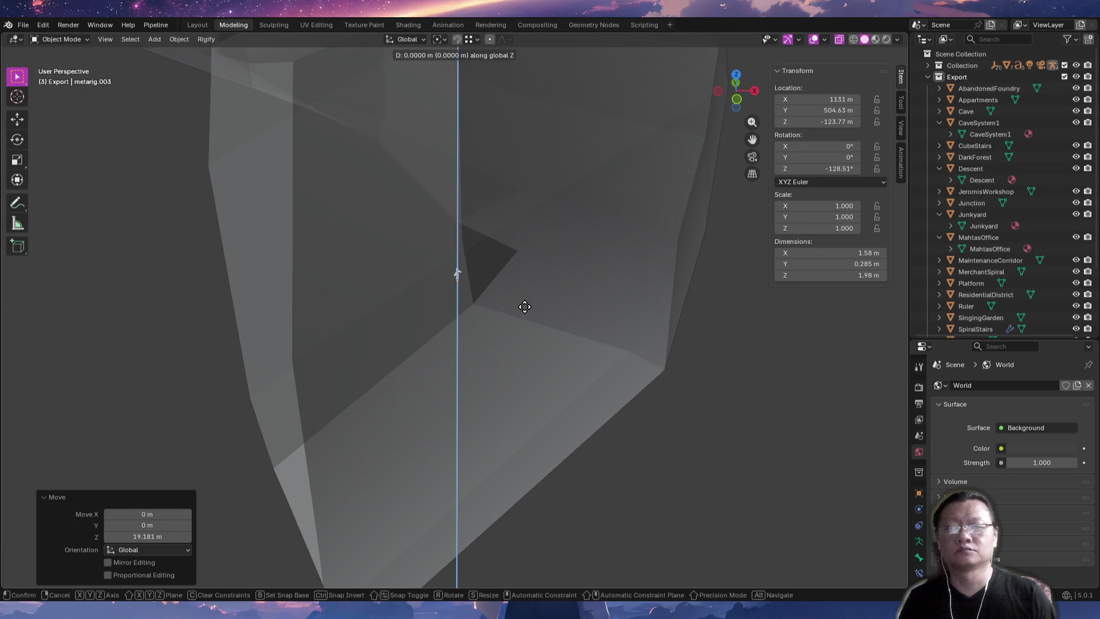
# In top view, slide metarig.003 sideways to its spot on the corridor floor.
pyautogui.press('KP_7')
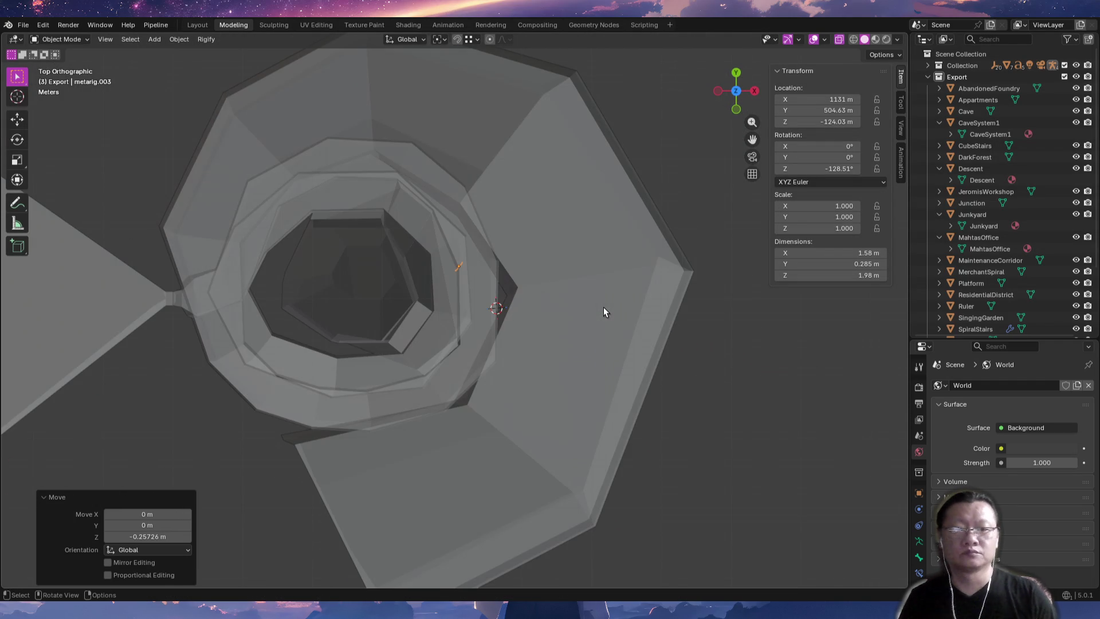
pyautogui.press('g')
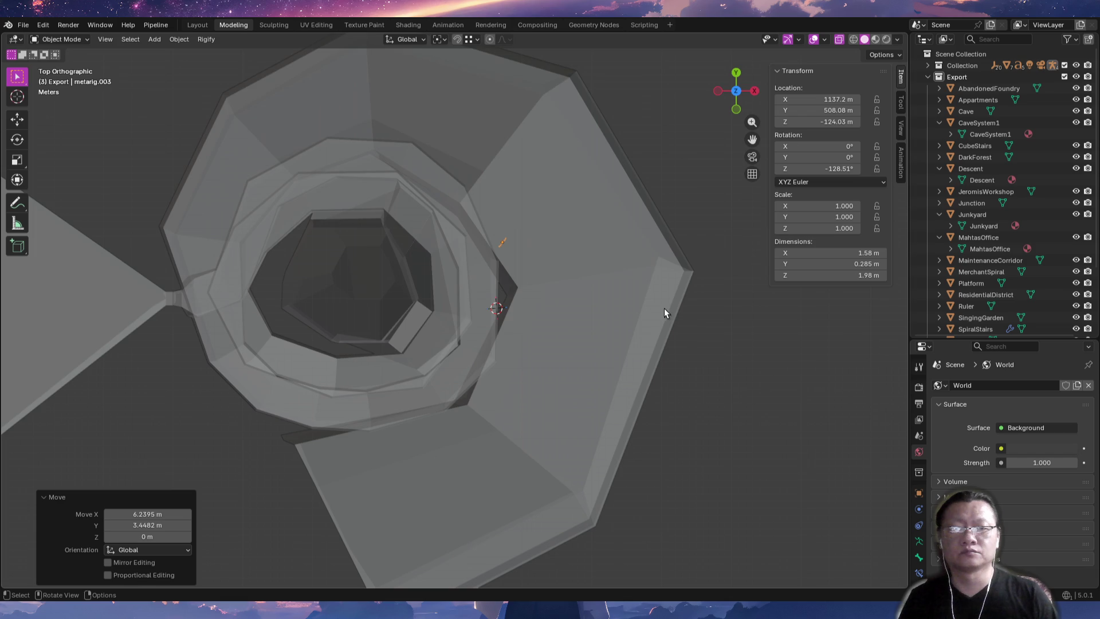
pyautogui.scroll(8, 663, 307)
pyautogui.moveTo(517, 209)
pyautogui.keyDown('shift'); pyautogui.mouseDown(button='middle')
pyautogui.moveTo(645, 362)
pyautogui.moveTo(607, 319)
pyautogui.moveTo(562, 334)
pyautogui.mouseUp(button='middle'); pyautogui.keyUp('shift')
pyautogui.scroll(2, 562, 334)
pyautogui.press('Escape')
pyautogui.press('g')
pyautogui.click(461, 202)
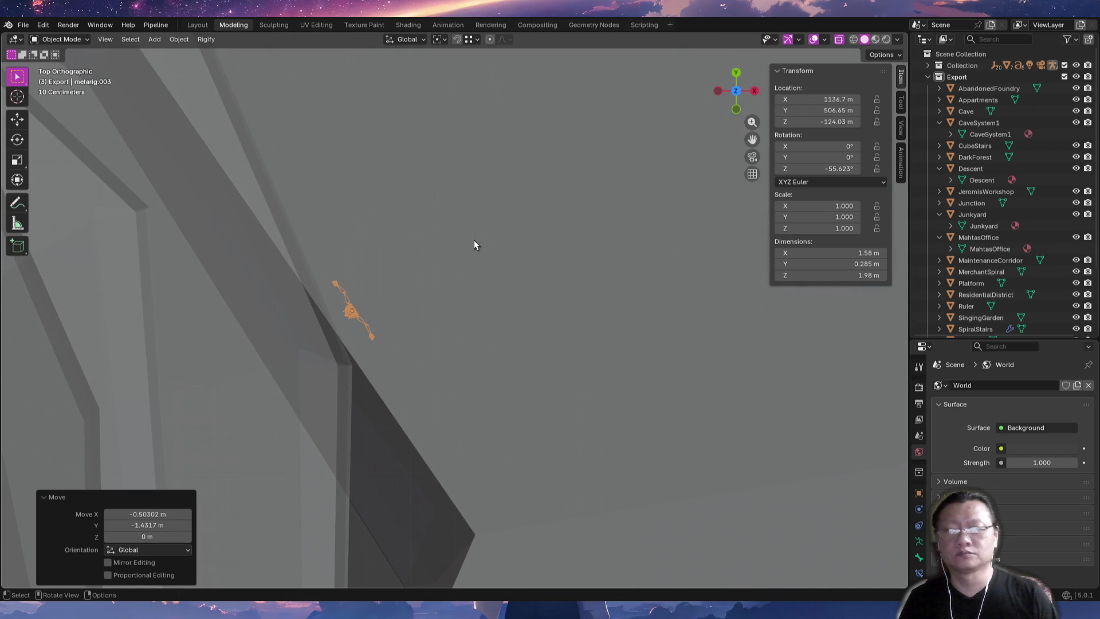
# From front view, set metarig.003 standing on the floor at Z -117.69 m.
pyautogui.press('KP_1')
pyautogui.moveTo(462, 231)
pyautogui.mouseDown(button='middle')
pyautogui.moveTo(477, 325)
pyautogui.moveTo(464, 223)
pyautogui.moveTo(543, 340)
pyautogui.moveTo(678, 344)
pyautogui.moveTo(625, 361)
pyautogui.moveTo(632, 348)
pyautogui.mouseUp(button='middle')
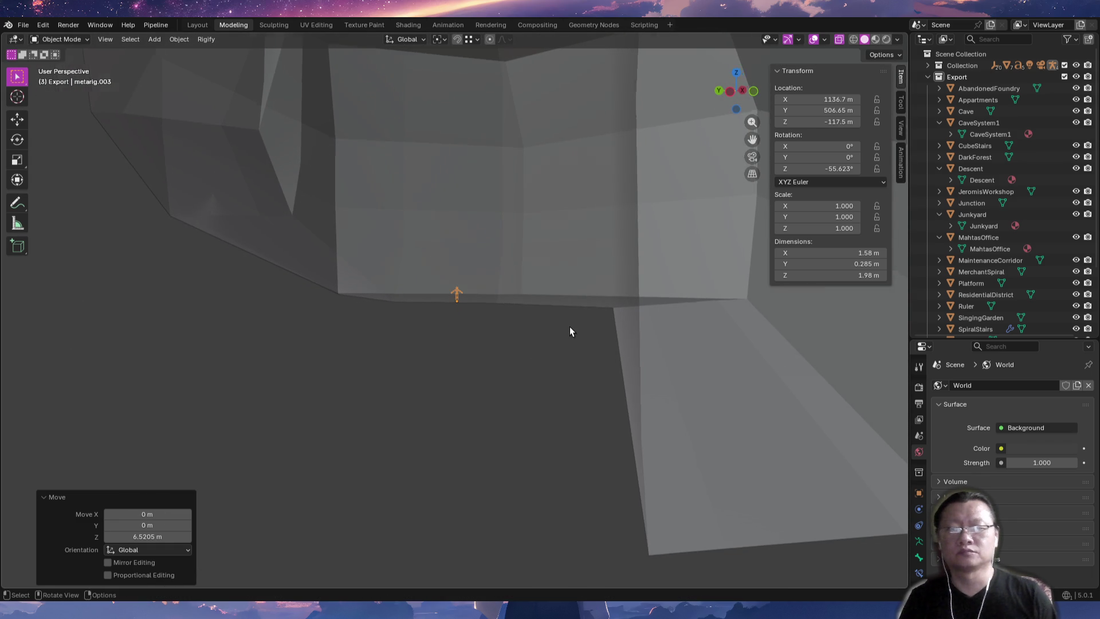
pyautogui.press('KP_Decimal')
pyautogui.moveTo(586, 312)
pyautogui.mouseDown(button='middle')
pyautogui.moveTo(572, 340)
pyautogui.moveTo(442, 346)
pyautogui.moveTo(473, 370)
pyautogui.moveTo(467, 288)
pyautogui.moveTo(539, 352)
pyautogui.moveTo(565, 359)
pyautogui.moveTo(574, 380)
pyautogui.moveTo(533, 351)
pyautogui.mouseUp(button='middle')
pyautogui.press('g')
pyautogui.press('z')
pyautogui.click(489, 315)
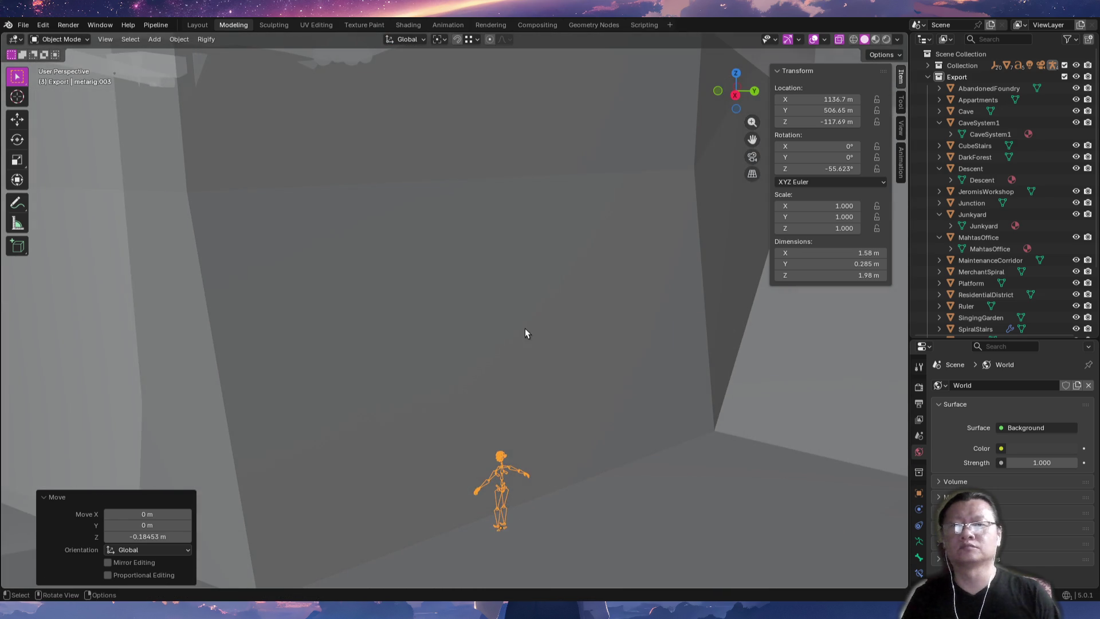
pyautogui.click(506, 308)
# Edit the Descent mesh and reposition a wall edge, lowering it along Z.
pyautogui.press('Tab')
pyautogui.click(458, 183)
pyautogui.moveTo(442, 242)
pyautogui.mouseDown(button='middle')
pyautogui.moveTo(423, 255)
pyautogui.moveTo(451, 250)
pyautogui.mouseUp(button='middle')
pyautogui.press('g')
pyautogui.press('z')
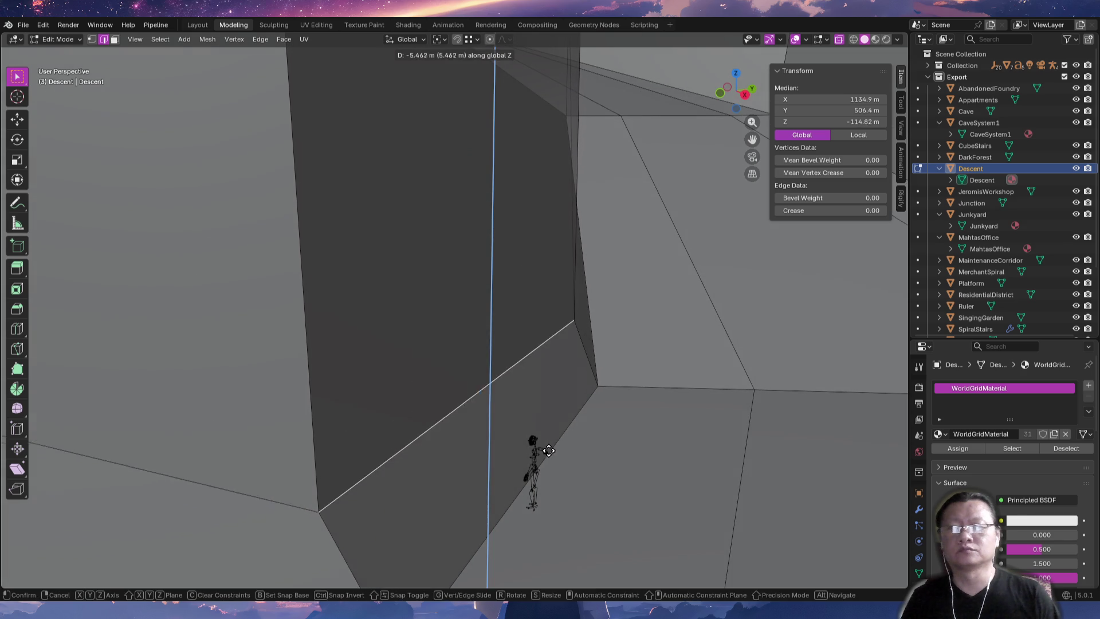
pyautogui.click(552, 457)
pyautogui.moveTo(552, 457)
pyautogui.mouseDown(button='middle')
pyautogui.moveTo(524, 418)
pyautogui.moveTo(544, 406)
pyautogui.mouseUp(button='middle')
pyautogui.press('g')
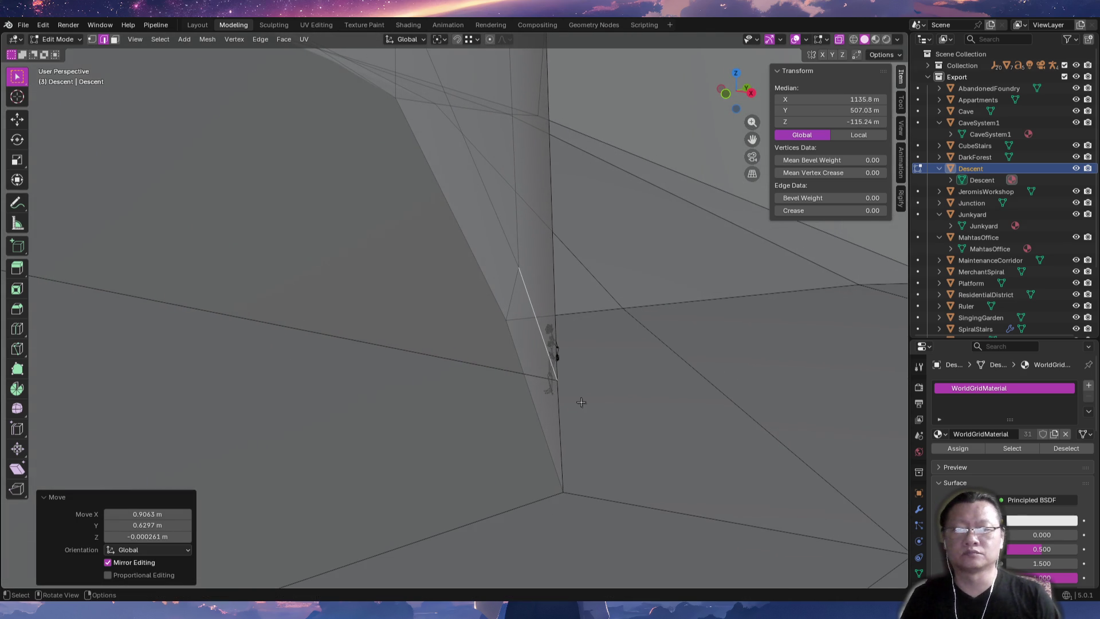
pyautogui.click(588, 420)
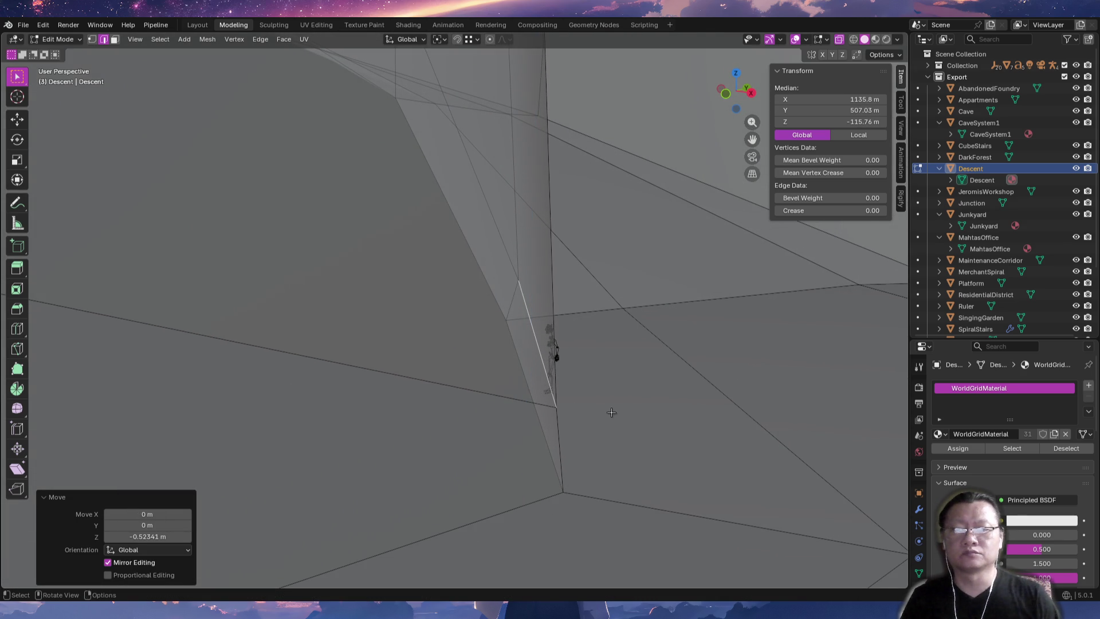
# Fine-tune the wall edge's height and slight rotation near the ceiling.
pyautogui.scroll(3, 588, 420)
pyautogui.moveTo(574, 378); pyautogui.dragTo(514, 394, button='middle')
pyautogui.press('g')
pyautogui.press('z')
pyautogui.click(564, 396)
pyautogui.moveTo(564, 363)
pyautogui.mouseDown(button='middle')
pyautogui.moveTo(458, 461)
pyautogui.moveTo(544, 429)
pyautogui.moveTo(595, 354)
pyautogui.mouseUp(button='middle')
pyautogui.click(730, 469)
pyautogui.click(554, 388)
pyautogui.moveTo(555, 387)
pyautogui.mouseDown(button='middle')
pyautogui.moveTo(600, 445)
pyautogui.moveTo(613, 429)
pyautogui.moveTo(566, 437)
pyautogui.moveTo(536, 380)
pyautogui.moveTo(535, 437)
pyautogui.moveTo(535, 346)
pyautogui.mouseUp(button='middle')
# Delete the large wall face in Face select mode to open the corridor wall.
pyautogui.press('3')
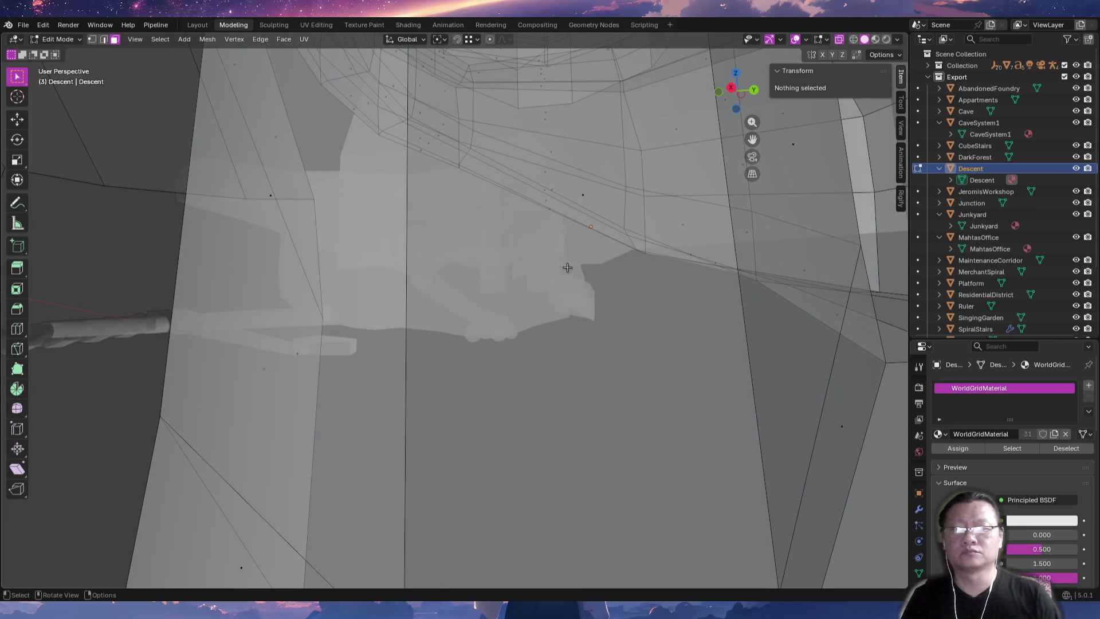
pyautogui.click(546, 295)
pyautogui.moveTo(526, 259)
pyautogui.mouseDown(button='middle')
pyautogui.moveTo(582, 278)
pyautogui.moveTo(585, 314)
pyautogui.mouseUp(button='middle')
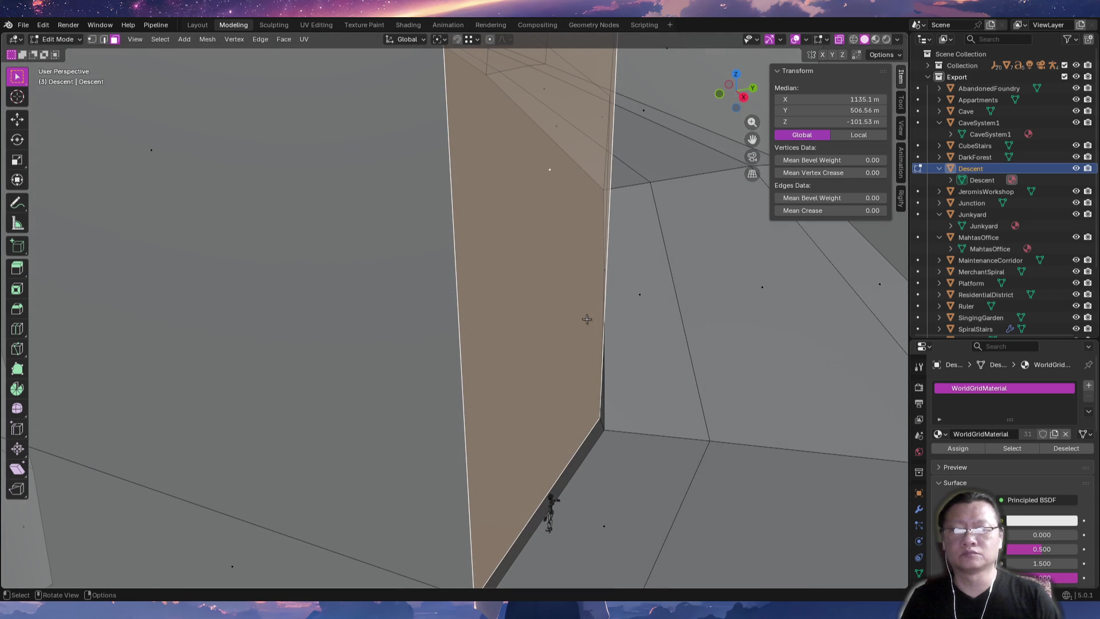
pyautogui.click(585, 322)
pyautogui.moveTo(559, 364)
pyautogui.mouseDown(button='middle')
pyautogui.moveTo(700, 348)
pyautogui.moveTo(484, 359)
pyautogui.moveTo(521, 336)
pyautogui.moveTo(528, 314)
pyautogui.moveTo(571, 427)
pyautogui.moveTo(321, 375)
pyautogui.moveTo(410, 355)
pyautogui.moveTo(314, 373)
pyautogui.moveTo(343, 366)
pyautogui.moveTo(299, 331)
pyautogui.moveTo(332, 361)
pyautogui.moveTo(311, 371)
pyautogui.moveTo(401, 355)
pyautogui.moveTo(375, 327)
pyautogui.moveTo(319, 344)
pyautogui.moveTo(545, 373)
pyautogui.moveTo(277, 380)
pyautogui.moveTo(662, 386)
pyautogui.mouseUp(button='middle')
# Extrude a wall edge in Edge select mode and raise it 2.0422 m along Z.
pyautogui.moveTo(584, 373); pyautogui.dragTo(672, 314, button='middle')
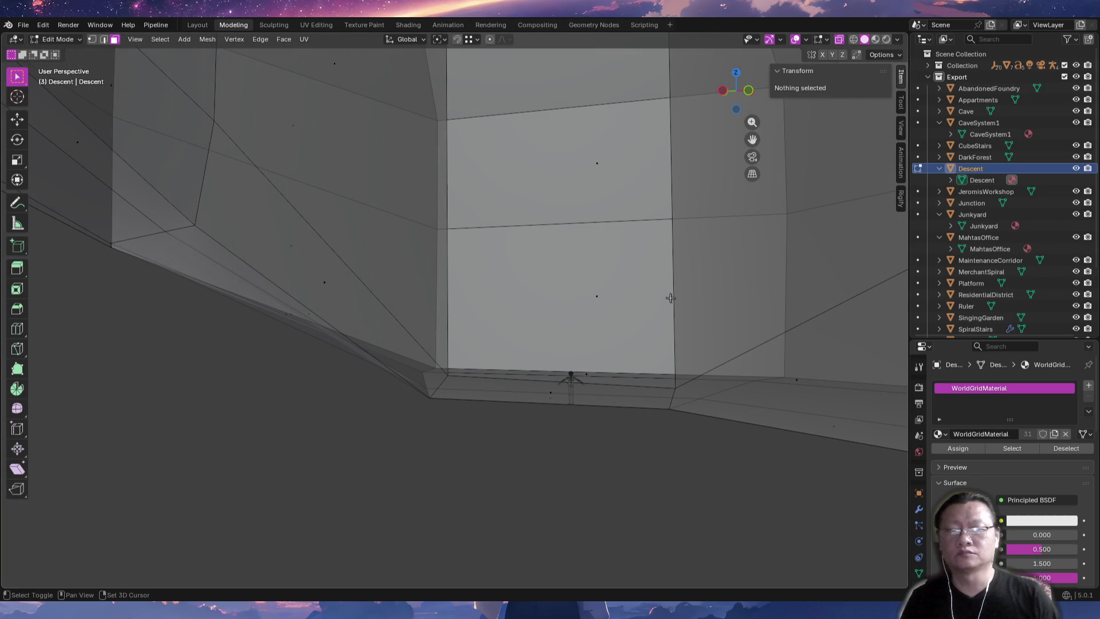
pyautogui.press('2')
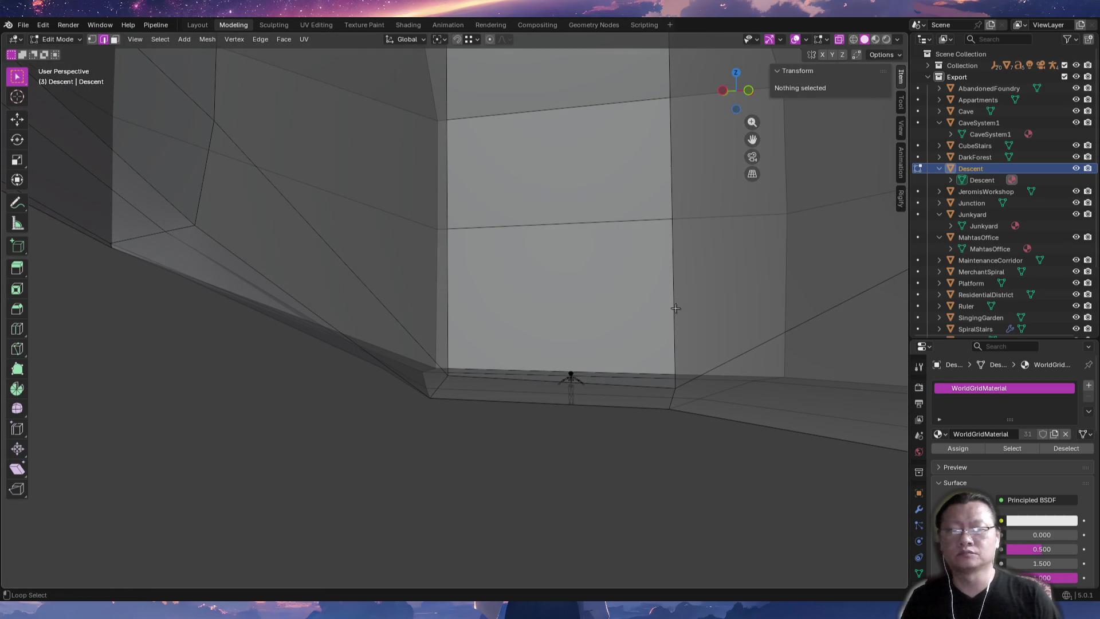
pyautogui.moveTo(699, 303)
pyautogui.mouseDown(button='middle')
pyautogui.moveTo(663, 338)
pyautogui.moveTo(687, 339)
pyautogui.mouseUp(button='middle')
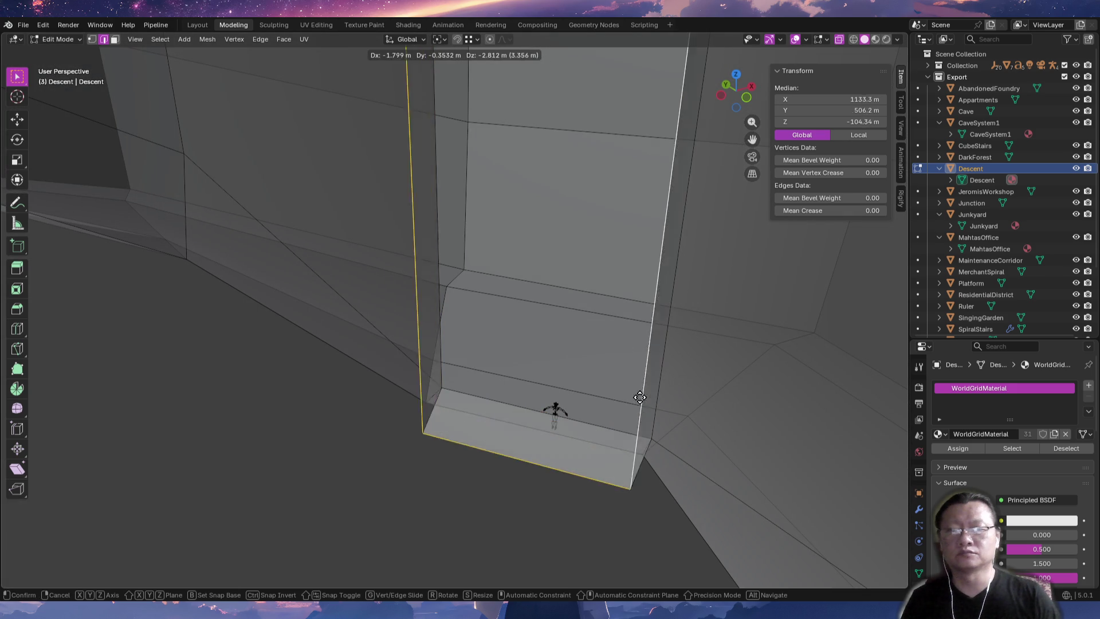
pyautogui.click(672, 388)
pyautogui.moveTo(672, 388)
pyautogui.mouseDown(button='middle')
pyautogui.moveTo(618, 417)
pyautogui.moveTo(593, 417)
pyautogui.mouseUp(button='middle')
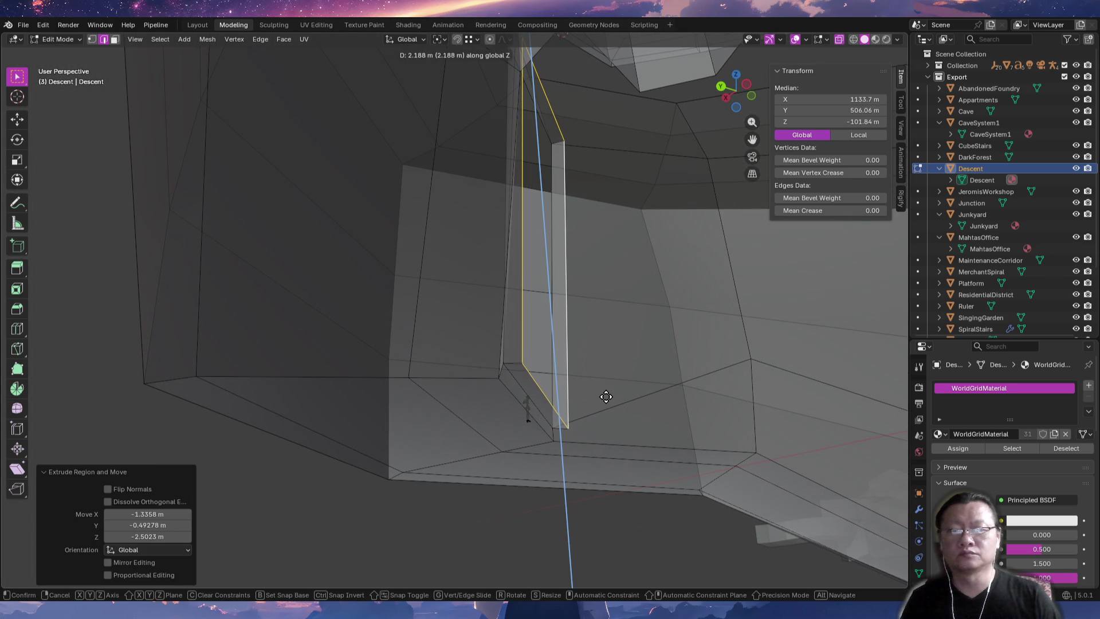
pyautogui.click(608, 397)
pyautogui.moveTo(608, 397)
pyautogui.mouseDown(button='middle')
pyautogui.moveTo(518, 432)
pyautogui.moveTo(559, 375)
pyautogui.moveTo(516, 401)
pyautogui.moveTo(419, 358)
pyautogui.moveTo(470, 298)
pyautogui.moveTo(516, 275)
pyautogui.moveTo(560, 352)
pyautogui.moveTo(517, 339)
pyautogui.moveTo(500, 315)
pyautogui.moveTo(515, 255)
pyautogui.moveTo(550, 213)
pyautogui.moveTo(580, 204)
pyautogui.mouseUp(button='middle')
pyautogui.click(520, 283)
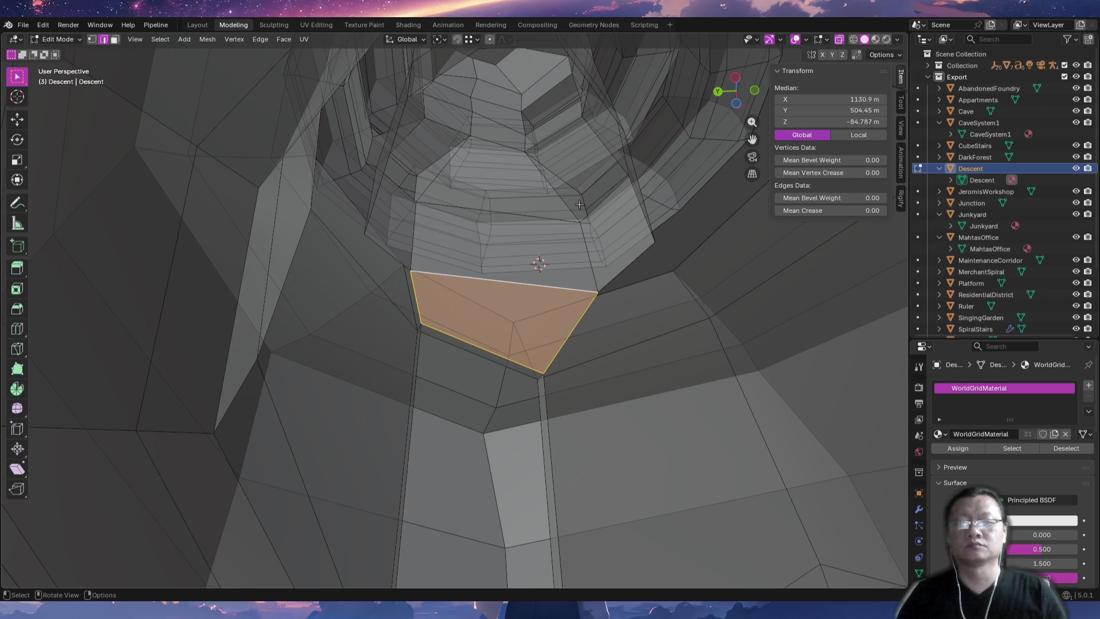
# Orbit inside the tunnel with nothing selected, faces showing red as back-facing.
pyautogui.moveTo(622, 269); pyautogui.dragTo(620, 215, button='middle')
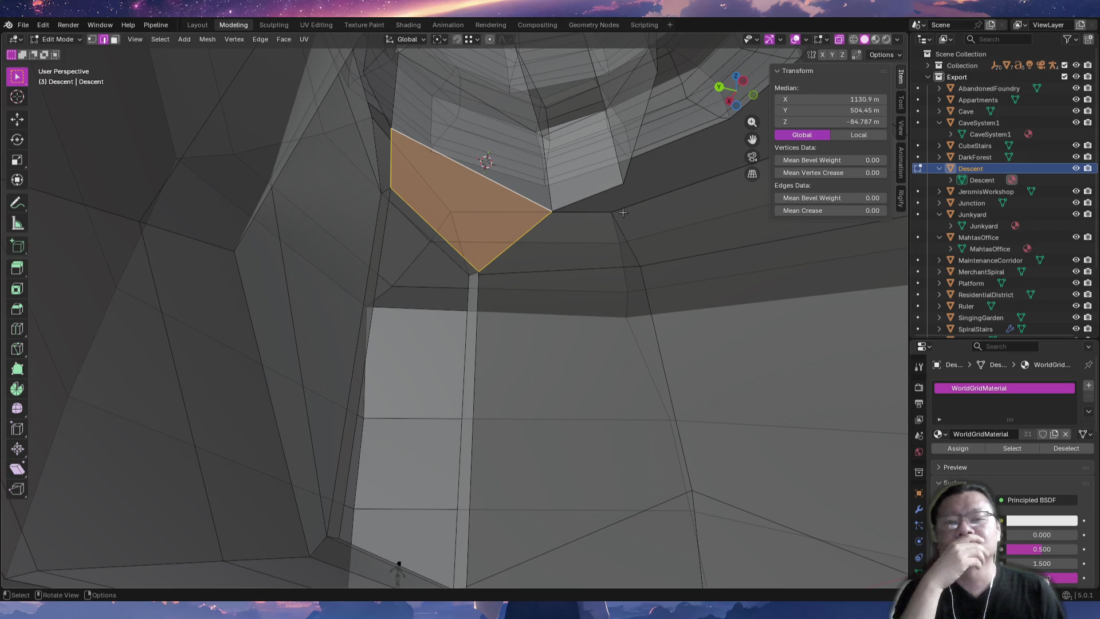
pyautogui.hotkey('alt', 'a')
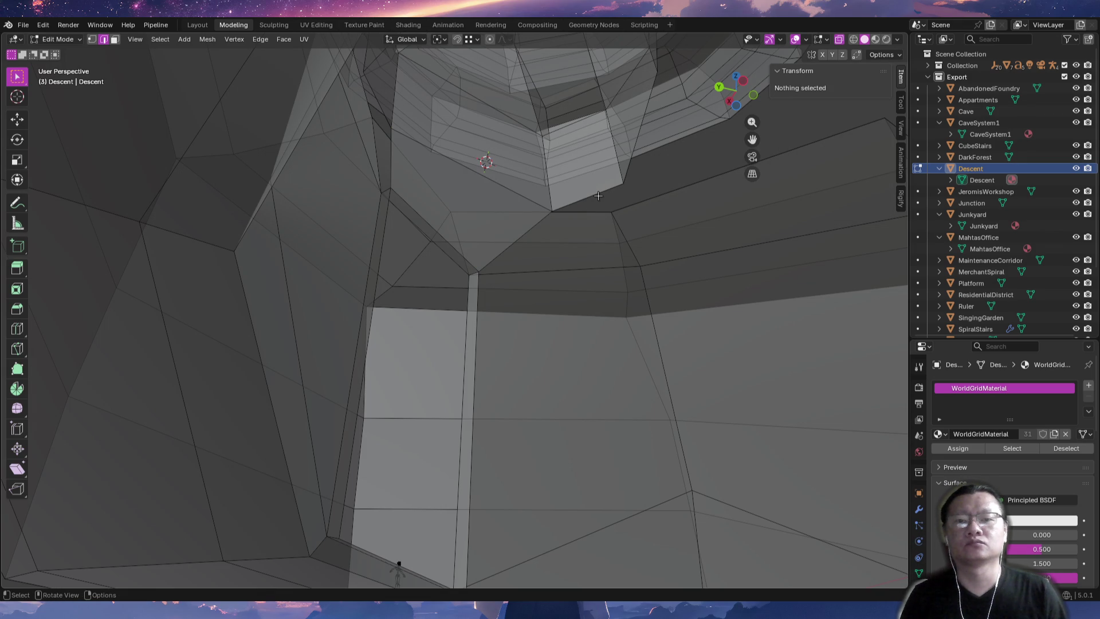
pyautogui.moveTo(634, 167)
pyautogui.mouseDown(button='middle')
pyautogui.moveTo(647, 172)
pyautogui.moveTo(561, 252)
pyautogui.moveTo(558, 215)
pyautogui.moveTo(573, 216)
pyautogui.moveTo(585, 148)
pyautogui.mouseUp(button='middle')
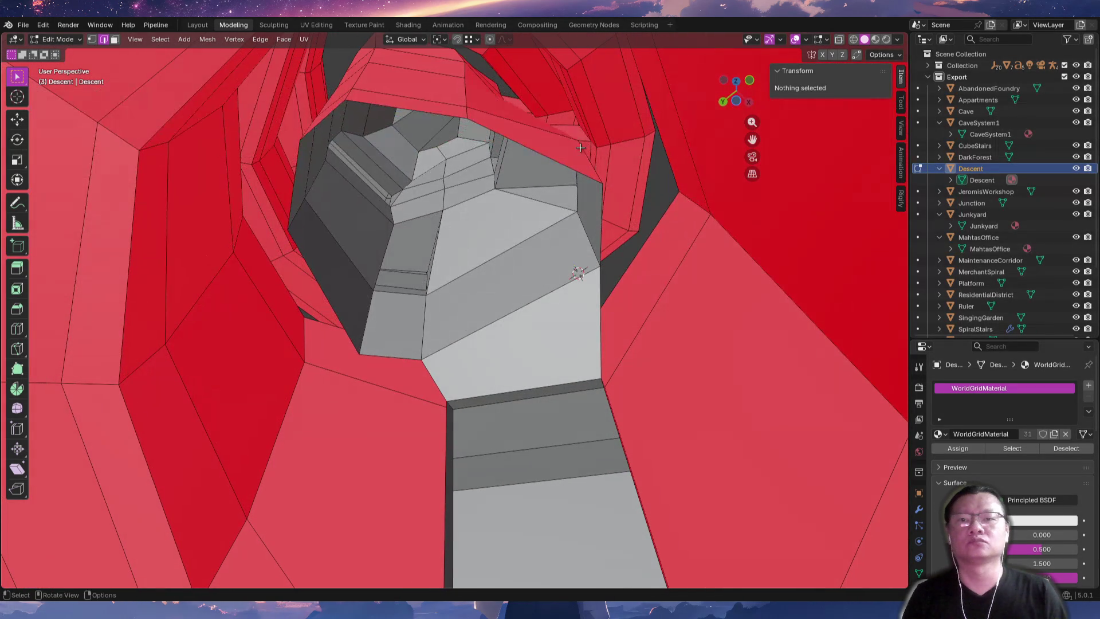
# Extrude a corridor rim edge 9.19 m straight down into a hanging wall strip.
pyautogui.click(537, 152)
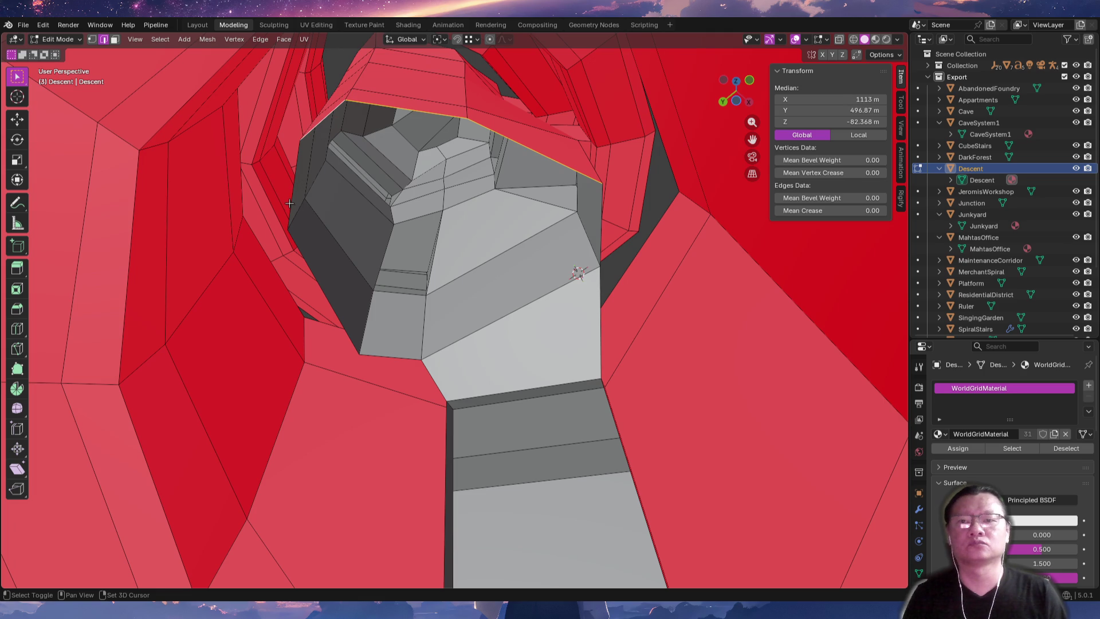
pyautogui.moveTo(362, 307); pyautogui.dragTo(540, 315, button='middle')
pyautogui.press('g')
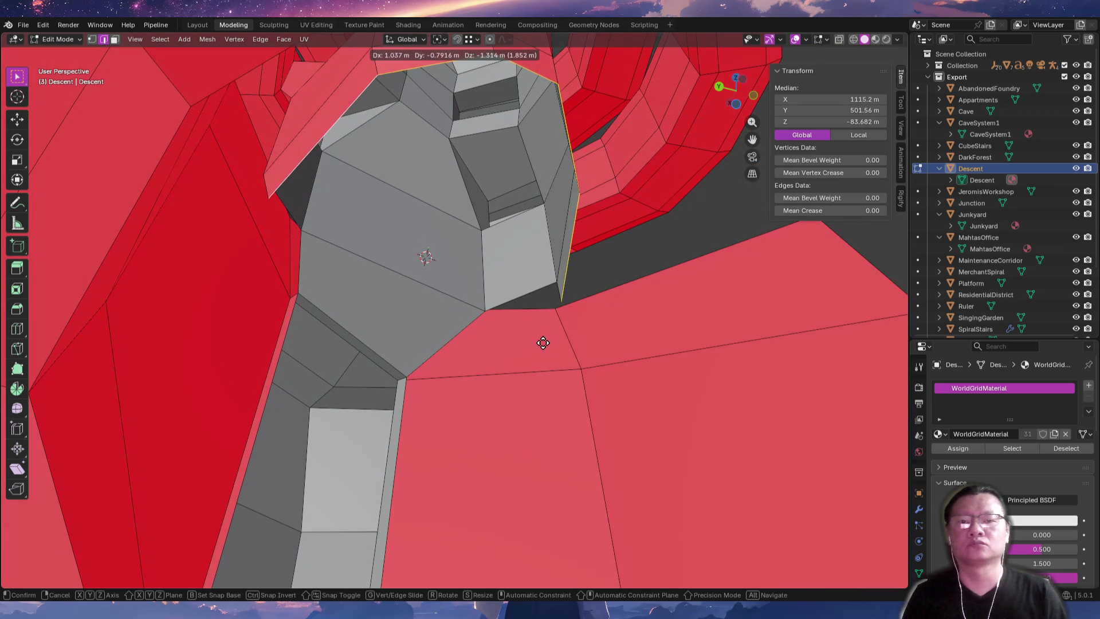
pyautogui.press('z')
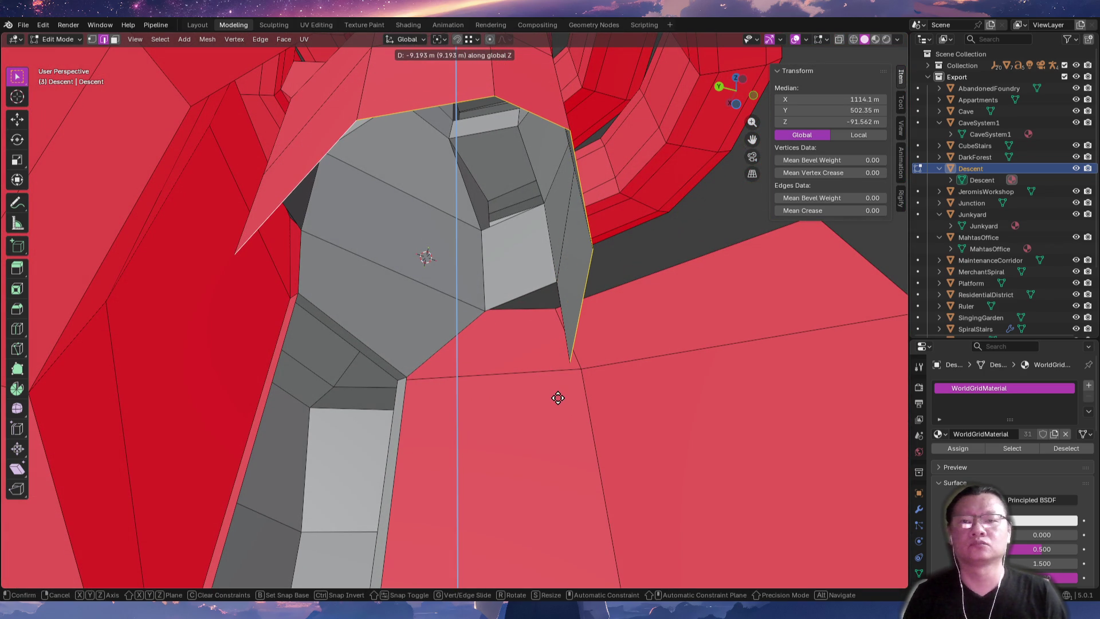
pyautogui.click(558, 398)
pyautogui.moveTo(568, 373)
pyautogui.mouseDown(button='middle')
pyautogui.moveTo(555, 339)
pyautogui.moveTo(585, 342)
pyautogui.mouseUp(button='middle')
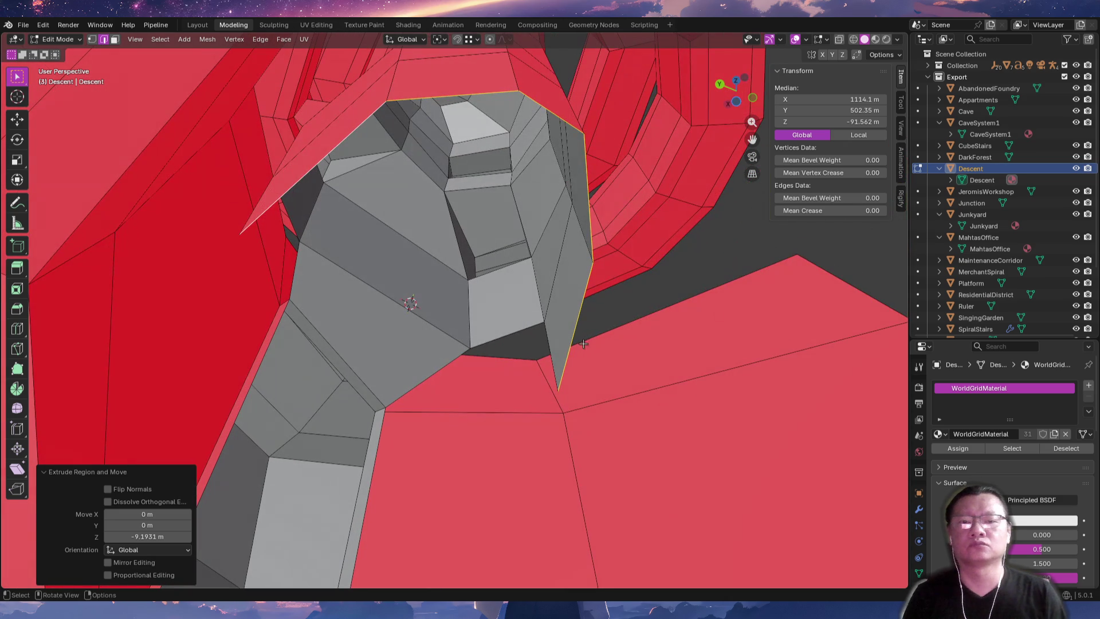
# Try selecting other rim edges and the loop around the grey opening, then deselect.
pyautogui.click(517, 331)
pyautogui.click(540, 330)
pyautogui.moveTo(540, 329)
pyautogui.mouseDown(button='middle')
pyautogui.moveTo(491, 300)
pyautogui.moveTo(353, 310)
pyautogui.moveTo(455, 326)
pyautogui.mouseUp(button='middle')
pyautogui.click(335, 306)
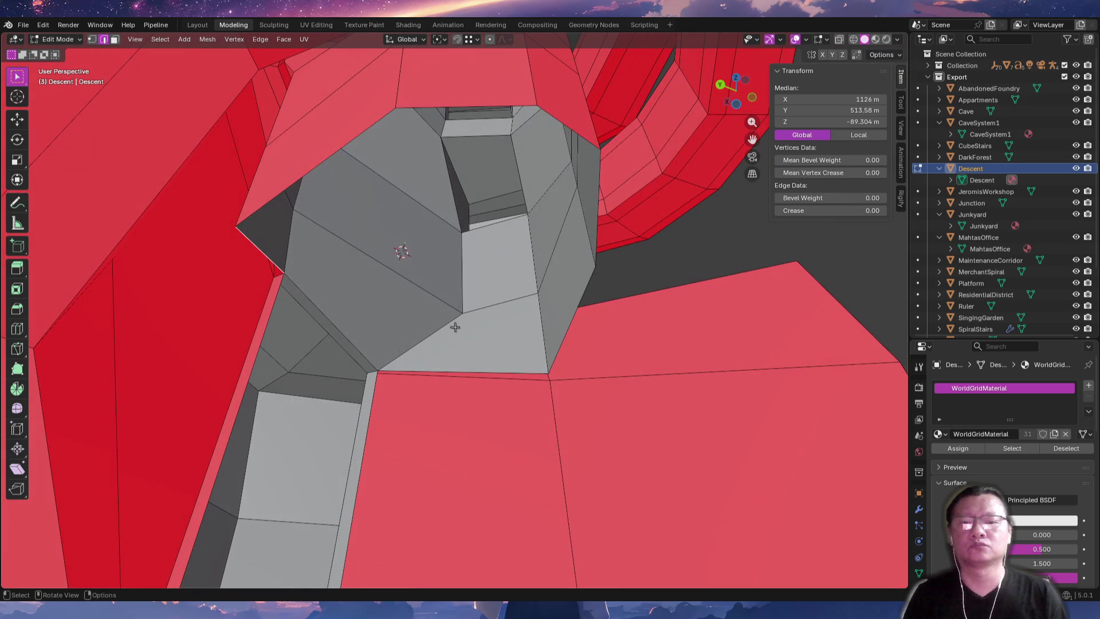
pyautogui.keyDown('alt'); pyautogui.click(564, 338); pyautogui.keyUp('alt')
pyautogui.moveTo(570, 331)
pyautogui.mouseDown(button='middle')
pyautogui.moveTo(520, 351)
pyautogui.moveTo(508, 393)
pyautogui.moveTo(482, 313)
pyautogui.moveTo(497, 325)
pyautogui.mouseUp(button='middle')
pyautogui.hotkey('alt', 'a')
# Select the tunnel rim edge to extend and start extruding it downward.
pyautogui.moveTo(502, 248); pyautogui.dragTo(493, 173, button='middle')
pyautogui.click(493, 174)
pyautogui.keyDown('shift'); pyautogui.click(490, 166); pyautogui.keyUp('shift')
pyautogui.keyDown('shift'); pyautogui.click(485, 155); pyautogui.keyUp('shift')
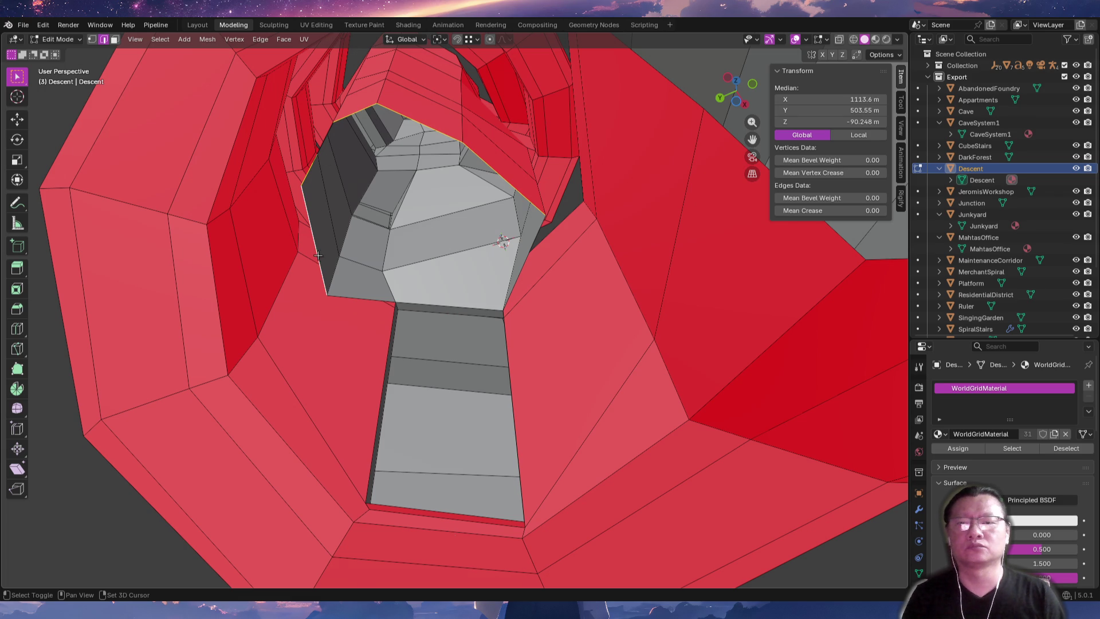
pyautogui.moveTo(352, 298)
pyautogui.mouseDown(button='middle')
pyautogui.moveTo(447, 315)
pyautogui.moveTo(415, 332)
pyautogui.moveTo(361, 326)
pyautogui.moveTo(401, 328)
pyautogui.moveTo(363, 331)
pyautogui.moveTo(528, 278)
pyautogui.mouseUp(button='middle')
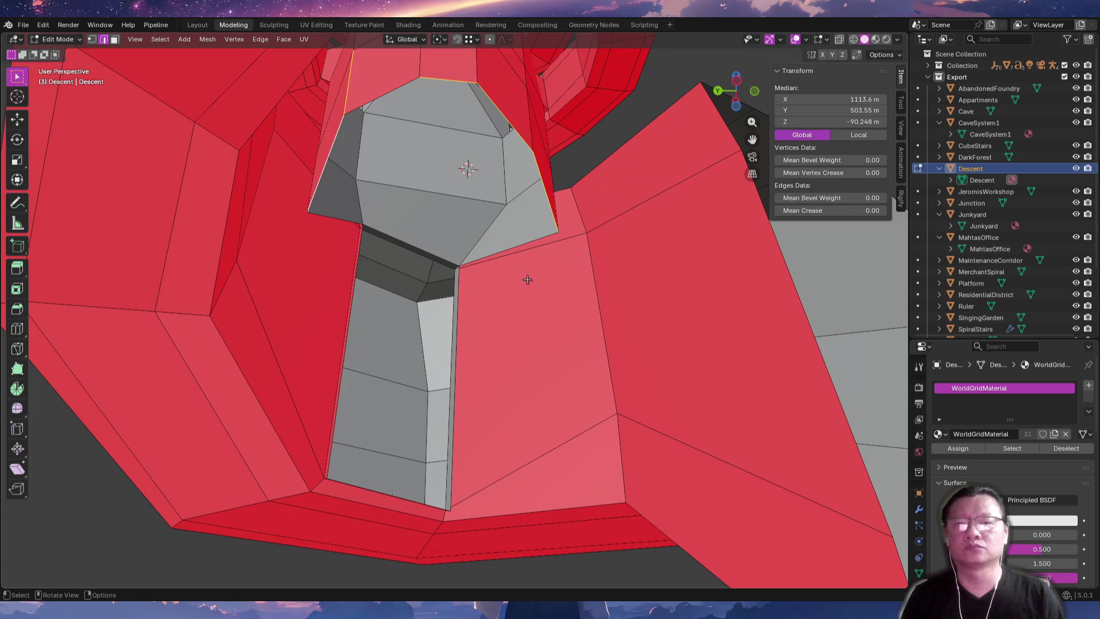
pyautogui.press('g')
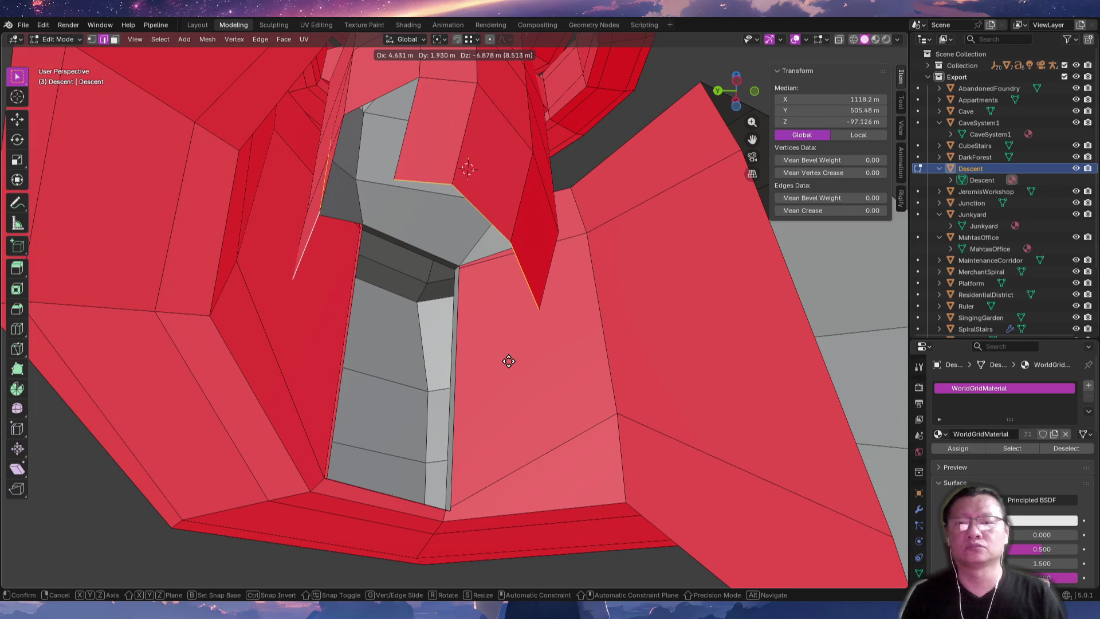
pyautogui.rightClick(510, 362)
pyautogui.moveTo(500, 326)
pyautogui.mouseDown(button='middle')
pyautogui.moveTo(517, 309)
pyautogui.moveTo(485, 221)
pyautogui.mouseUp(button='middle')
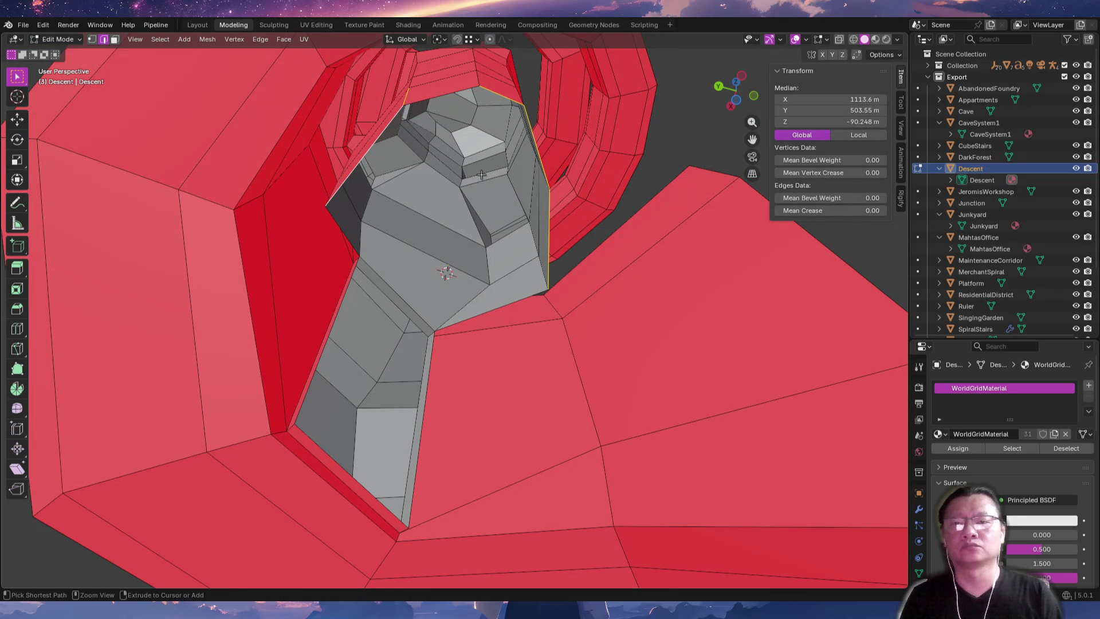
pyautogui.moveTo(427, 101); pyautogui.dragTo(515, 241, button='middle')
pyautogui.press('g')
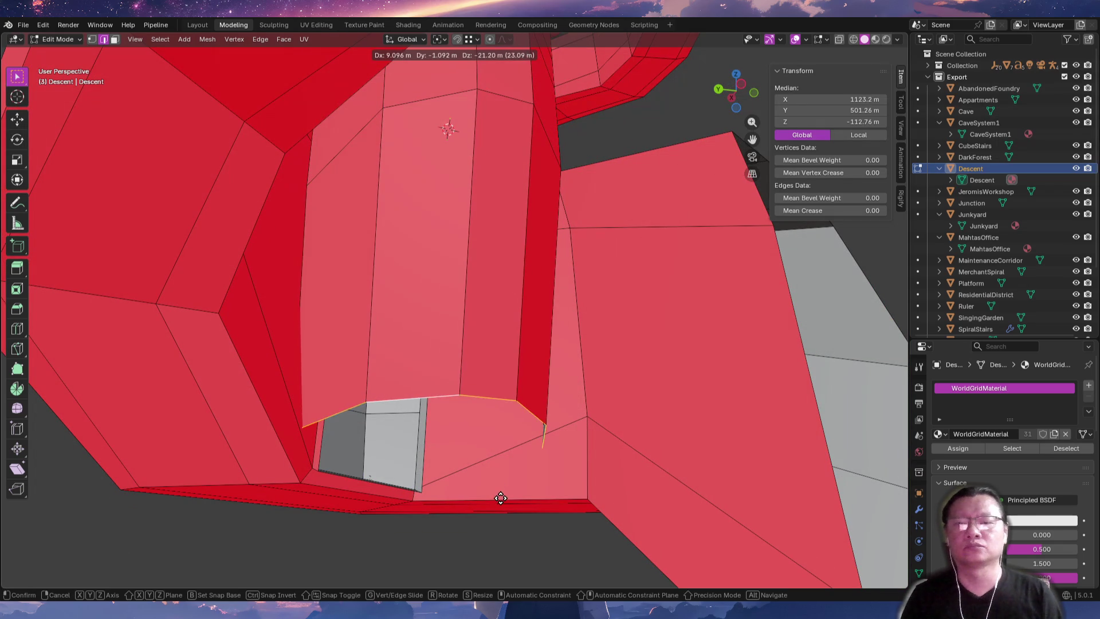
# Lower the corridor's bottom rim about 24 m and scale it up by 1.255.
pyautogui.click(494, 537)
pyautogui.press('s')
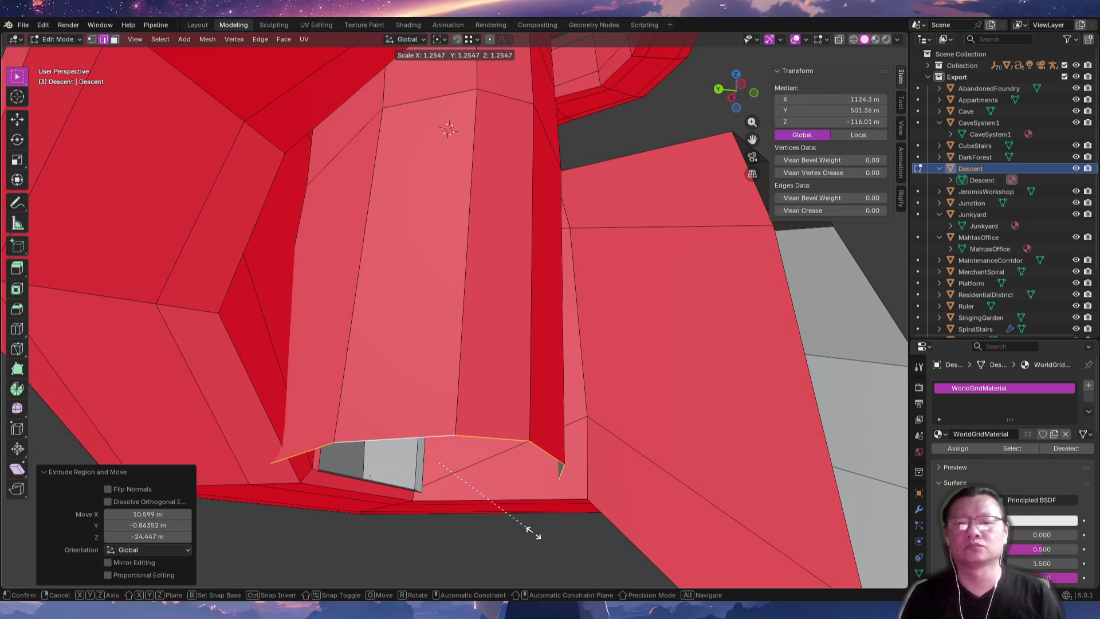
pyautogui.click(528, 527)
pyautogui.moveTo(417, 504)
pyautogui.mouseDown(button='middle')
pyautogui.moveTo(400, 421)
pyautogui.moveTo(353, 476)
pyautogui.mouseUp(button='middle')
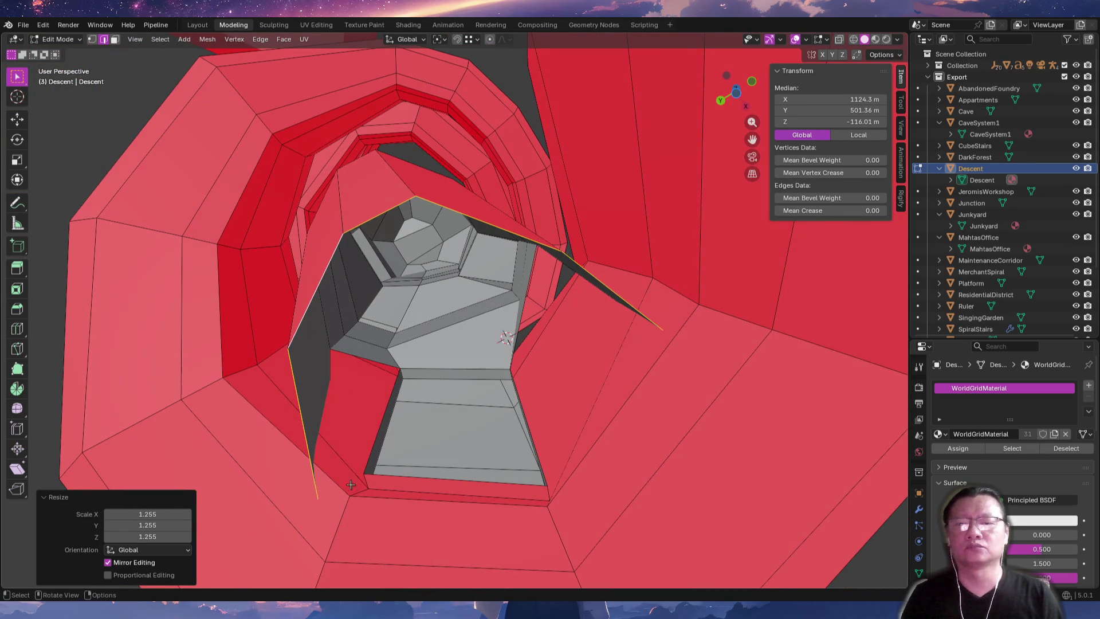
# Pull one stray corner vertex into place, using see-through shading to reach it.
pyautogui.press('1')
pyautogui.click(320, 499)
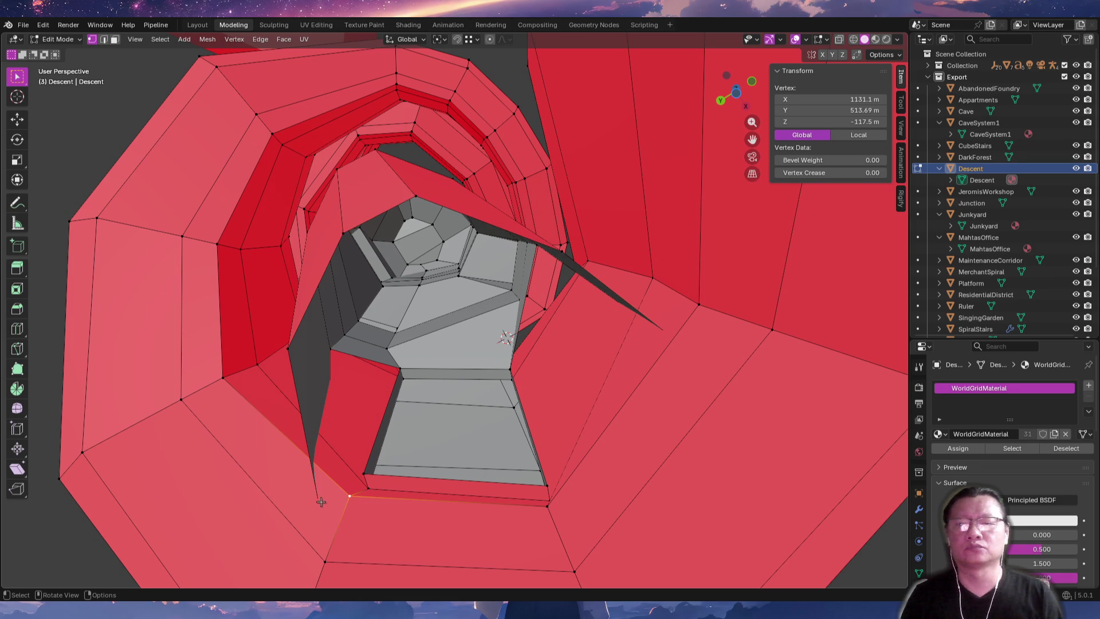
pyautogui.hotkey('alt', 'z')
pyautogui.moveTo(339, 503); pyautogui.dragTo(358, 555, button='middle')
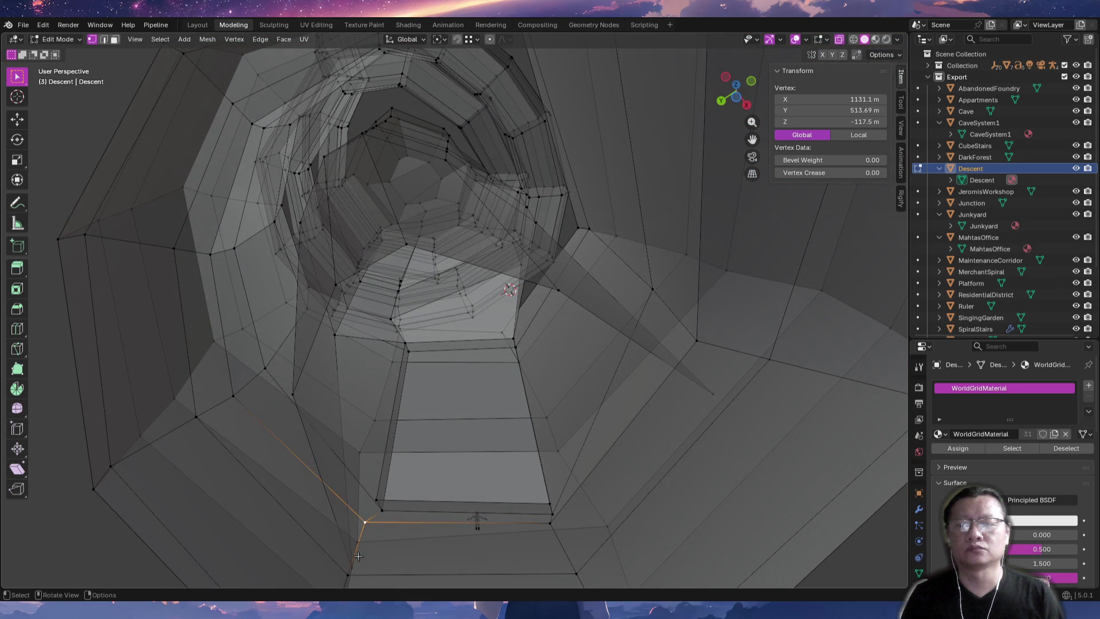
pyautogui.press('g')
pyautogui.click(337, 470)
pyautogui.hotkey('alt', 'z')
# Move a second stray vertex into line with the tunnel wall.
pyautogui.moveTo(327, 459)
pyautogui.mouseDown(button='middle')
pyautogui.moveTo(453, 461)
pyautogui.moveTo(447, 477)
pyautogui.mouseUp(button='middle')
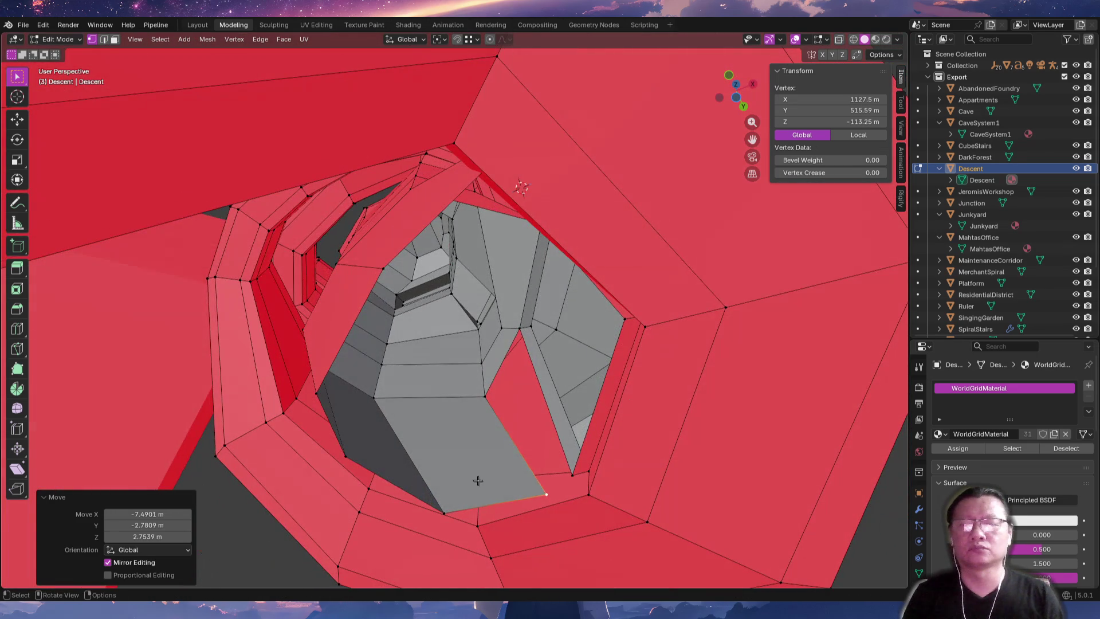
pyautogui.moveTo(534, 495)
pyautogui.mouseDown(button='middle')
pyautogui.moveTo(545, 430)
pyautogui.moveTo(650, 387)
pyautogui.mouseUp(button='middle')
pyautogui.hotkey('alt', 'z')
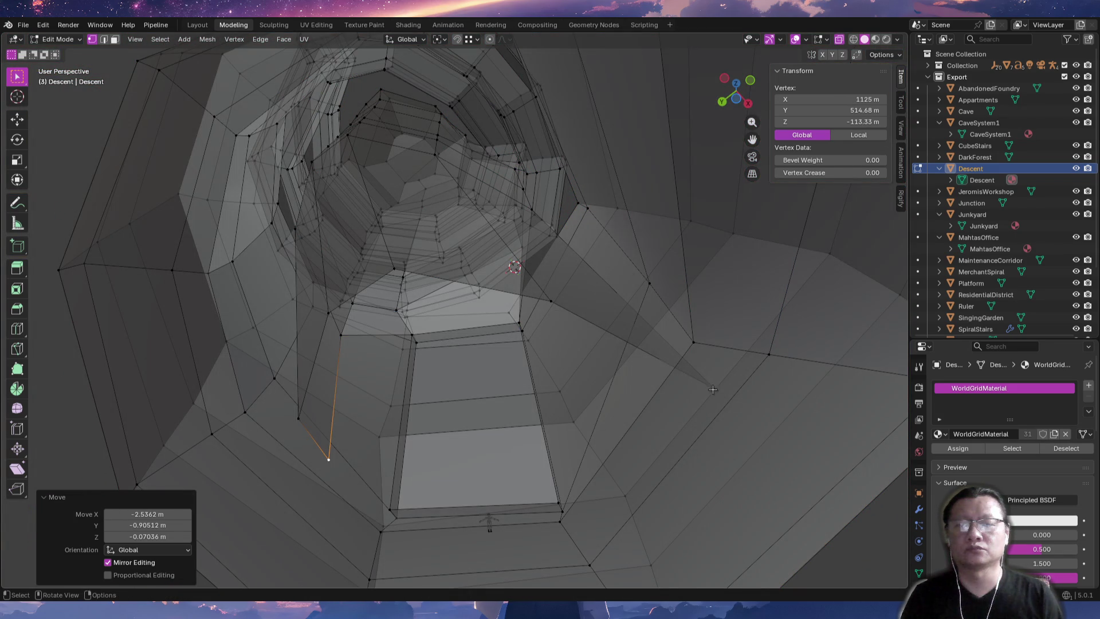
pyautogui.click(711, 388)
pyautogui.press('g')
pyautogui.click(629, 351)
pyautogui.hotkey('alt', 'z')
# Select the corridor's bottom edge loop and start dragging it about 17.78 m downward.
pyautogui.moveTo(630, 403)
pyautogui.mouseDown(button='middle')
pyautogui.moveTo(612, 371)
pyautogui.moveTo(607, 386)
pyautogui.moveTo(511, 382)
pyautogui.mouseUp(button='middle')
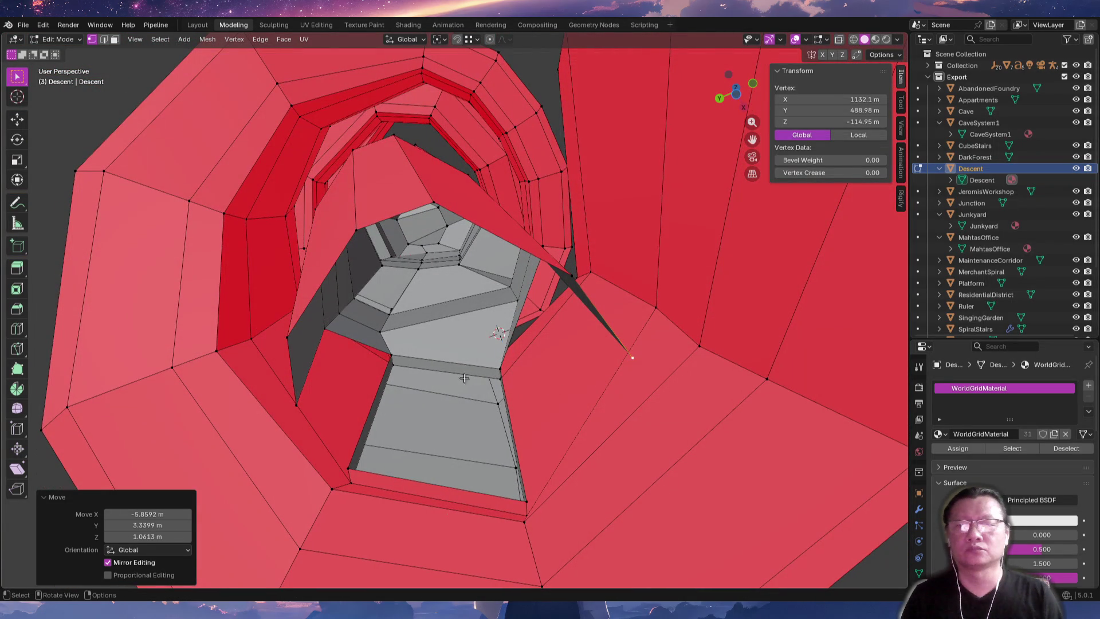
pyautogui.press('2')
pyautogui.click(375, 358)
pyautogui.keyDown('shift'); pyautogui.click(375, 354); pyautogui.keyUp('shift')
pyautogui.moveTo(375, 355)
pyautogui.mouseDown(button='middle')
pyautogui.moveTo(488, 340)
pyautogui.moveTo(510, 388)
pyautogui.moveTo(454, 422)
pyautogui.moveTo(494, 410)
pyautogui.moveTo(569, 449)
pyautogui.moveTo(510, 470)
pyautogui.moveTo(356, 312)
pyautogui.moveTo(422, 408)
pyautogui.moveTo(358, 316)
pyautogui.mouseUp(button='middle')
pyautogui.hotkey('alt', 'a')
pyautogui.keyDown('alt'); pyautogui.click(569, 450); pyautogui.keyUp('alt')
pyautogui.press('g')
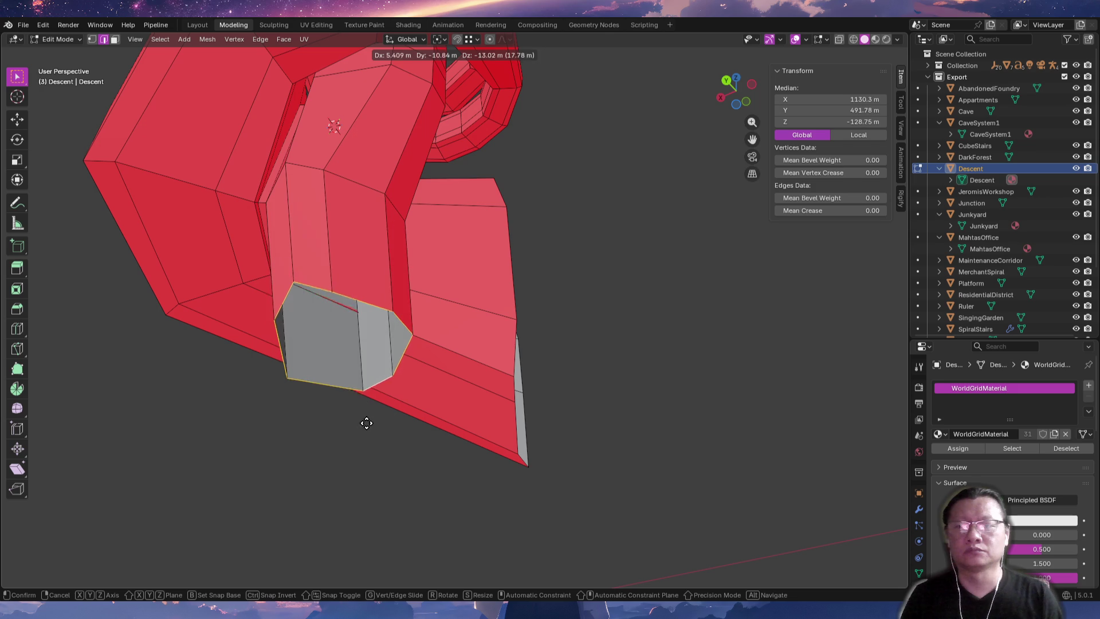
# Place the bottom loop lower, scaling it by 1.403, moving it again, then scaling by 1.260.
pyautogui.click(387, 445)
pyautogui.press('s')
pyautogui.click(489, 449)
pyautogui.moveTo(488, 449)
pyautogui.mouseDown(button='middle')
pyautogui.moveTo(475, 420)
pyautogui.moveTo(396, 459)
pyautogui.mouseUp(button='middle')
pyautogui.press('g')
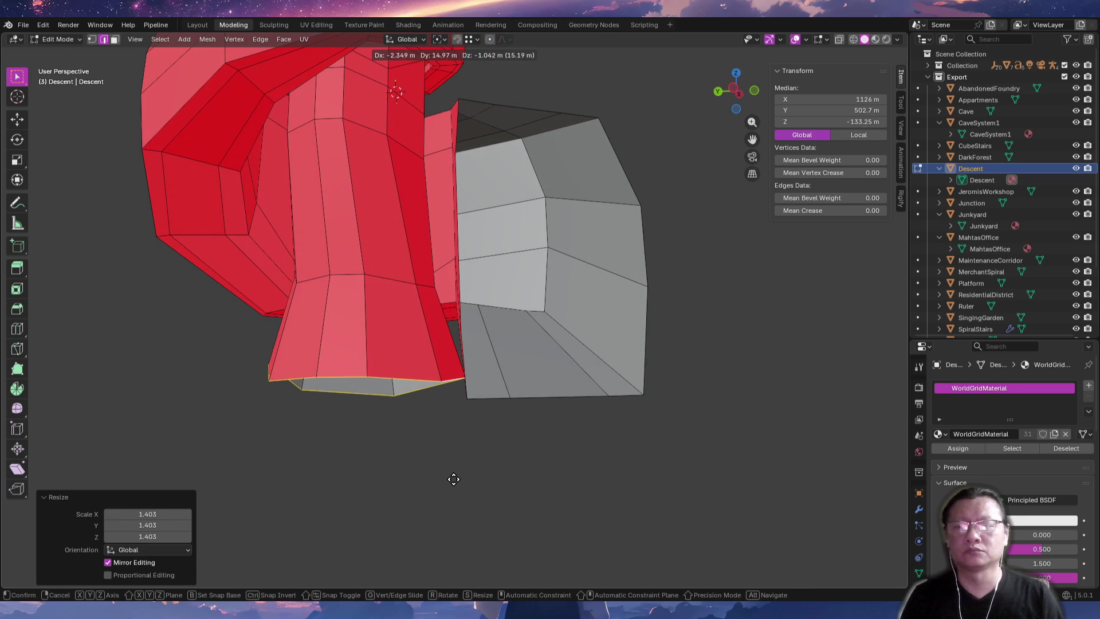
pyautogui.click(459, 472)
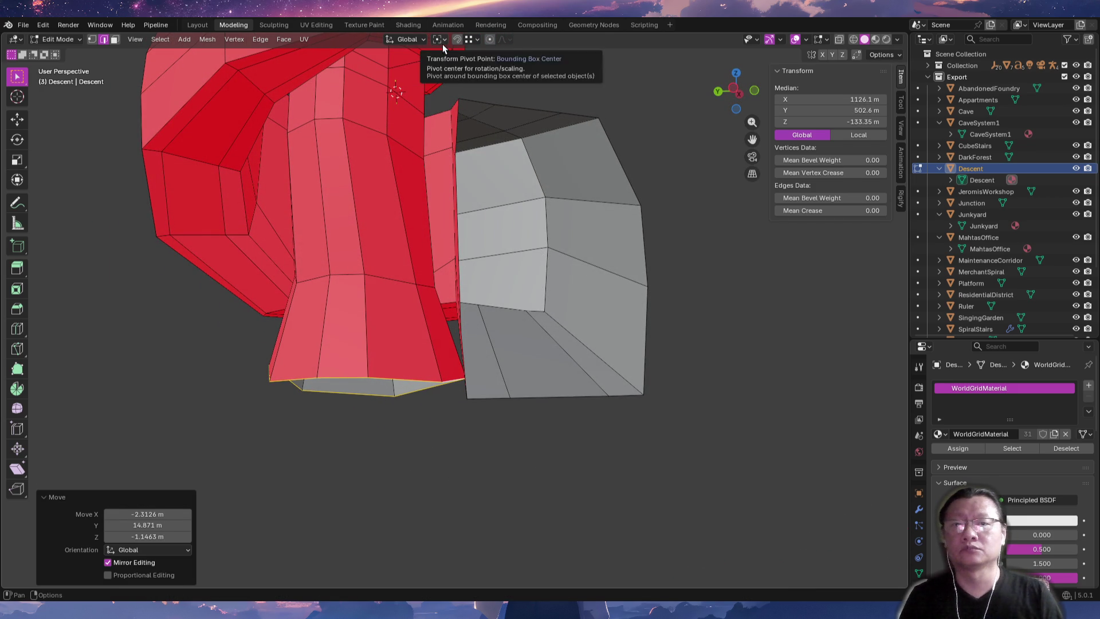
pyautogui.moveTo(424, 401)
pyautogui.mouseDown(button='middle')
pyautogui.moveTo(413, 367)
pyautogui.moveTo(411, 414)
pyautogui.moveTo(418, 217)
pyautogui.moveTo(432, 258)
pyautogui.mouseUp(button='middle')
pyautogui.press('s')
pyautogui.click(442, 429)
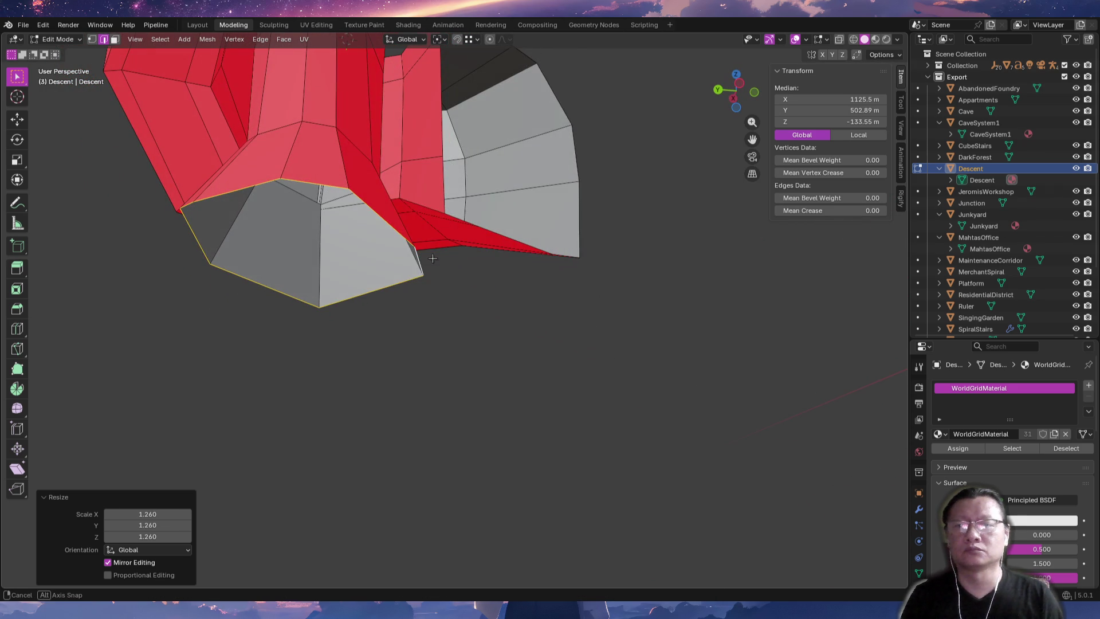
pyautogui.moveTo(452, 299)
pyautogui.mouseDown(button='middle')
pyautogui.moveTo(413, 258)
pyautogui.moveTo(208, 262)
pyautogui.moveTo(179, 277)
pyautogui.moveTo(357, 288)
pyautogui.moveTo(373, 273)
pyautogui.moveTo(432, 285)
pyautogui.moveTo(439, 191)
pyautogui.moveTo(436, 284)
pyautogui.mouseUp(button='middle')
# Move an edge at the mesh bottom to a new position.
pyautogui.hotkey('alt', 'a')
pyautogui.scroll(5, 516, 240)
pyautogui.moveTo(516, 241); pyautogui.dragTo(614, 200, button='middle')
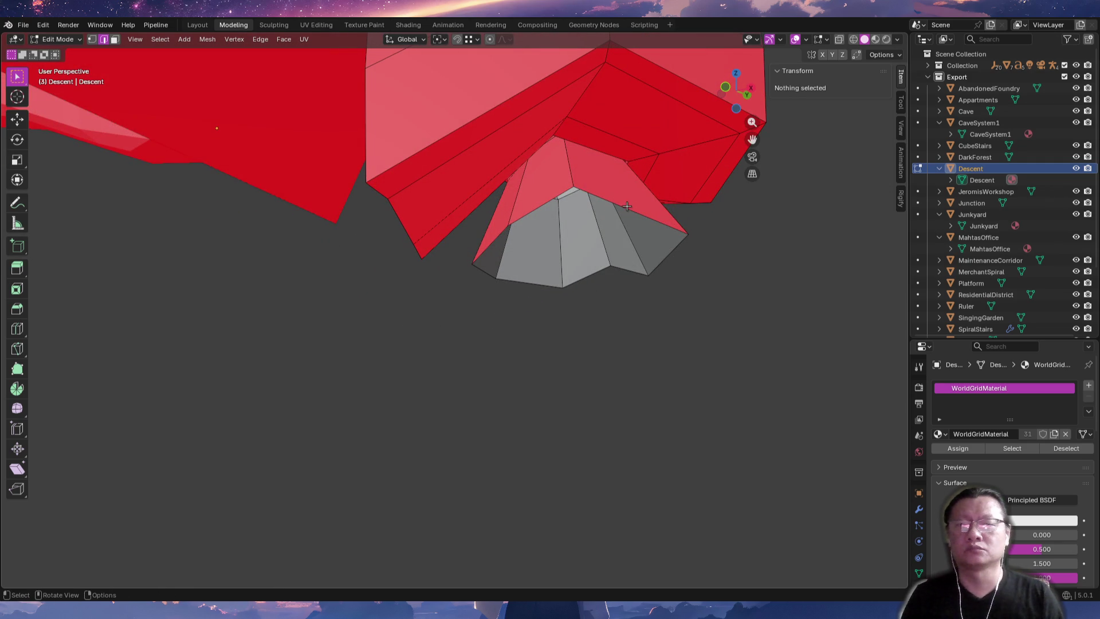
pyautogui.click(627, 206)
pyautogui.moveTo(545, 214); pyautogui.dragTo(646, 219, button='middle')
pyautogui.press('g')
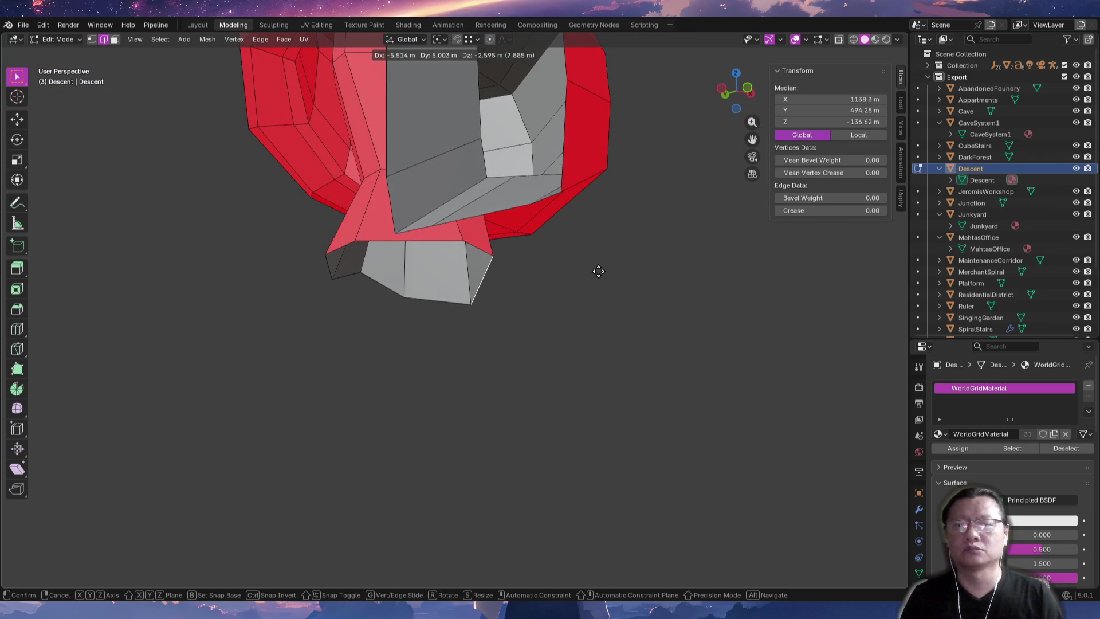
pyautogui.click(598, 271)
# Move another corridor-end vertex into place and inspect the whole mesh.
pyautogui.moveTo(599, 271); pyautogui.dragTo(447, 248, button='middle')
pyautogui.click(291, 340)
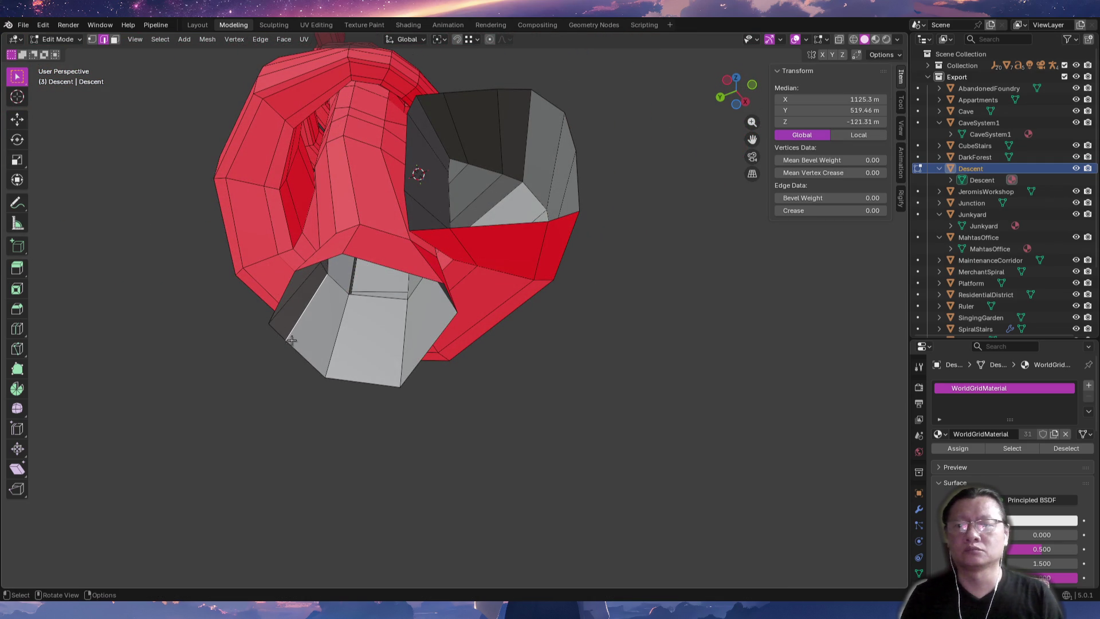
pyautogui.press('g')
pyautogui.click(275, 359)
pyautogui.moveTo(325, 348); pyautogui.dragTo(434, 378, button='middle')
pyautogui.moveTo(427, 266)
pyautogui.mouseDown(button='middle')
pyautogui.moveTo(400, 384)
pyautogui.moveTo(418, 376)
pyautogui.moveTo(403, 358)
pyautogui.moveTo(403, 322)
pyautogui.moveTo(261, 335)
pyautogui.moveTo(275, 322)
pyautogui.moveTo(455, 323)
pyautogui.moveTo(516, 260)
pyautogui.moveTo(582, 277)
pyautogui.moveTo(597, 304)
pyautogui.moveTo(611, 297)
pyautogui.moveTo(556, 287)
pyautogui.moveTo(540, 268)
pyautogui.moveTo(582, 265)
pyautogui.moveTo(531, 290)
pyautogui.moveTo(557, 294)
pyautogui.mouseUp(button='middle')
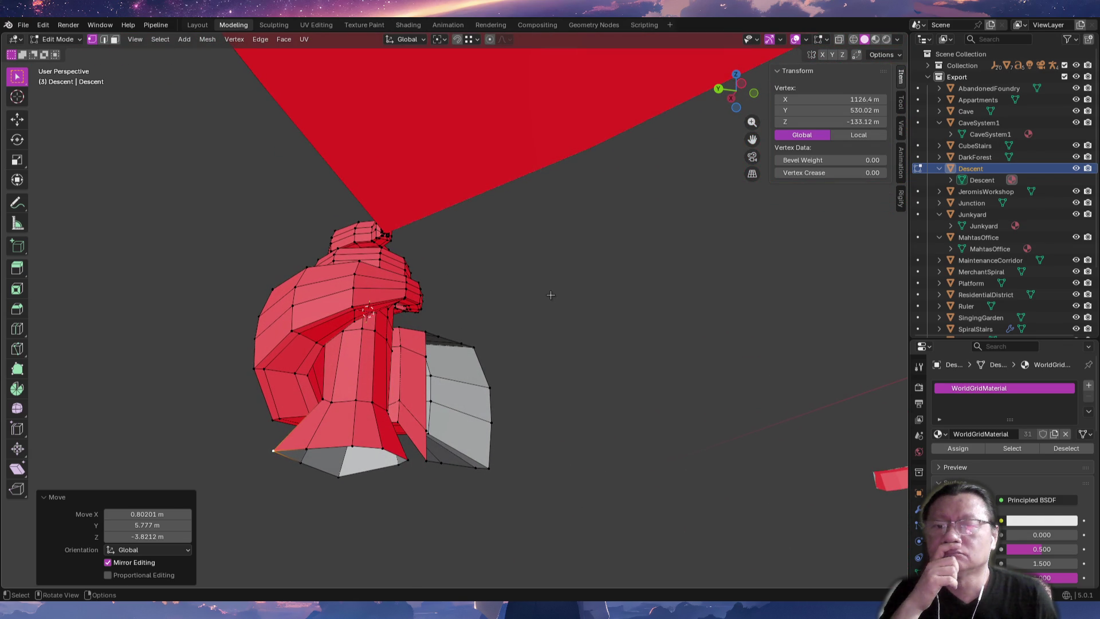
# Deselect everything and loop-select the edges around the corridor's open lower end.
pyautogui.moveTo(433, 405)
pyautogui.mouseDown(button='middle')
pyautogui.moveTo(455, 415)
pyautogui.moveTo(441, 420)
pyautogui.mouseUp(button='middle')
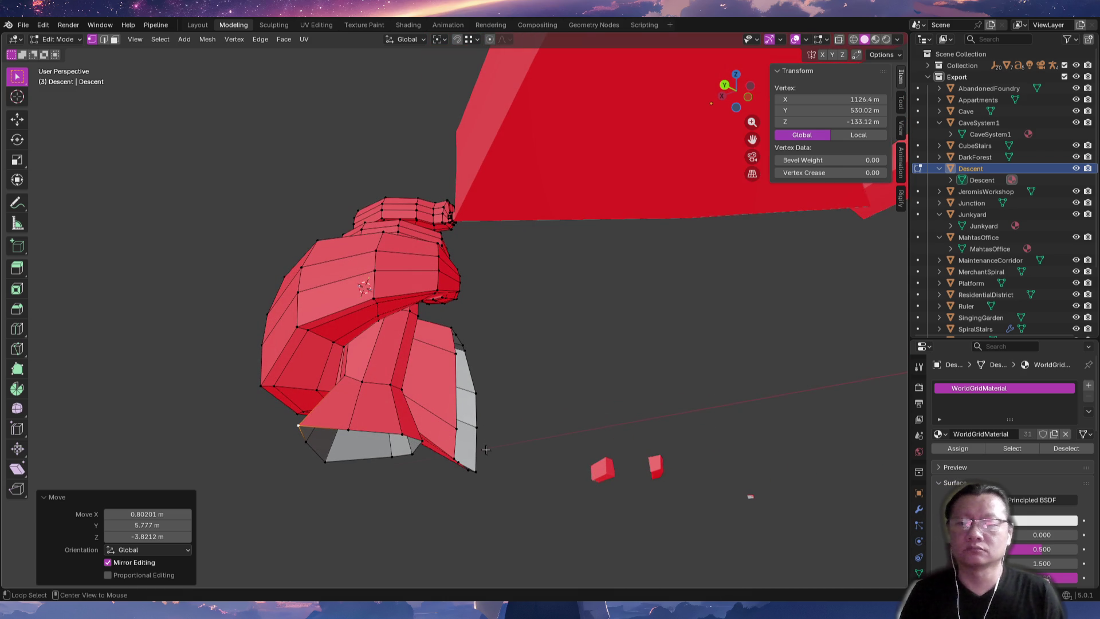
pyautogui.hotkey('alt', 'a')
pyautogui.keyDown('alt'); pyautogui.click(455, 452); pyautogui.keyUp('alt')
pyautogui.moveTo(455, 452); pyautogui.dragTo(454, 403, button='middle')
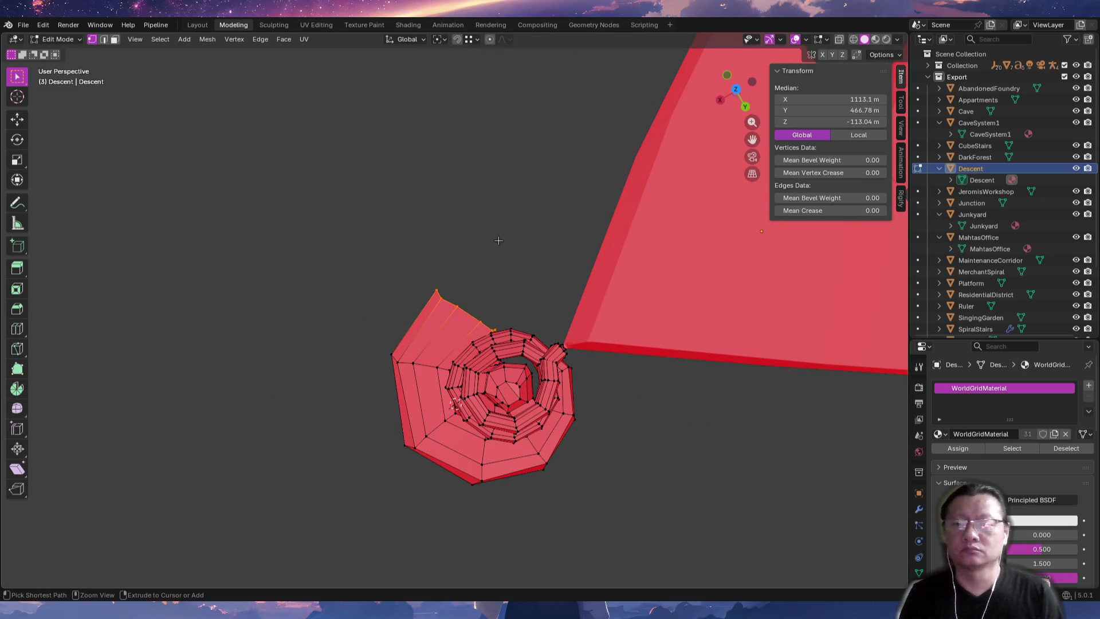
pyautogui.moveTo(498, 247)
pyautogui.mouseDown(button='middle')
pyautogui.moveTo(460, 202)
pyautogui.moveTo(516, 363)
pyautogui.moveTo(445, 342)
pyautogui.moveTo(445, 318)
pyautogui.moveTo(544, 334)
pyautogui.moveTo(609, 421)
pyautogui.moveTo(633, 204)
pyautogui.moveTo(748, 242)
pyautogui.moveTo(450, 364)
pyautogui.moveTo(450, 420)
pyautogui.moveTo(501, 299)
pyautogui.moveTo(614, 300)
pyautogui.moveTo(624, 312)
pyautogui.moveTo(439, 340)
pyautogui.moveTo(444, 287)
pyautogui.mouseUp(button='middle')
# Inspect a vertex and an edge near the grey faces at the corridor end.
pyautogui.hotkey('alt', 'a')
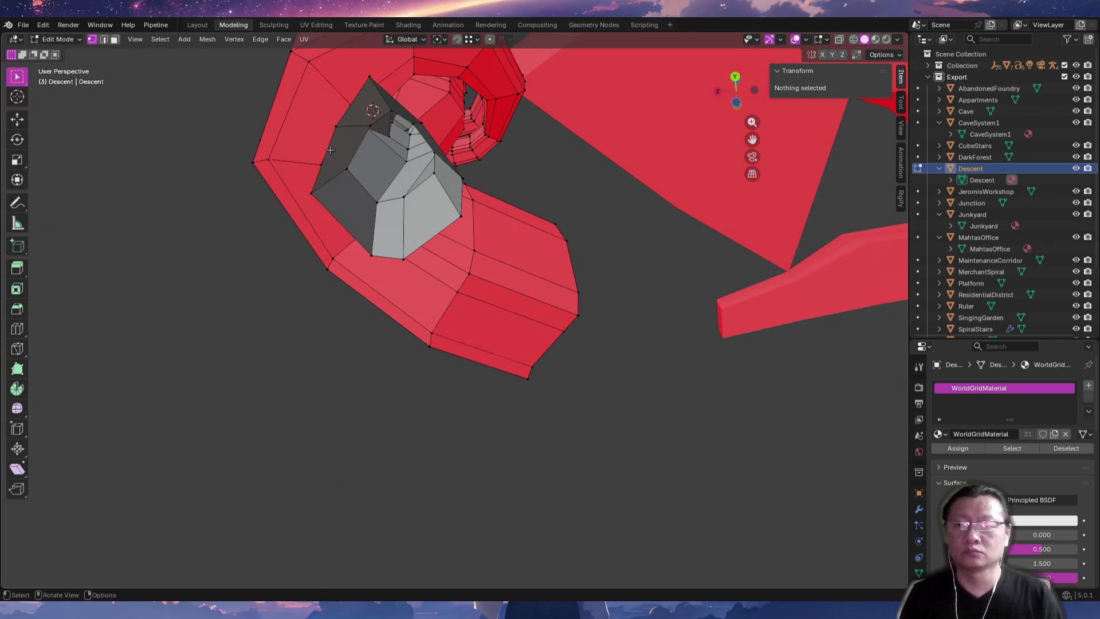
pyautogui.scroll(6, 330, 150)
pyautogui.click(334, 73)
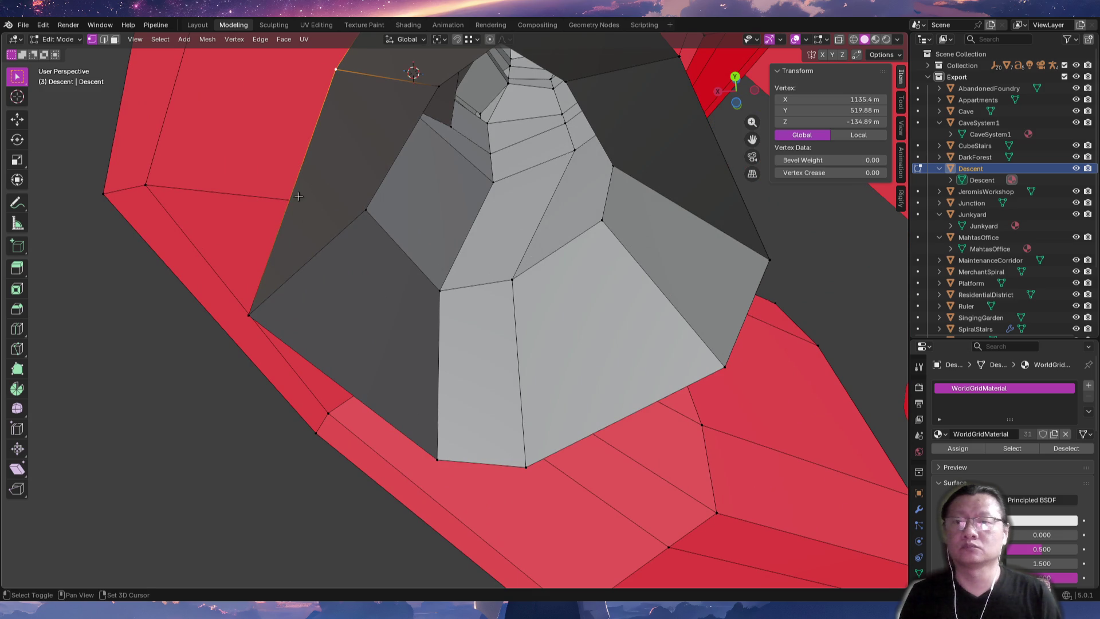
pyautogui.scroll(-5, 308, 186)
pyautogui.moveTo(310, 192); pyautogui.dragTo(324, 211, button='middle')
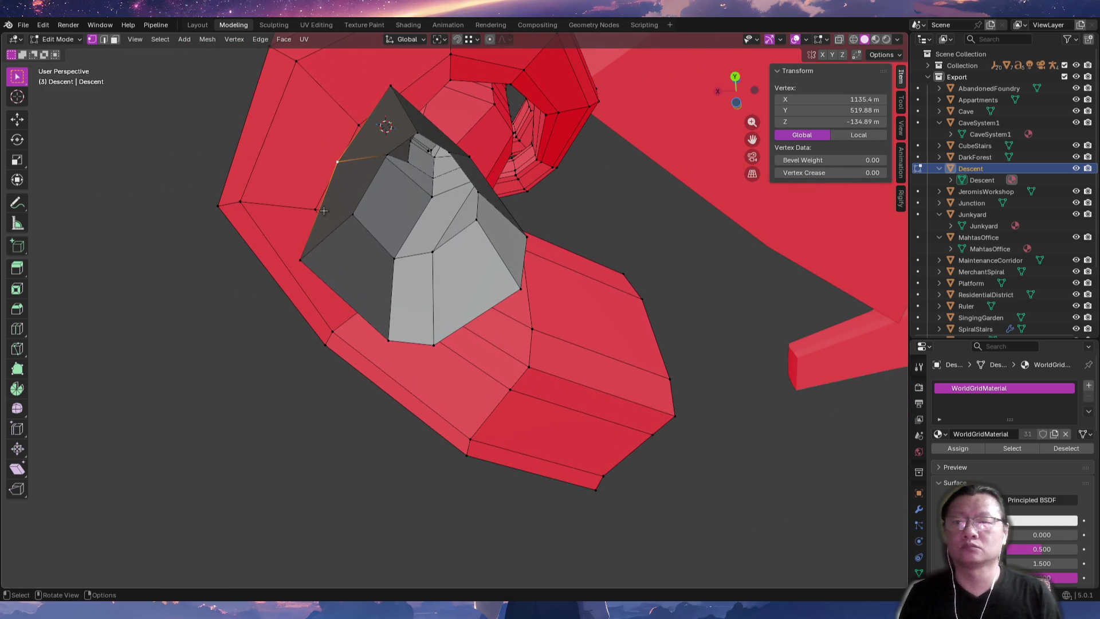
pyautogui.moveTo(398, 190)
pyautogui.mouseDown(button='middle')
pyautogui.moveTo(461, 210)
pyautogui.moveTo(440, 253)
pyautogui.moveTo(447, 285)
pyautogui.moveTo(527, 267)
pyautogui.moveTo(596, 206)
pyautogui.moveTo(596, 184)
pyautogui.moveTo(648, 269)
pyautogui.moveTo(616, 269)
pyautogui.moveTo(596, 326)
pyautogui.moveTo(555, 266)
pyautogui.moveTo(618, 275)
pyautogui.mouseUp(button='middle')
pyautogui.press('2')
pyautogui.click(464, 210)
pyautogui.hotkey('alt', 'a')
# Return Descent to Object Mode and save world.blend.
pyautogui.scroll(4, 592, 190)
pyautogui.moveTo(694, 282)
pyautogui.mouseDown(button='middle')
pyautogui.moveTo(488, 314)
pyautogui.moveTo(418, 355)
pyautogui.moveTo(439, 333)
pyautogui.moveTo(413, 350)
pyautogui.moveTo(336, 314)
pyautogui.moveTo(339, 290)
pyautogui.moveTo(267, 289)
pyautogui.moveTo(295, 228)
pyautogui.moveTo(313, 342)
pyautogui.moveTo(352, 338)
pyautogui.moveTo(498, 378)
pyautogui.moveTo(535, 363)
pyautogui.moveTo(607, 364)
pyautogui.moveTo(609, 328)
pyautogui.moveTo(580, 354)
pyautogui.mouseUp(button='middle')
pyautogui.press('Tab')
pyautogui.hotkey('ctrl', 's')
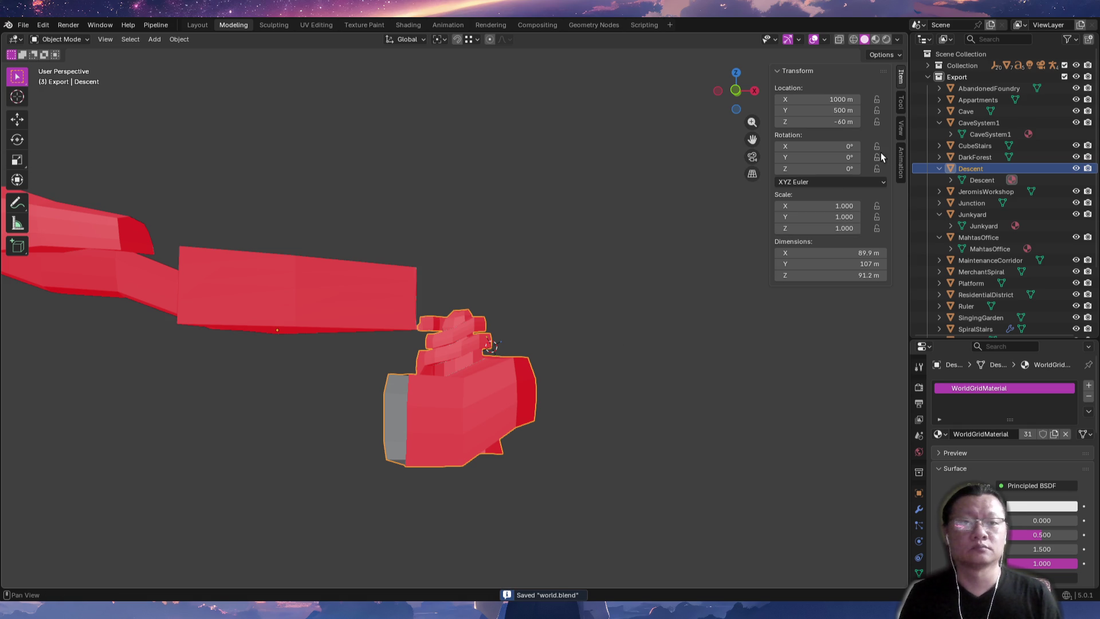
# Check Descent's location 1000, 500, -60 m in its Object properties, then go to Emacs.
pyautogui.click(952, 170)
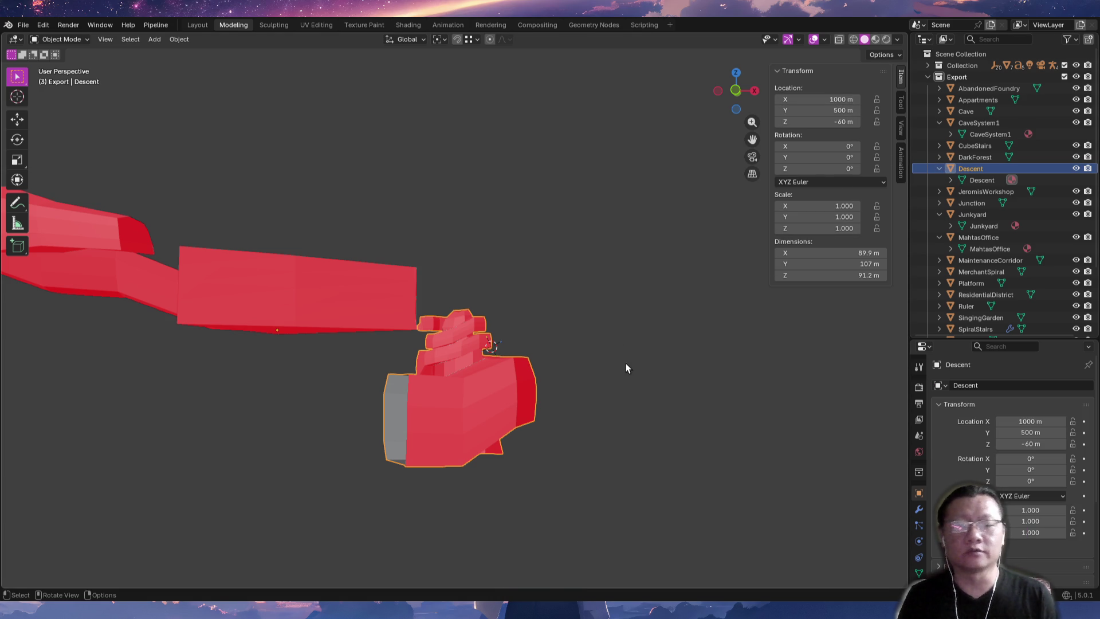
pyautogui.hotkey('alt', 'Tab')
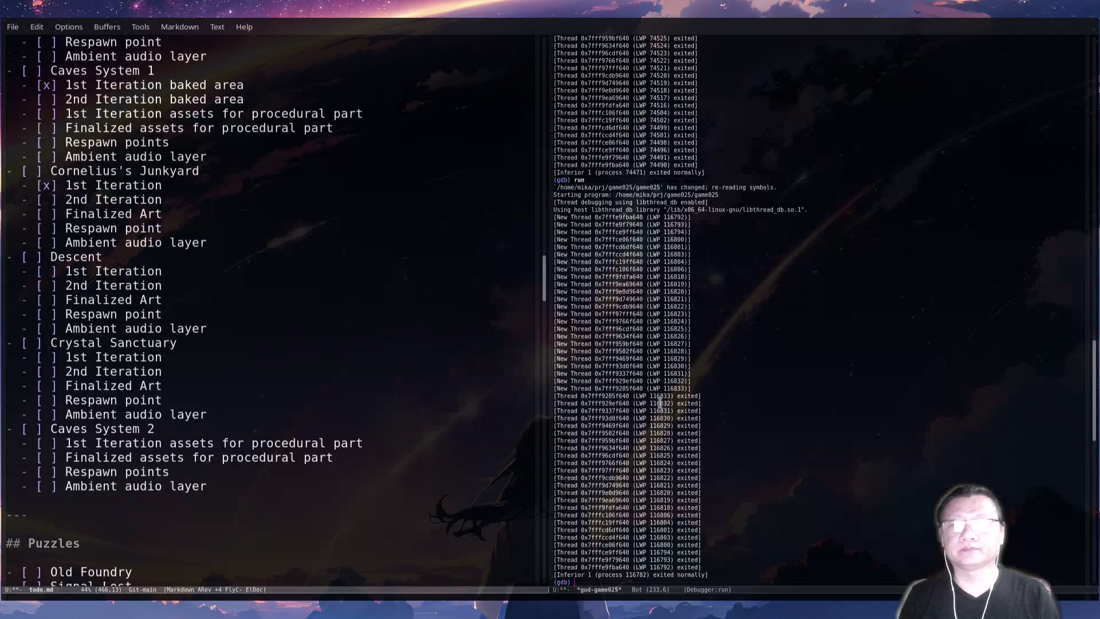
# Set Descent's pos in gameplay.json to 5000, 500, -60 and save the file.
pyautogui.hotkey('ctrl', 'x')
pyautogui.press('b')
pyautogui.write('gameplay.json')
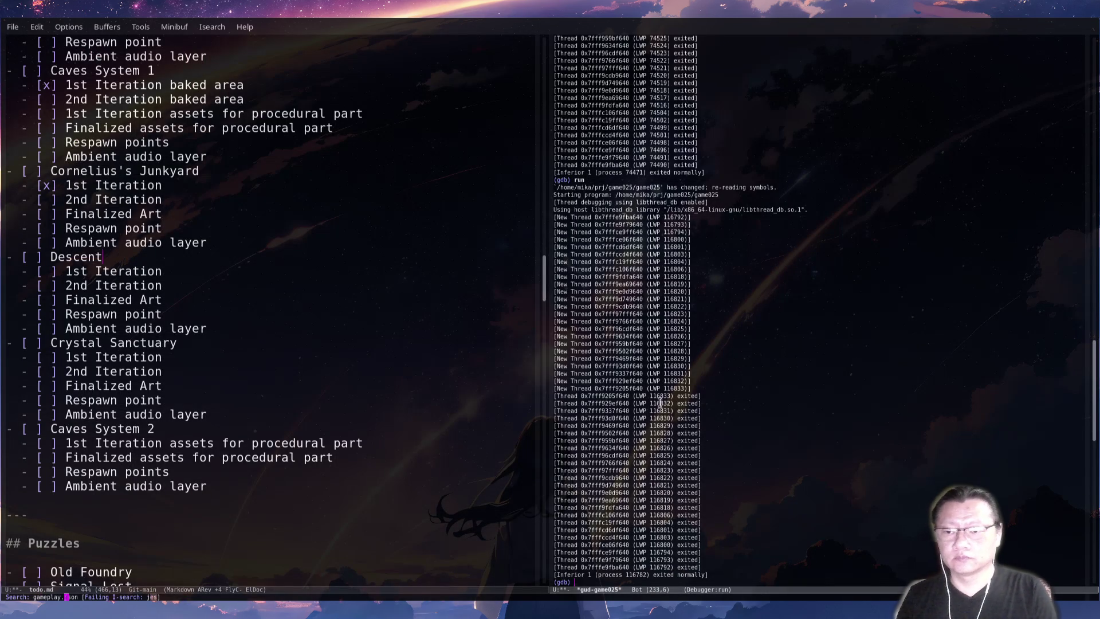
pyautogui.press('Return')
pyautogui.press('Return')
pyautogui.write('desc')
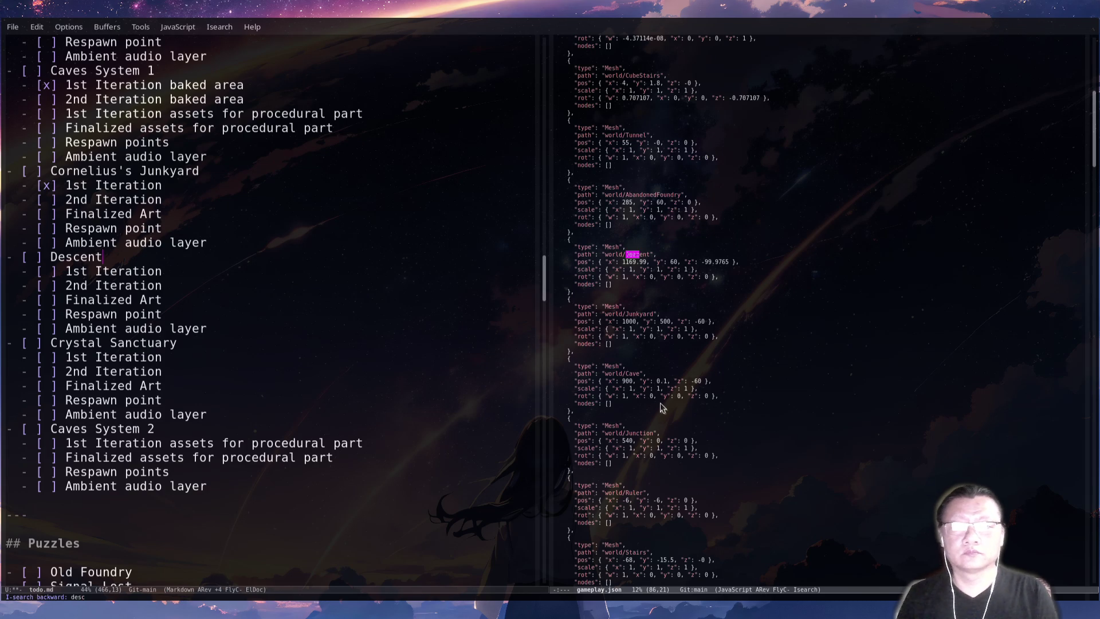
pyautogui.press('Down')
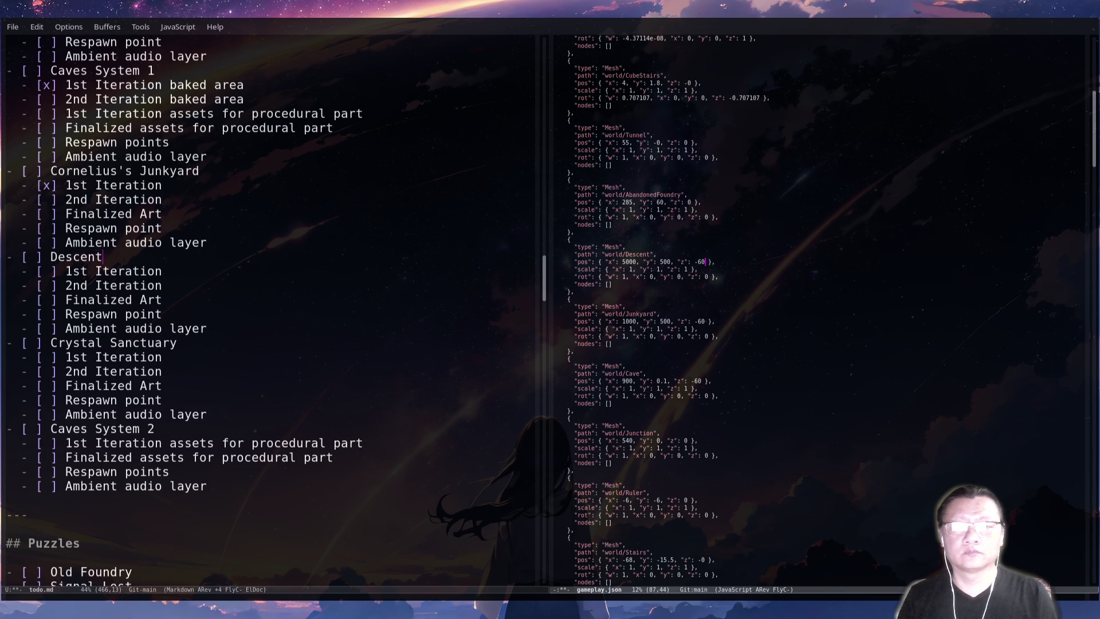
pyautogui.hotkey('ctrl', 'x')
pyautogui.hotkey('ctrl', 's')
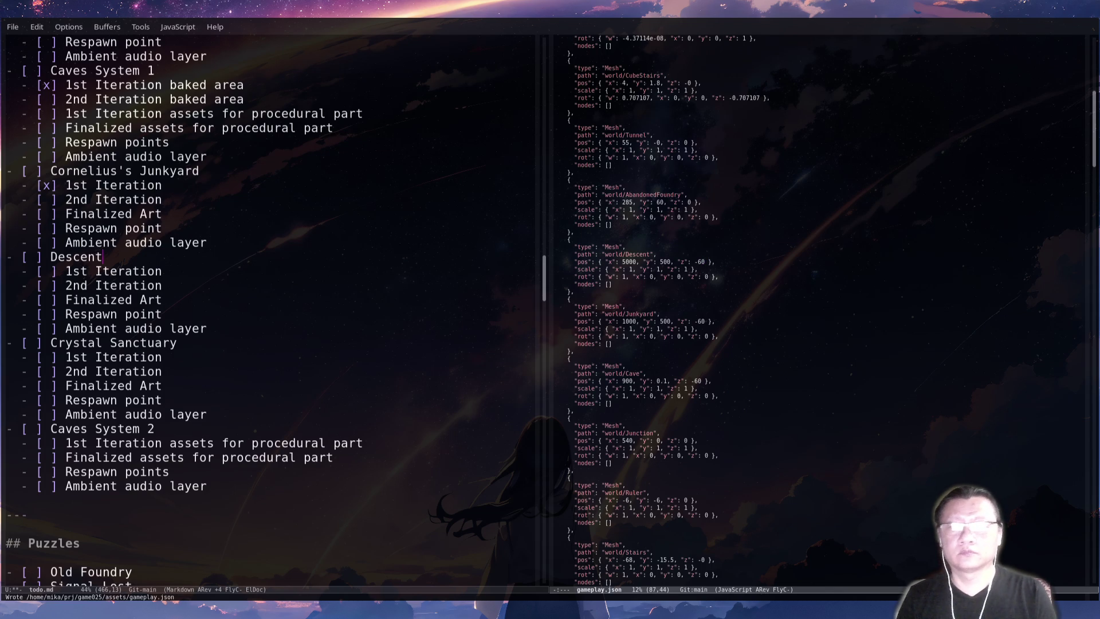
# Launch the game with 'run' in the *gud-game025* debugger buffer.
pyautogui.hotkey('ctrl', 'x')
pyautogui.press('o')
pyautogui.hotkey('ctrl', 'x')
pyautogui.press('b')
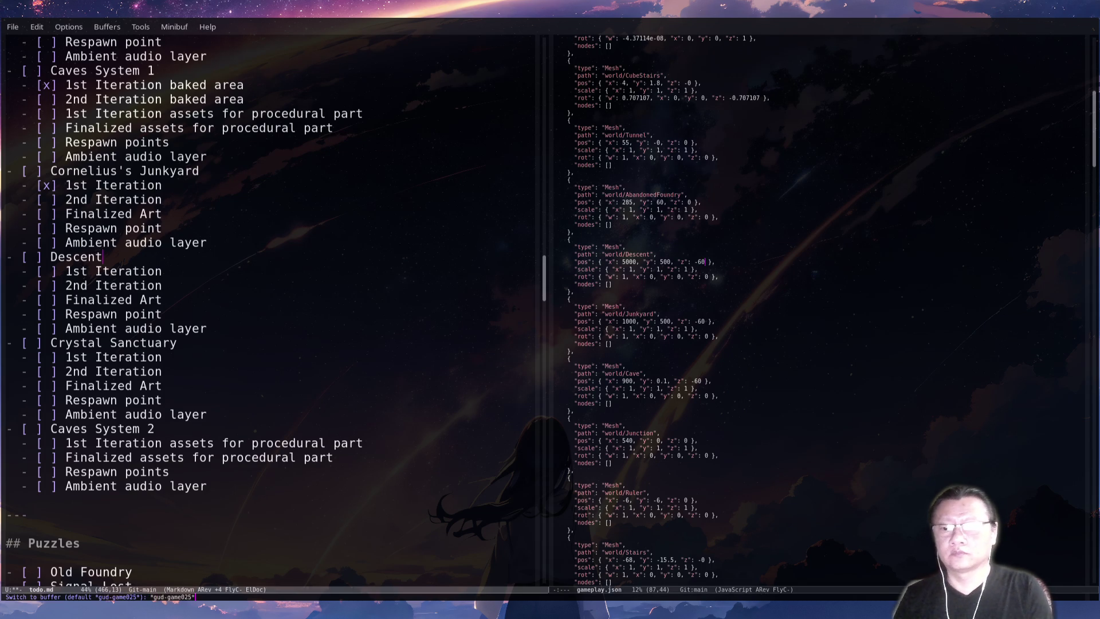
pyautogui.press('Return')
pyautogui.write('run')
pyautogui.press('Return')
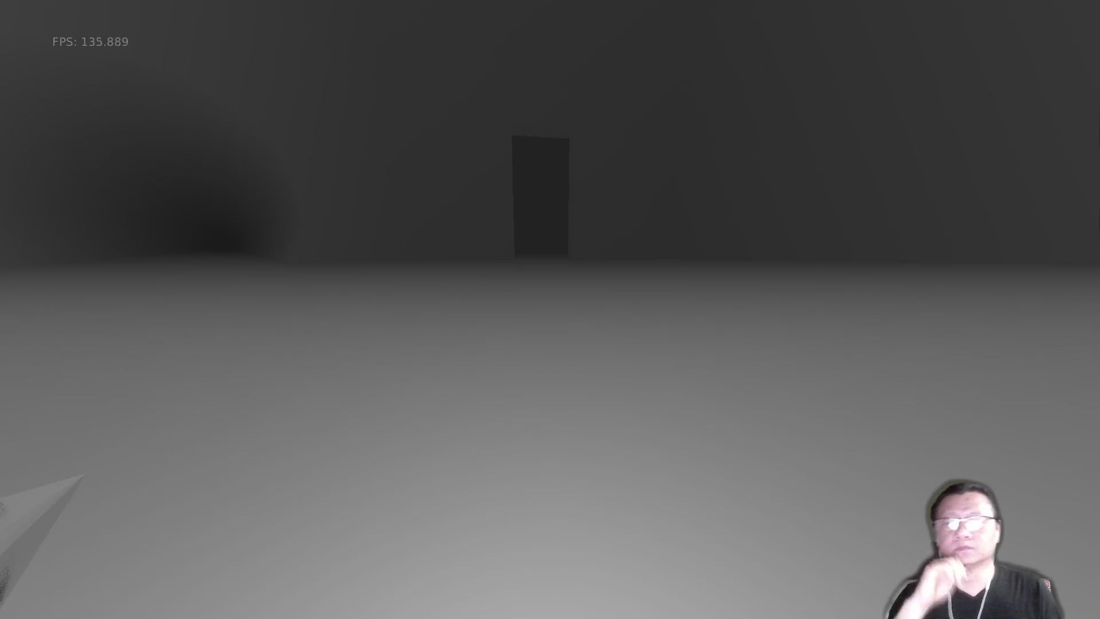
# Walk through the grey rooms and down the long corridor into the dark room.
pyautogui.press('w')
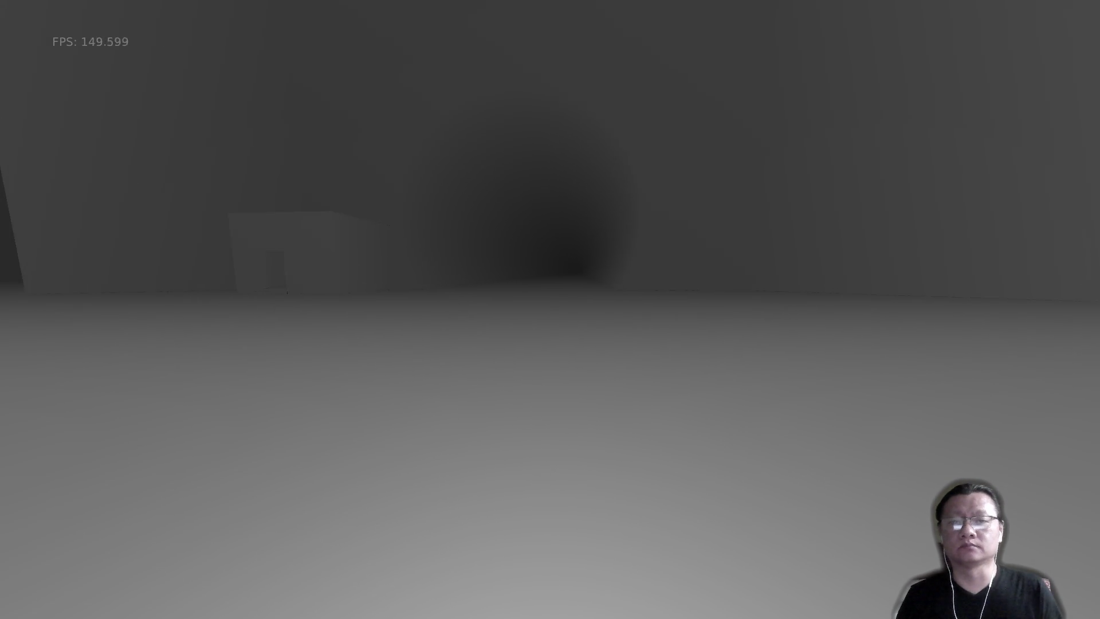
pyautogui.press('w')
pyautogui.press('w')
pyautogui.press('w')
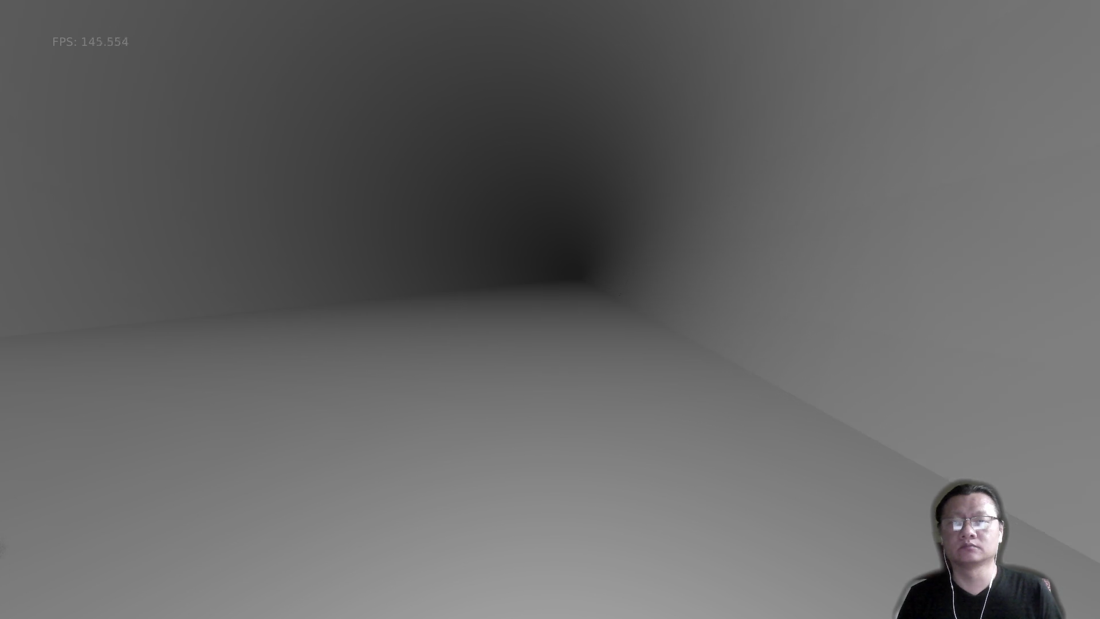
pyautogui.press('w')
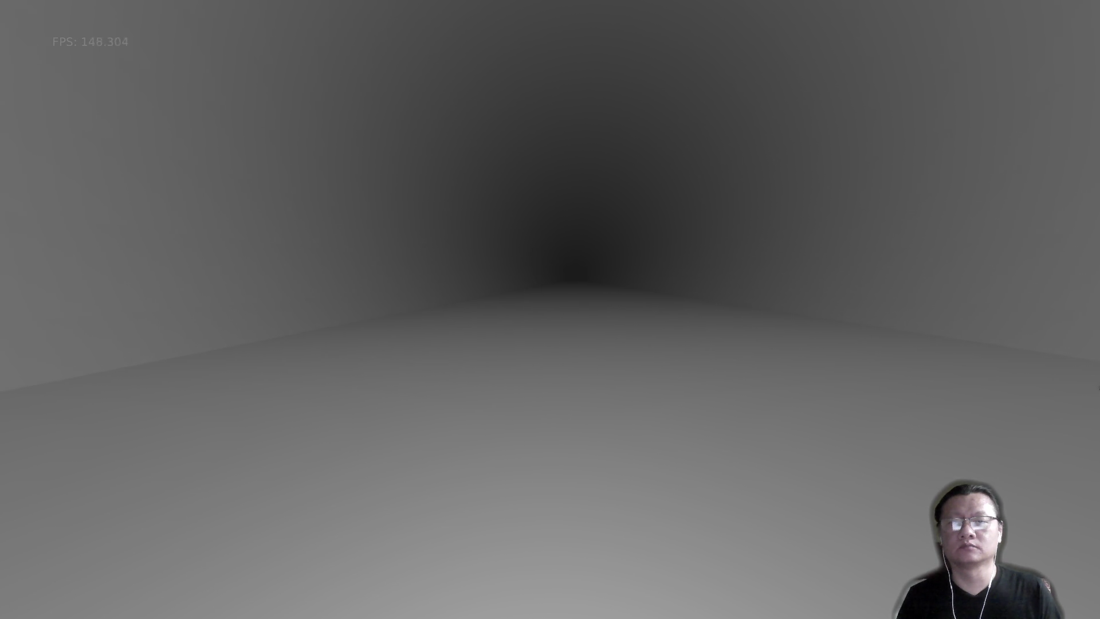
pyautogui.press('a')
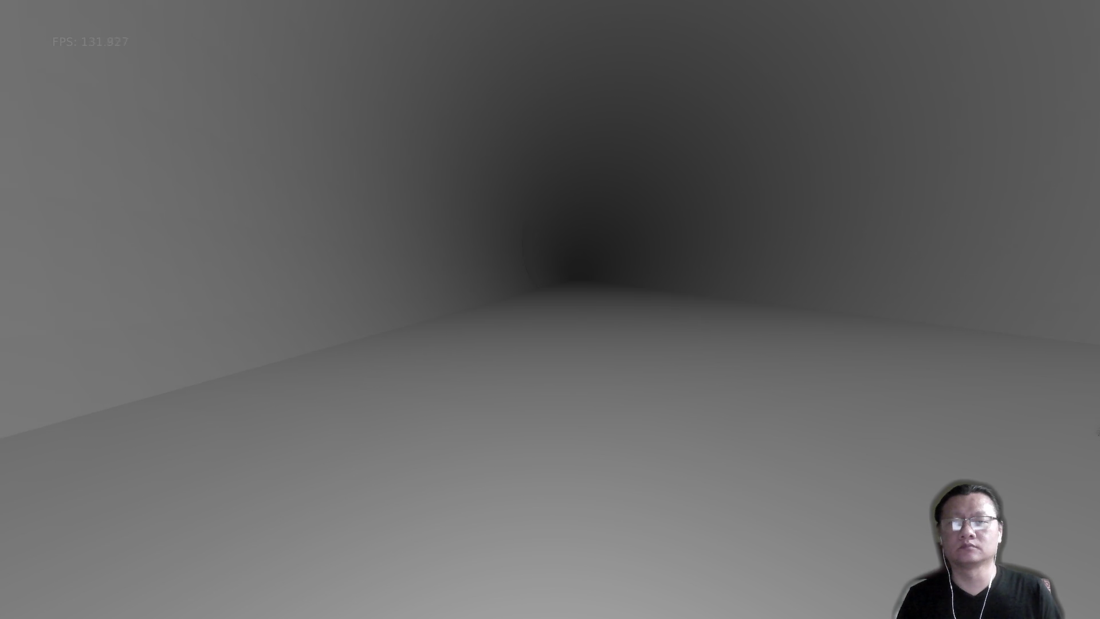
pyautogui.press('a')
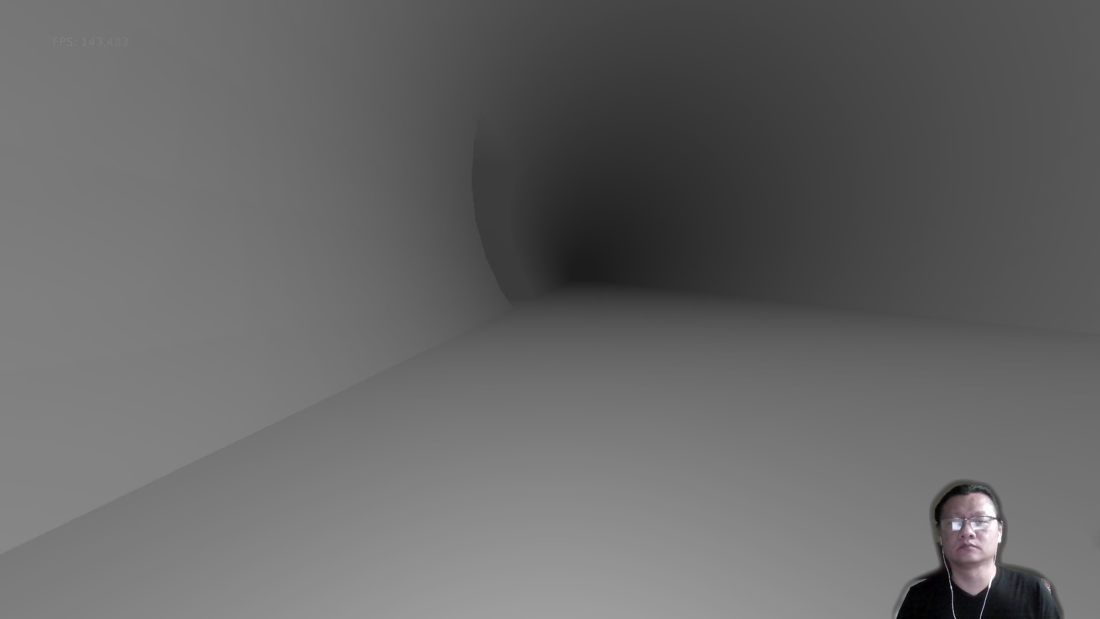
pyautogui.press('a')
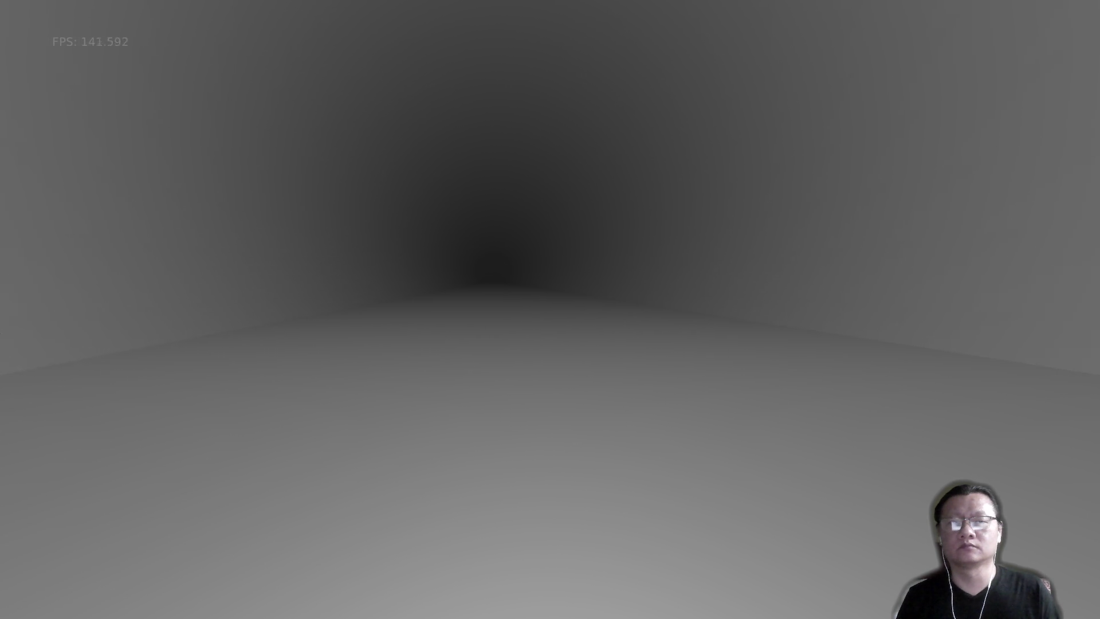
pyautogui.press('a')
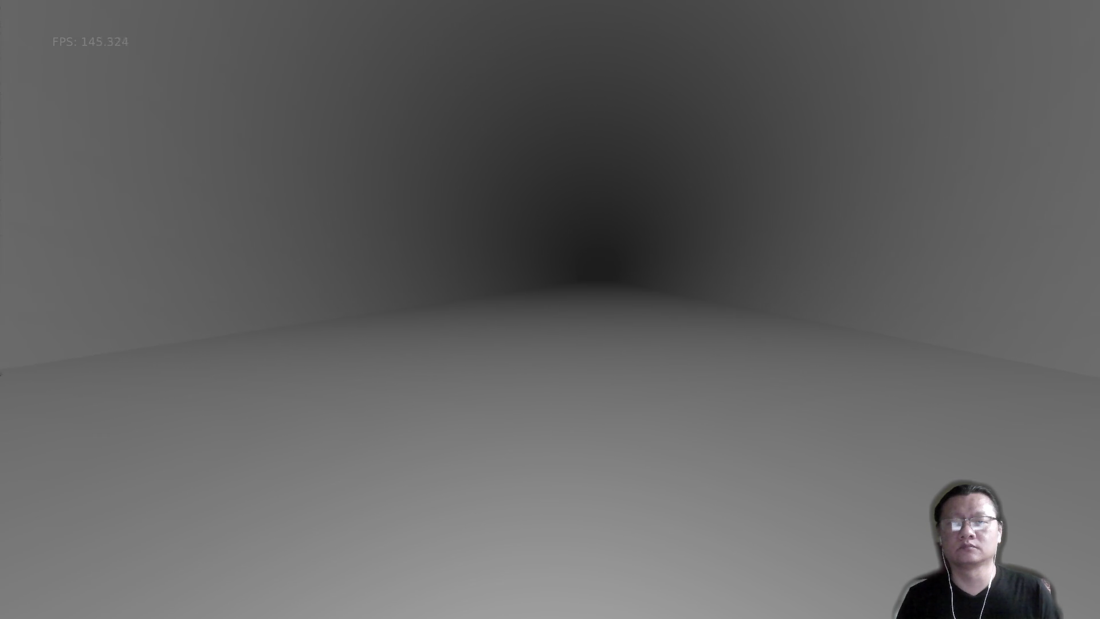
pyautogui.press('a')
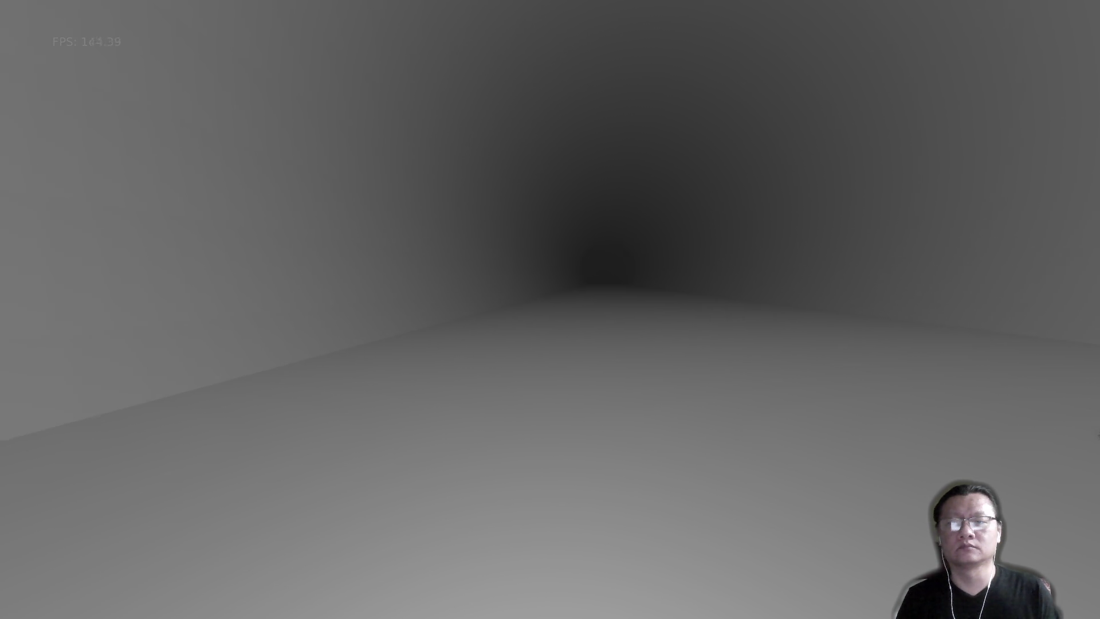
pyautogui.press('d')
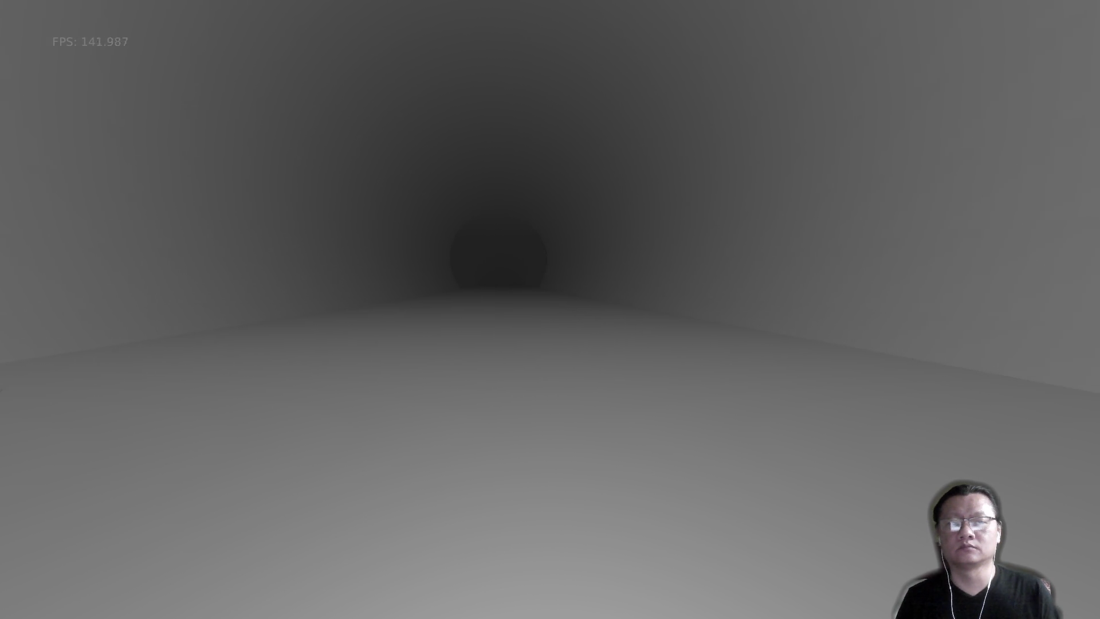
pyautogui.press('w')
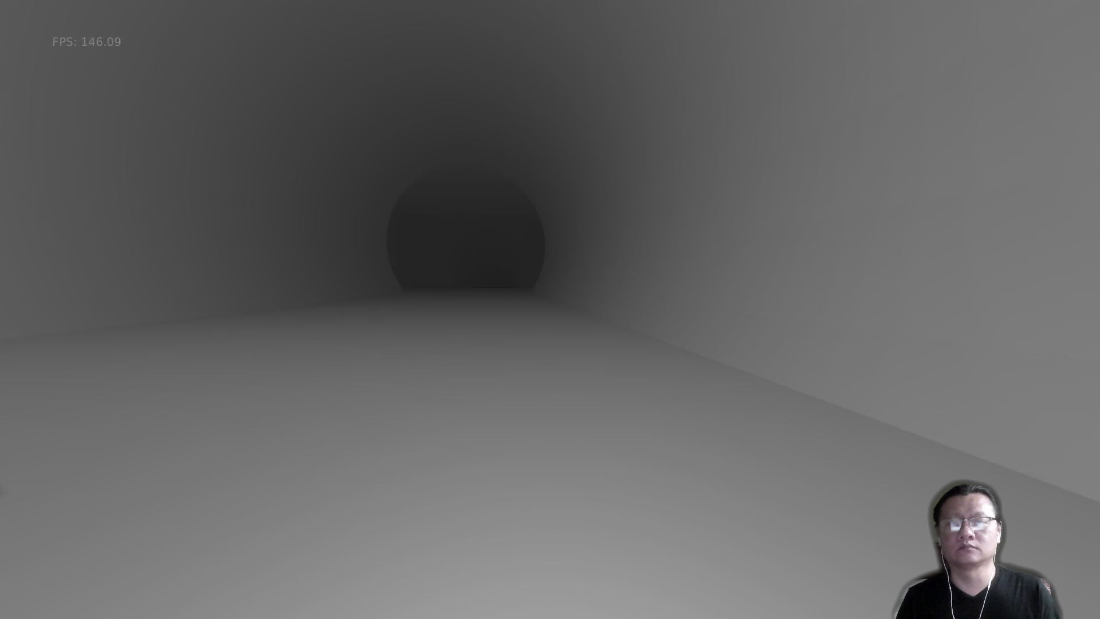
pyautogui.press('w')
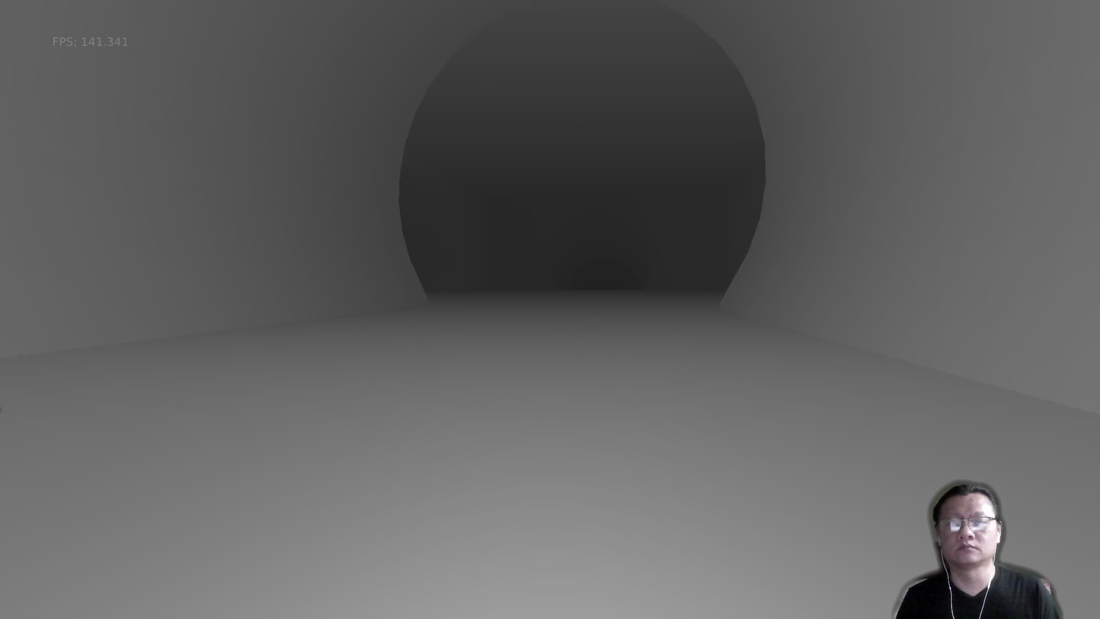
pyautogui.press('w')
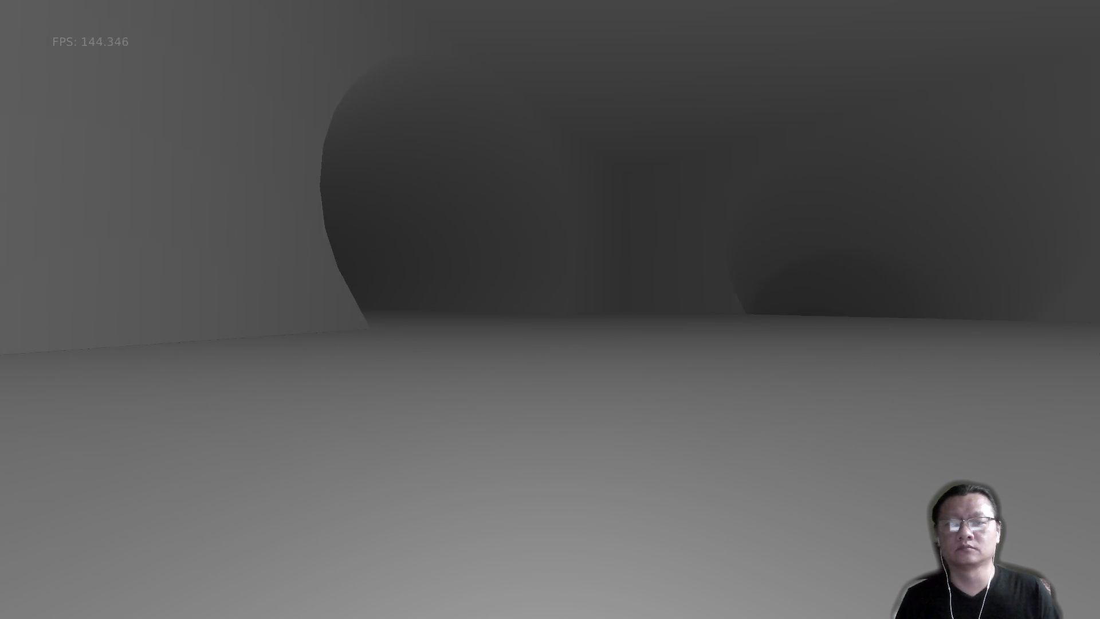
pyautogui.press('w')
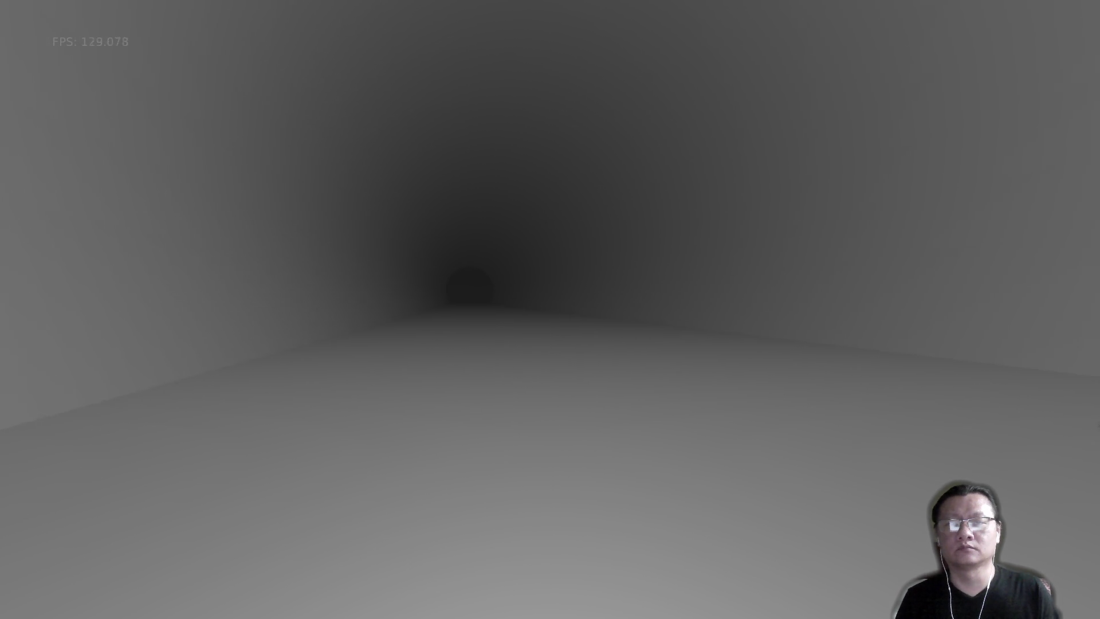
pyautogui.press('w')
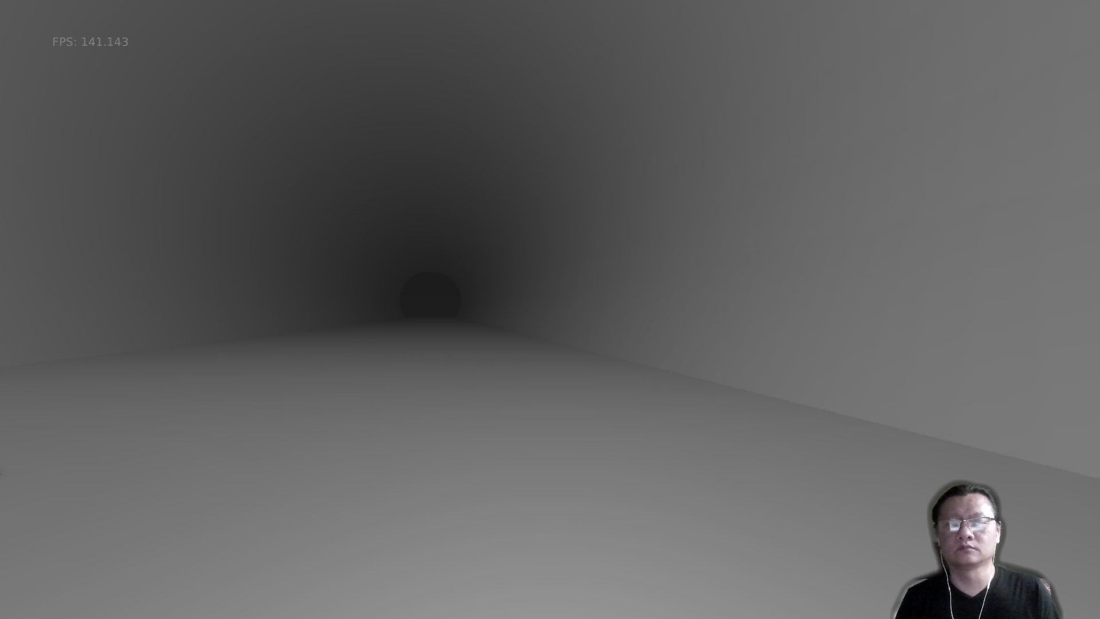
pyautogui.press('w')
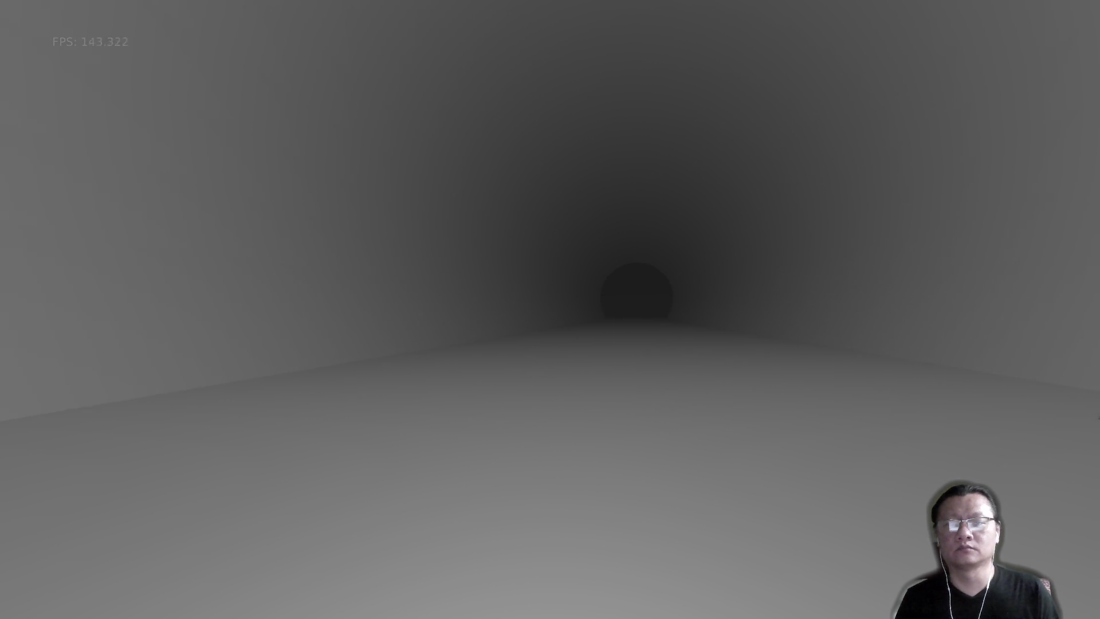
pyautogui.press('w')
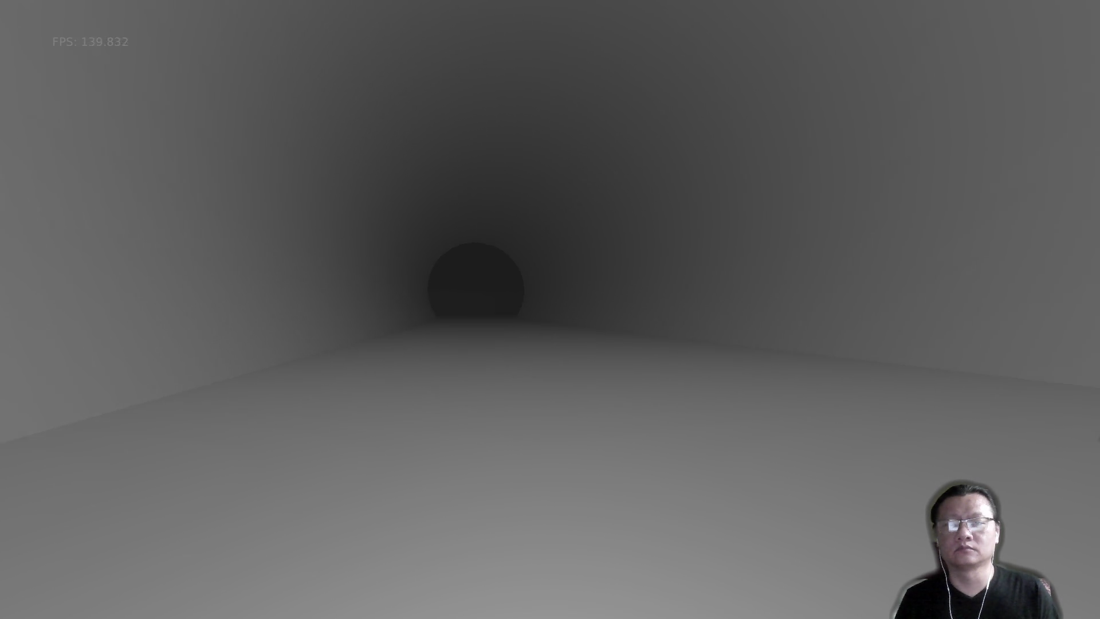
pyautogui.press('w')
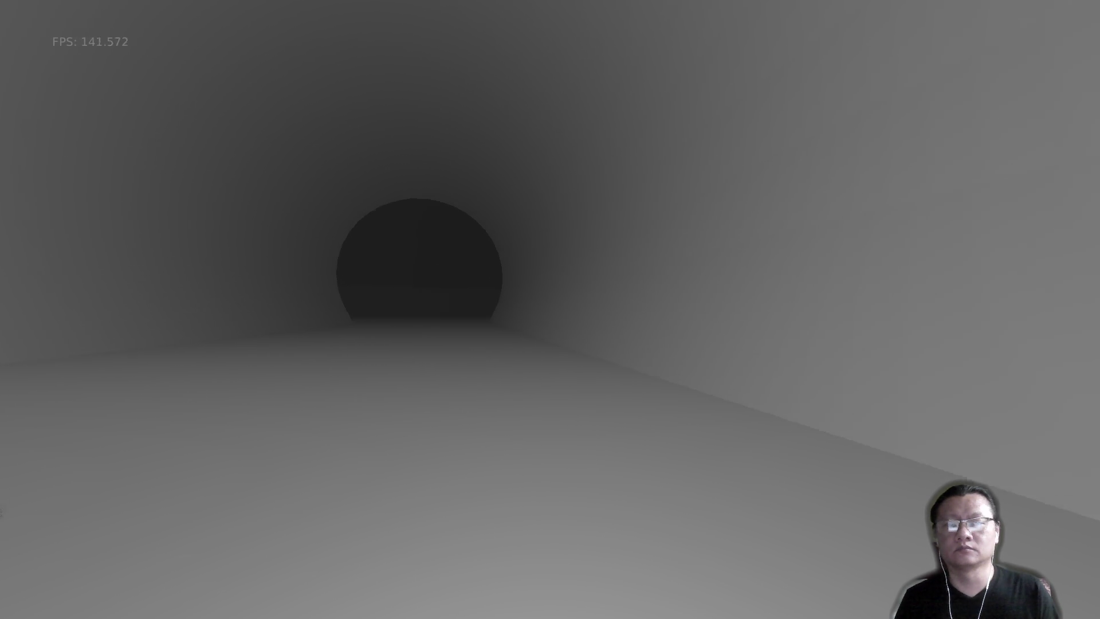
pyautogui.press('w')
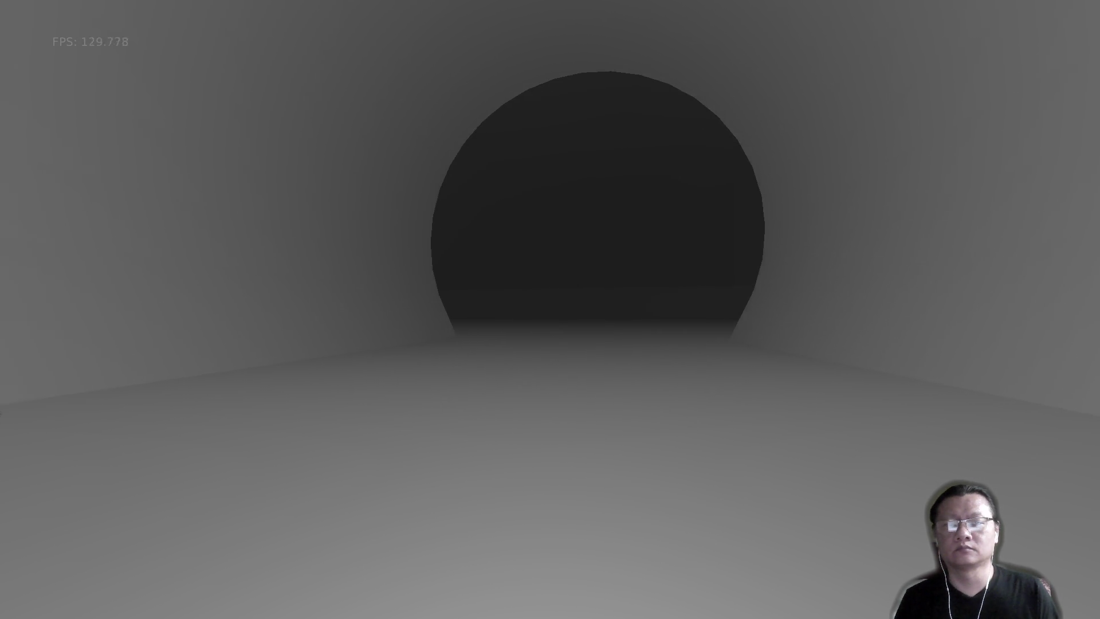
pyautogui.press('w')
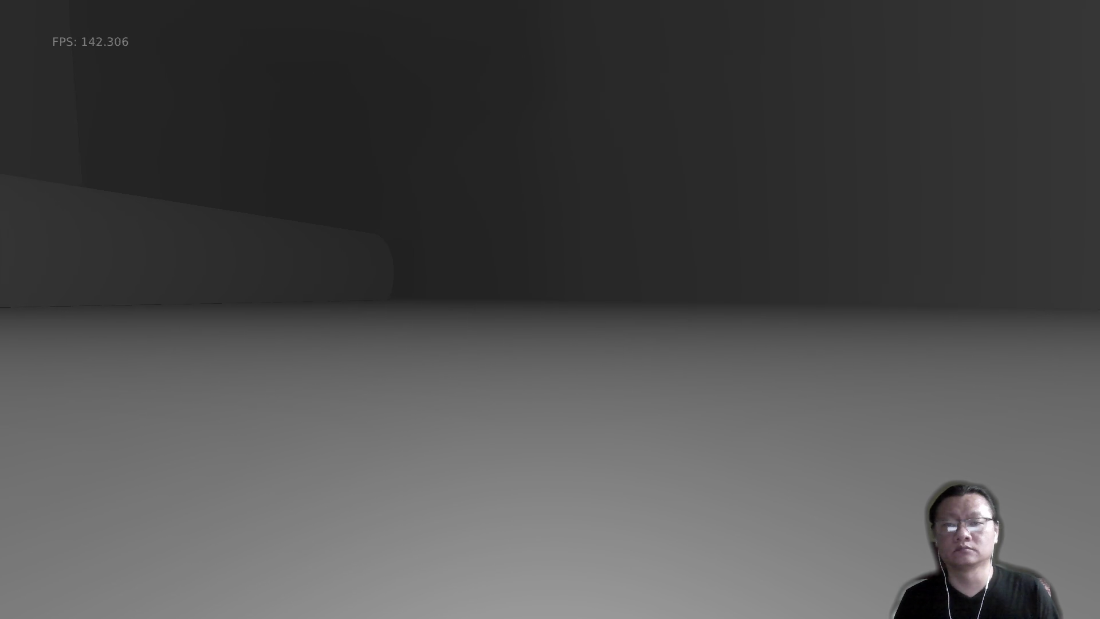
# Descend the twisting tunnel to the narrow passage, then quit the game.
pyautogui.press('w')
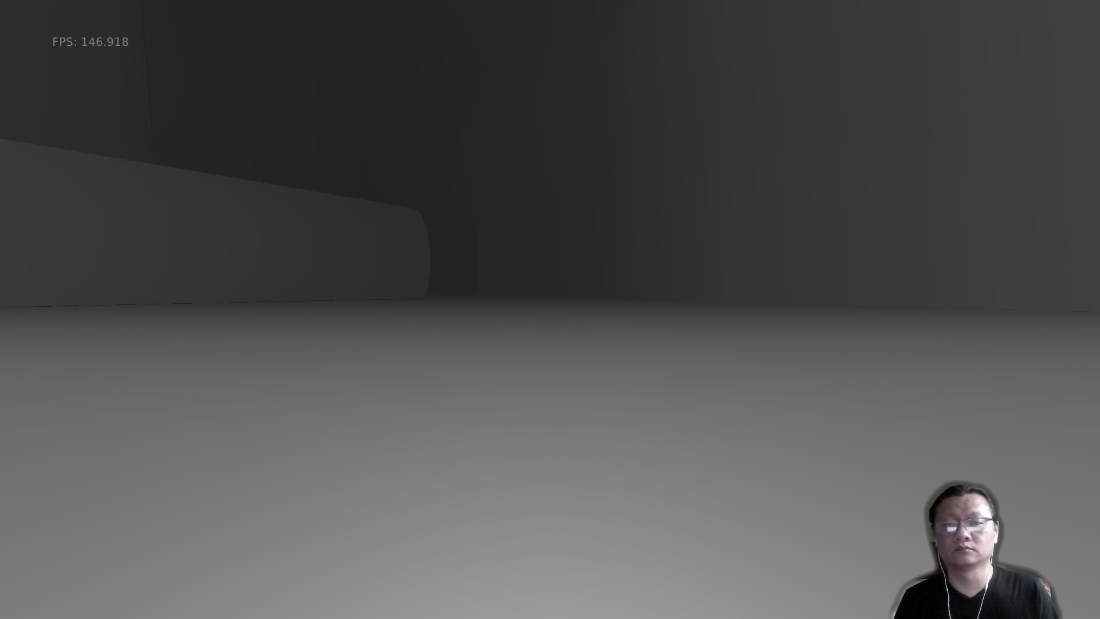
pyautogui.press('w')
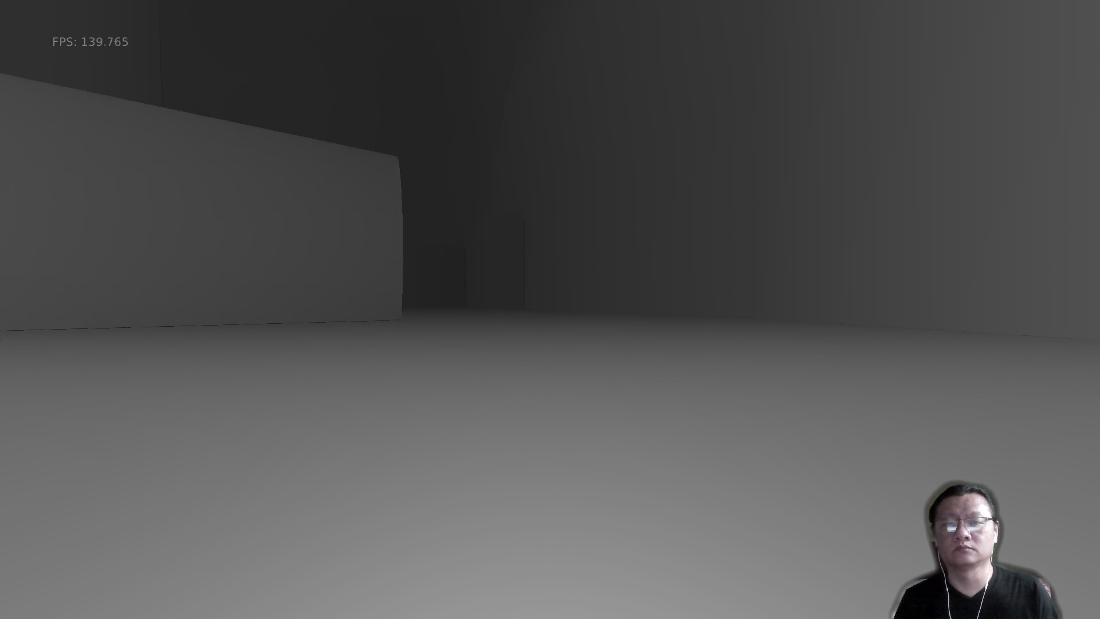
pyautogui.press('w')
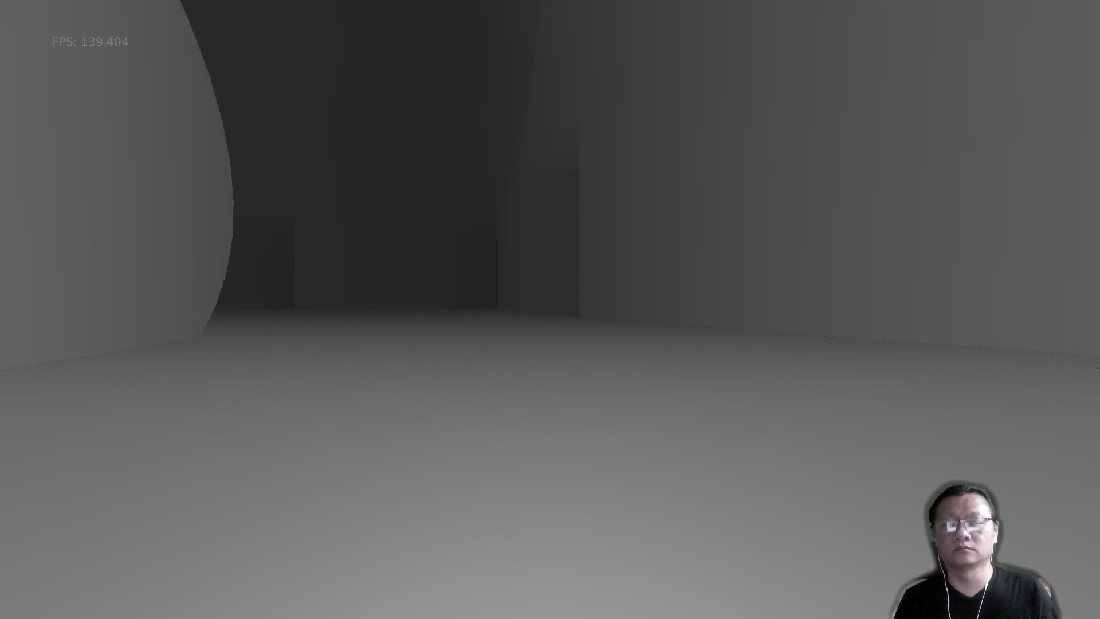
pyautogui.press('w')
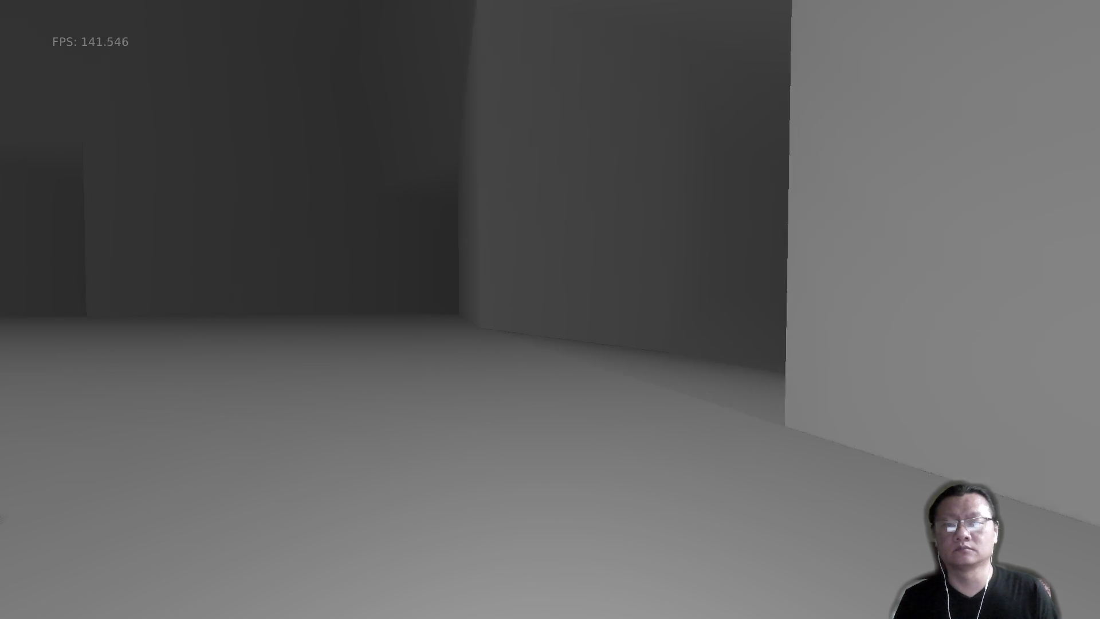
pyautogui.press('w')
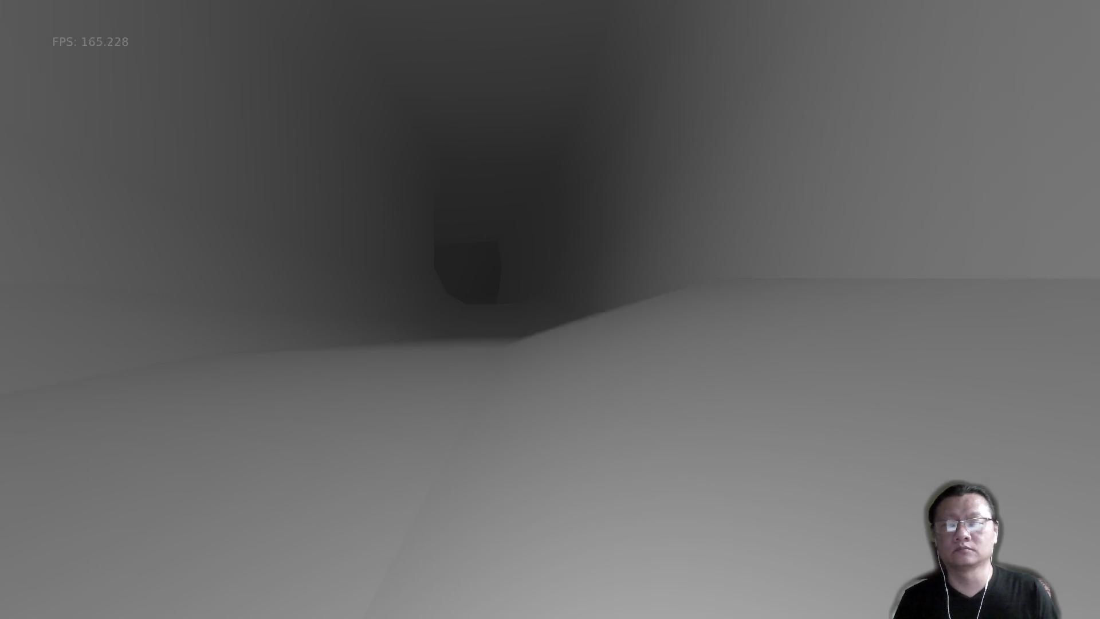
pyautogui.press('w')
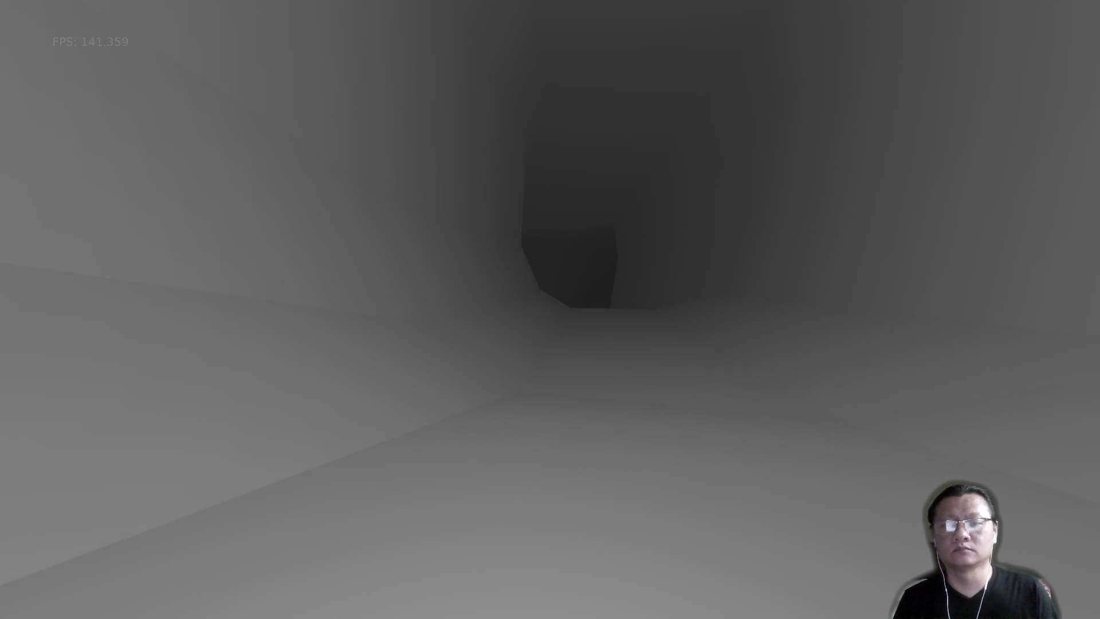
pyautogui.press('w')
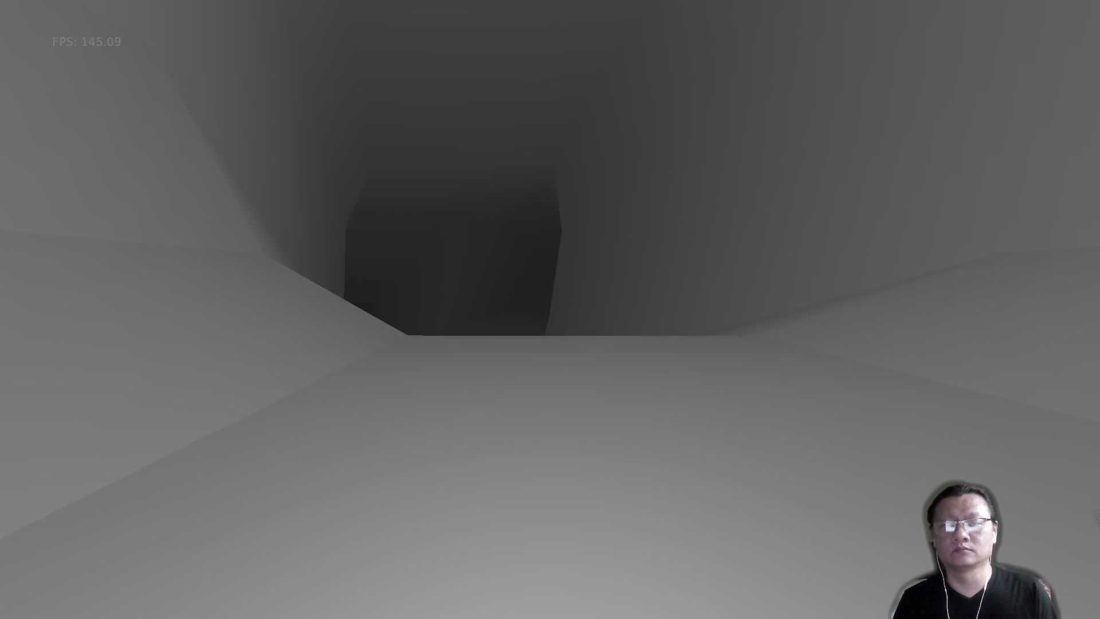
pyautogui.press('w')
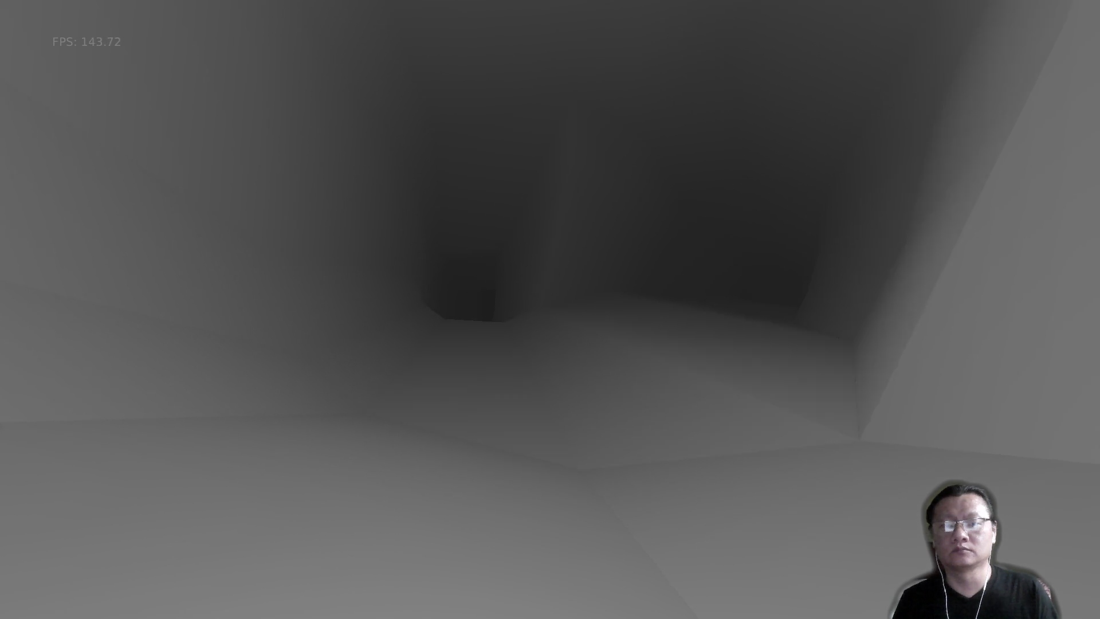
pyautogui.press('w')
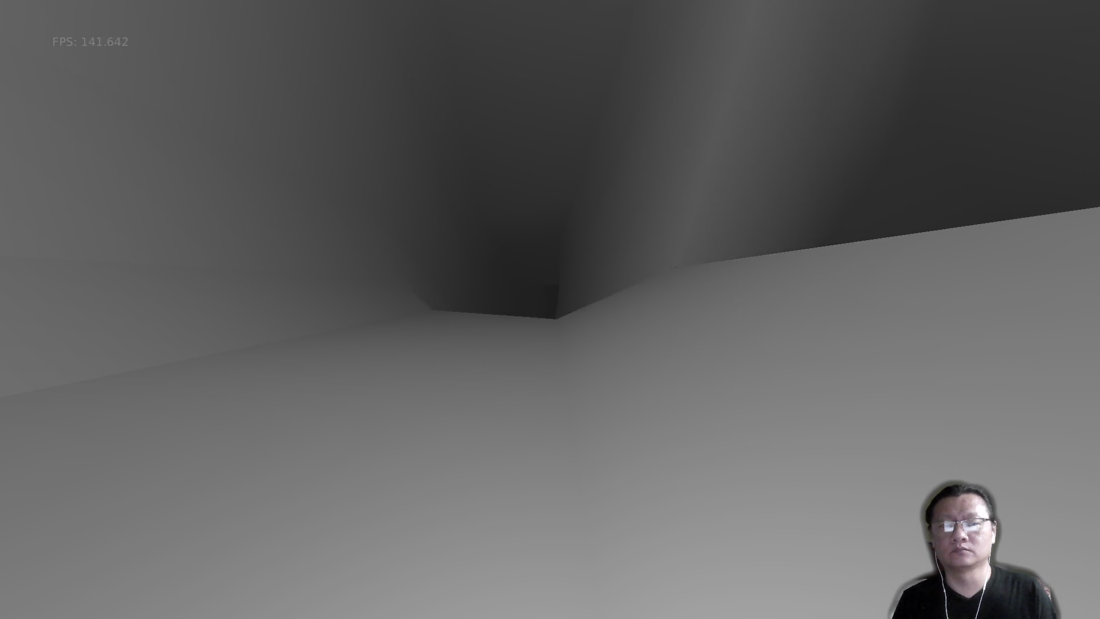
pyautogui.press('w')
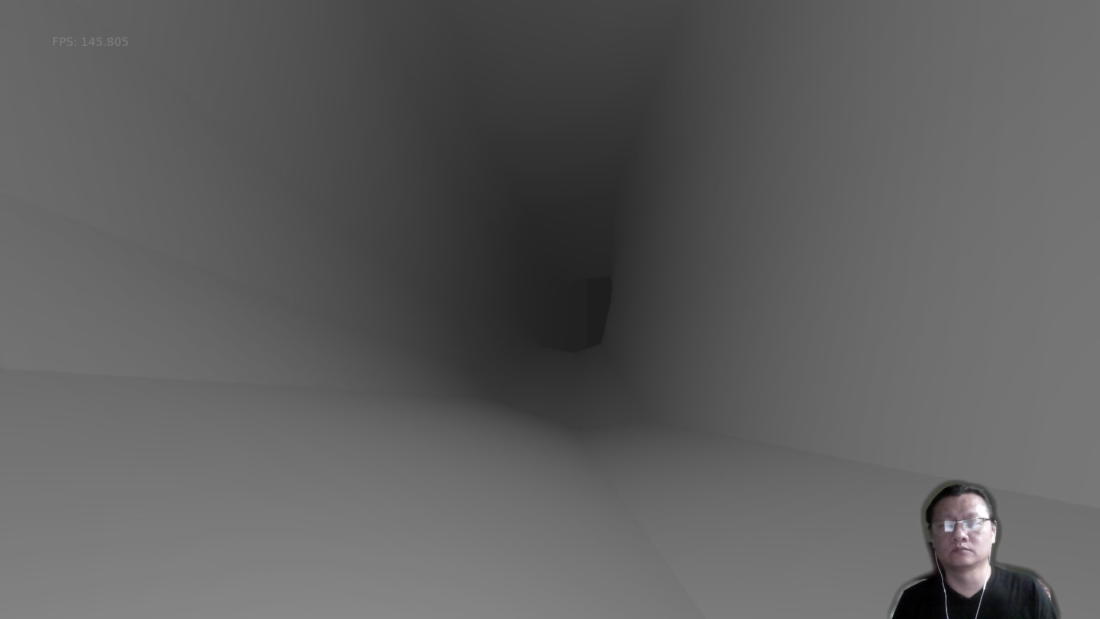
pyautogui.press('w')
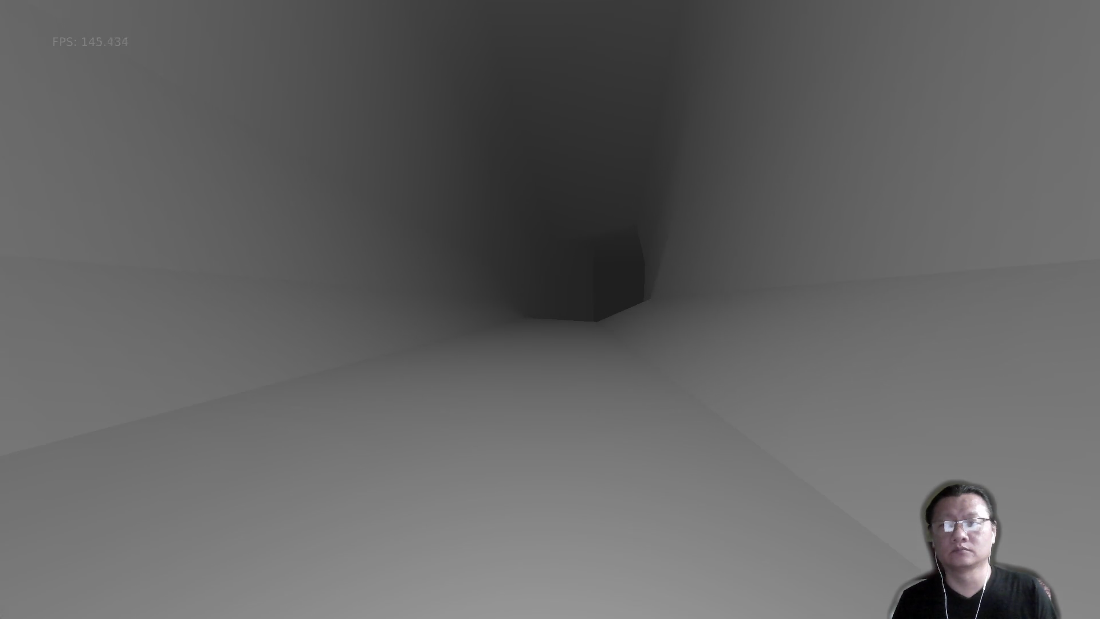
pyautogui.press('w')
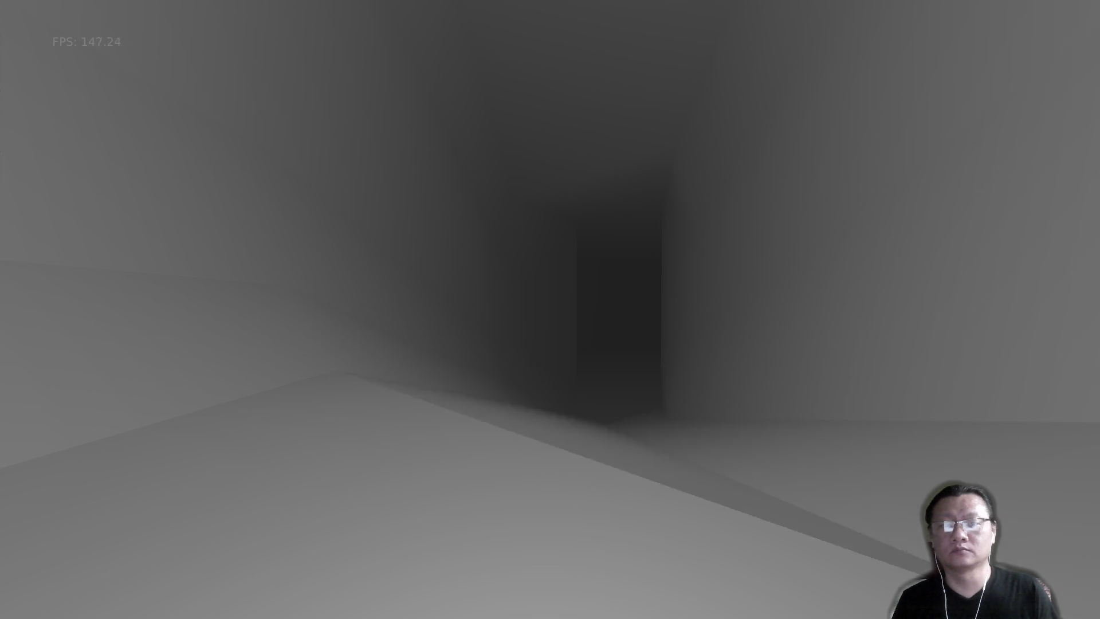
pyautogui.press('w')
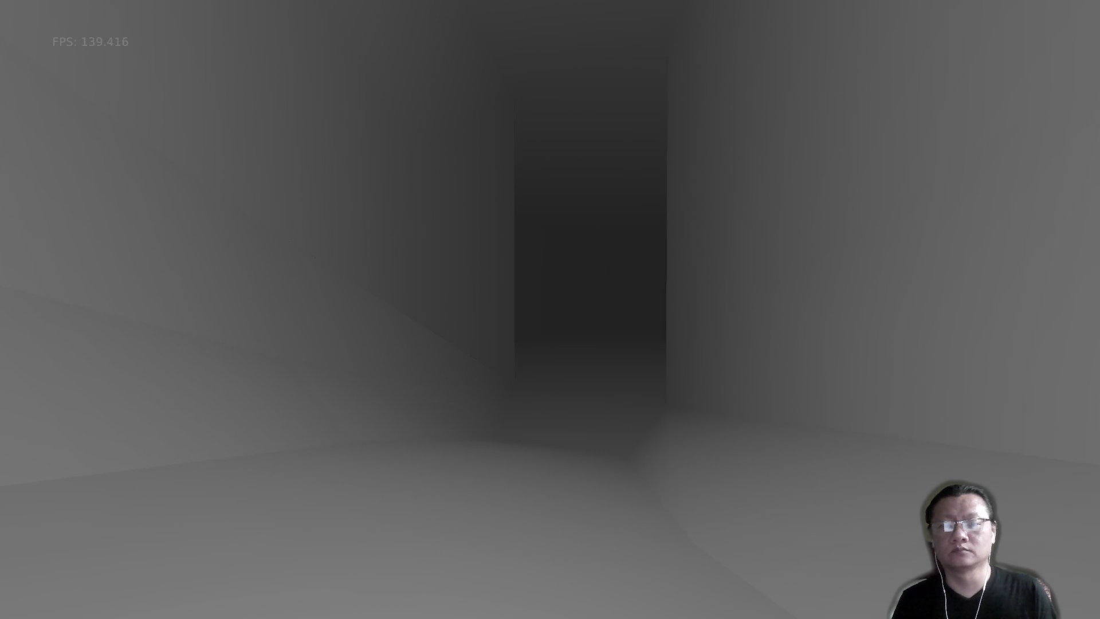
pyautogui.press('w')
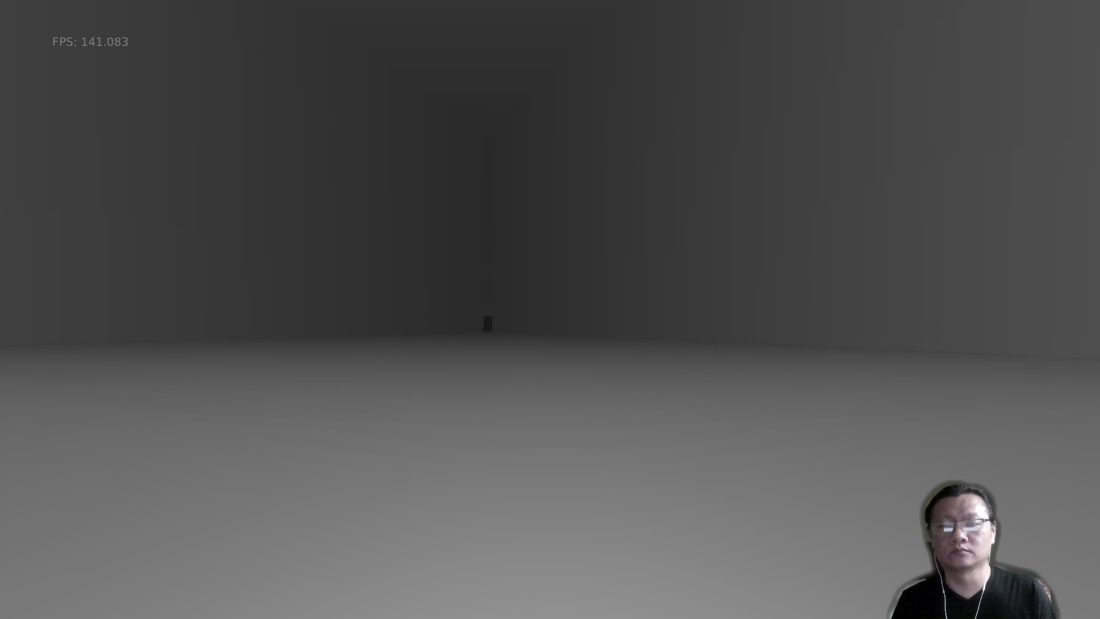
pyautogui.press('w')
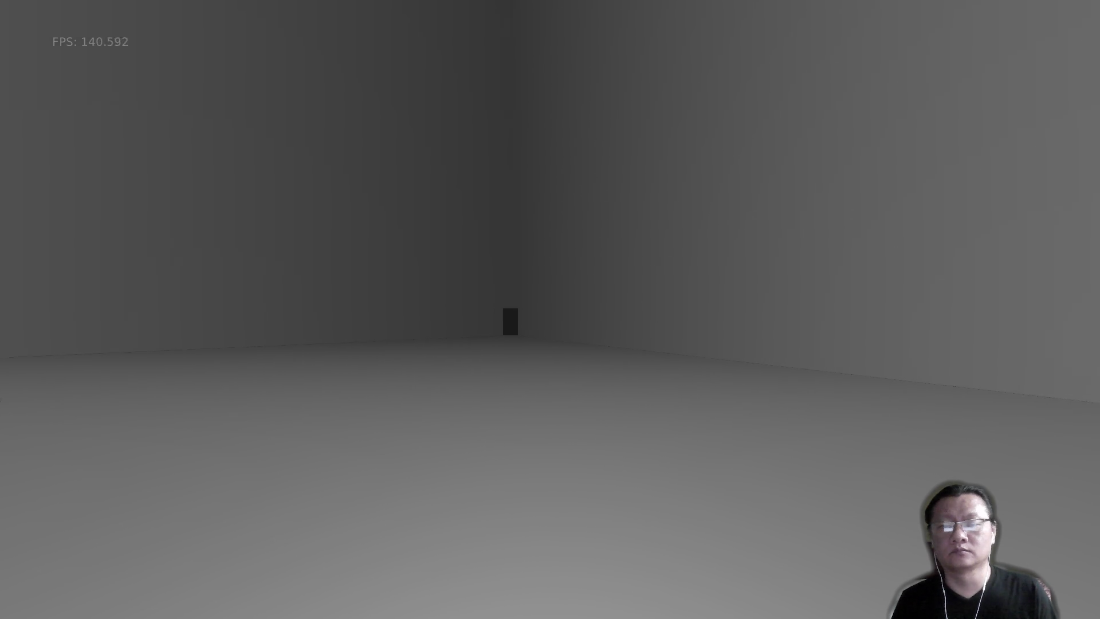
pyautogui.press('w')
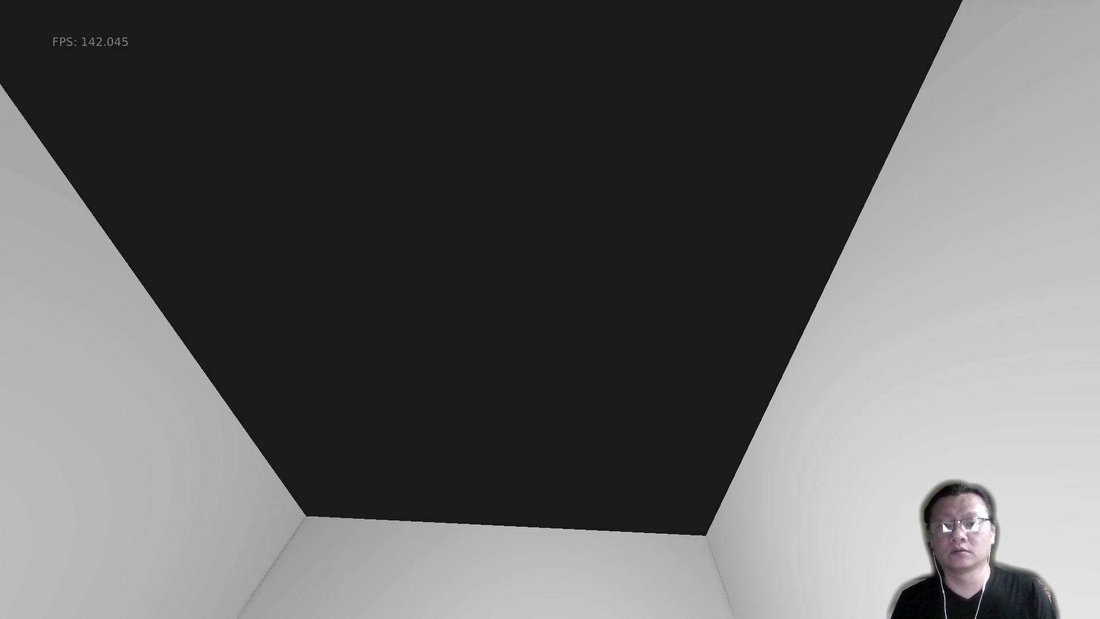
pyautogui.press('Escape')
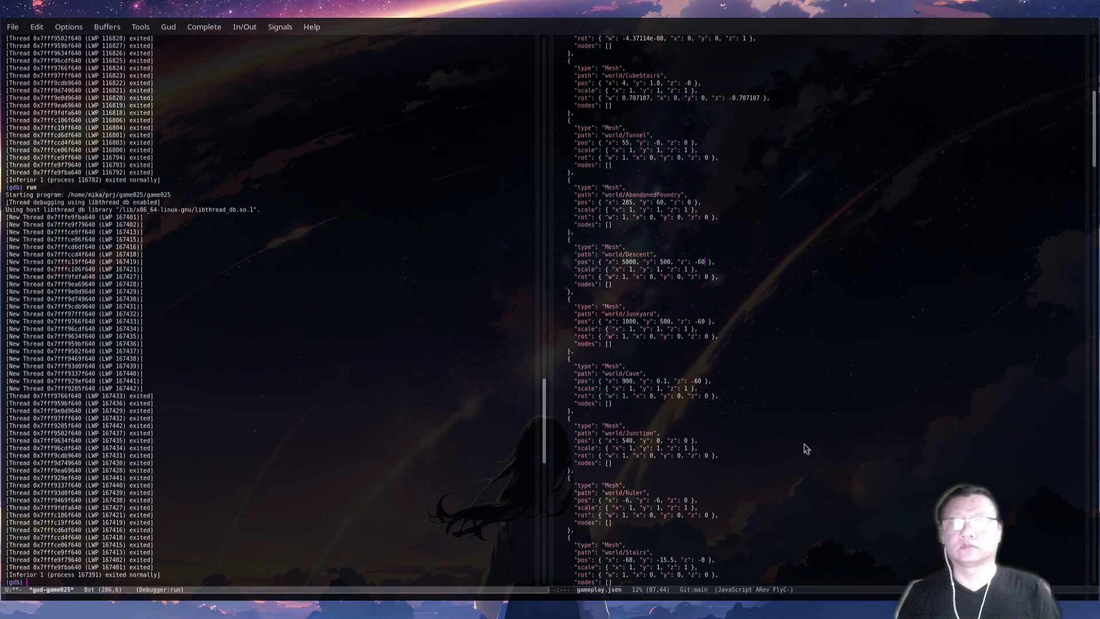
# Save the Blender scene, rebuild the level with F5, and relaunch the game.
pyautogui.press('F5')
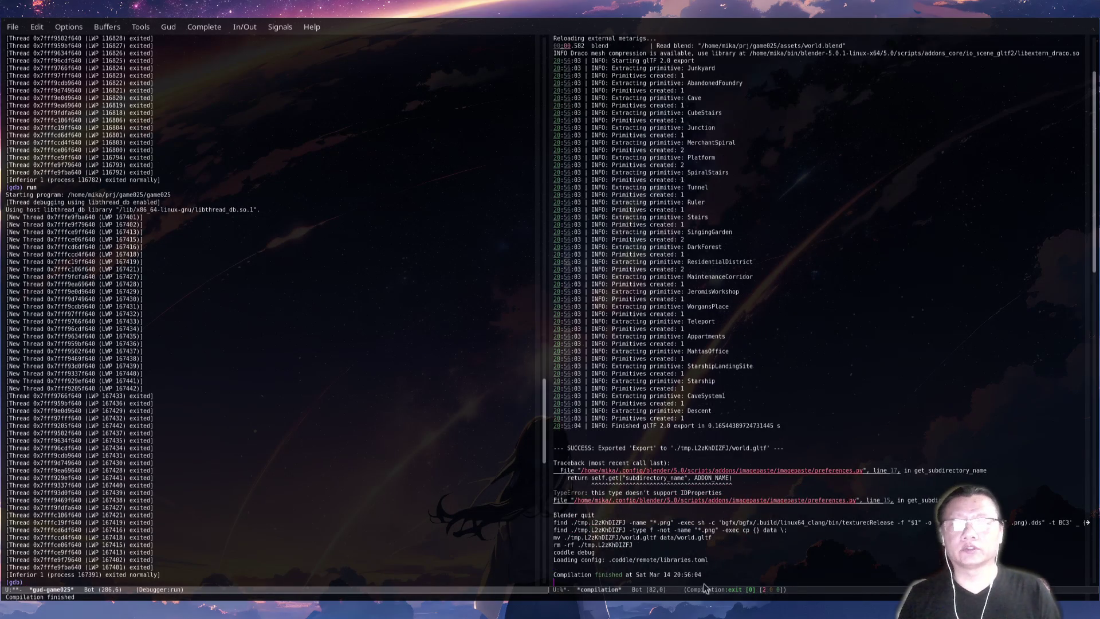
pyautogui.hotkey('alt', 'Tab')
pyautogui.click(22, 25)
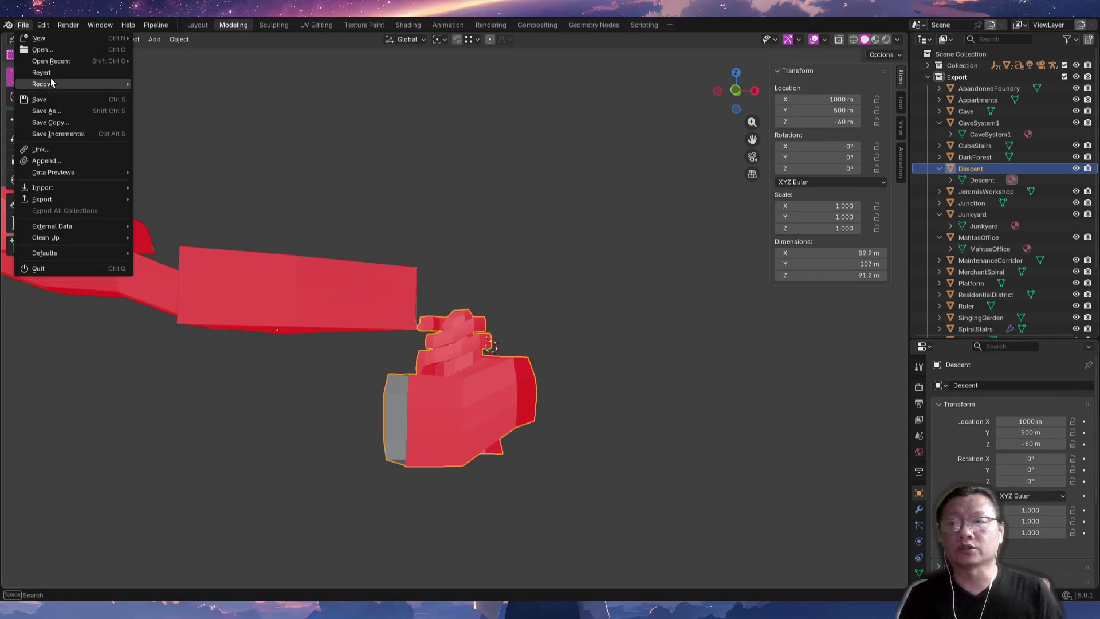
pyautogui.click(51, 95)
pyautogui.hotkey('alt', 'Tab')
pyautogui.press('F5')
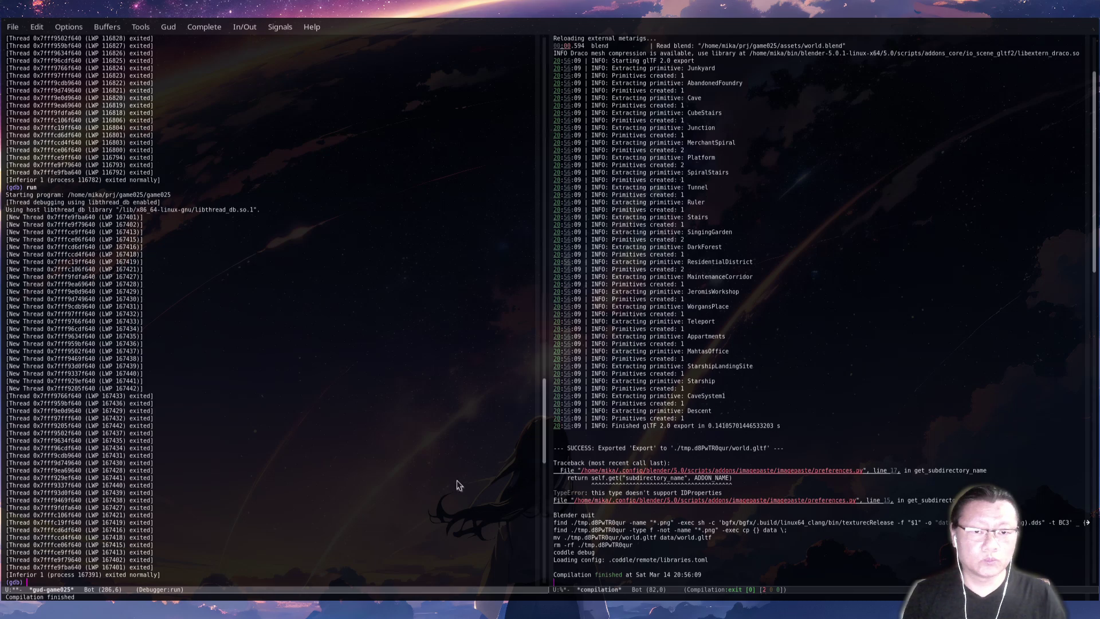
pyautogui.scroll(-2, 298, 539)
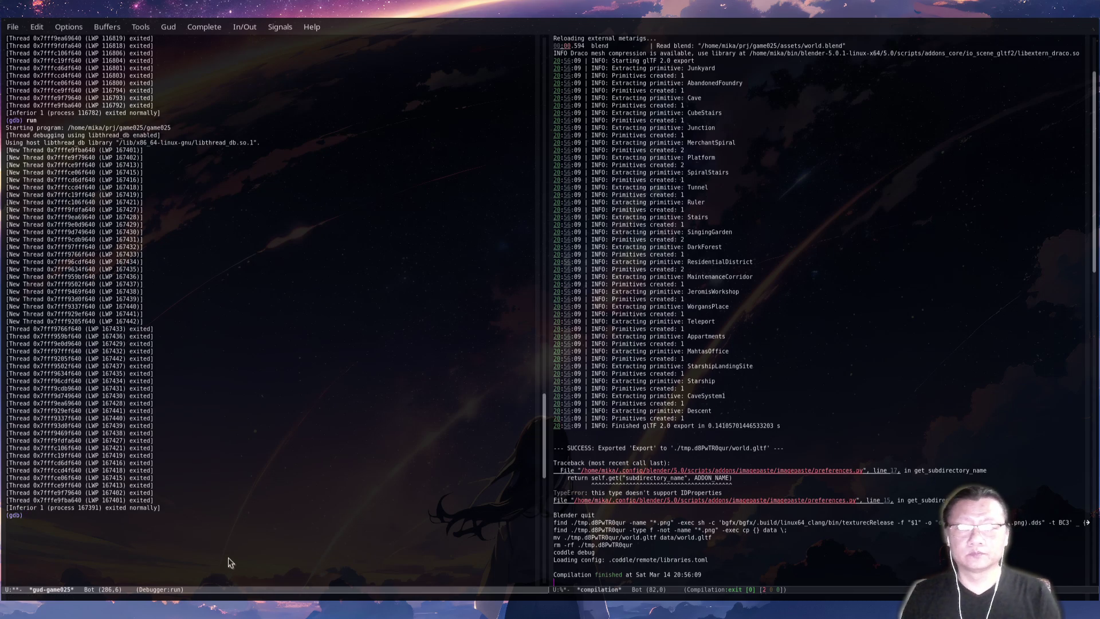
pyautogui.write('r')
pyautogui.press('Return')
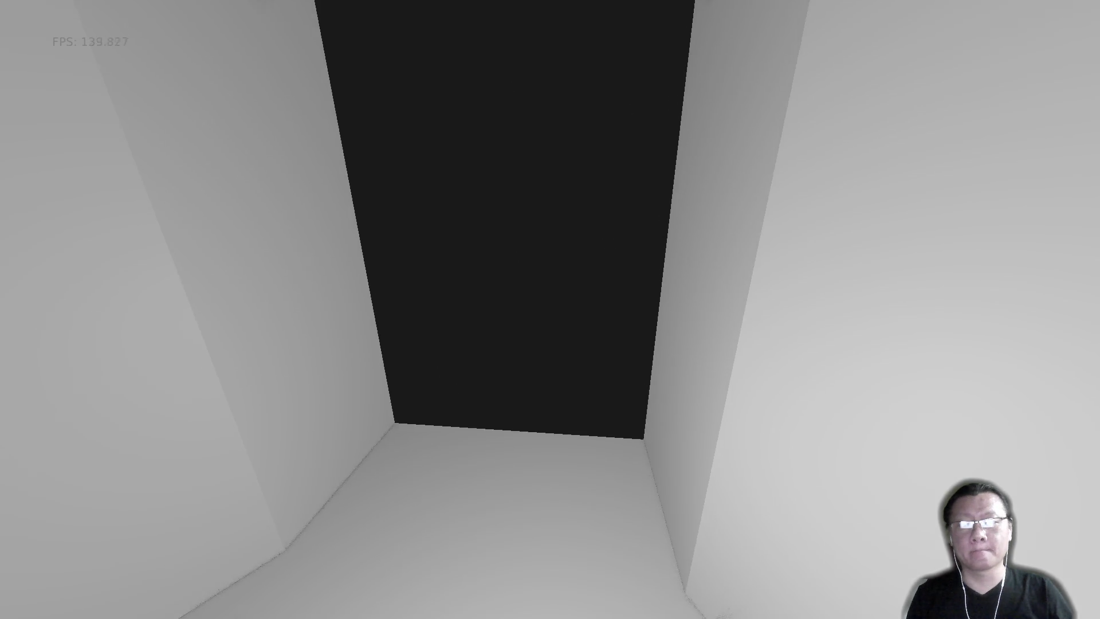
# Quit game025 after walking through the rebuilt level.
pyautogui.press('Escape')
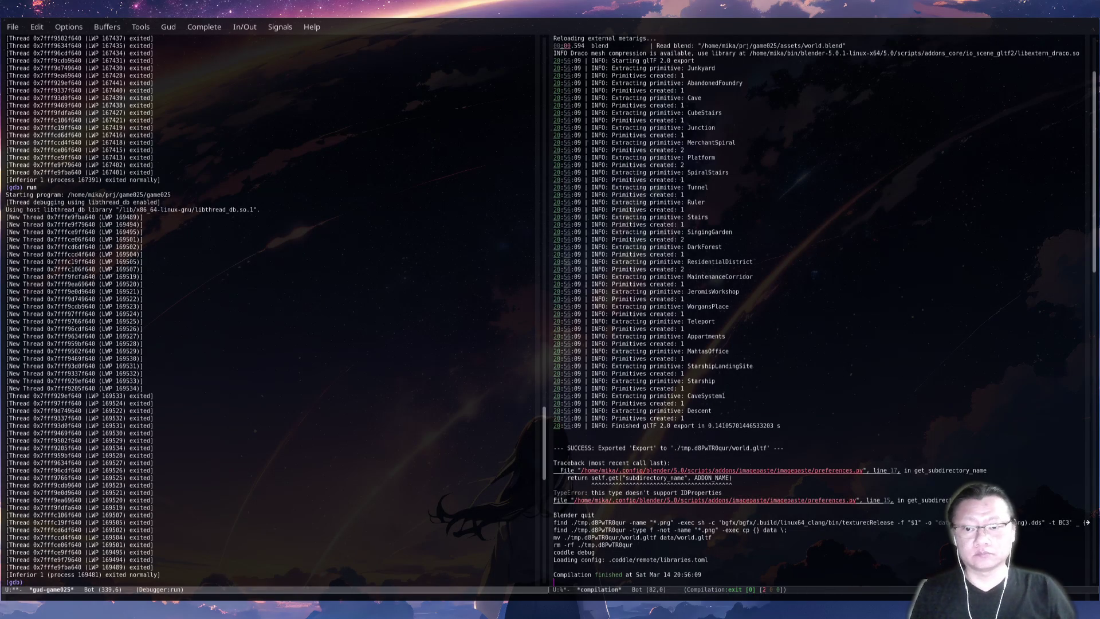
# Orbit around the Descent mesh in Blender to check its lower end.
pyautogui.hotkey('alt', 'Tab')
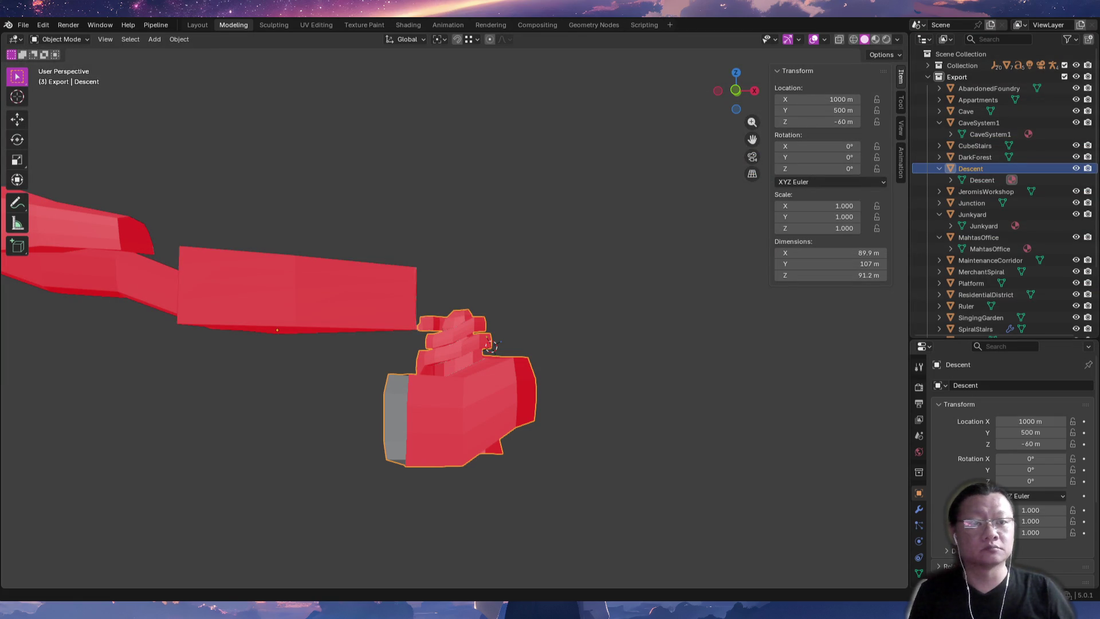
pyautogui.moveTo(565, 444)
pyautogui.mouseDown(button='middle')
pyautogui.moveTo(516, 491)
pyautogui.moveTo(486, 405)
pyautogui.mouseUp(button='middle')
pyautogui.moveTo(579, 491)
pyautogui.mouseDown(button='middle')
pyautogui.moveTo(506, 498)
pyautogui.moveTo(582, 441)
pyautogui.moveTo(632, 427)
pyautogui.mouseUp(button='middle')
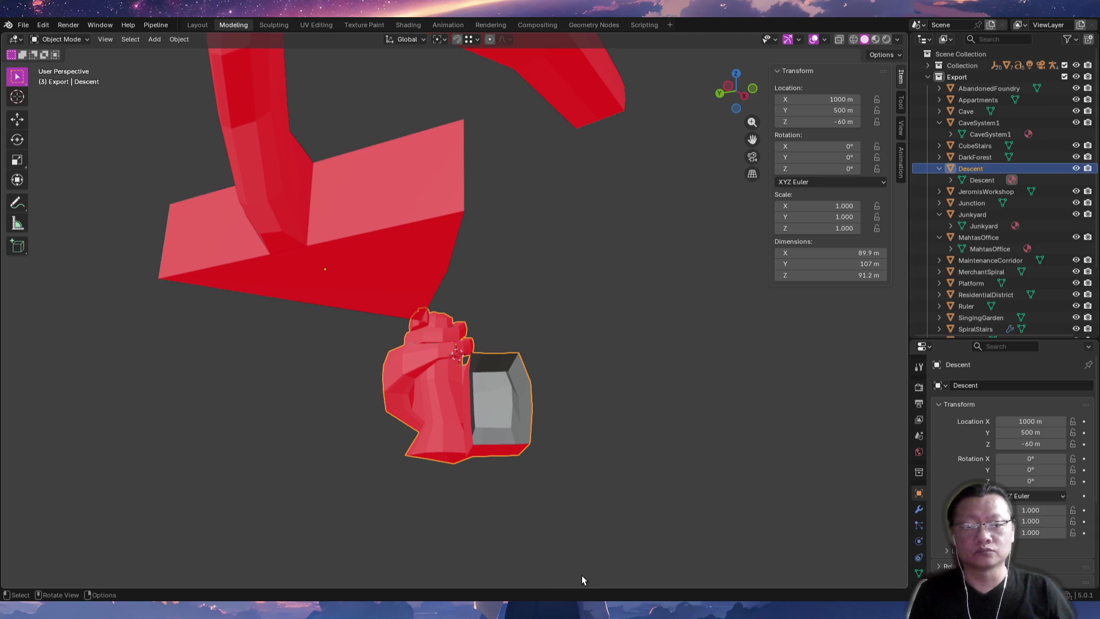
# Show Magit's git status in Emacs with the gameplay.json diff expanded.
pyautogui.hotkey('alt', 'Tab')
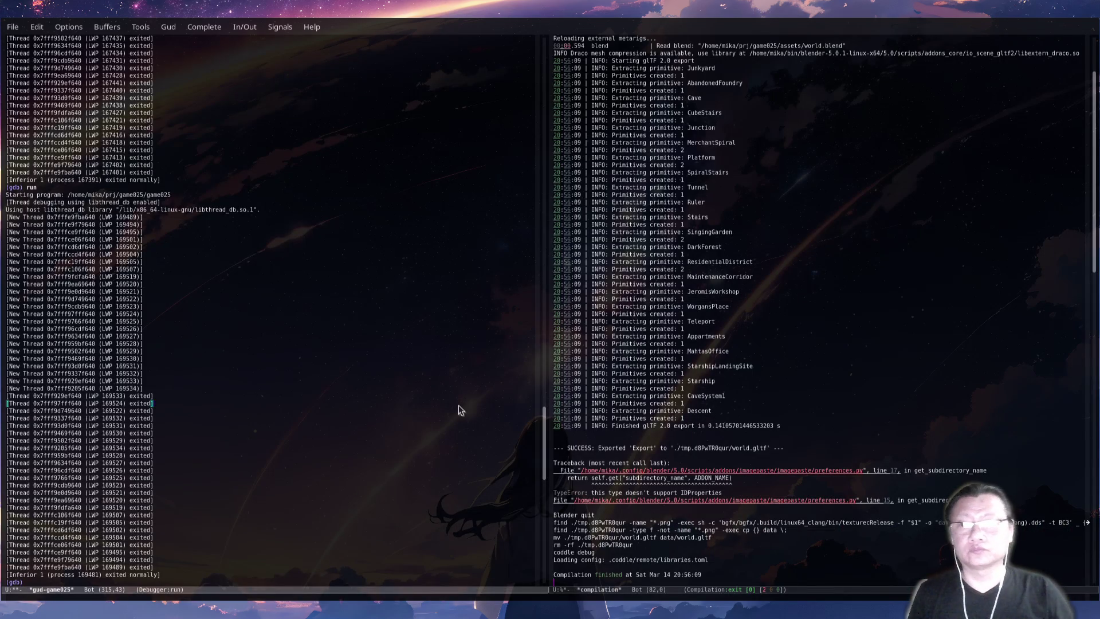
pyautogui.hotkey('ctrl', 'x')
pyautogui.press('g')
pyautogui.press('Tab')
pyautogui.press('Tab')
pyautogui.press('Up')
pyautogui.press('Up')
pyautogui.press('Up')
pyautogui.press('Tab')
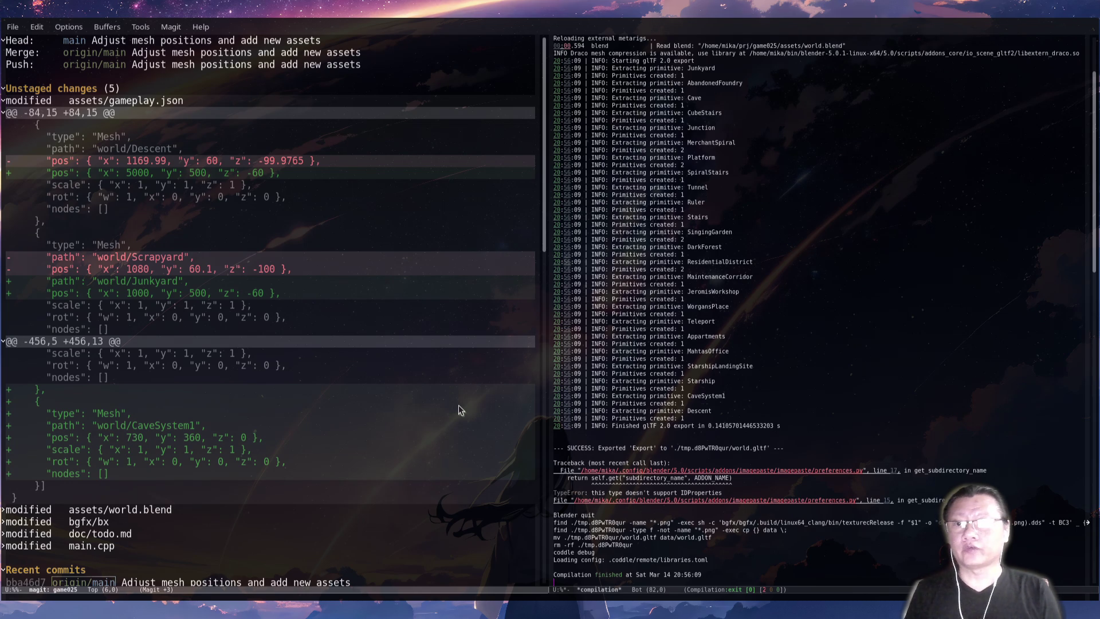
# Save gameplay.json with the Descent x back at 1000, rebuild with make -k, and start run --editor in gdb.
pyautogui.hotkey('alt', 'Tab')
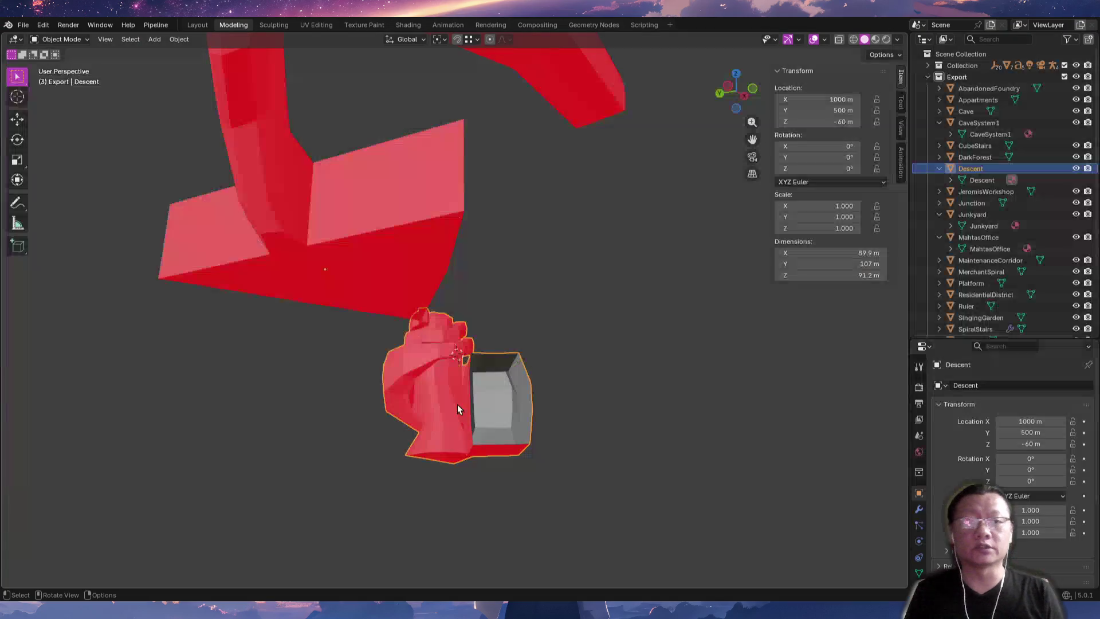
pyautogui.hotkey('alt', 'Tab')
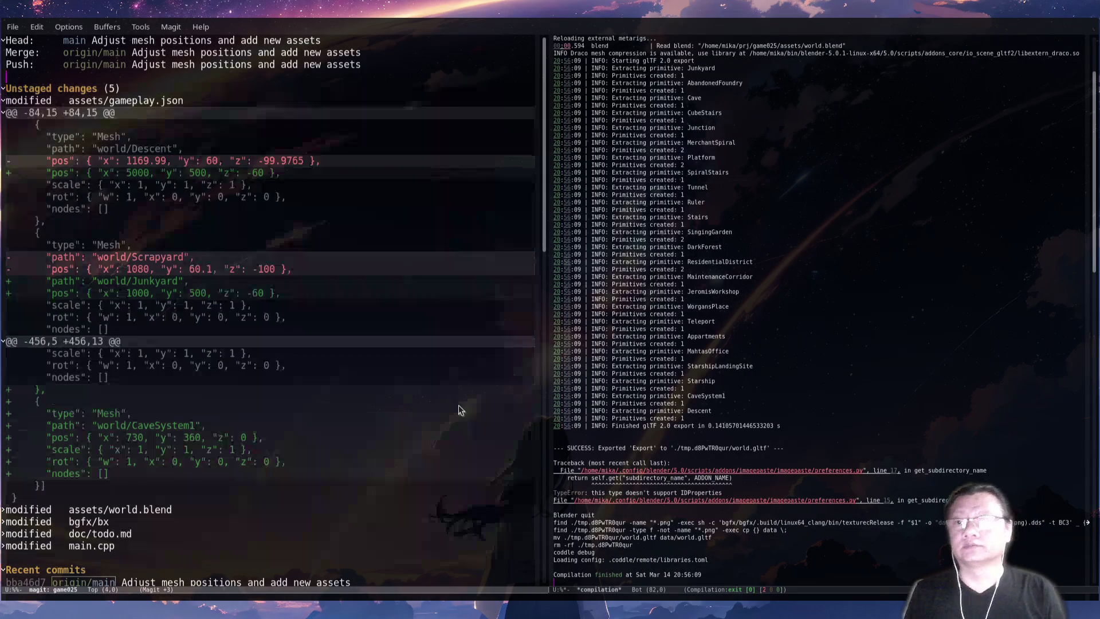
pyautogui.press('Down')
pyautogui.press('Down')
pyautogui.press('Down')
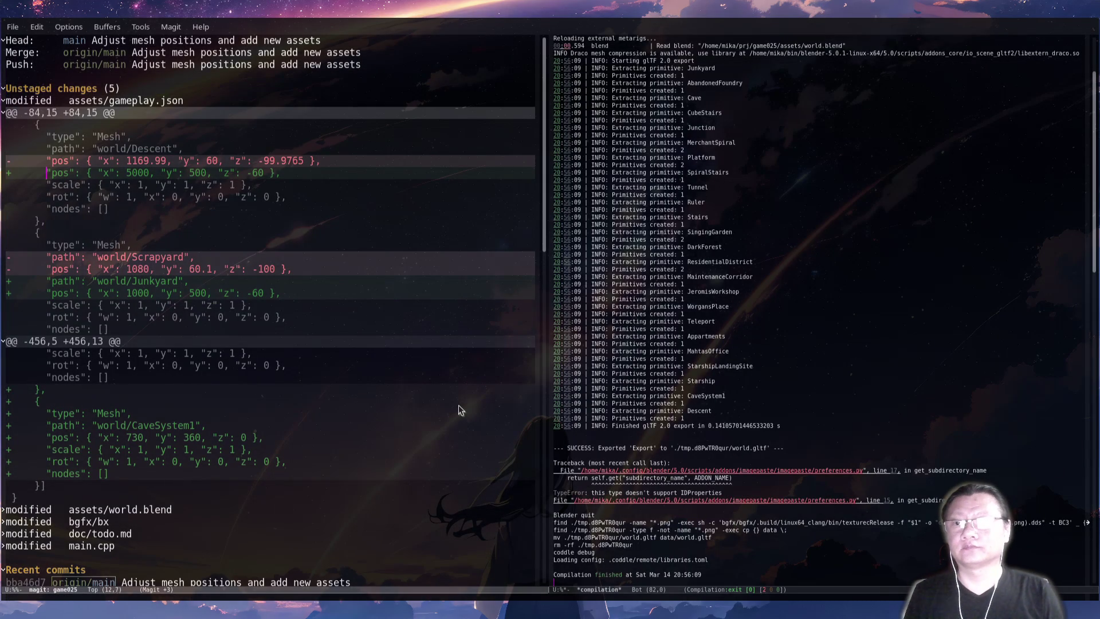
pyautogui.press('Return')
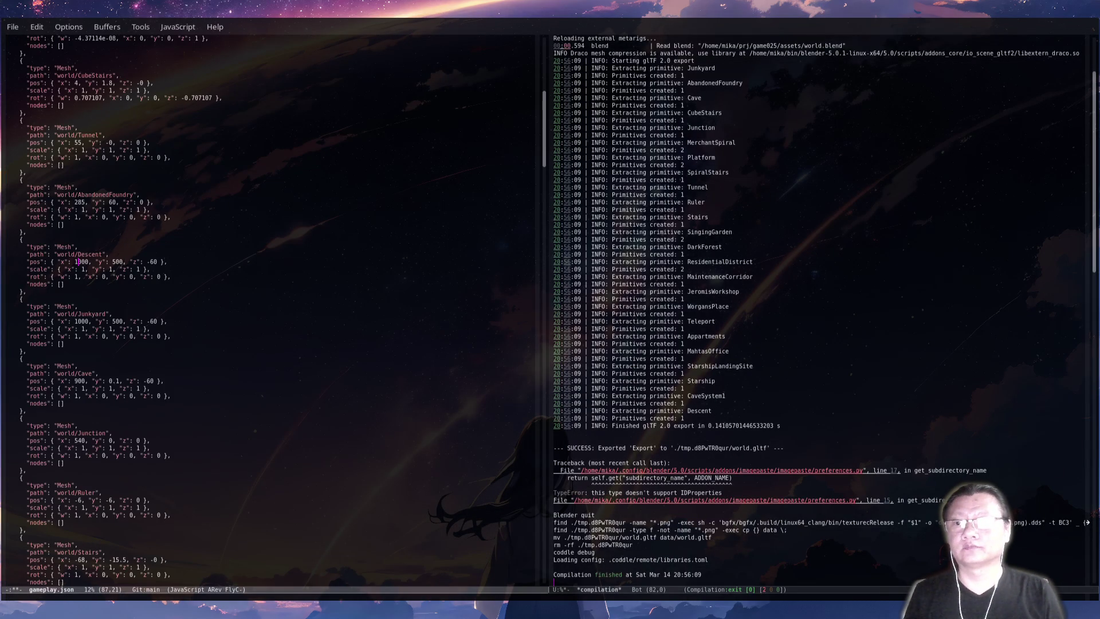
pyautogui.press('F5')
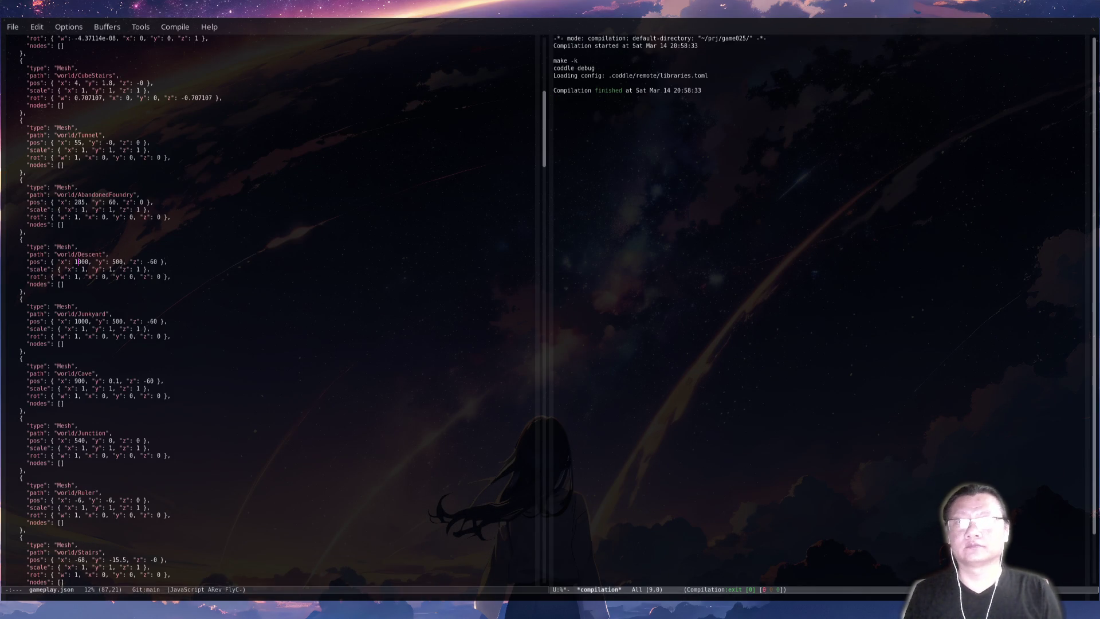
pyautogui.press('Return')
pyautogui.write('run --editor')
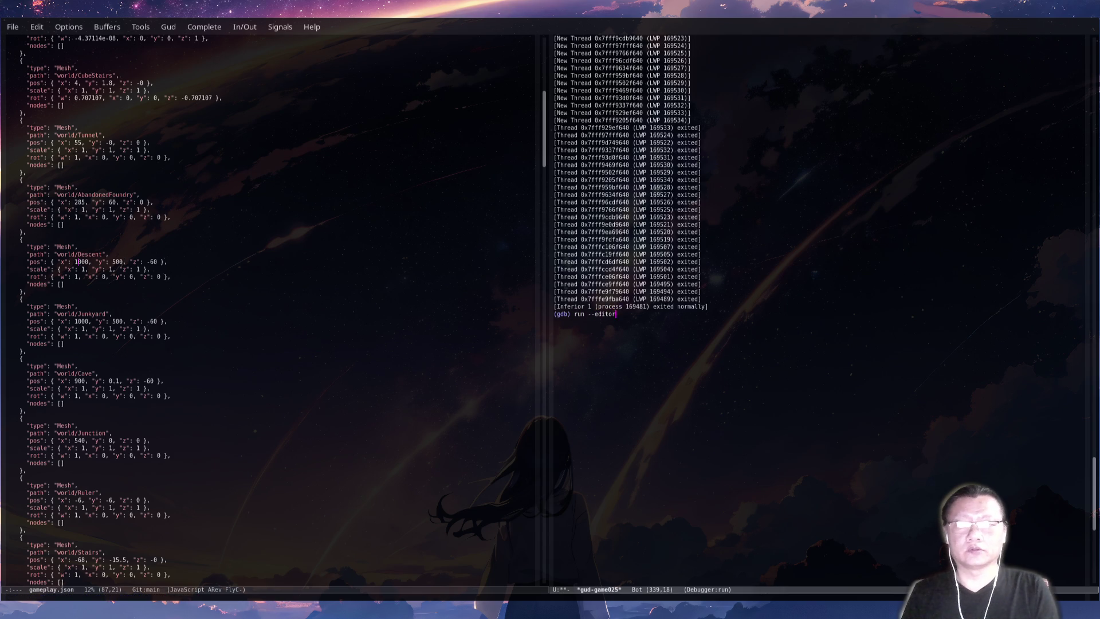
pyautogui.press('Return')
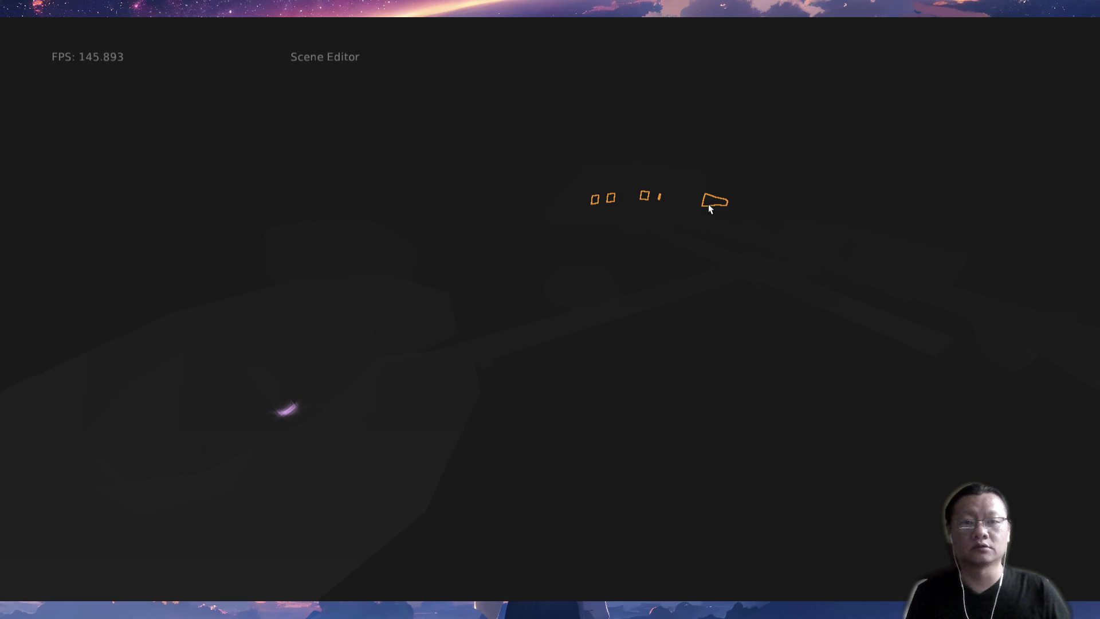
# Frame the selection and orbit around the orange-outlined Descent mesh, then close the Scene Editor.
pyautogui.press('f')
pyautogui.moveTo(687, 366)
pyautogui.mouseDown(button='middle')
pyautogui.moveTo(624, 349)
pyautogui.moveTo(650, 374)
pyautogui.mouseUp(button='middle')
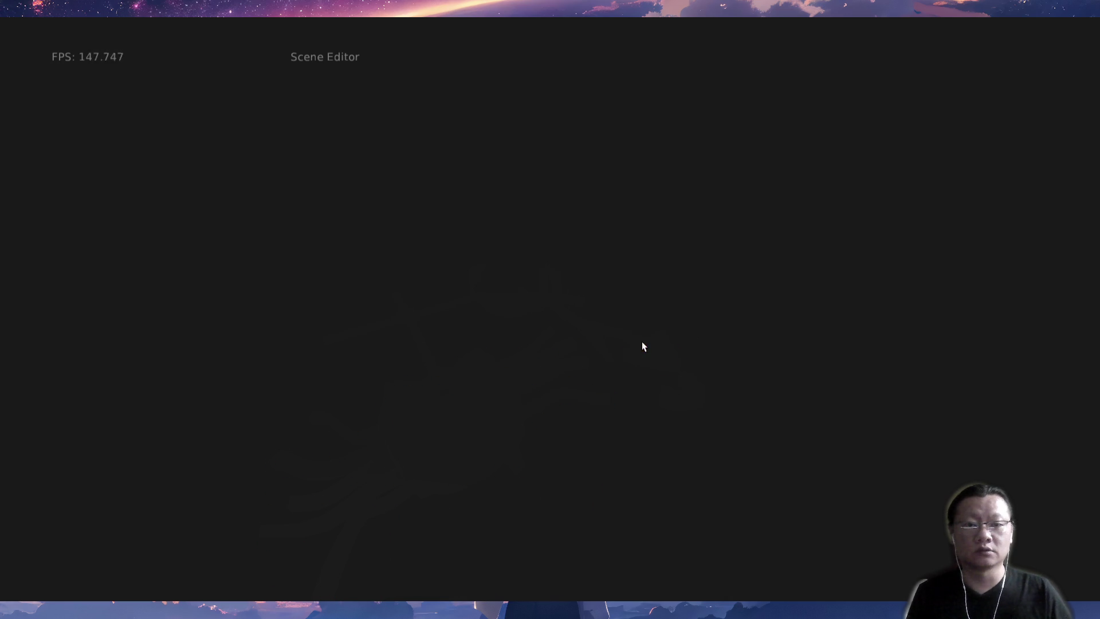
pyautogui.moveTo(567, 371); pyautogui.dragTo(570, 360, button='middle')
pyautogui.moveTo(584, 308)
pyautogui.mouseDown(button='middle')
pyautogui.moveTo(600, 309)
pyautogui.moveTo(604, 415)
pyautogui.moveTo(496, 375)
pyautogui.moveTo(581, 378)
pyautogui.moveTo(548, 422)
pyautogui.moveTo(516, 405)
pyautogui.moveTo(516, 418)
pyautogui.mouseUp(button='middle')
pyautogui.moveTo(703, 458)
pyautogui.mouseDown(button='middle')
pyautogui.moveTo(732, 463)
pyautogui.moveTo(729, 446)
pyautogui.moveTo(744, 437)
pyautogui.moveTo(599, 470)
pyautogui.moveTo(634, 484)
pyautogui.moveTo(729, 459)
pyautogui.moveTo(847, 471)
pyautogui.moveTo(868, 418)
pyautogui.moveTo(796, 422)
pyautogui.moveTo(810, 445)
pyautogui.moveTo(906, 450)
pyautogui.moveTo(980, 430)
pyautogui.moveTo(990, 398)
pyautogui.moveTo(849, 449)
pyautogui.moveTo(828, 484)
pyautogui.moveTo(729, 493)
pyautogui.moveTo(731, 506)
pyautogui.moveTo(687, 518)
pyautogui.mouseUp(button='middle')
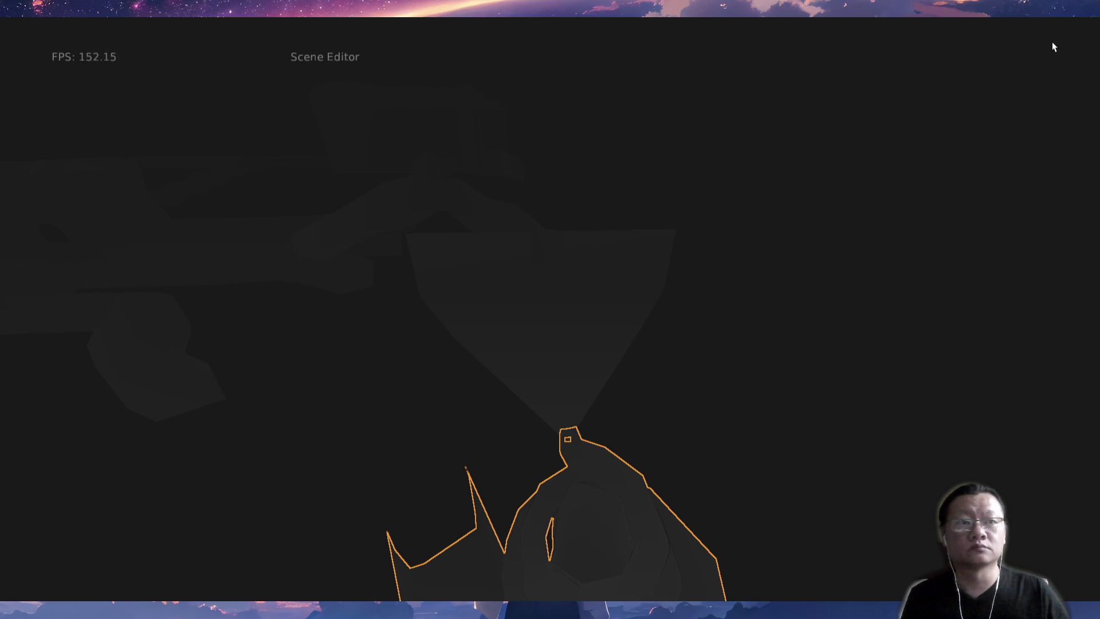
pyautogui.press('Escape')
# Start the game in play mode with run --game and look around the starting room.
pyautogui.write('run --game')
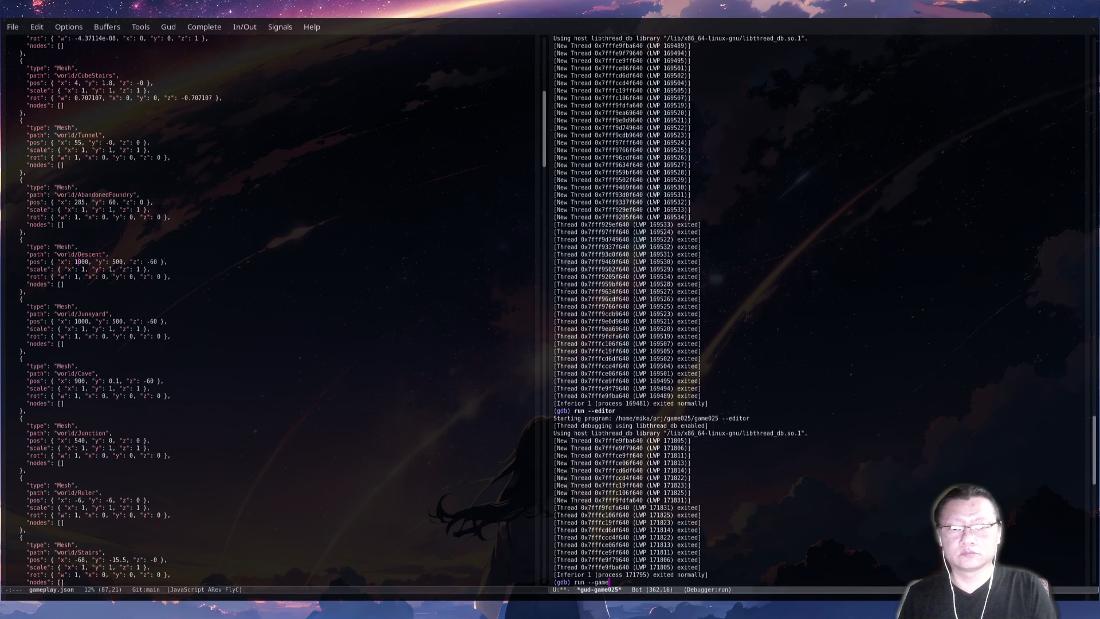
pyautogui.press('Return')
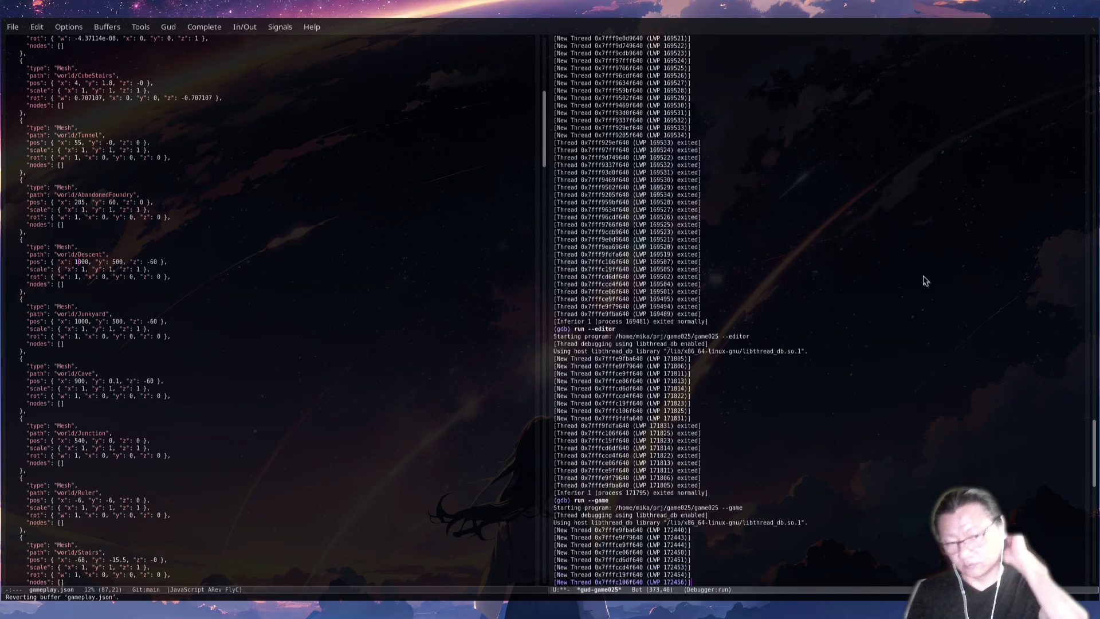
pyautogui.press('s')
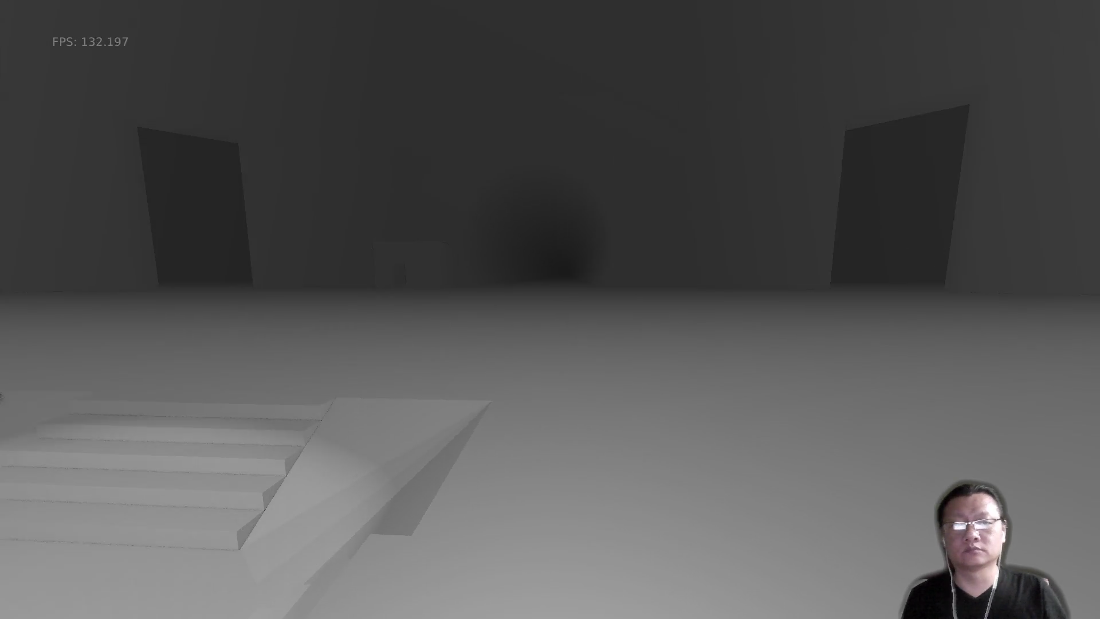
pyautogui.press('w')
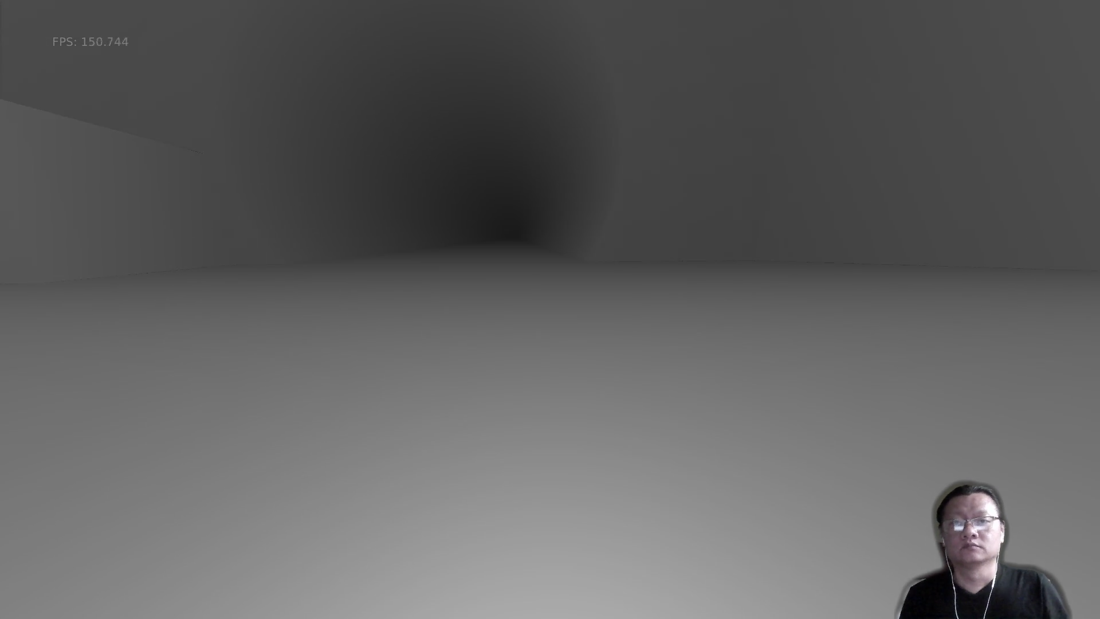
pyautogui.press('Left')
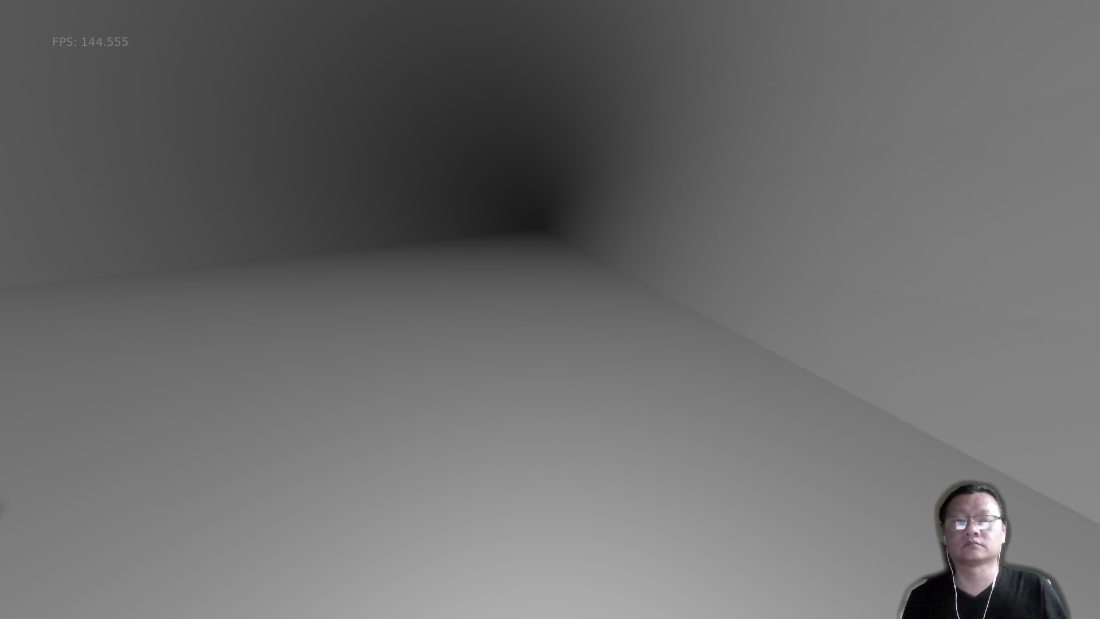
pyautogui.press('Right')
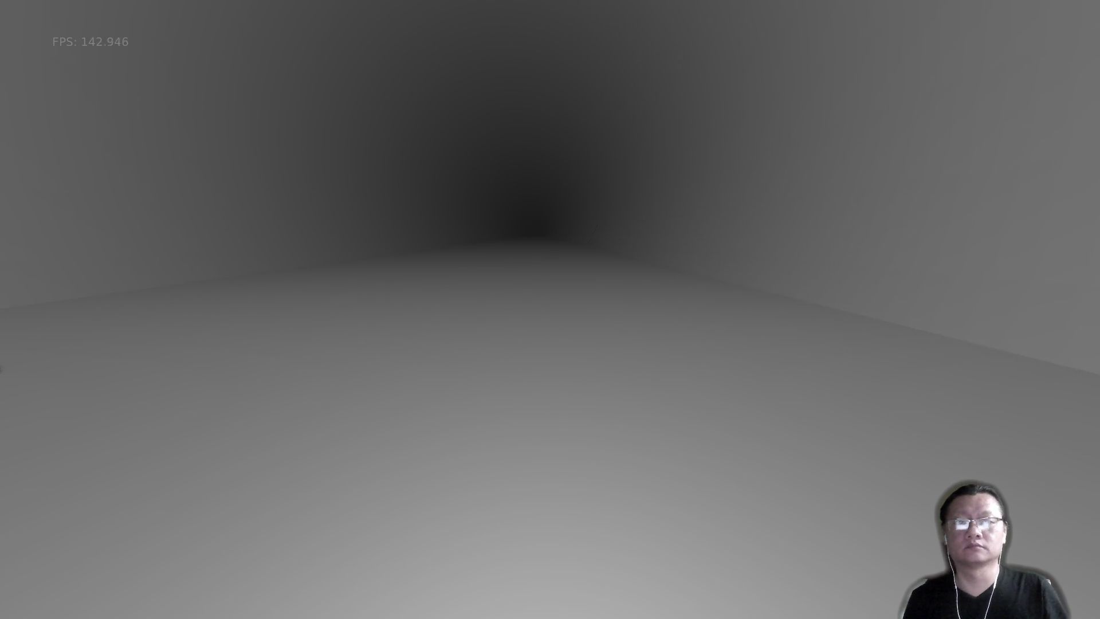
pyautogui.press('Left')
pyautogui.press('Left')
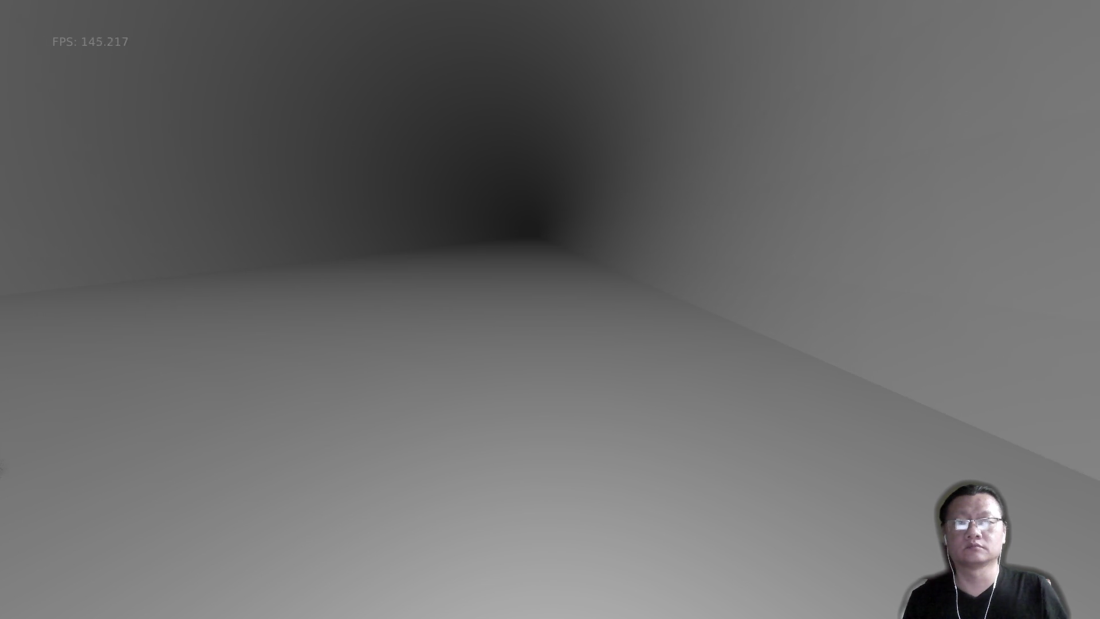
pyautogui.press('Left')
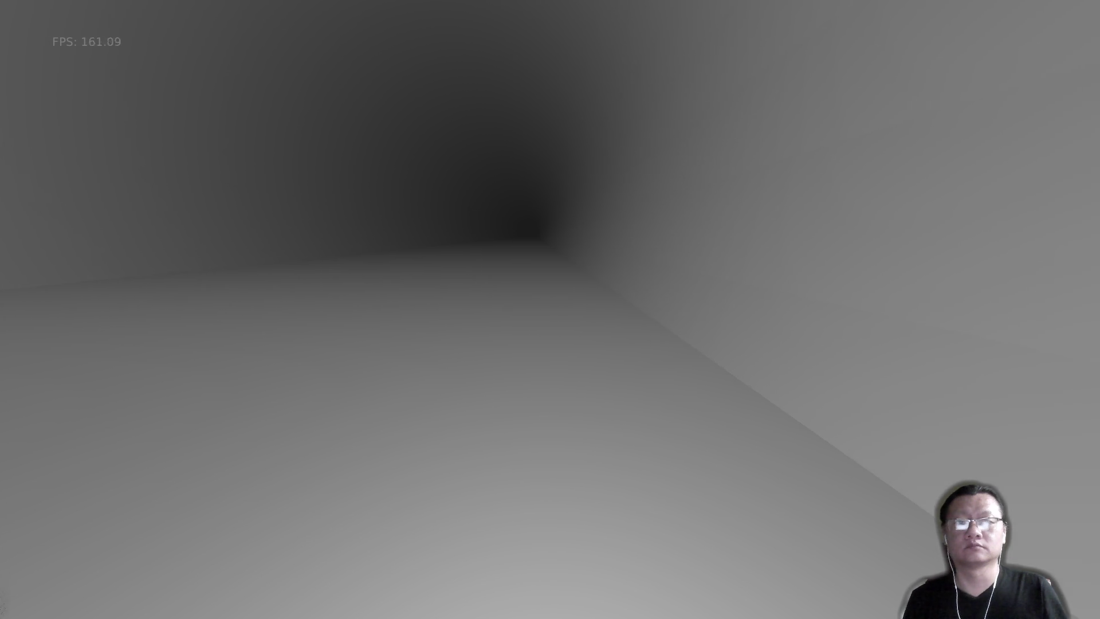
pyautogui.press('Right')
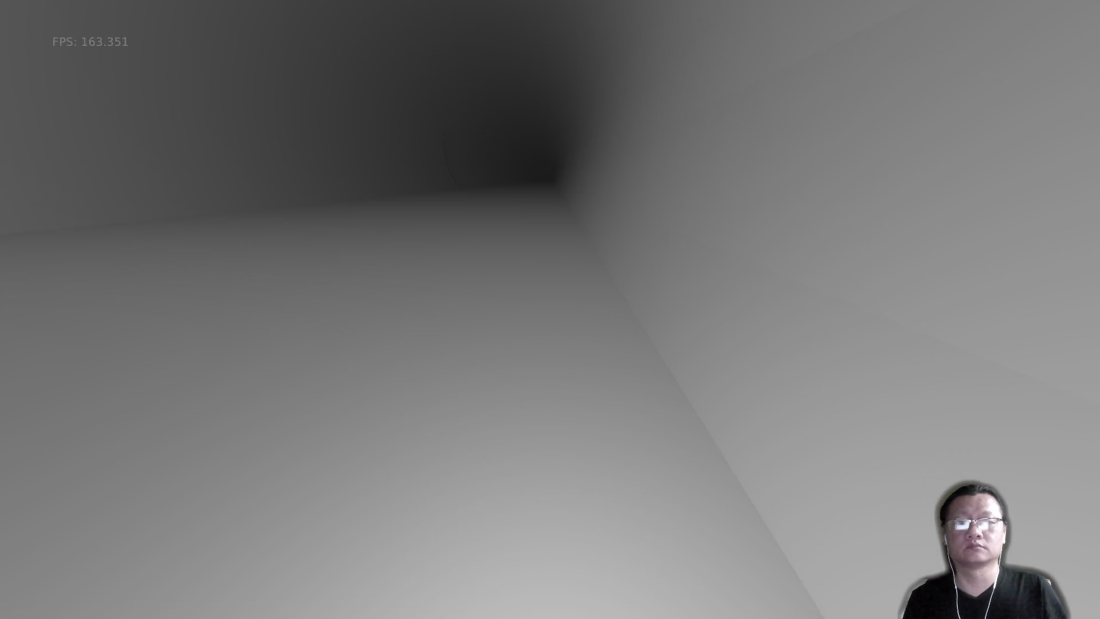
pyautogui.press('Right')
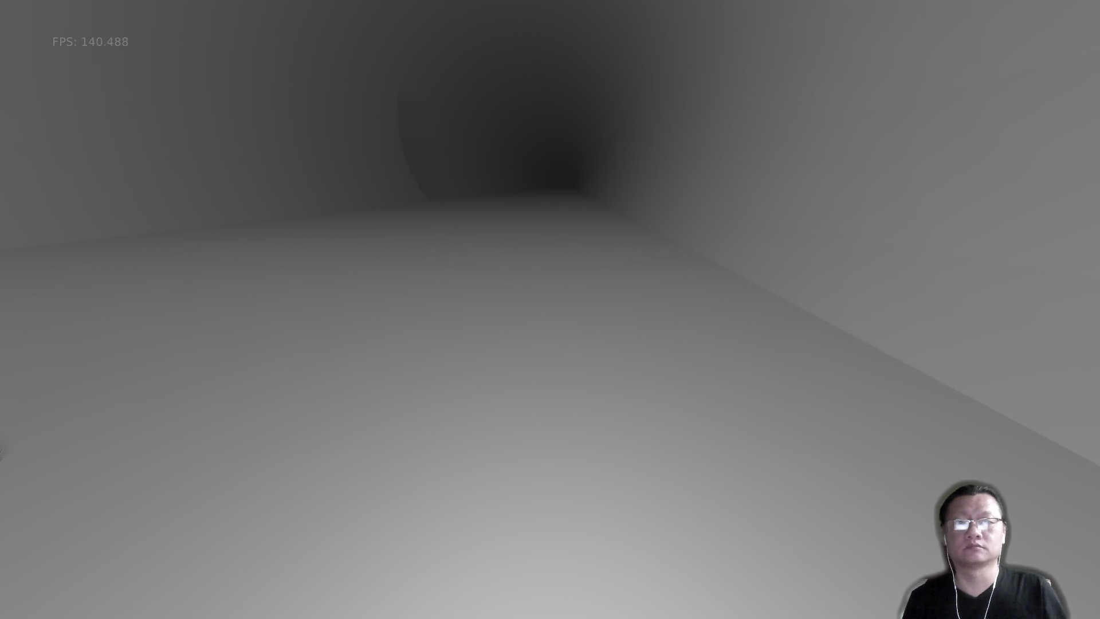
# Walk down the long corridor, through the dark opening and into the next chamber.
pyautogui.press('Up')
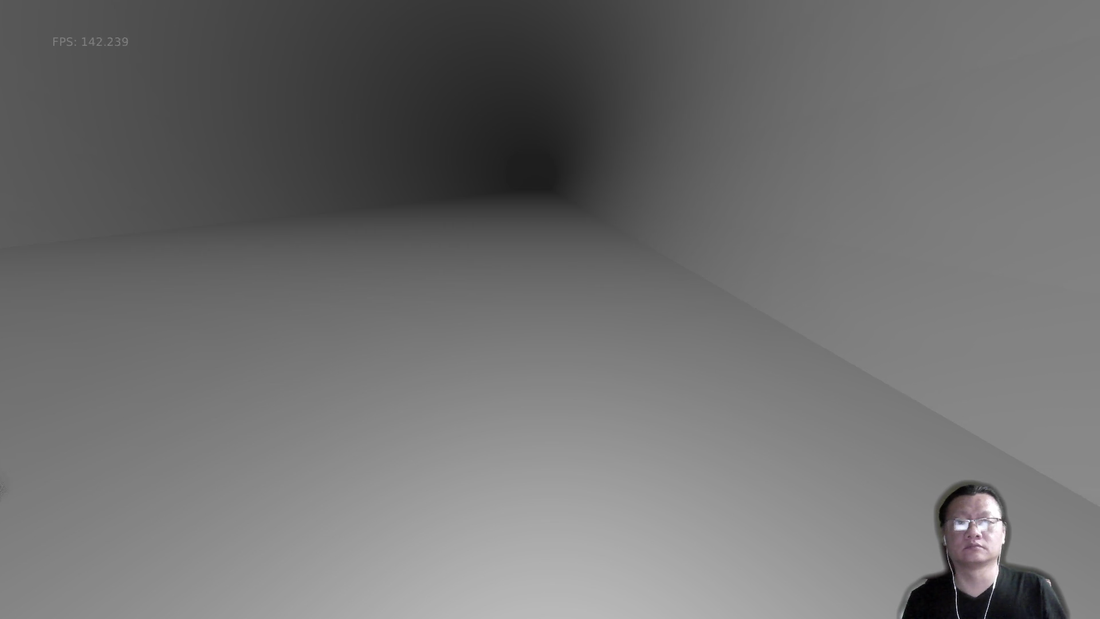
pyautogui.press('Up')
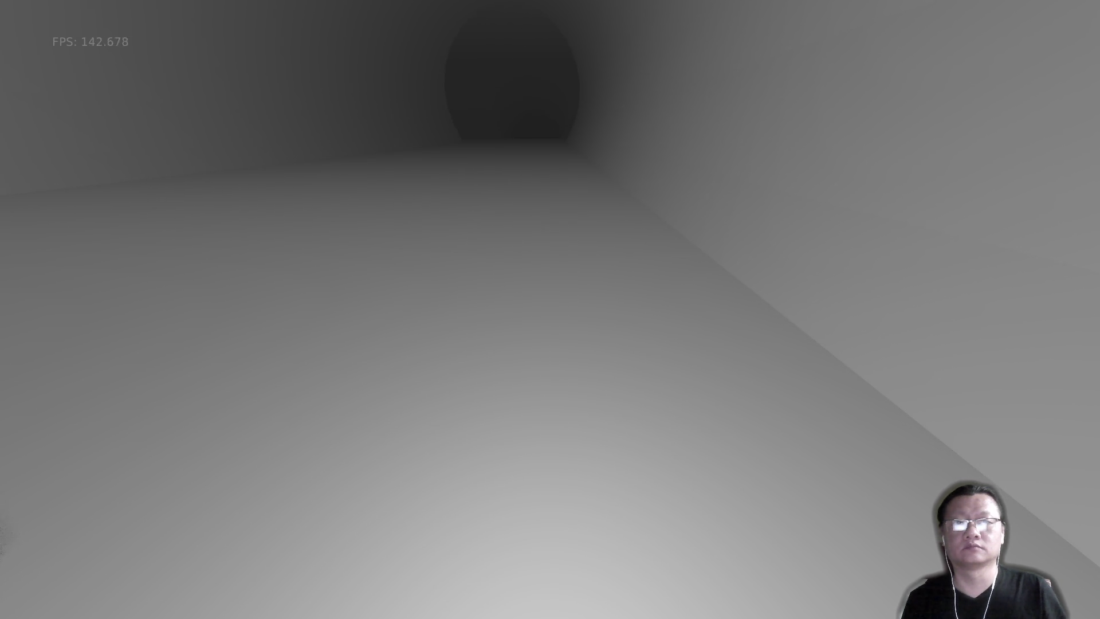
pyautogui.press('Up')
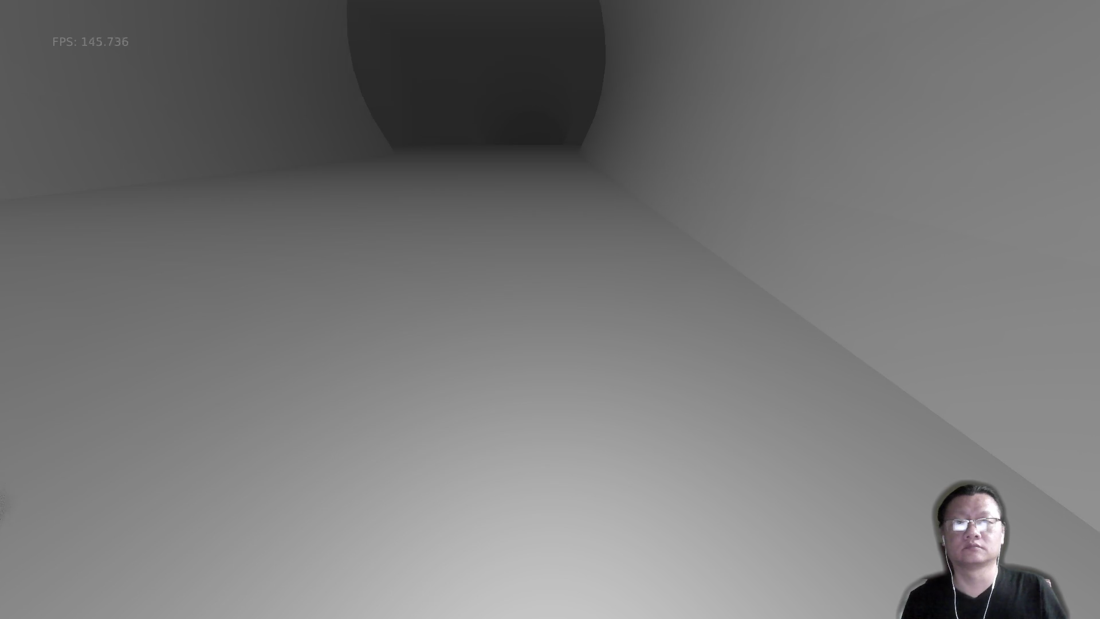
pyautogui.press('Up')
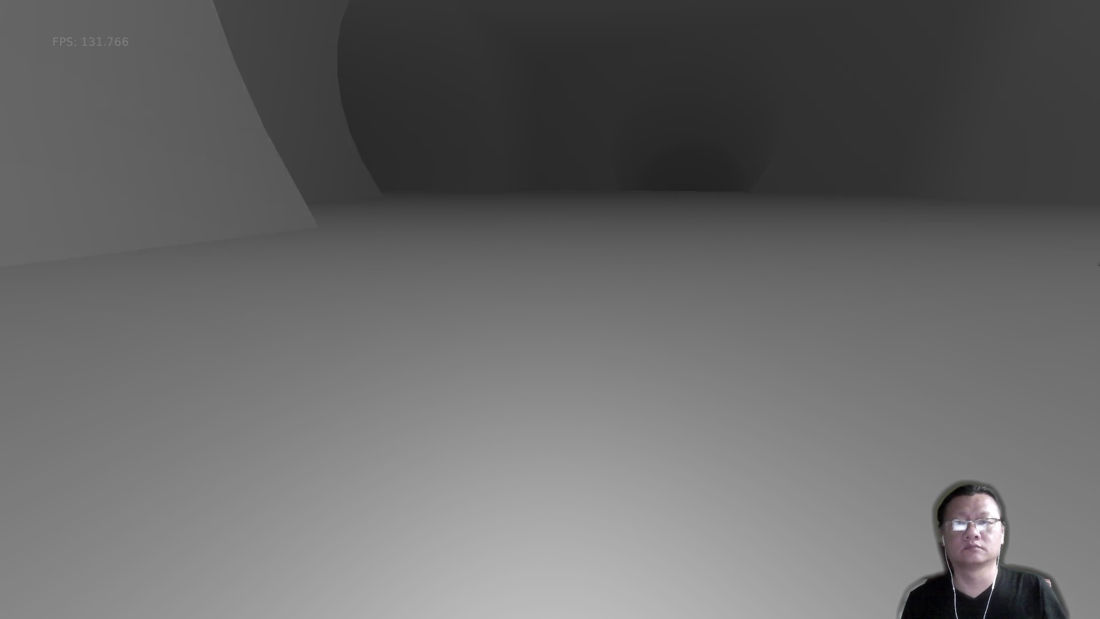
pyautogui.press('Up')
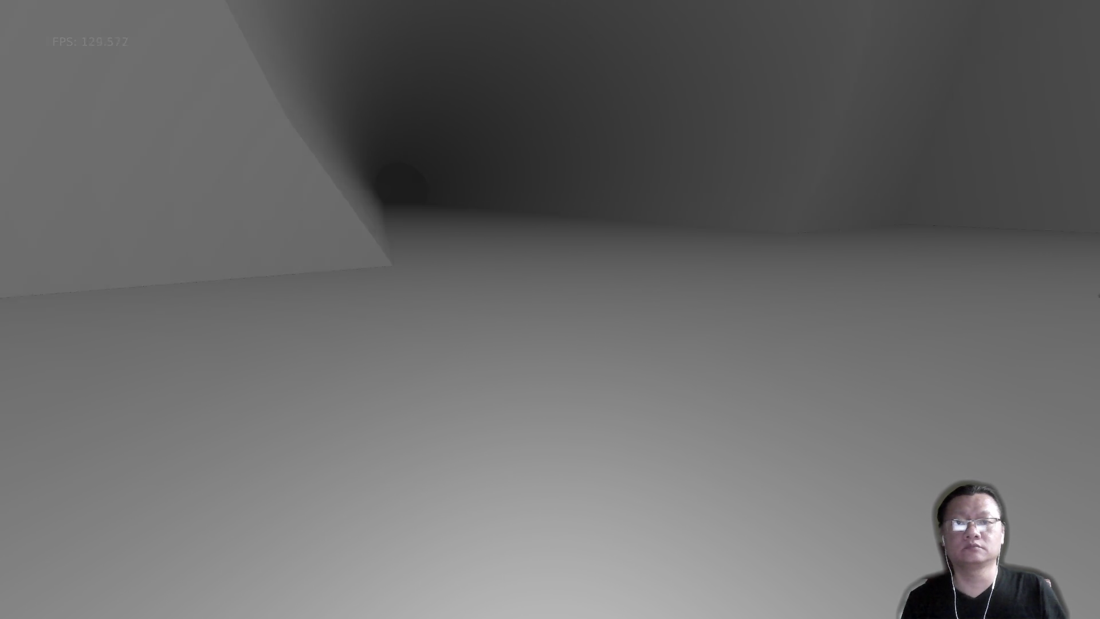
pyautogui.press('Up')
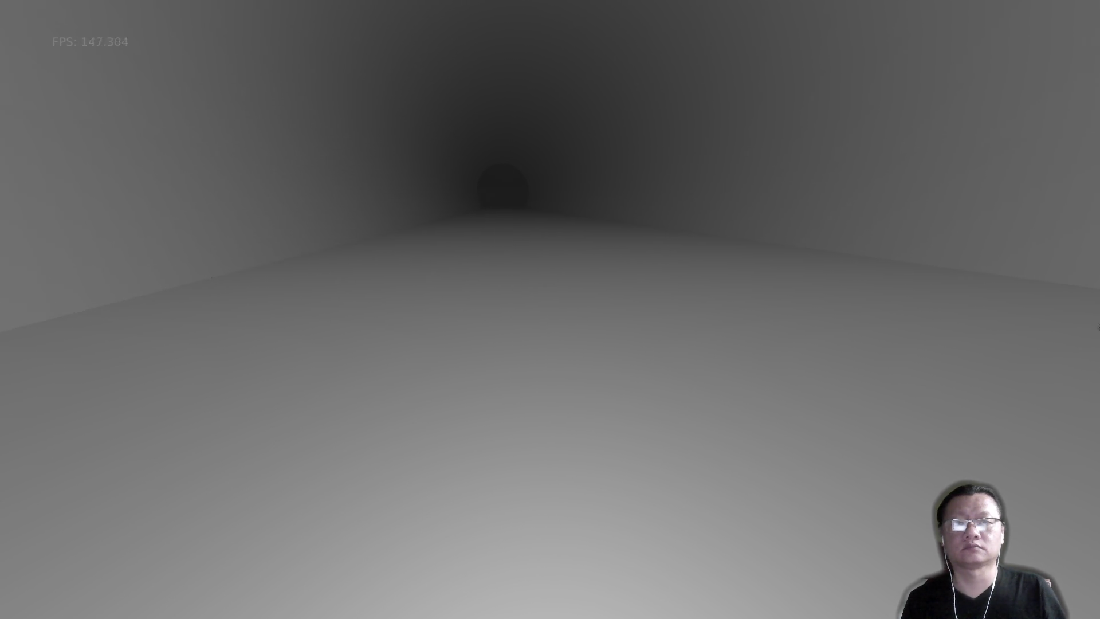
pyautogui.press('Up')
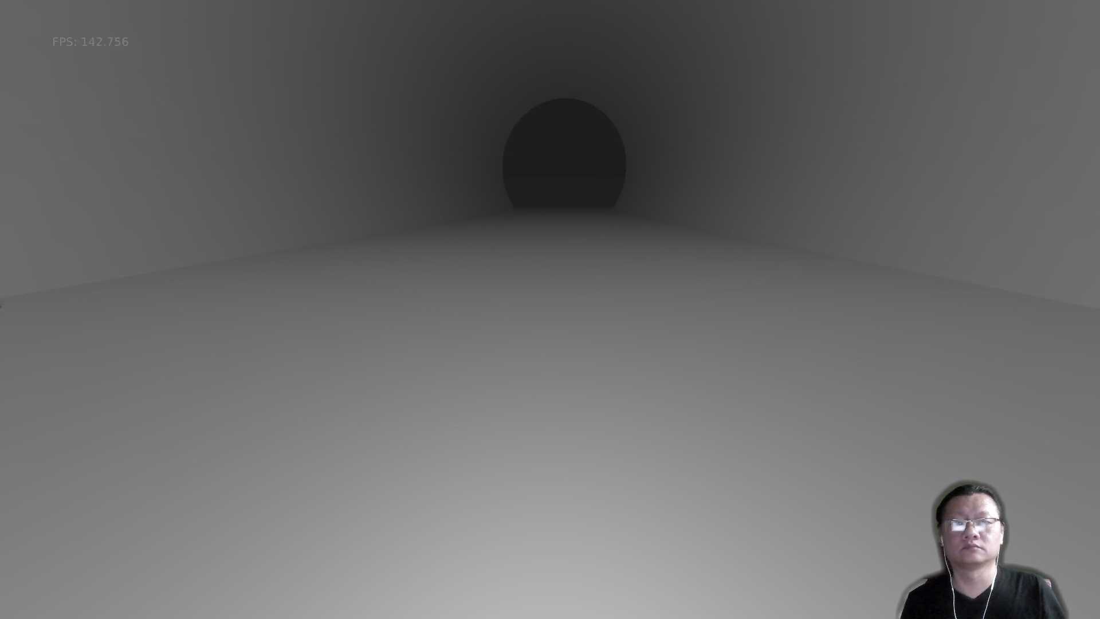
pyautogui.press('Up')
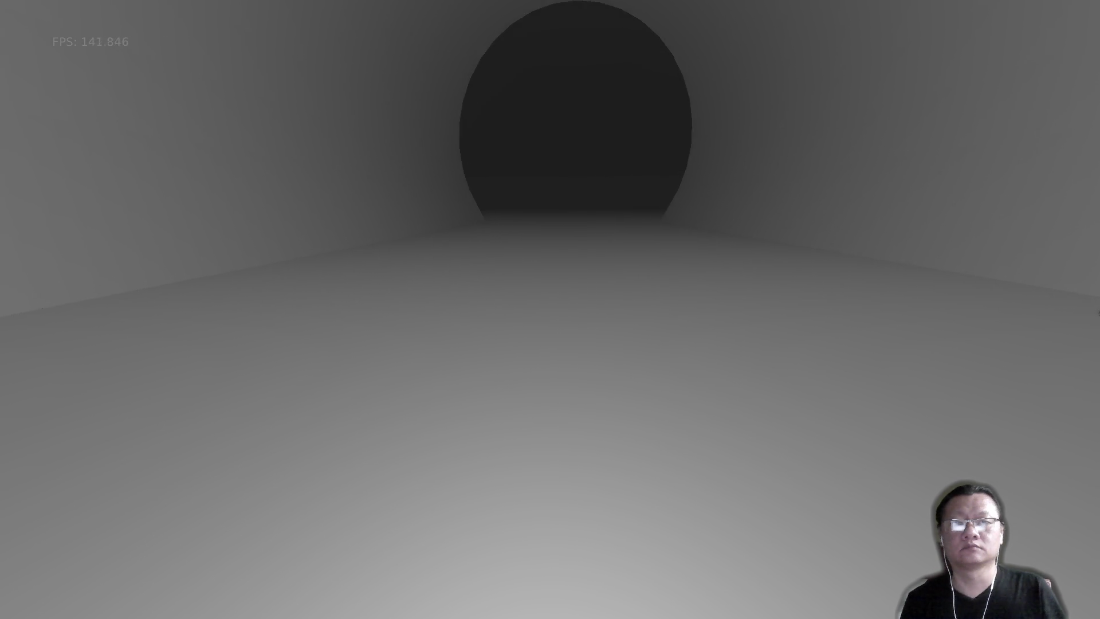
pyautogui.press('Up')
pyautogui.press('Right')
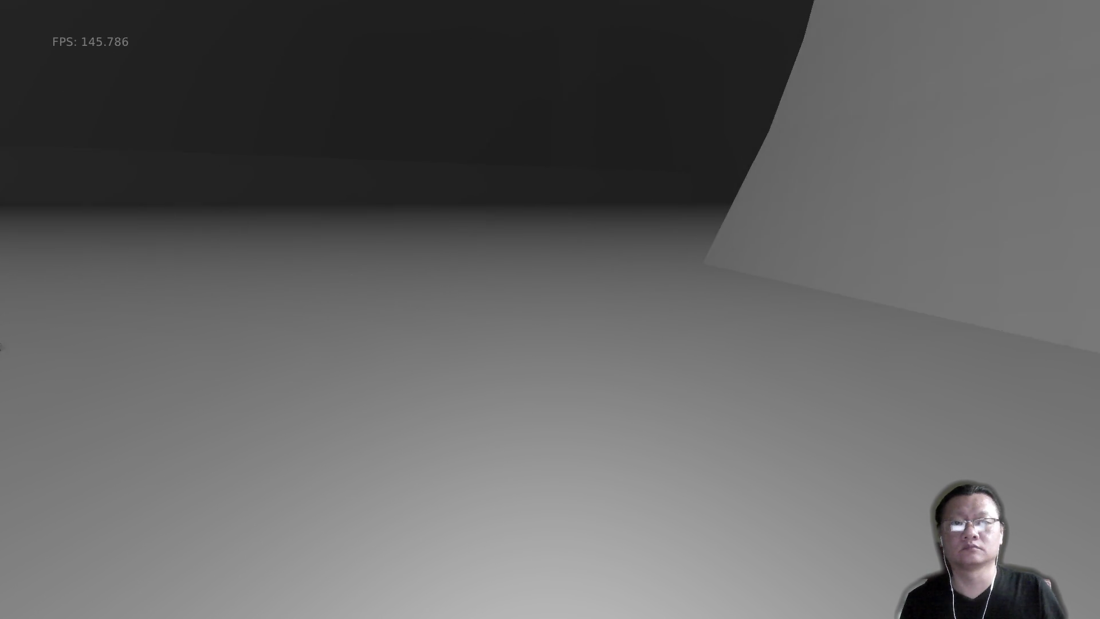
pyautogui.press('Up')
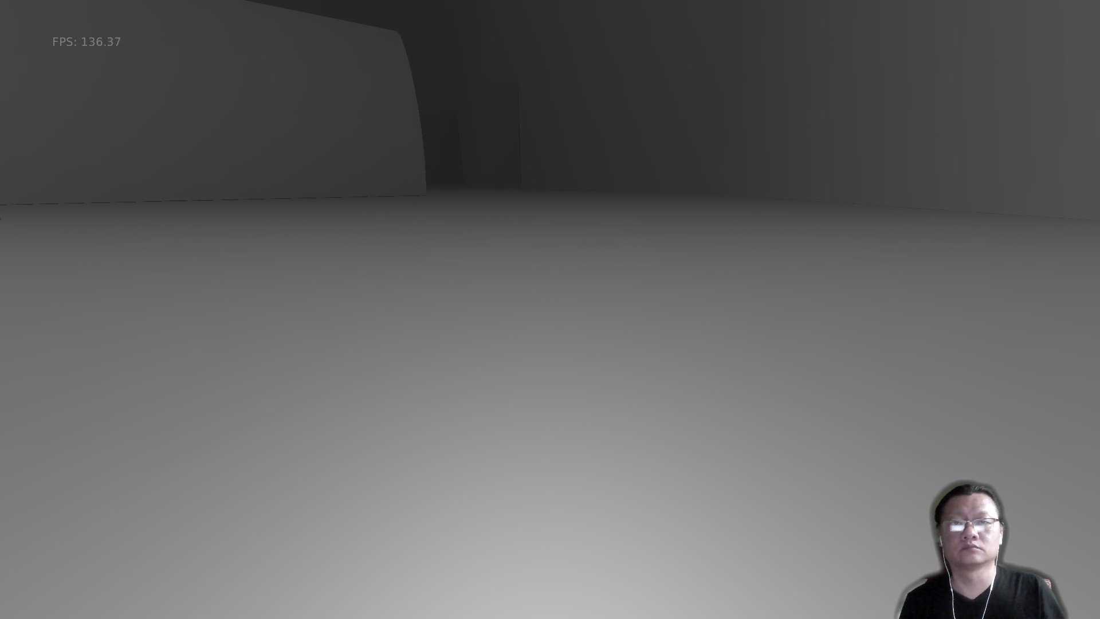
# Walk past the wall and through the dark doorway into the light-grey faceted cave passage.
pyautogui.press('w')
pyautogui.press('d')
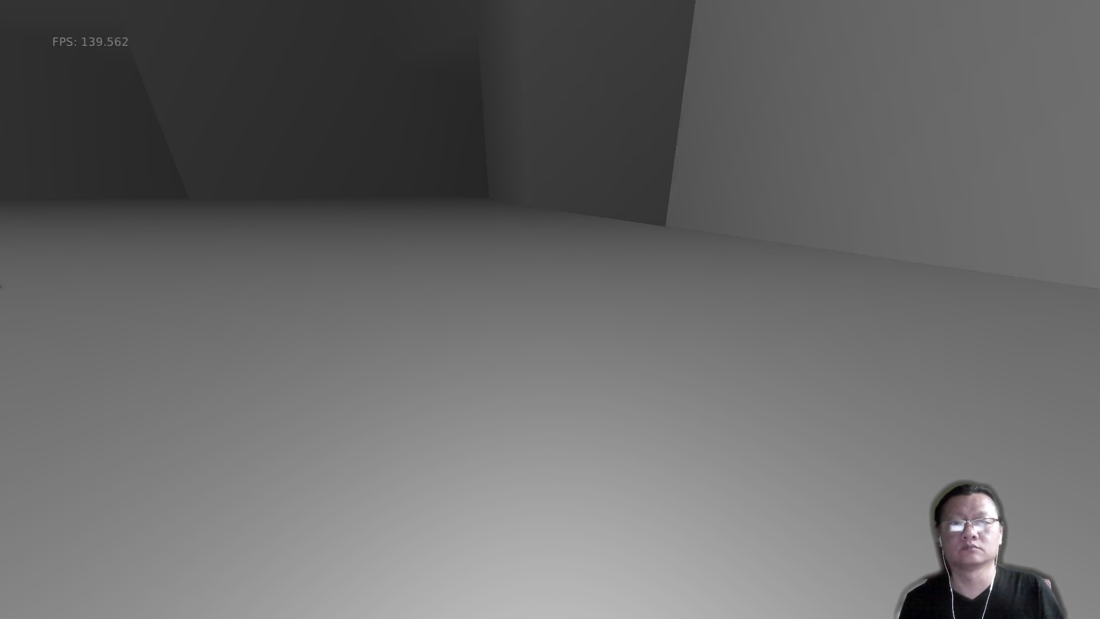
pyautogui.press('w')
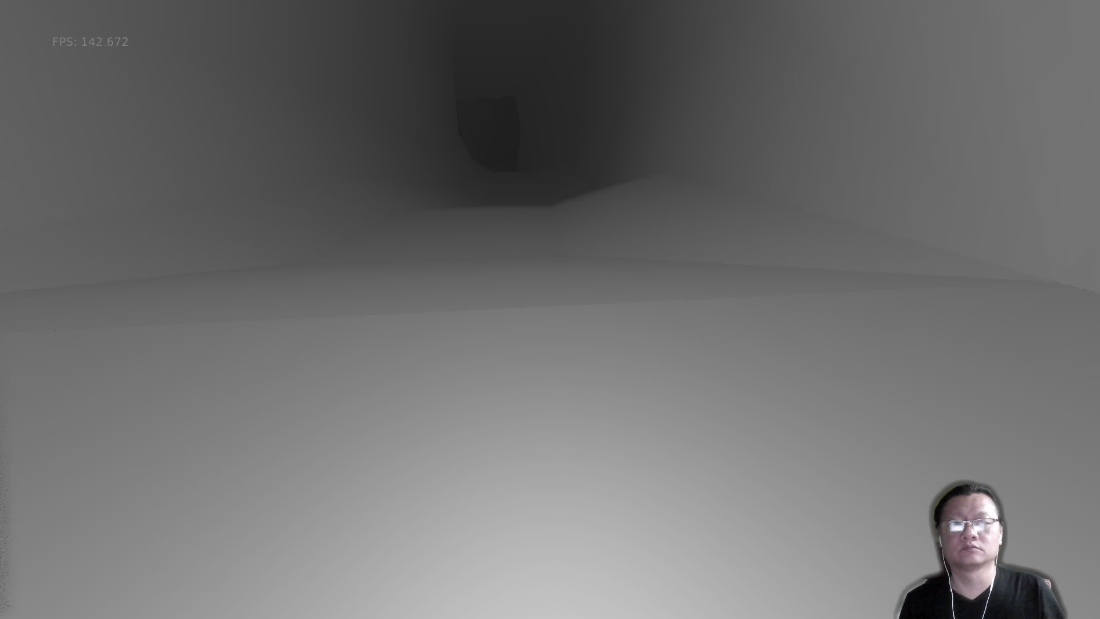
pyautogui.press('w')
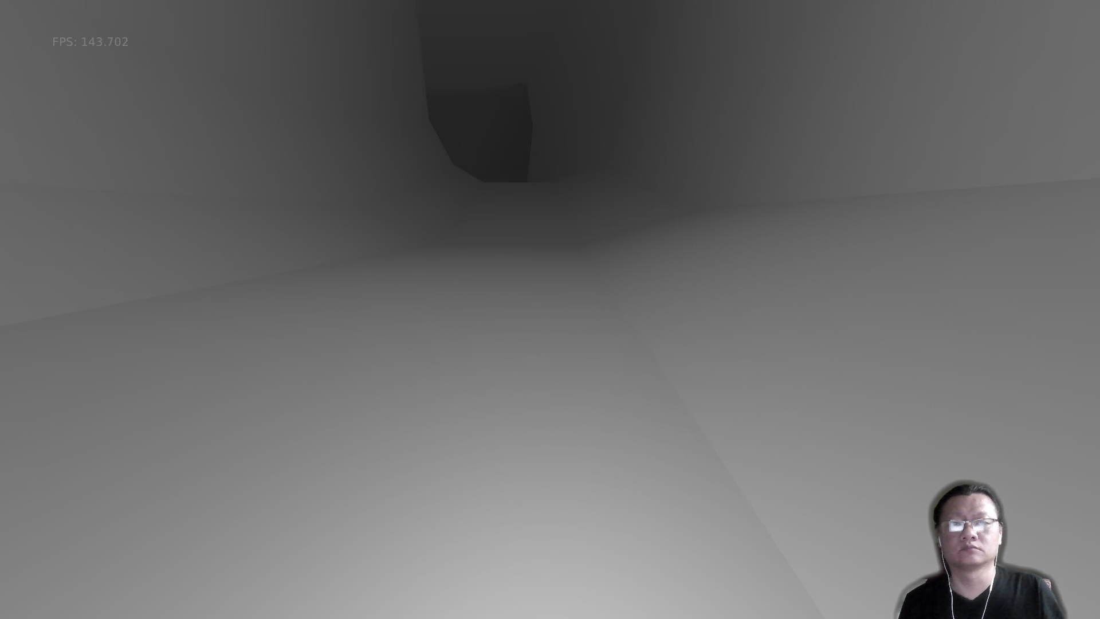
pyautogui.press('w')
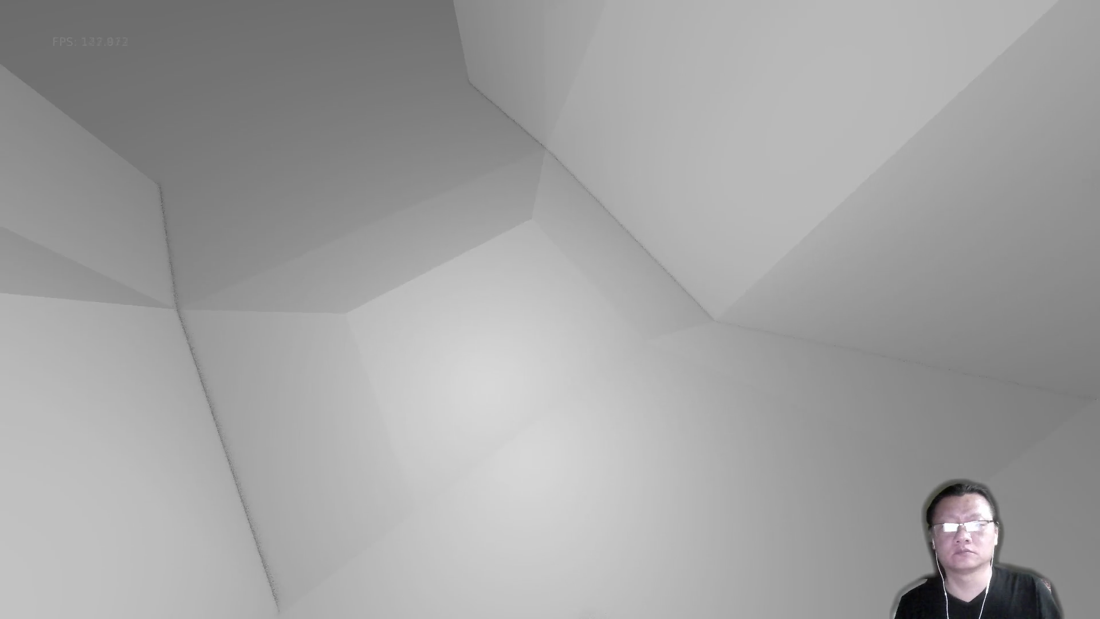
pyautogui.press('w')
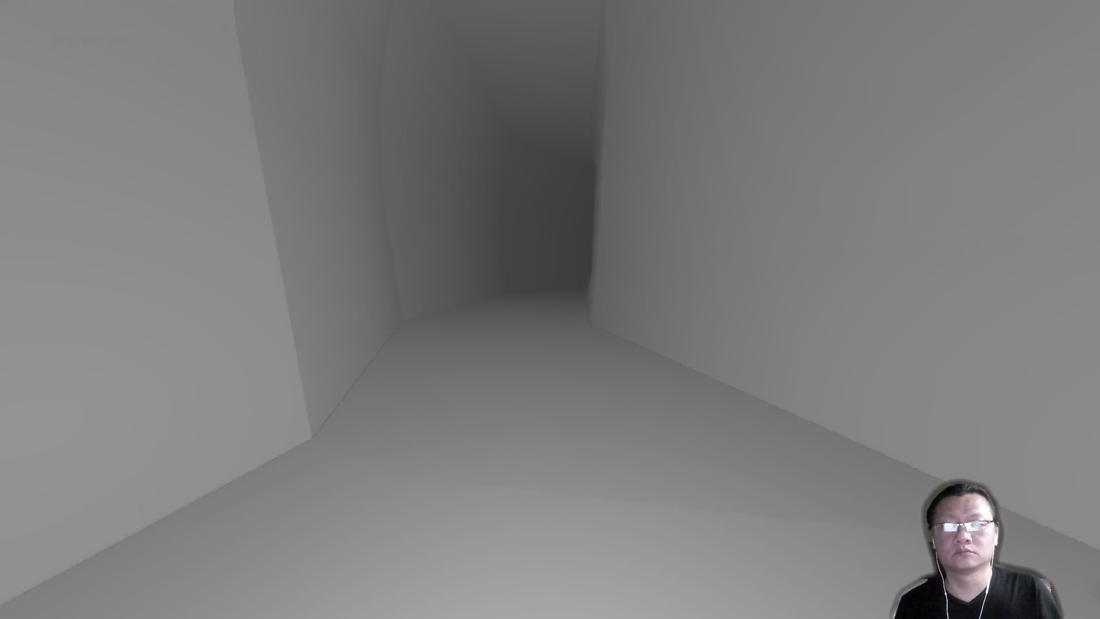
pyautogui.press('w')
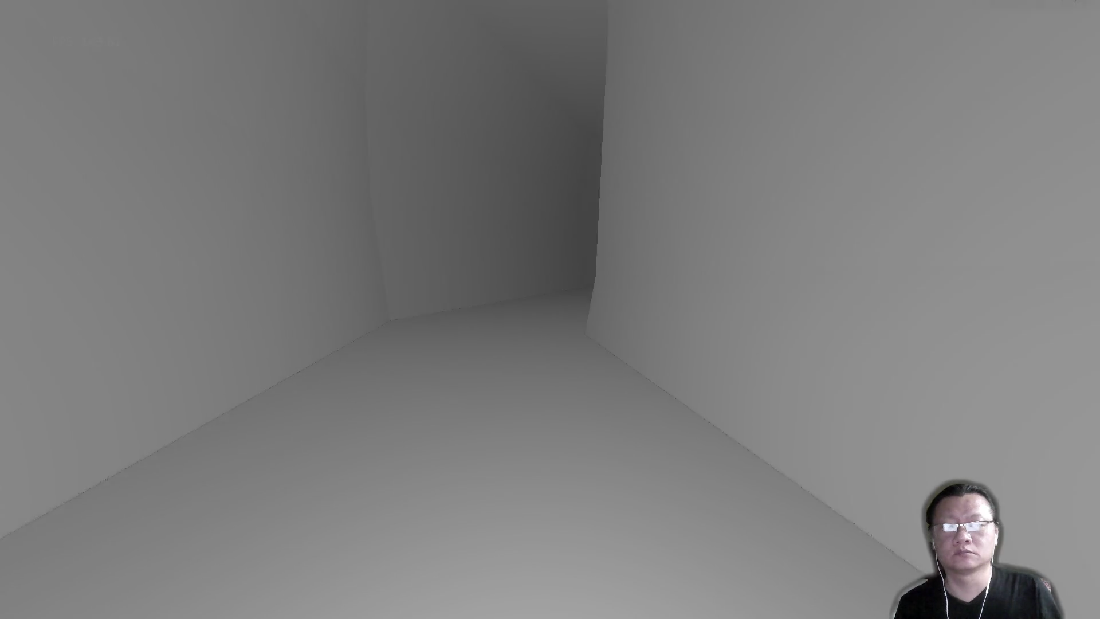
pyautogui.press('w')
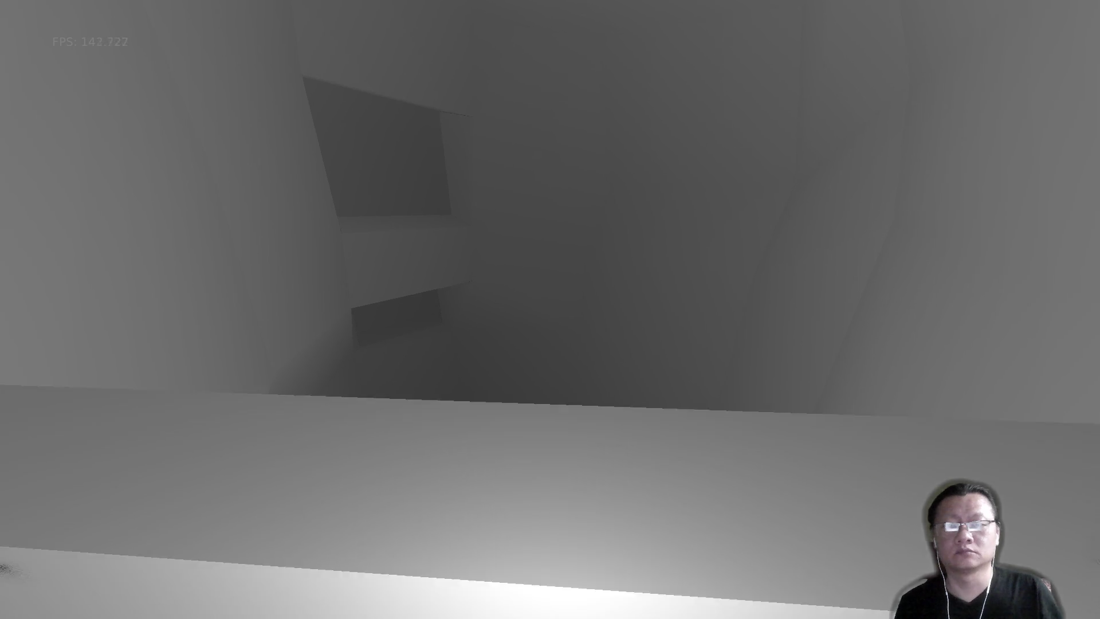
pyautogui.press('w')
pyautogui.press('w')
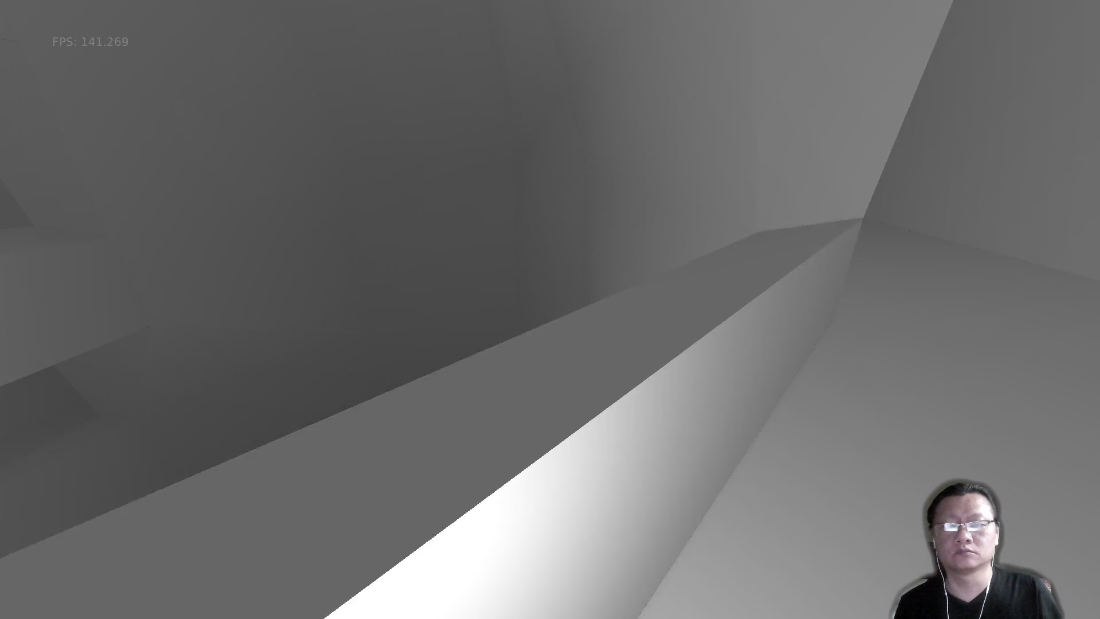
pyautogui.press('w')
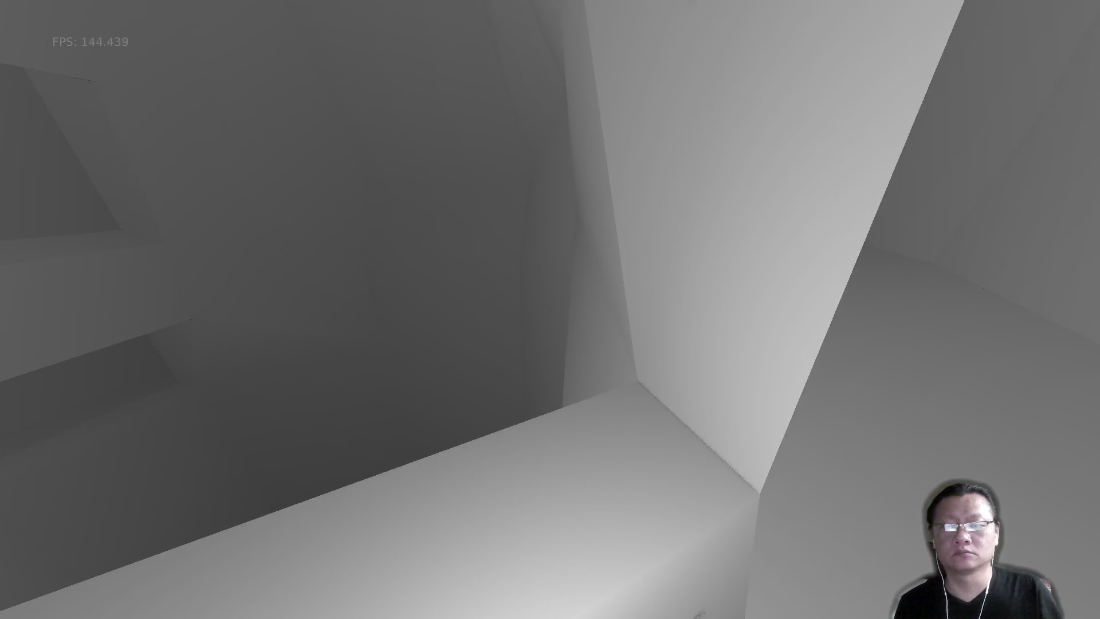
pyautogui.press('w')
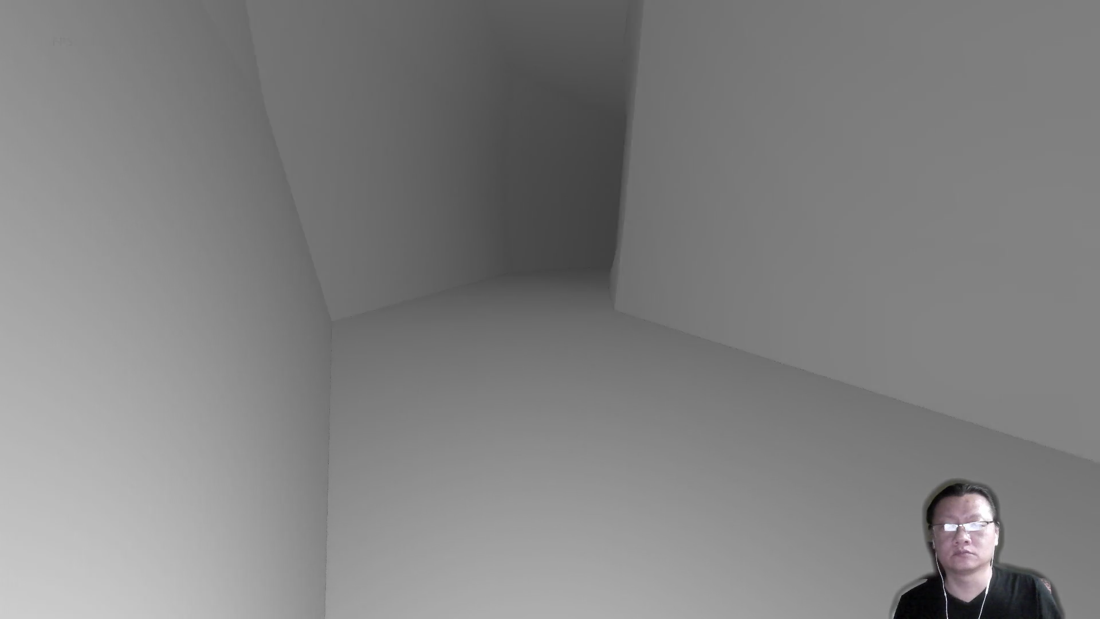
pyautogui.press('w')
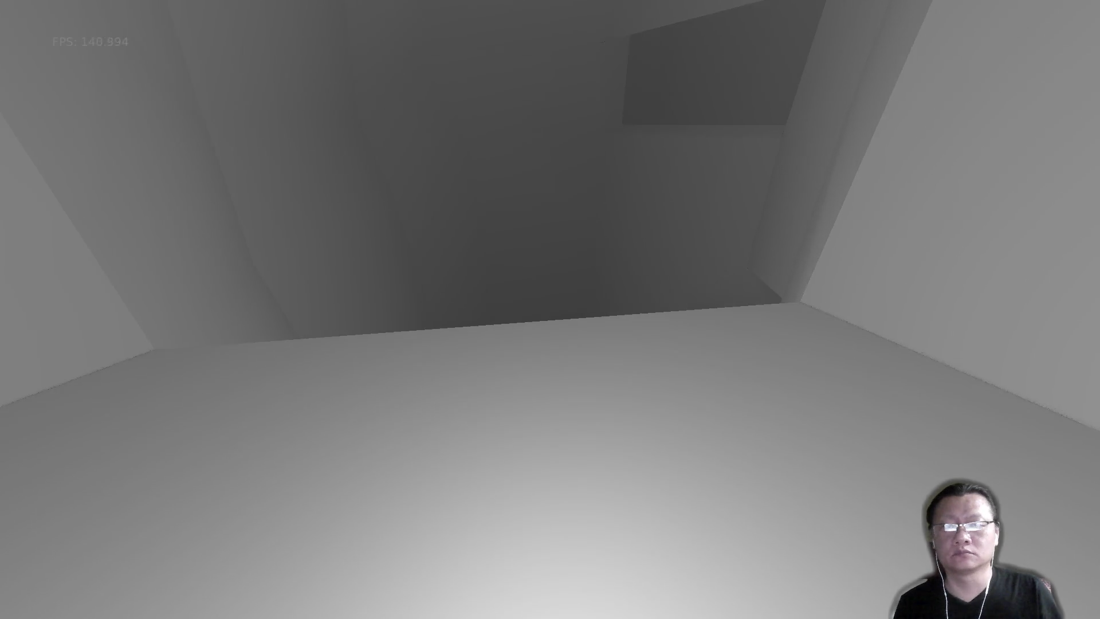
pyautogui.press('w')
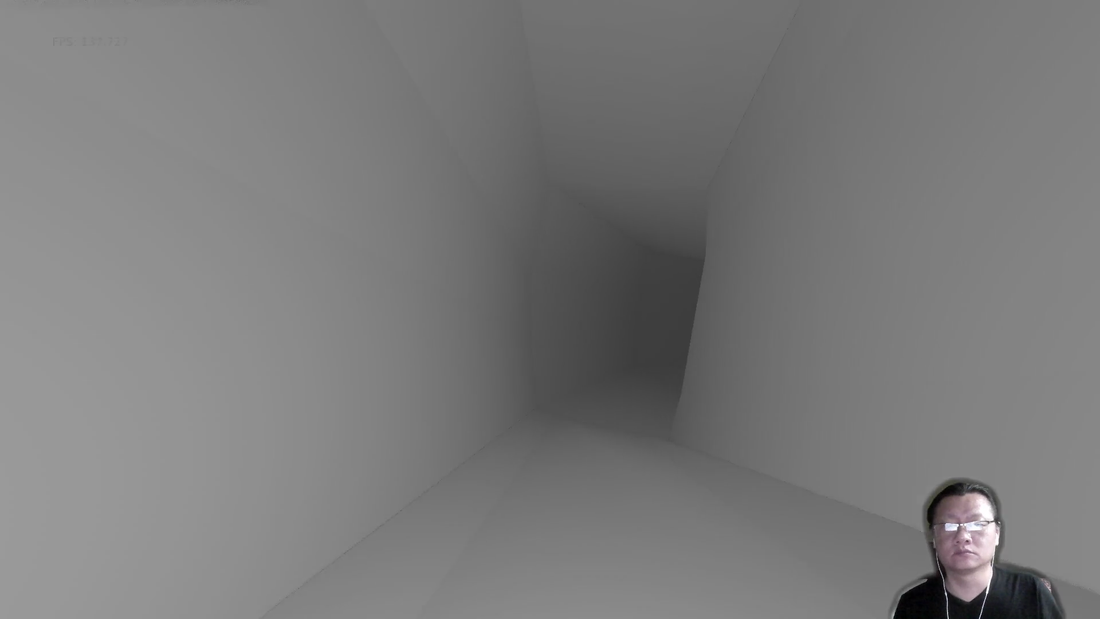
pyautogui.press('w')
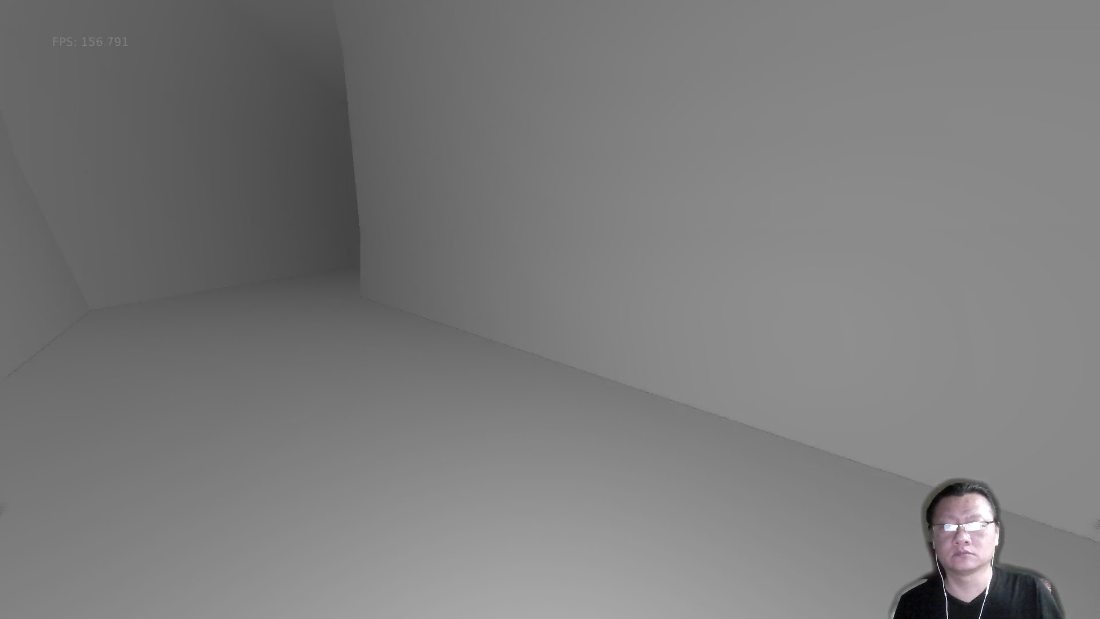
pyautogui.press('w')
pyautogui.press('w')
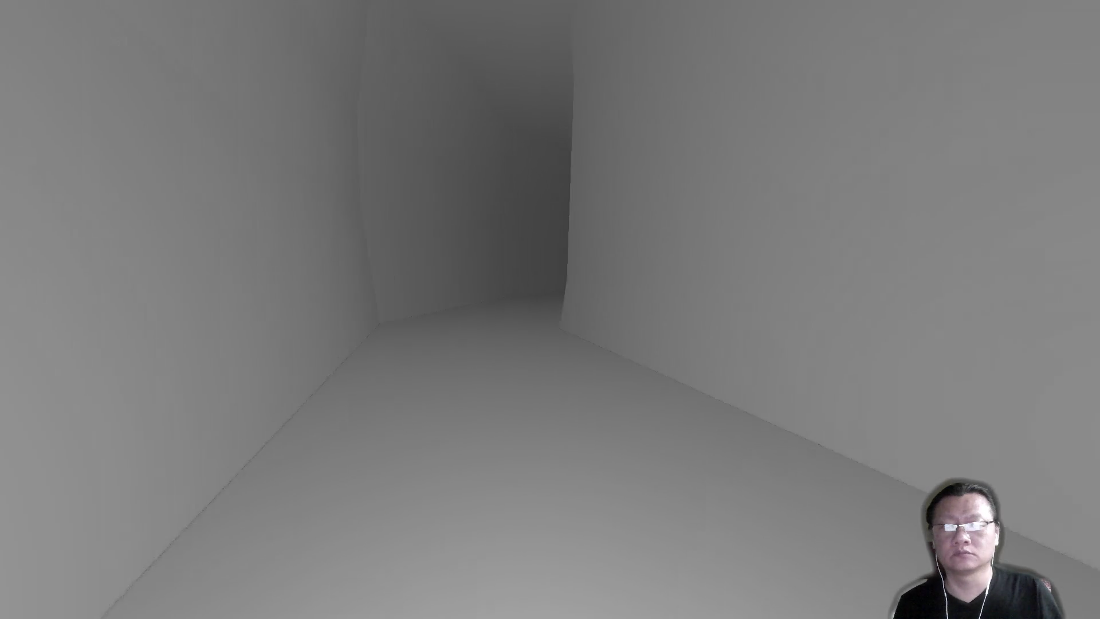
pyautogui.press('w')
pyautogui.press('w')
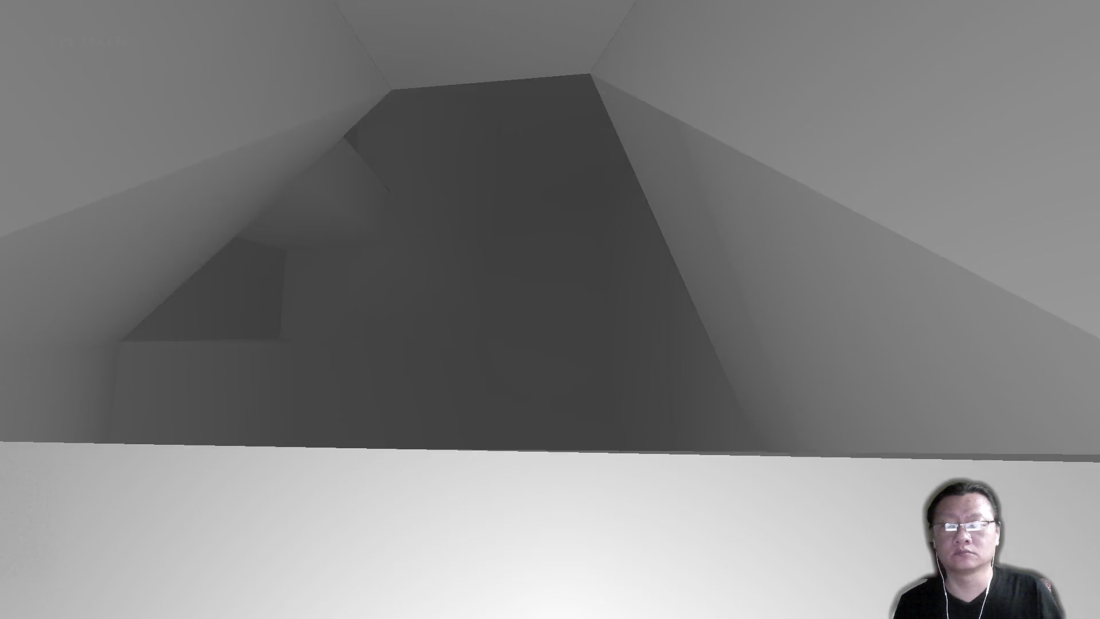
pyautogui.press('w')
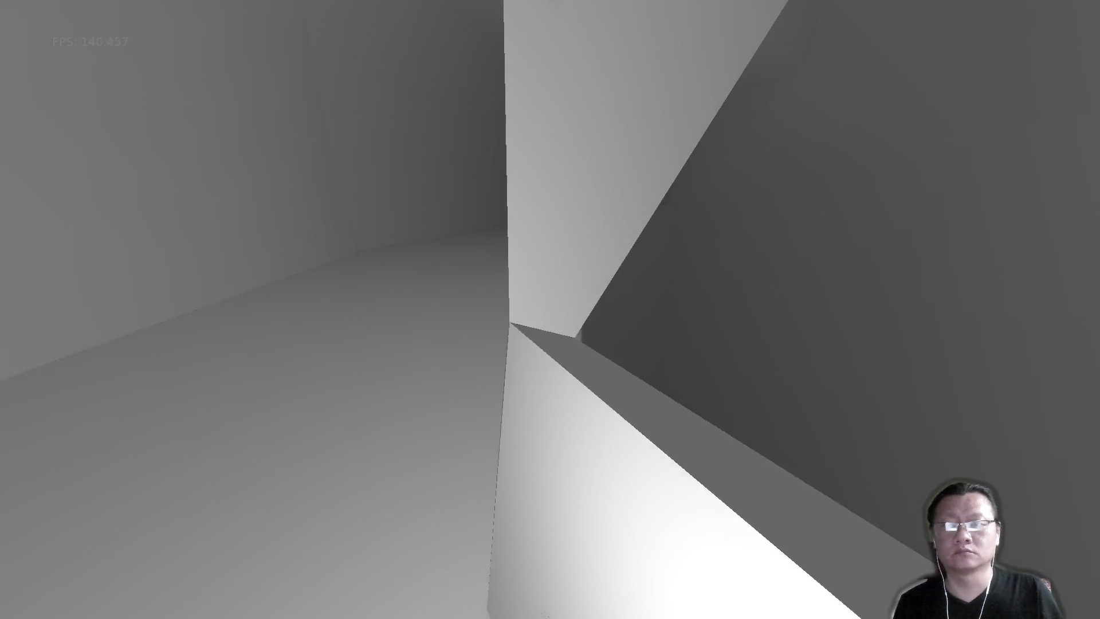
pyautogui.press('w')
pyautogui.press('w')
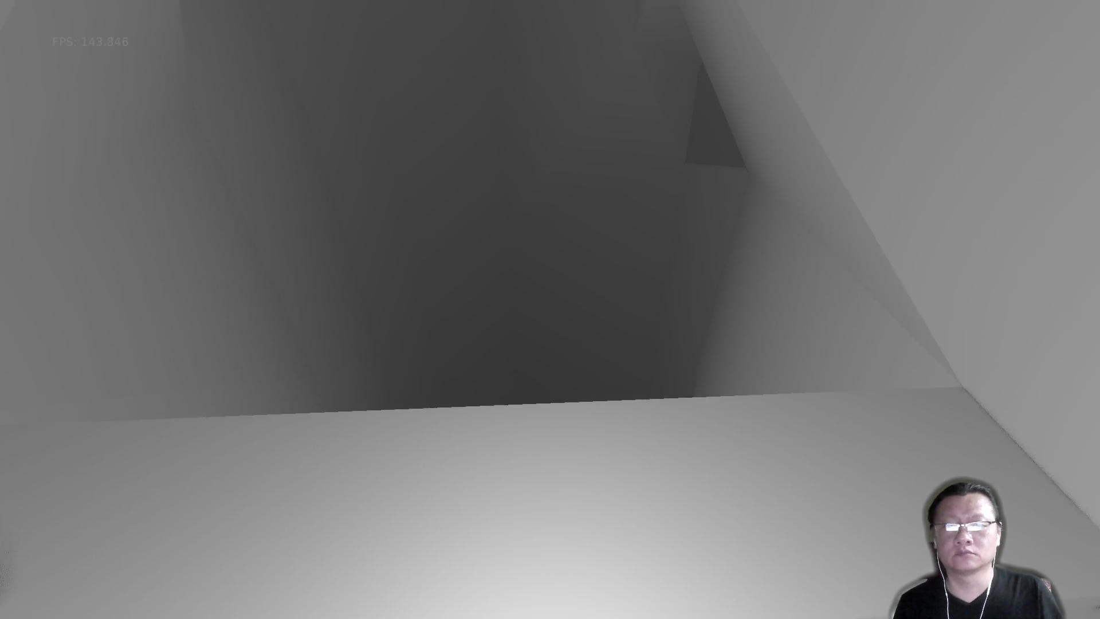
pyautogui.press('w')
pyautogui.press('w')
pyautogui.press('w')
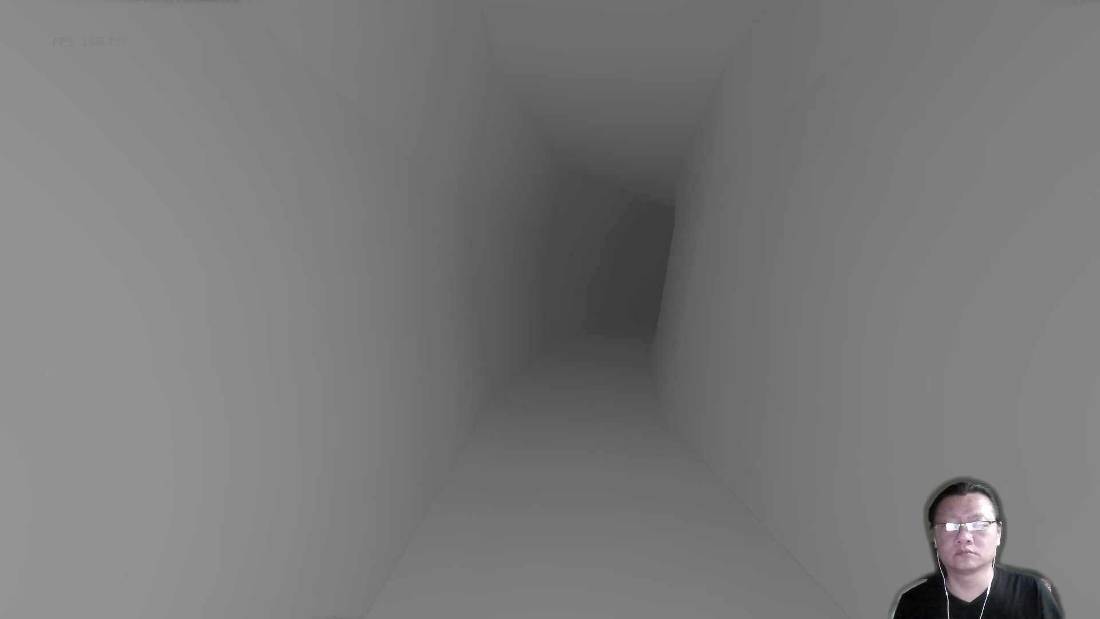
pyautogui.press('w')
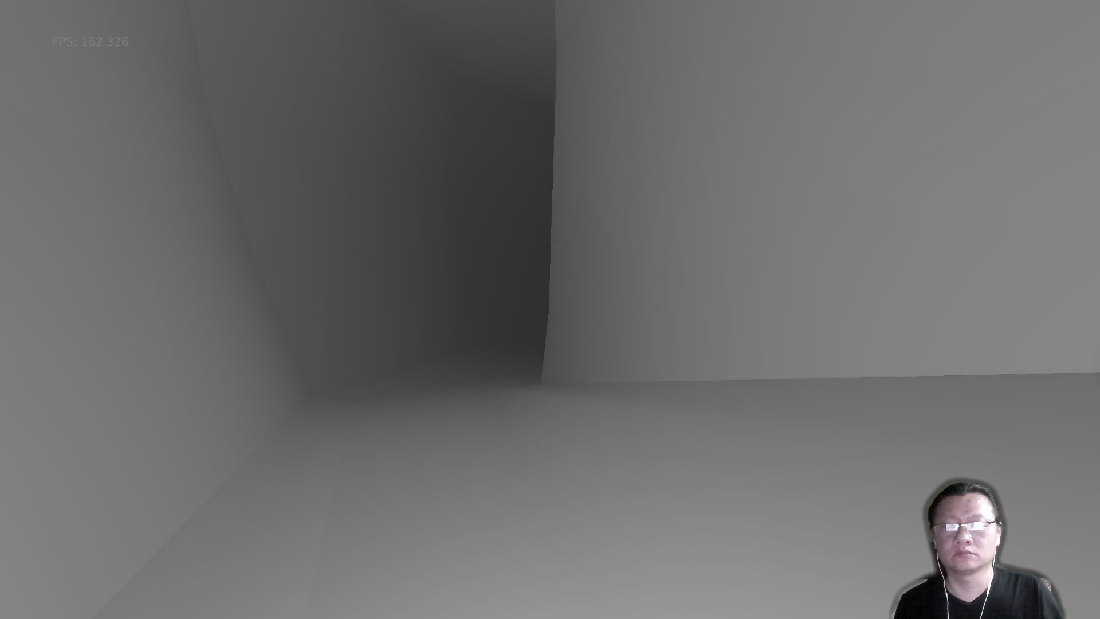
pyautogui.press('w')
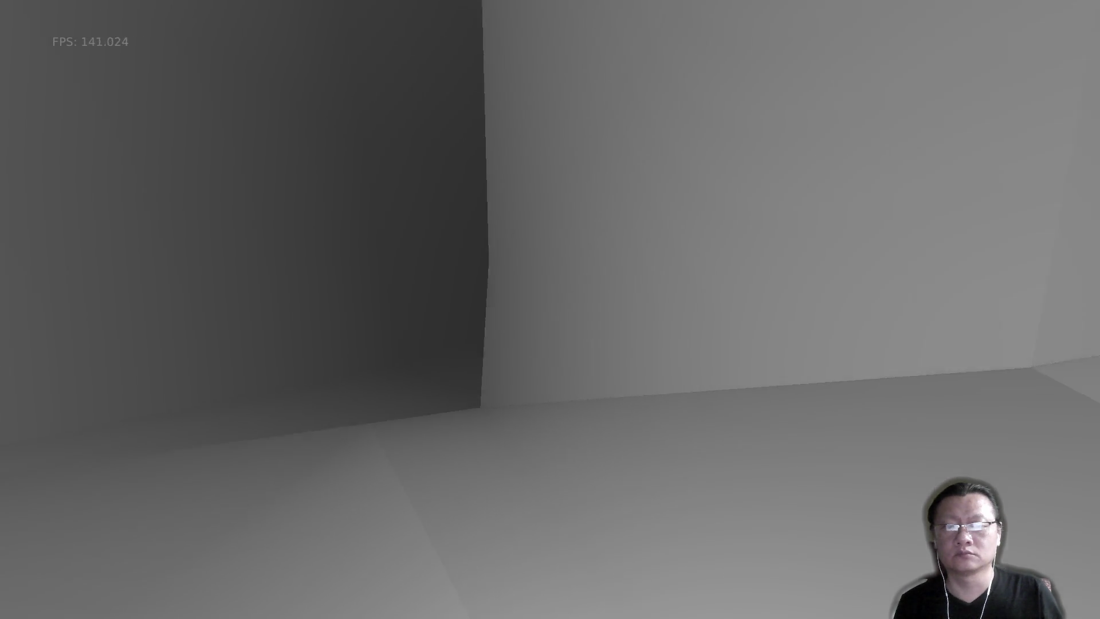
pyautogui.press('w')
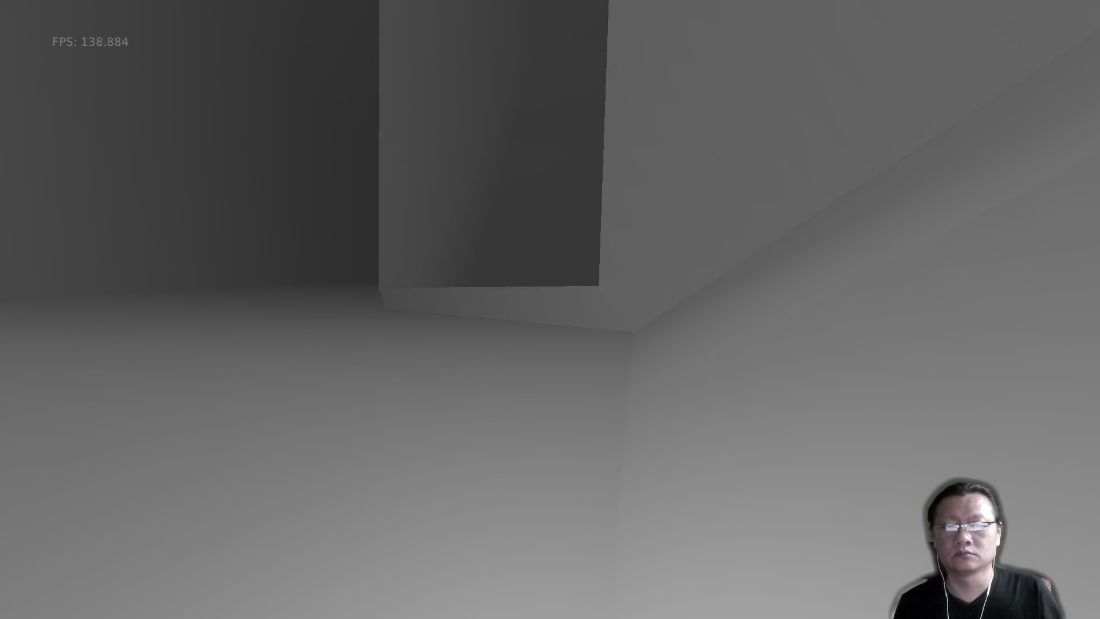
pyautogui.press('w')
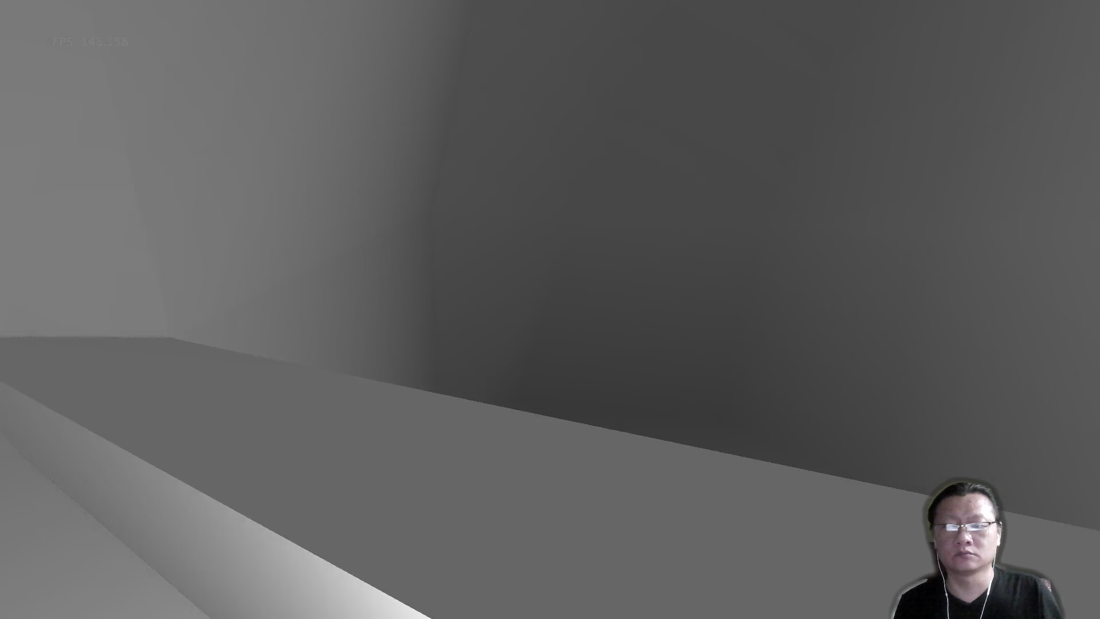
pyautogui.press('w')
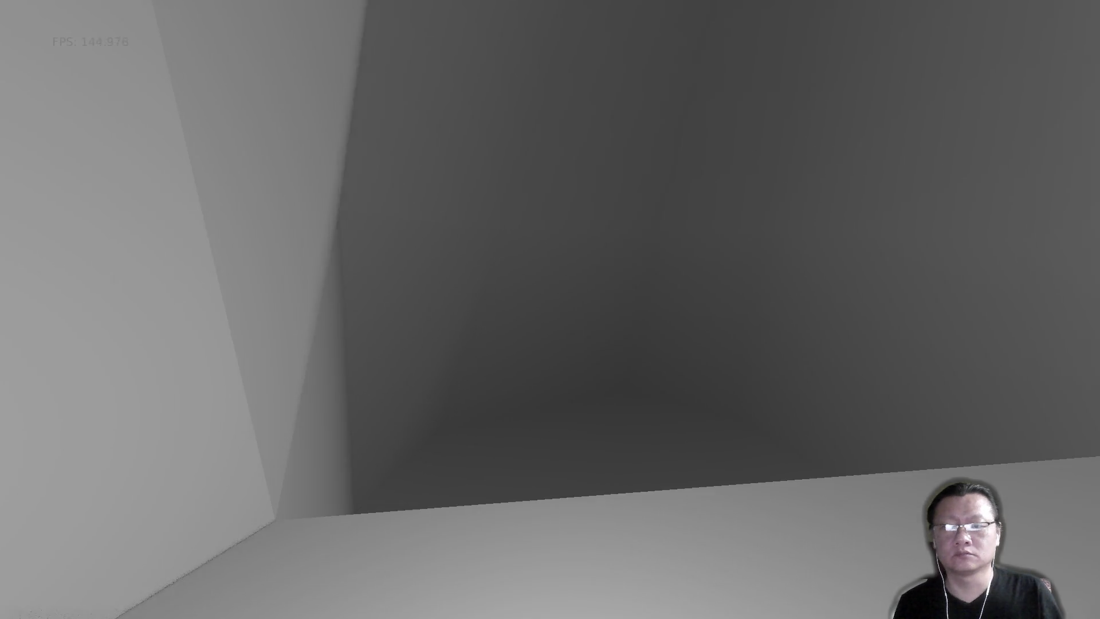
pyautogui.press('w')
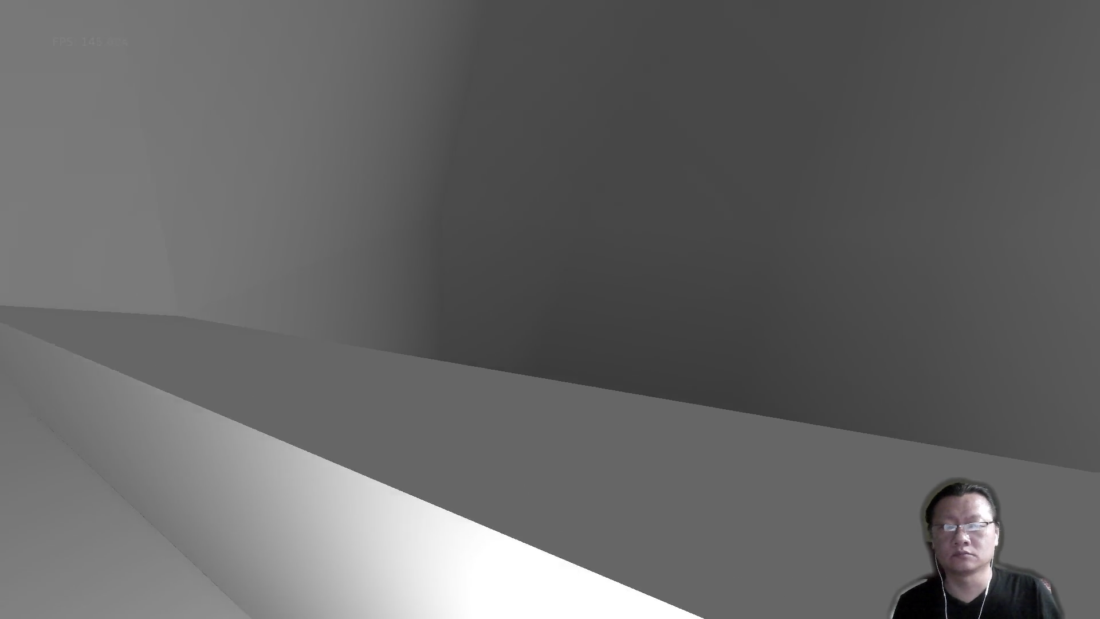
pyautogui.press('w')
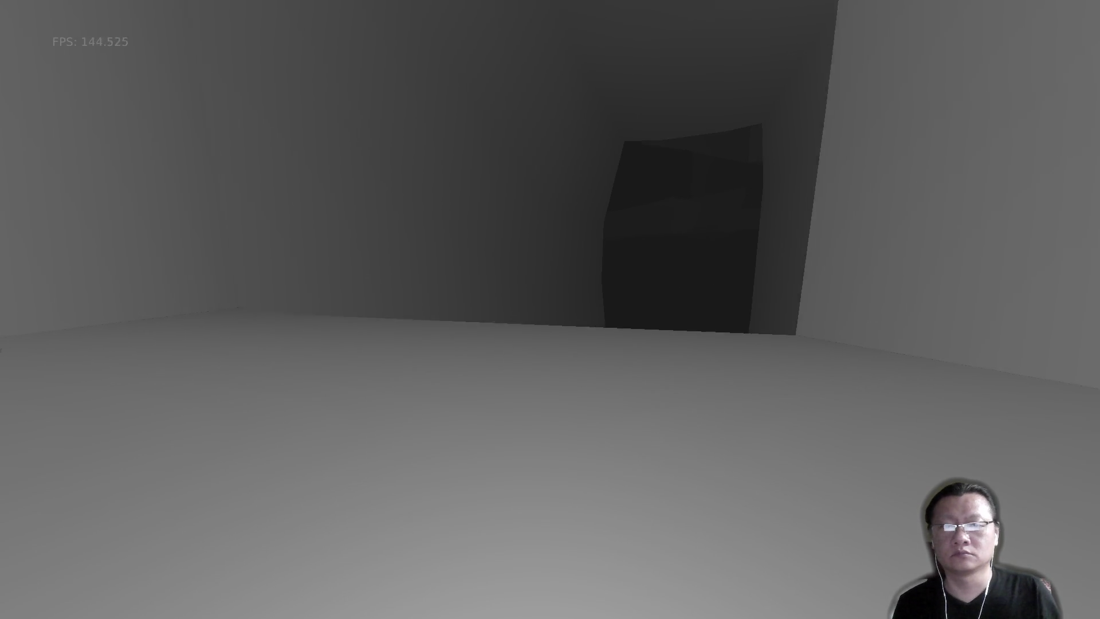
pyautogui.press('w')
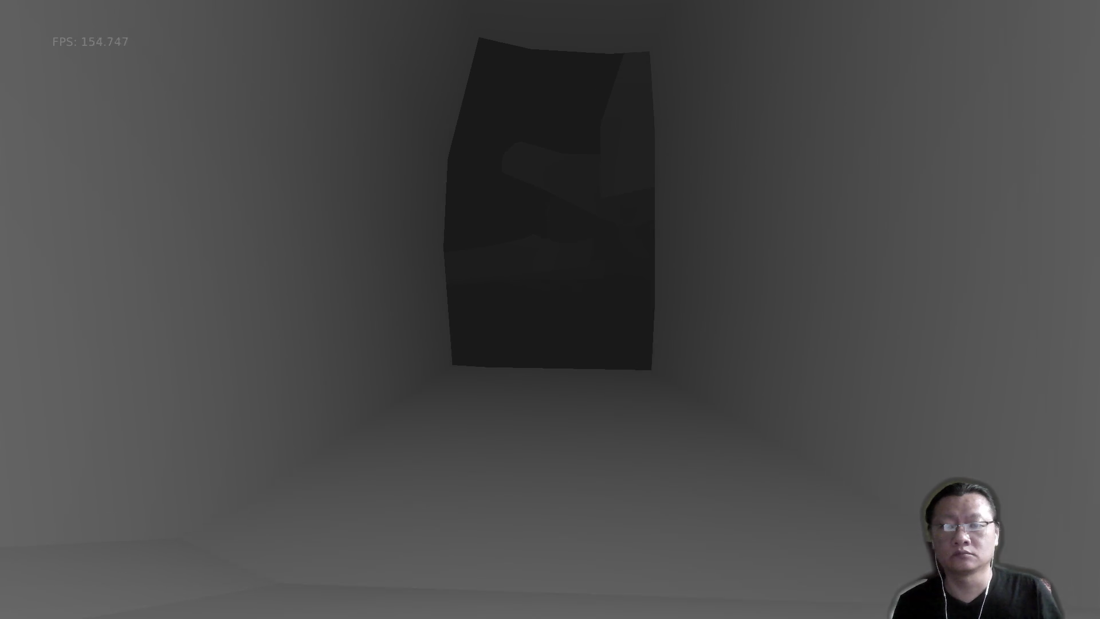
pyautogui.press('w')
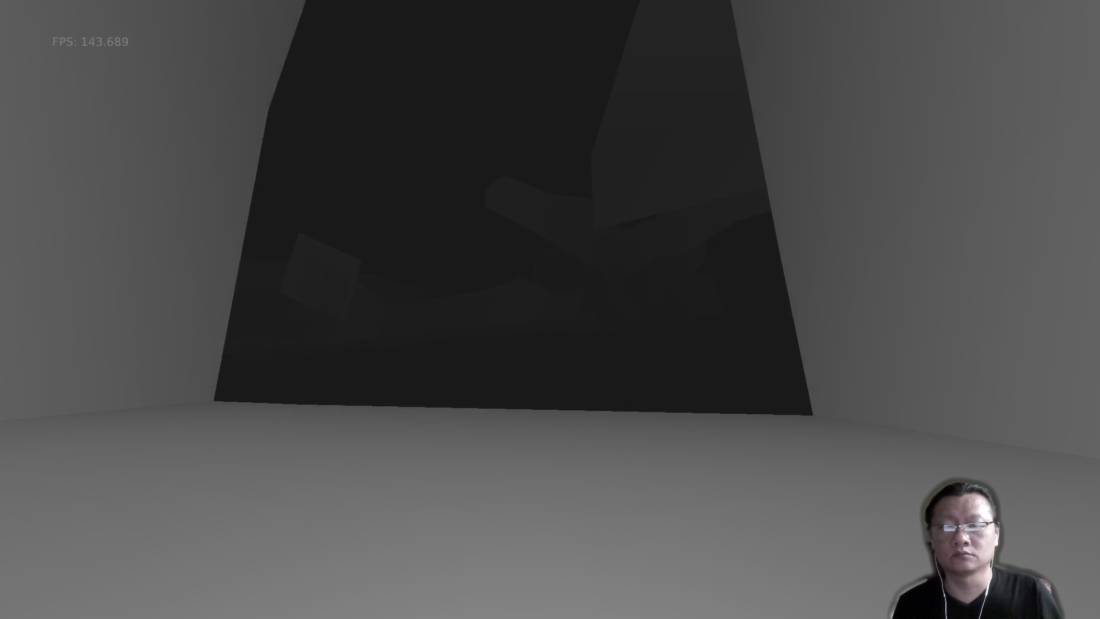
pyautogui.press('w')
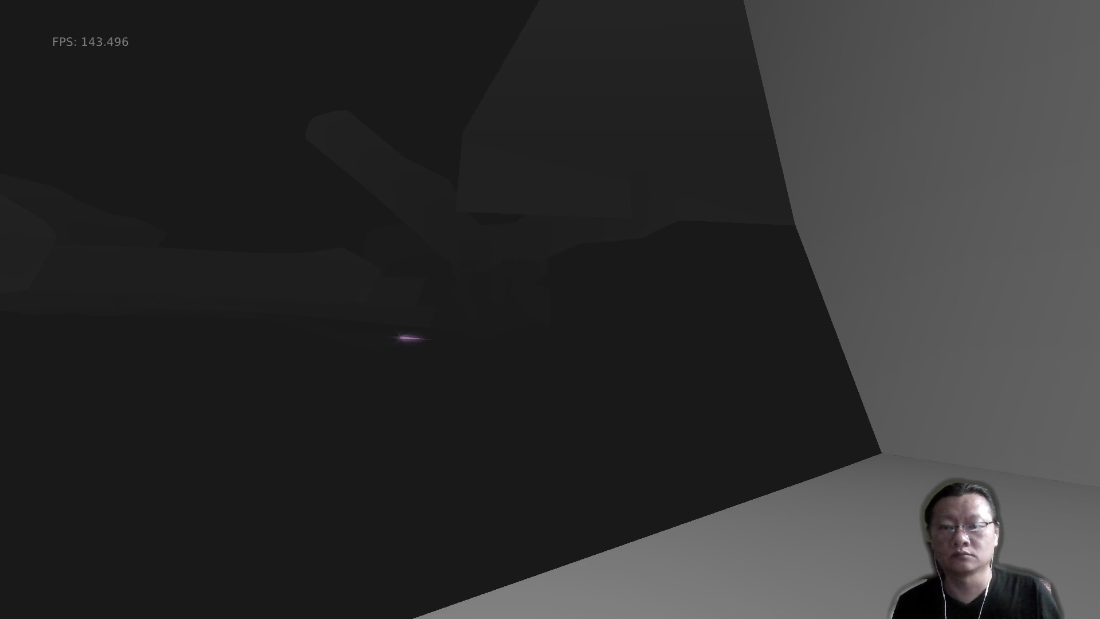
pyautogui.press('w')
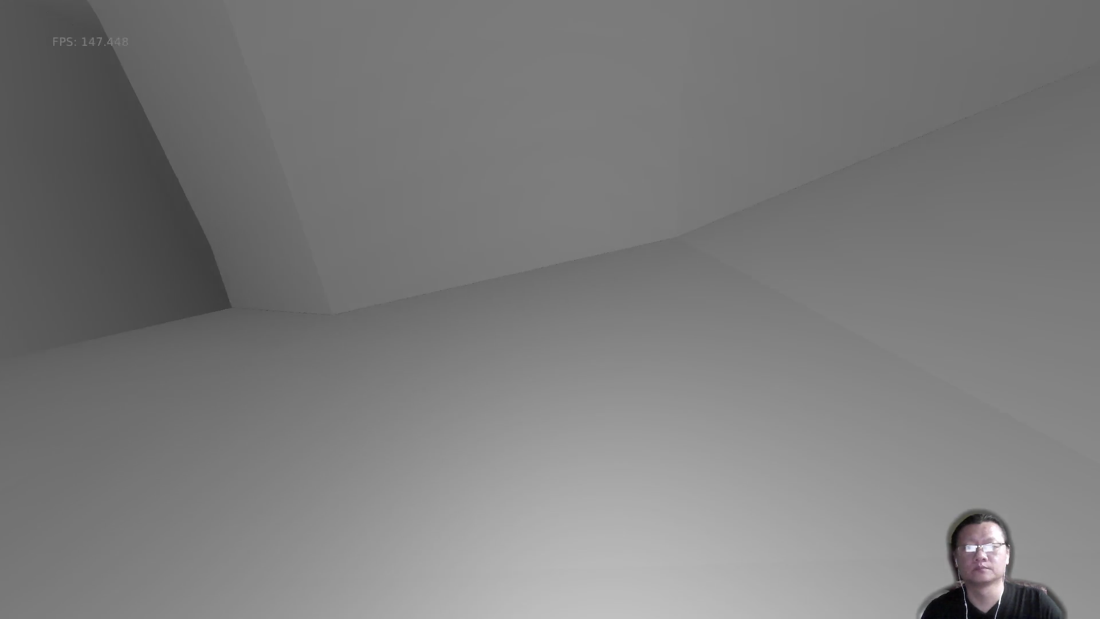
pyautogui.press('Escape')
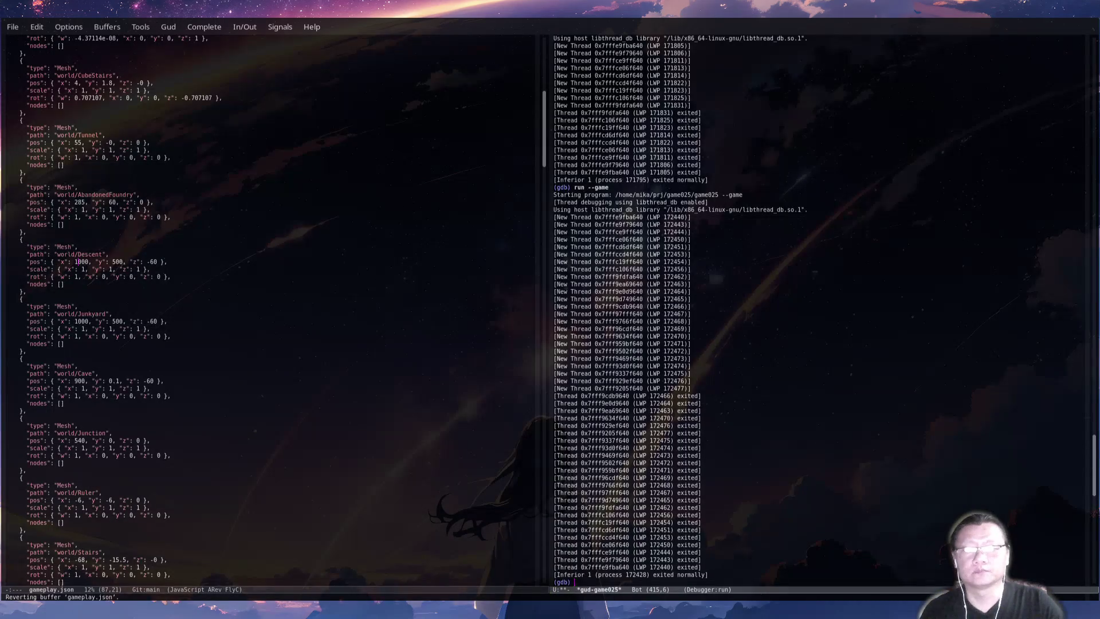
# Return to Blender and orbit and pan to view the Descent spiral's lower end from below.
pyautogui.hotkey('alt', 'Tab')
pyautogui.moveTo(573, 454)
pyautogui.mouseDown(button='middle')
pyautogui.moveTo(549, 488)
pyautogui.moveTo(415, 474)
pyautogui.mouseUp(button='middle')
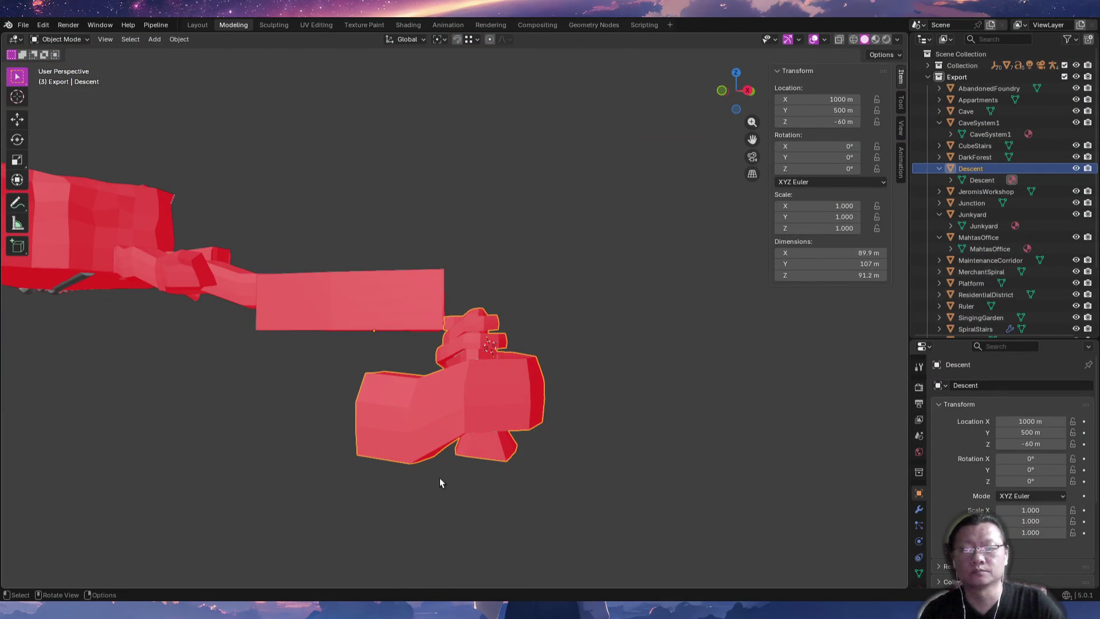
pyautogui.moveTo(500, 481)
pyautogui.mouseDown(button='middle')
pyautogui.moveTo(524, 379)
pyautogui.moveTo(494, 364)
pyautogui.moveTo(372, 396)
pyautogui.moveTo(246, 384)
pyautogui.moveTo(332, 398)
pyautogui.moveTo(297, 411)
pyautogui.moveTo(266, 389)
pyautogui.mouseUp(button='middle')
pyautogui.keyDown('shift'); pyautogui.moveTo(397, 395); pyautogui.dragTo(422, 497, button='middle'); pyautogui.keyUp('shift')
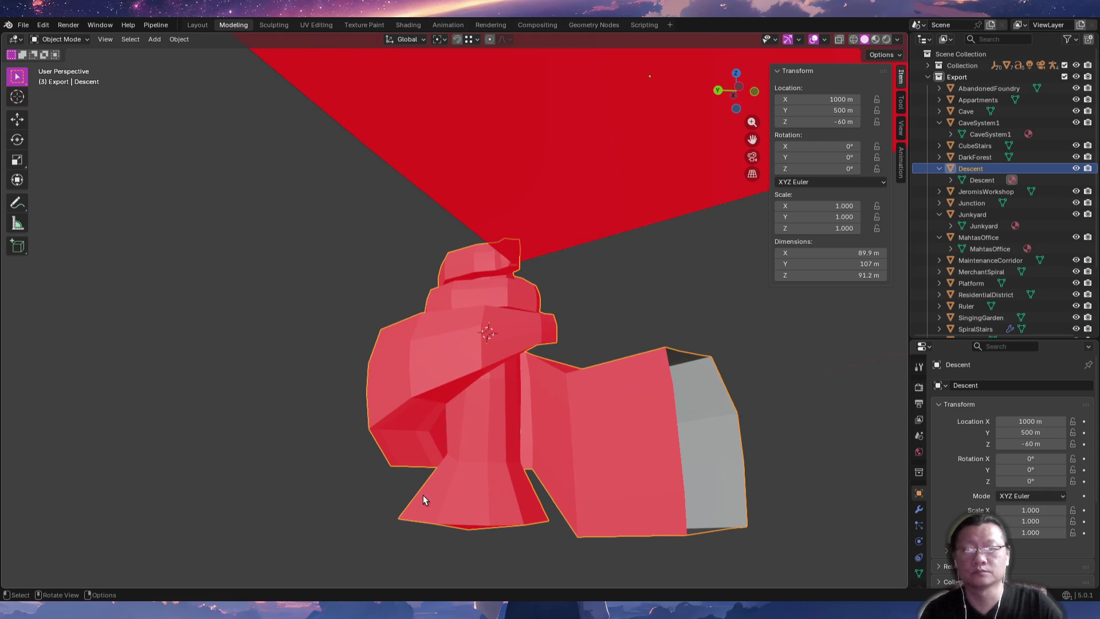
pyautogui.moveTo(405, 430)
pyautogui.mouseDown(button='middle')
pyautogui.moveTo(467, 428)
pyautogui.moveTo(429, 448)
pyautogui.moveTo(324, 434)
pyautogui.moveTo(351, 417)
pyautogui.moveTo(425, 413)
pyautogui.mouseUp(button='middle')
# Flatten a face at the corridor's bottom to 0 on Z with smooth proportional falloff.
pyautogui.scroll(3, 434, 415)
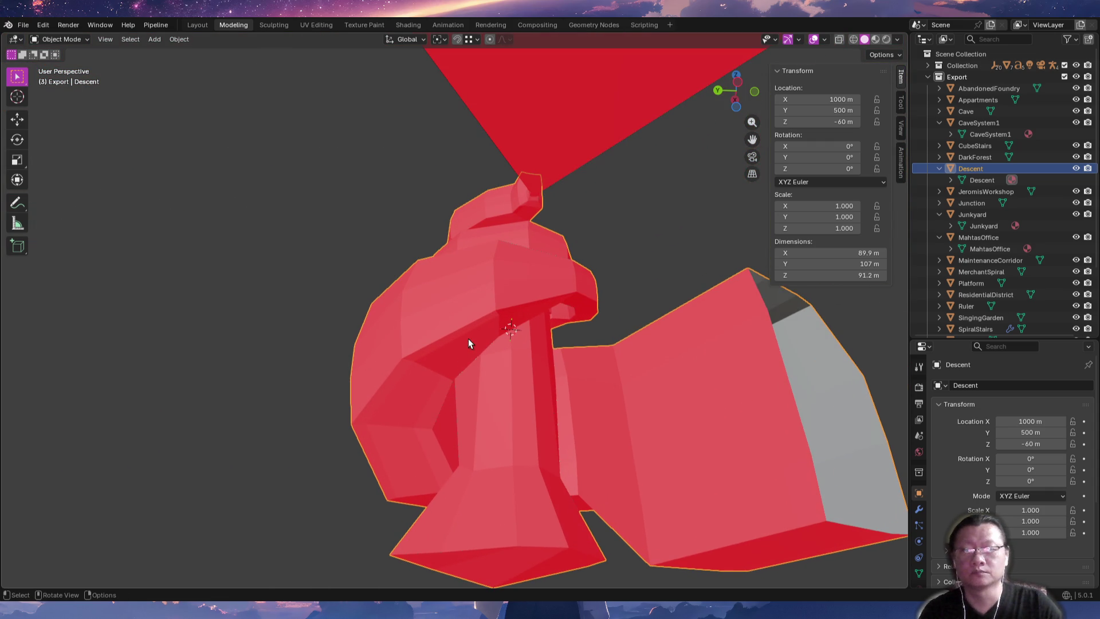
pyautogui.press('Tab')
pyautogui.moveTo(469, 343); pyautogui.dragTo(426, 287, button='middle')
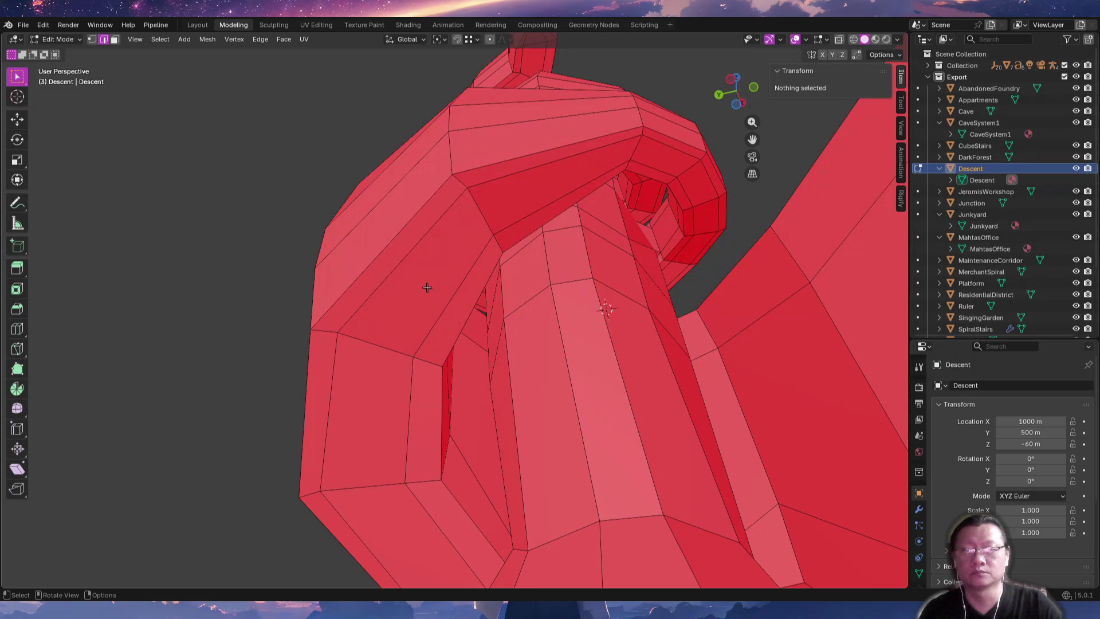
pyautogui.click(422, 278)
pyautogui.press('KP_Decimal')
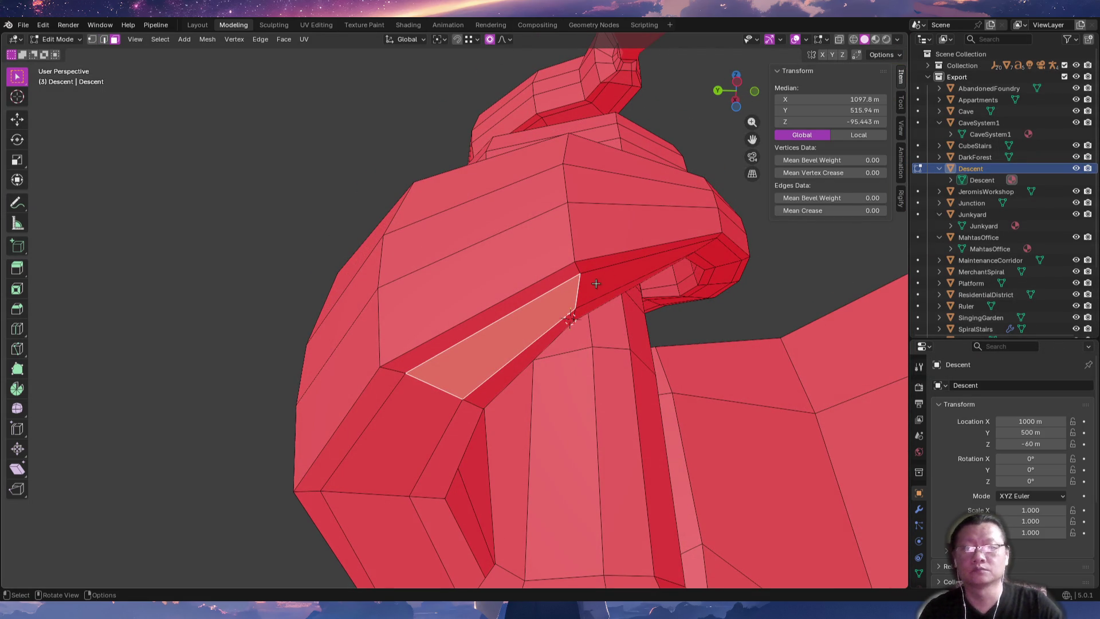
pyautogui.moveTo(596, 283); pyautogui.dragTo(605, 298, button='middle')
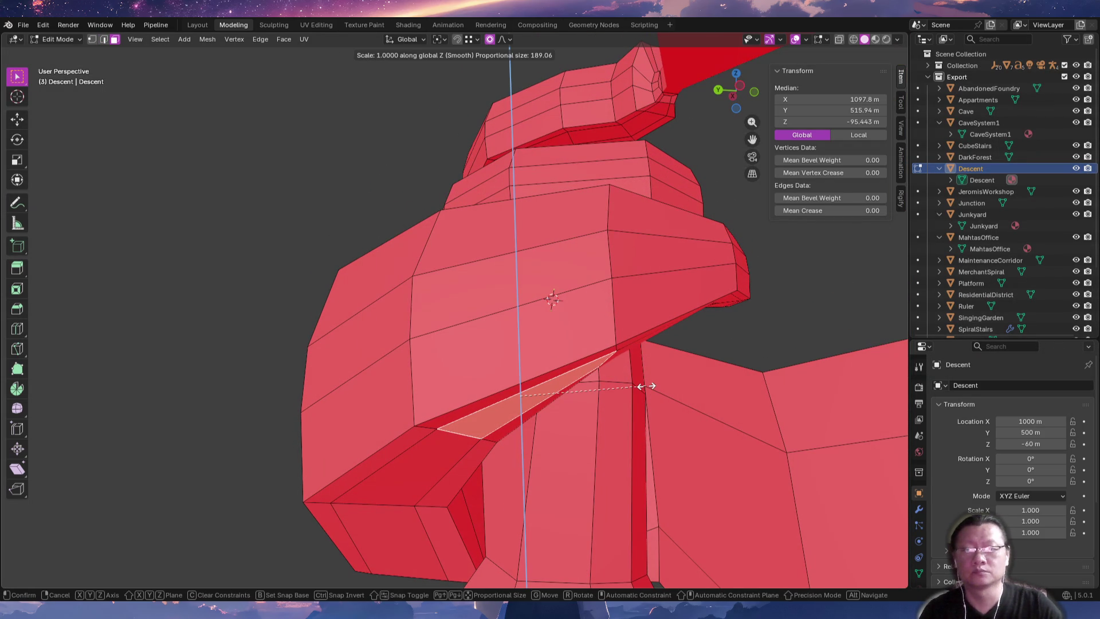
pyautogui.write('0')
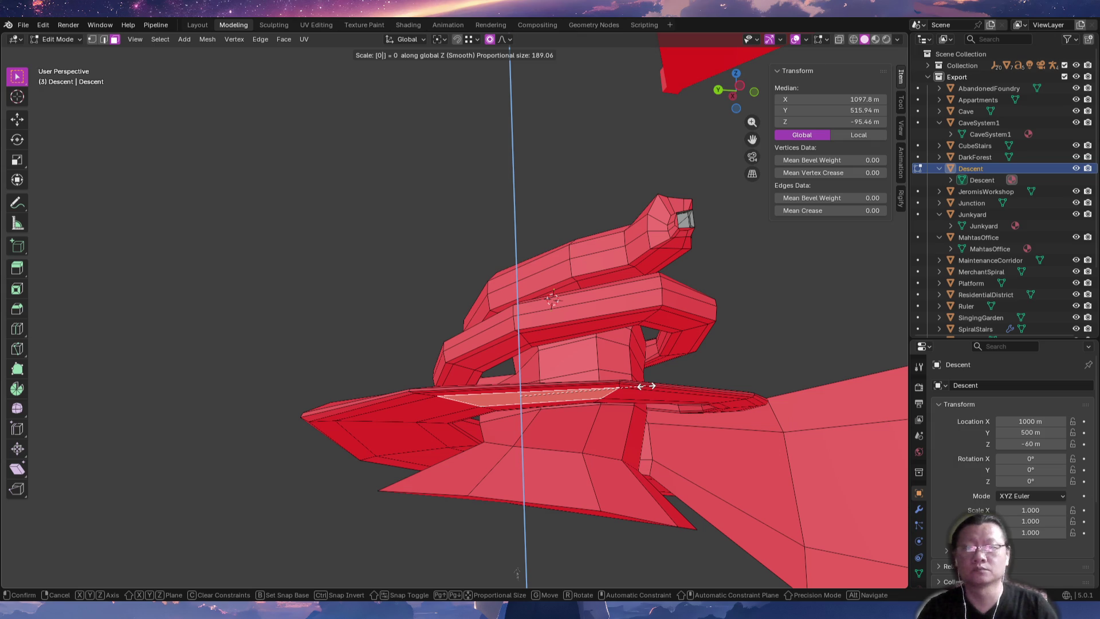
pyautogui.scroll(20, 646, 385)
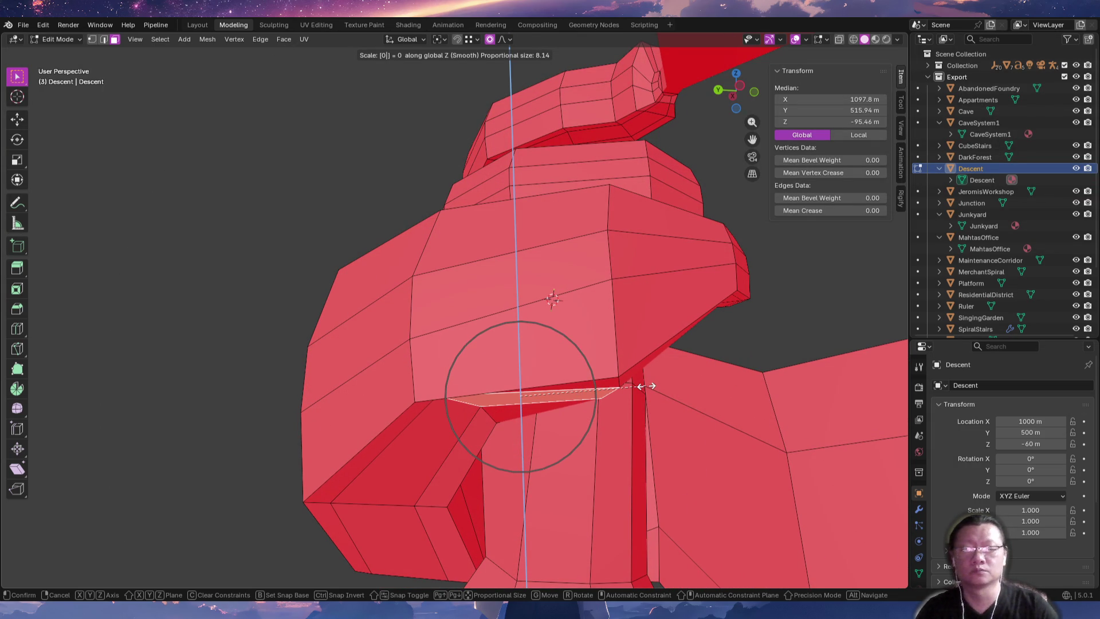
pyautogui.click(646, 386)
pyautogui.moveTo(645, 401)
pyautogui.mouseDown(button='middle')
pyautogui.moveTo(634, 467)
pyautogui.moveTo(619, 466)
pyautogui.moveTo(627, 498)
pyautogui.moveTo(688, 486)
pyautogui.moveTo(700, 454)
pyautogui.moveTo(690, 462)
pyautogui.mouseUp(button='middle')
# Nudge a nearby vertex by 0.650, −0.593, −0.991 m with smooth proportional editing, size 8.14.
pyautogui.press('1')
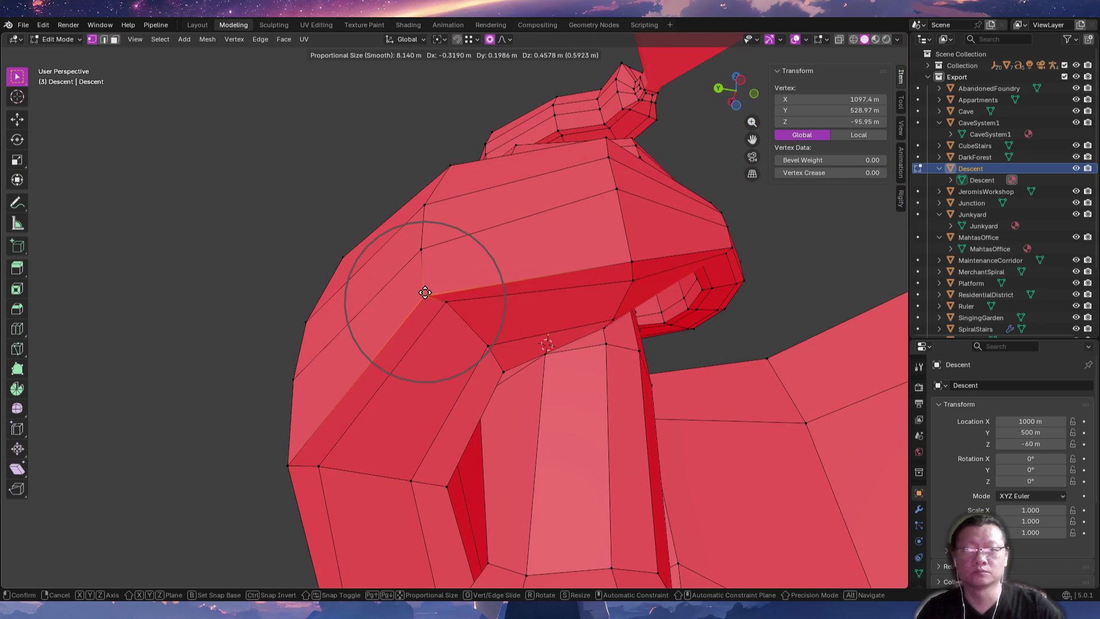
pyautogui.click(424, 287)
pyautogui.press('g')
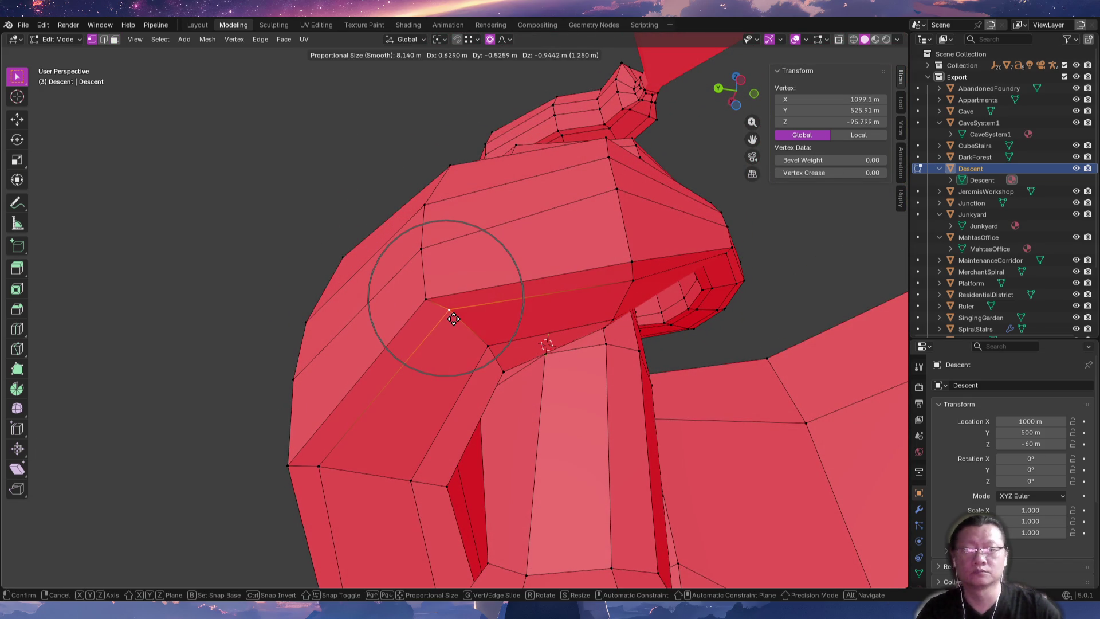
pyautogui.click(455, 320)
pyautogui.moveTo(456, 320)
pyautogui.mouseDown(button='middle')
pyautogui.moveTo(467, 355)
pyautogui.moveTo(419, 396)
pyautogui.moveTo(508, 370)
pyautogui.moveTo(695, 356)
pyautogui.mouseUp(button='middle')
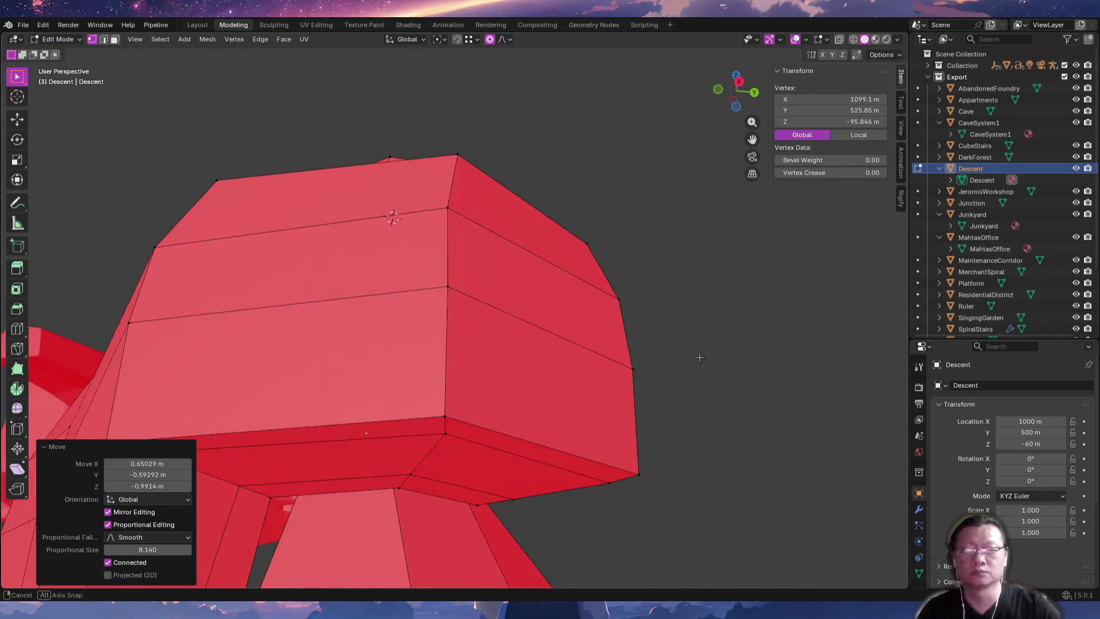
pyautogui.moveTo(534, 432)
pyautogui.mouseDown(button='middle')
pyautogui.moveTo(505, 388)
pyautogui.moveTo(385, 400)
pyautogui.moveTo(487, 436)
pyautogui.mouseUp(button='middle')
pyautogui.hotkey('alt', 'z')
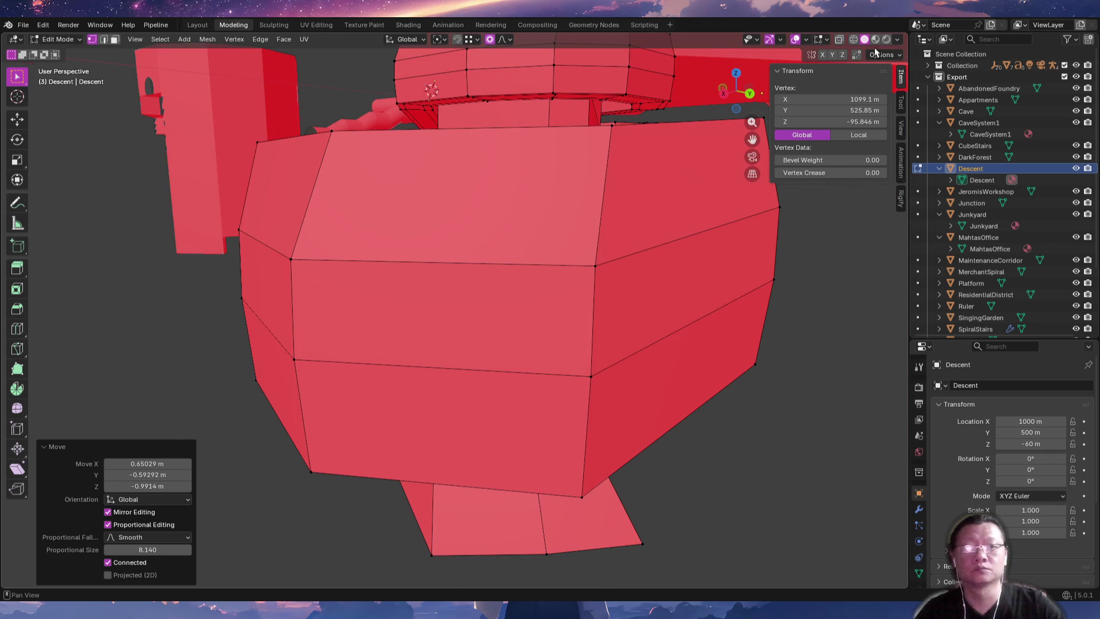
# Open the viewport shading options and orbit around the see-through Descent mesh.
pyautogui.click(897, 40)
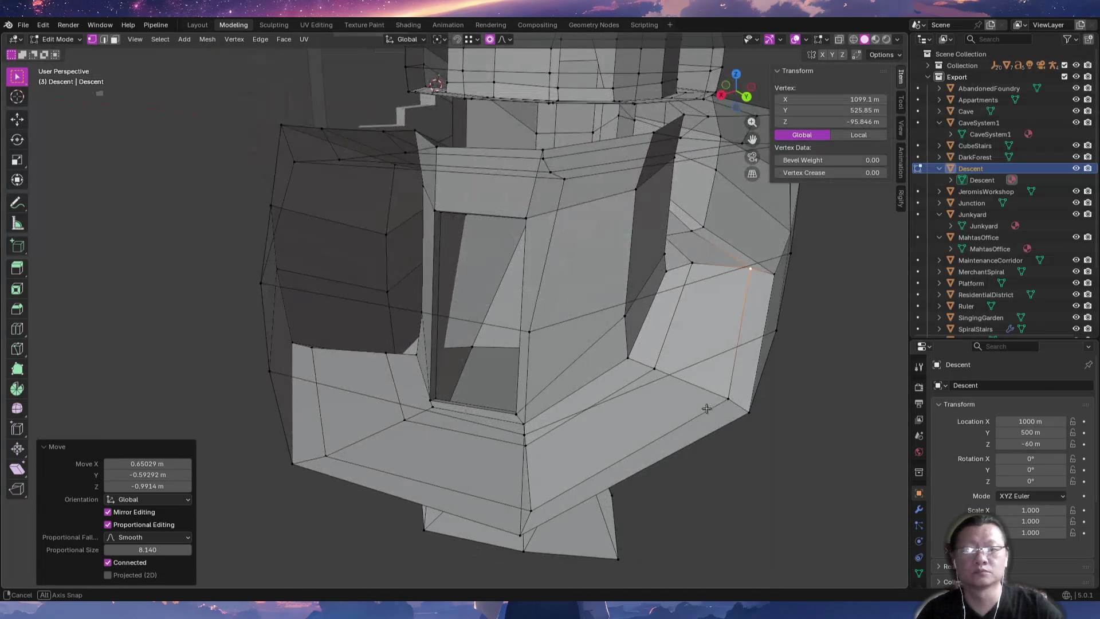
pyautogui.moveTo(670, 411)
pyautogui.mouseDown(button='middle')
pyautogui.moveTo(594, 454)
pyautogui.moveTo(576, 424)
pyautogui.moveTo(602, 413)
pyautogui.moveTo(606, 427)
pyautogui.moveTo(683, 385)
pyautogui.moveTo(500, 401)
pyautogui.moveTo(609, 442)
pyautogui.moveTo(445, 437)
pyautogui.moveTo(643, 319)
pyautogui.moveTo(631, 317)
pyautogui.moveTo(647, 321)
pyautogui.moveTo(523, 356)
pyautogui.moveTo(600, 363)
pyautogui.moveTo(651, 422)
pyautogui.moveTo(526, 420)
pyautogui.mouseUp(button='middle')
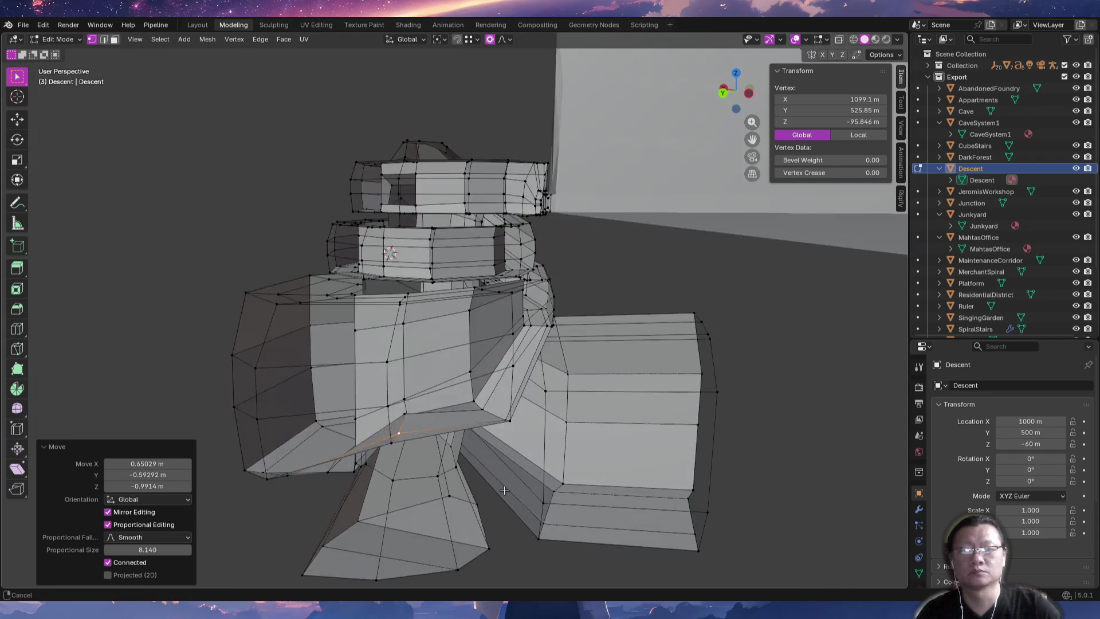
pyautogui.moveTo(504, 490)
pyautogui.mouseDown(button='middle')
pyautogui.moveTo(564, 430)
pyautogui.moveTo(516, 458)
pyautogui.moveTo(481, 429)
pyautogui.moveTo(471, 439)
pyautogui.moveTo(576, 421)
pyautogui.moveTo(519, 456)
pyautogui.mouseUp(button='middle')
pyautogui.moveTo(625, 417)
pyautogui.mouseDown(button='middle')
pyautogui.moveTo(581, 428)
pyautogui.moveTo(617, 369)
pyautogui.moveTo(599, 388)
pyautogui.moveTo(641, 386)
pyautogui.moveTo(685, 253)
pyautogui.moveTo(790, 344)
pyautogui.mouseUp(button='middle')
# Raise a corridor face 1.2062 m along Z with smooth proportional falloff, size 8.14.
pyautogui.press('3')
pyautogui.keyDown('ctrl'); pyautogui.moveTo(686, 336); pyautogui.dragTo(648, 338, button='middle'); pyautogui.keyUp('ctrl')
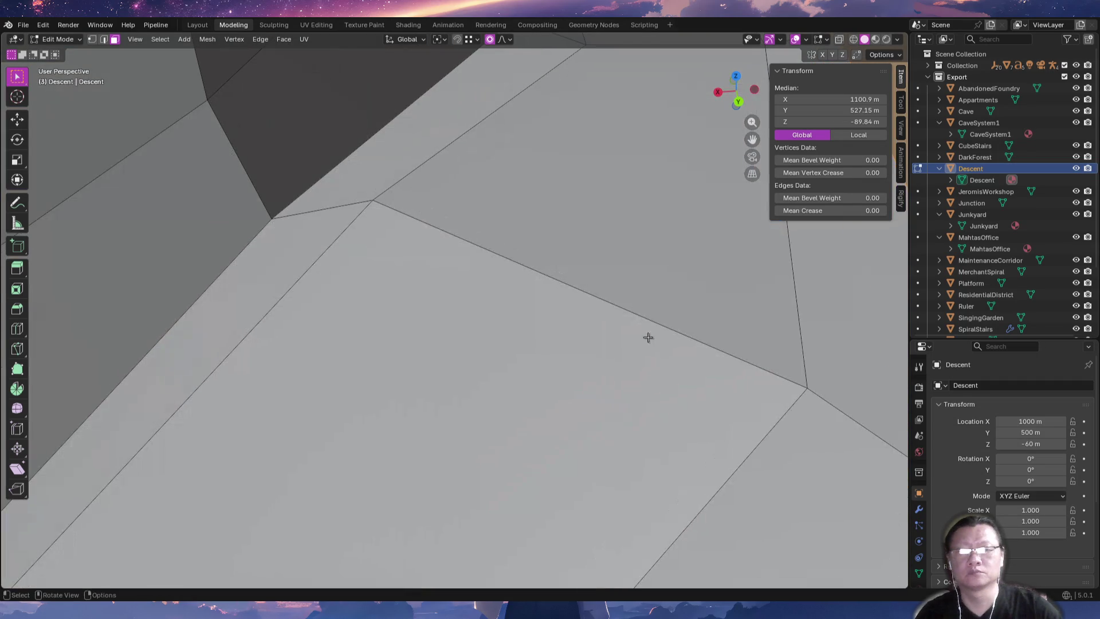
pyautogui.scroll(-5, 434, 150)
pyautogui.moveTo(462, 255)
pyautogui.mouseDown(button='middle')
pyautogui.moveTo(510, 364)
pyautogui.moveTo(616, 440)
pyautogui.moveTo(543, 376)
pyautogui.moveTo(541, 432)
pyautogui.moveTo(590, 401)
pyautogui.moveTo(604, 346)
pyautogui.moveTo(650, 337)
pyautogui.moveTo(511, 349)
pyautogui.moveTo(581, 291)
pyautogui.moveTo(523, 284)
pyautogui.mouseUp(button='middle')
pyautogui.press('g')
pyautogui.press('z')
pyautogui.click(657, 326)
pyautogui.moveTo(587, 233)
pyautogui.mouseDown(button='middle')
pyautogui.moveTo(512, 250)
pyautogui.moveTo(573, 235)
pyautogui.moveTo(638, 239)
pyautogui.moveTo(593, 247)
pyautogui.moveTo(553, 295)
pyautogui.mouseUp(button='middle')
pyautogui.moveTo(578, 378); pyautogui.dragTo(358, 417, button='middle')
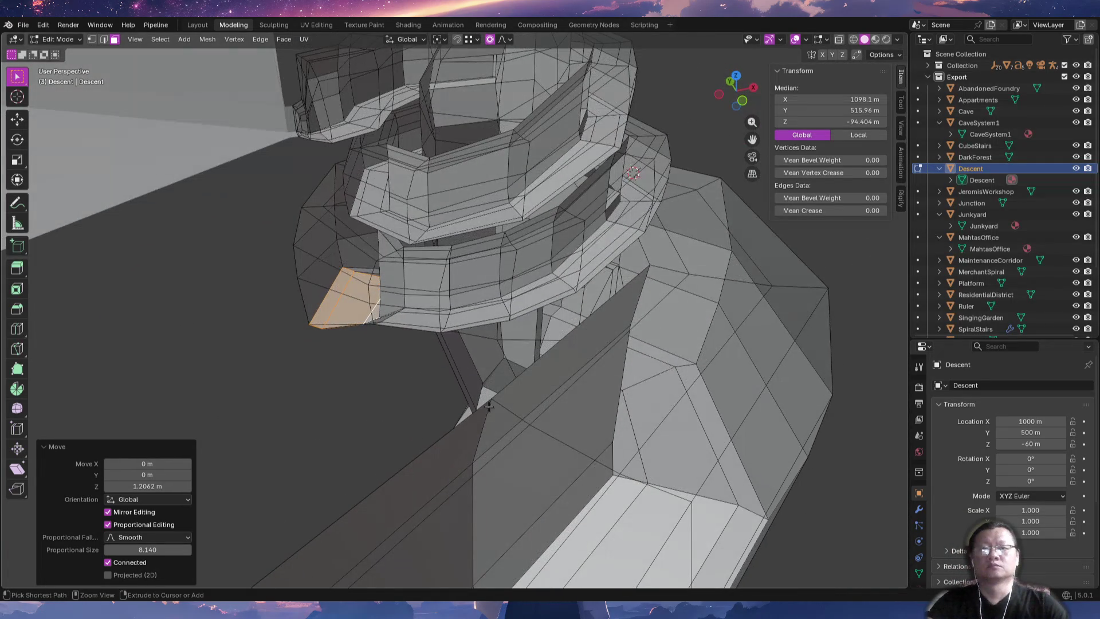
# Flatten a face on the corridor's underside to zero height along Z.
pyautogui.scroll(3, 443, 314)
pyautogui.moveTo(442, 314); pyautogui.dragTo(471, 392, button='middle')
pyautogui.moveTo(561, 423)
pyautogui.mouseDown(button='middle')
pyautogui.moveTo(552, 344)
pyautogui.moveTo(584, 376)
pyautogui.moveTo(602, 336)
pyautogui.moveTo(599, 459)
pyautogui.moveTo(604, 386)
pyautogui.moveTo(591, 401)
pyautogui.moveTo(616, 349)
pyautogui.mouseUp(button='middle')
pyautogui.keyDown('shift'); pyautogui.click(590, 272); pyautogui.keyUp('shift')
pyautogui.moveTo(541, 296)
pyautogui.mouseDown(button='middle')
pyautogui.moveTo(516, 355)
pyautogui.moveTo(550, 395)
pyautogui.moveTo(569, 362)
pyautogui.mouseUp(button='middle')
pyautogui.moveTo(585, 427)
pyautogui.mouseDown(button='middle')
pyautogui.moveTo(608, 288)
pyautogui.moveTo(558, 372)
pyautogui.mouseUp(button='middle')
pyautogui.press('g')
pyautogui.press('Return')
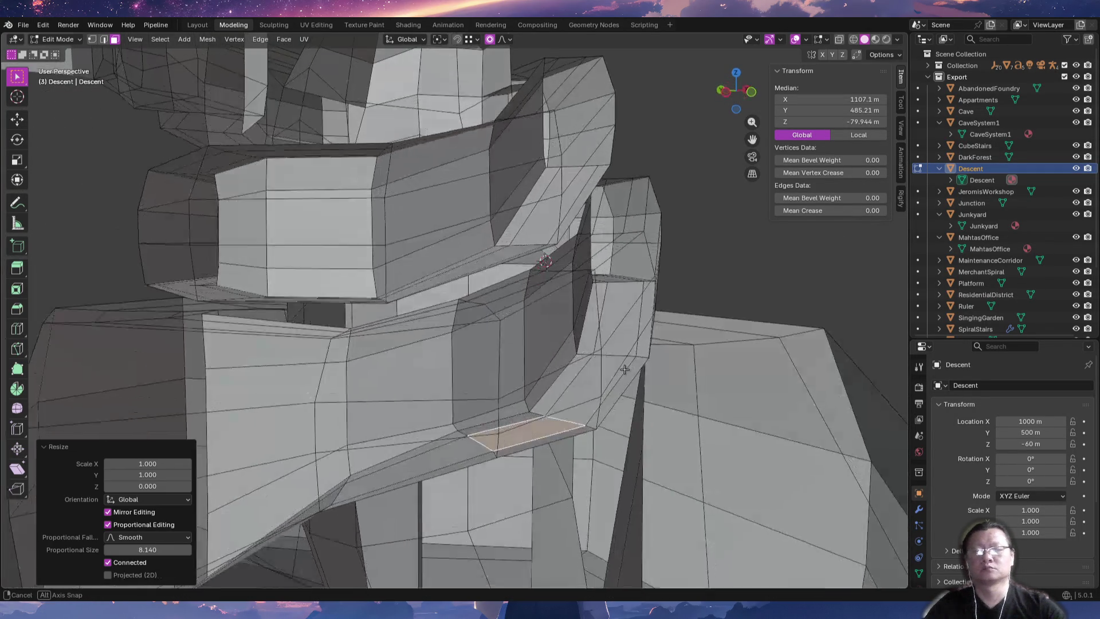
# Orbit around the spiral to inspect the result and clear the selection.
pyautogui.moveTo(625, 370)
pyautogui.mouseDown(button='middle')
pyautogui.moveTo(543, 398)
pyautogui.moveTo(490, 385)
pyautogui.moveTo(407, 389)
pyautogui.moveTo(542, 422)
pyautogui.moveTo(573, 406)
pyautogui.moveTo(604, 432)
pyautogui.moveTo(568, 461)
pyautogui.moveTo(407, 432)
pyautogui.moveTo(441, 413)
pyautogui.mouseUp(button='middle')
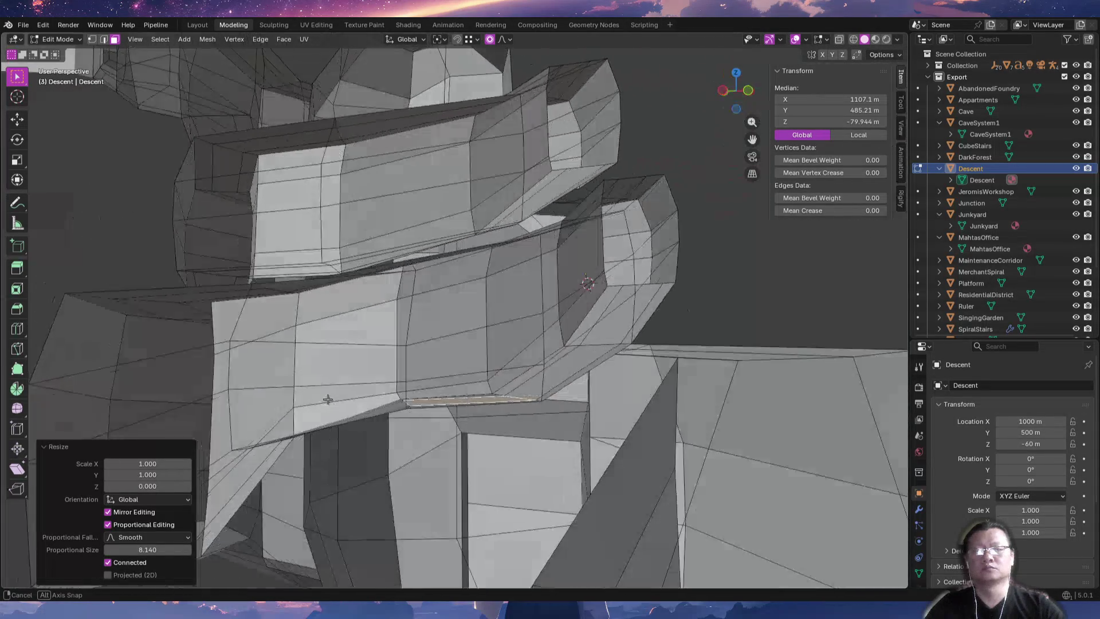
pyautogui.moveTo(328, 399); pyautogui.dragTo(431, 400, button='middle')
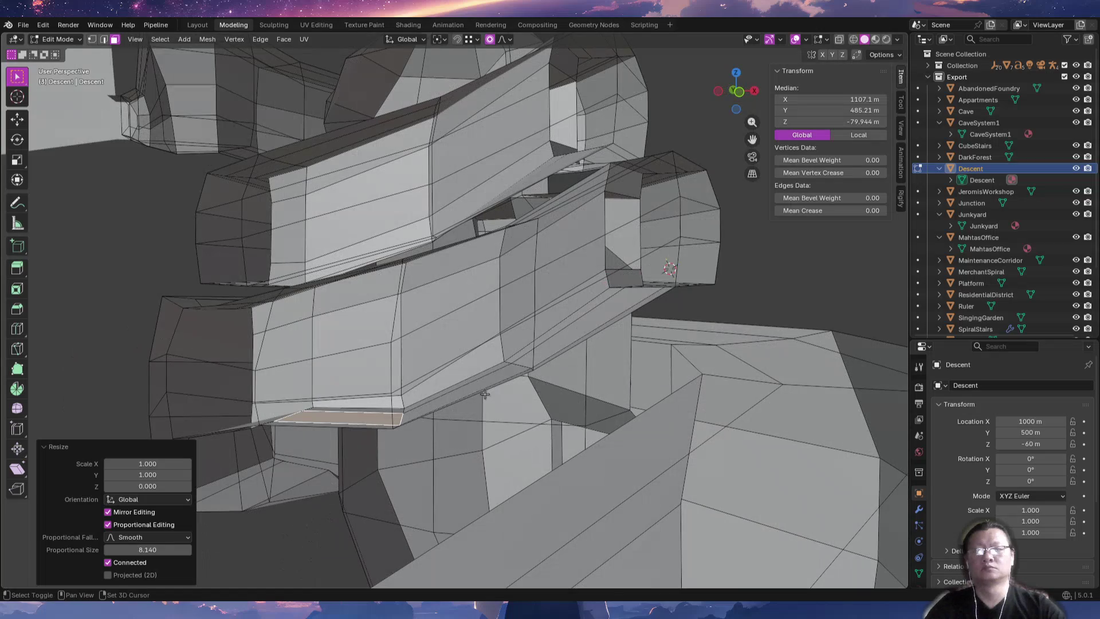
pyautogui.moveTo(653, 365); pyautogui.dragTo(511, 405, button='middle')
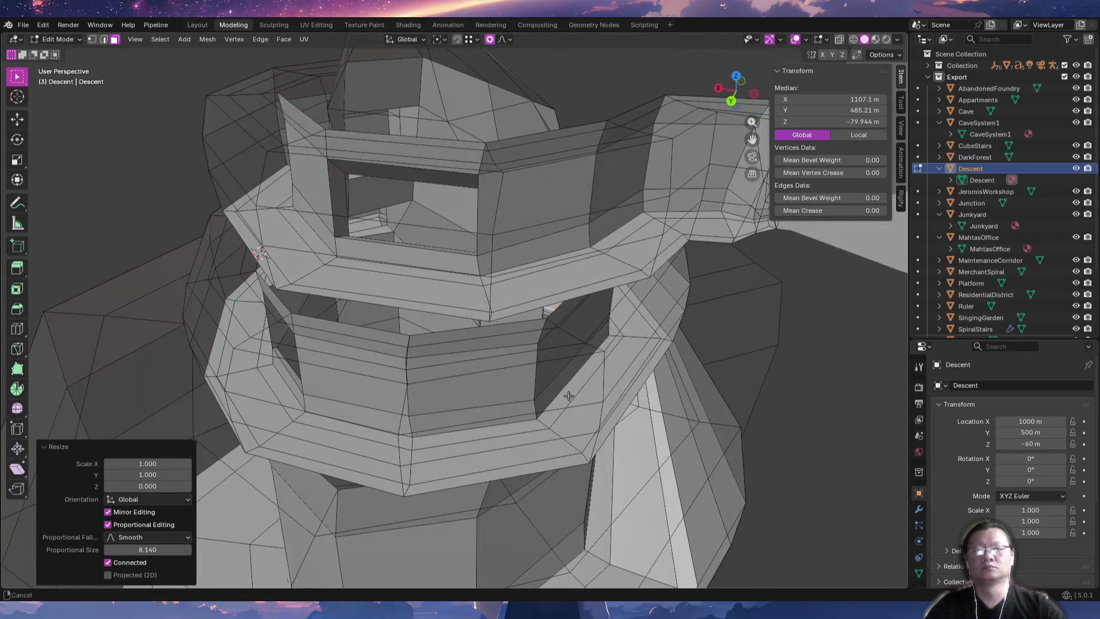
pyautogui.moveTo(569, 396)
pyautogui.mouseDown(button='middle')
pyautogui.moveTo(525, 394)
pyautogui.moveTo(667, 401)
pyautogui.mouseUp(button='middle')
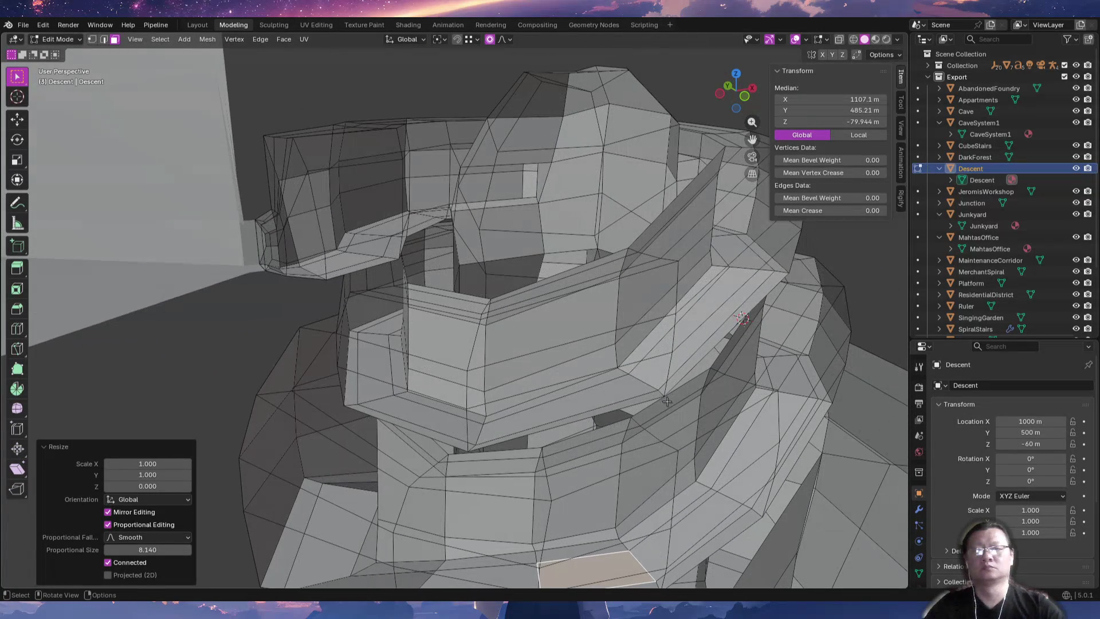
pyautogui.moveTo(437, 458)
pyautogui.mouseDown(button='middle')
pyautogui.moveTo(515, 424)
pyautogui.moveTo(599, 422)
pyautogui.moveTo(564, 450)
pyautogui.moveTo(382, 445)
pyautogui.moveTo(435, 458)
pyautogui.moveTo(487, 509)
pyautogui.mouseUp(button='middle')
pyautogui.moveTo(361, 478)
pyautogui.mouseDown(button='middle')
pyautogui.moveTo(478, 481)
pyautogui.moveTo(496, 412)
pyautogui.moveTo(589, 435)
pyautogui.moveTo(531, 447)
pyautogui.moveTo(493, 435)
pyautogui.moveTo(580, 432)
pyautogui.moveTo(459, 432)
pyautogui.moveTo(587, 411)
pyautogui.moveTo(612, 481)
pyautogui.moveTo(562, 375)
pyautogui.moveTo(400, 429)
pyautogui.moveTo(413, 447)
pyautogui.moveTo(401, 449)
pyautogui.moveTo(401, 479)
pyautogui.mouseUp(button='middle')
pyautogui.hotkey('alt', 'a')
pyautogui.moveTo(575, 443)
pyautogui.mouseDown(button='middle')
pyautogui.moveTo(515, 352)
pyautogui.moveTo(486, 346)
pyautogui.moveTo(482, 395)
pyautogui.moveTo(604, 402)
pyautogui.moveTo(612, 422)
pyautogui.moveTo(577, 395)
pyautogui.mouseUp(button='middle')
# Select the corridor's end edge loop and isolate the Descent mesh in local view.
pyautogui.press('2')
pyautogui.keyDown('alt'); pyautogui.click(510, 365); pyautogui.keyUp('alt')
pyautogui.moveTo(559, 377)
pyautogui.mouseDown(button='middle')
pyautogui.moveTo(268, 390)
pyautogui.moveTo(381, 422)
pyautogui.moveTo(405, 481)
pyautogui.moveTo(394, 386)
pyautogui.mouseUp(button='middle')
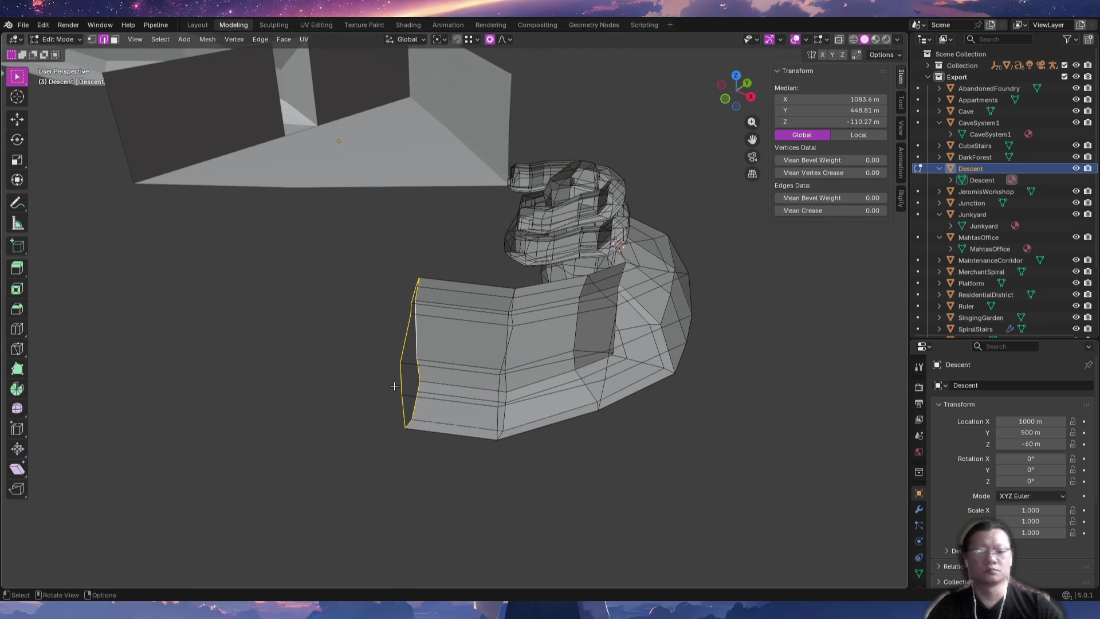
pyautogui.press('KP_Divide')
pyautogui.moveTo(282, 389); pyautogui.dragTo(472, 478, button='middle')
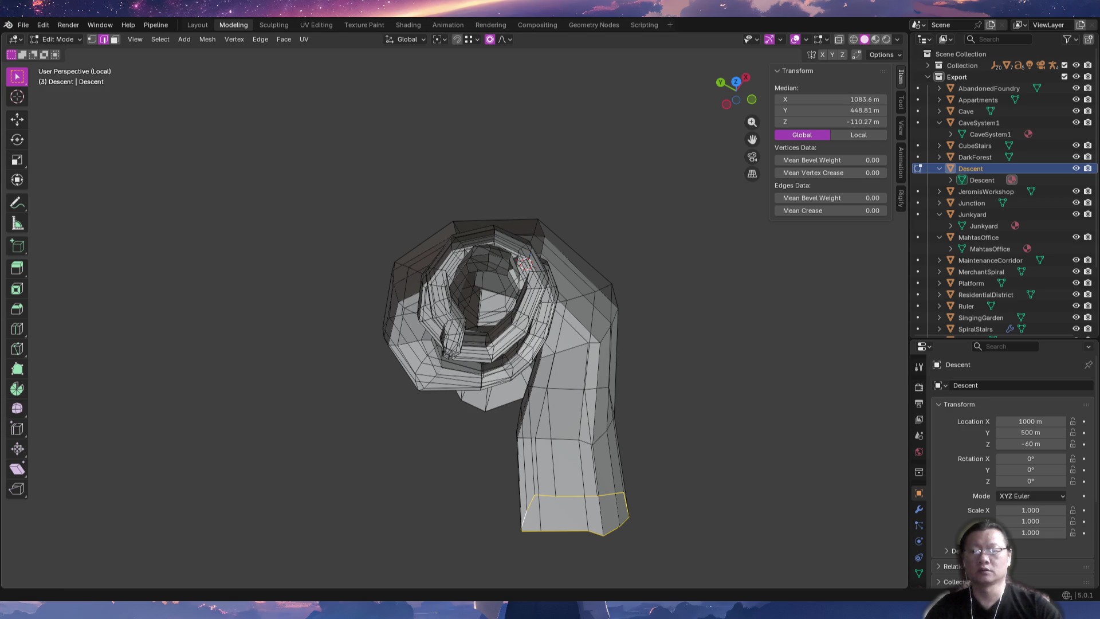
pyautogui.hotkey('alt', 'Tab')
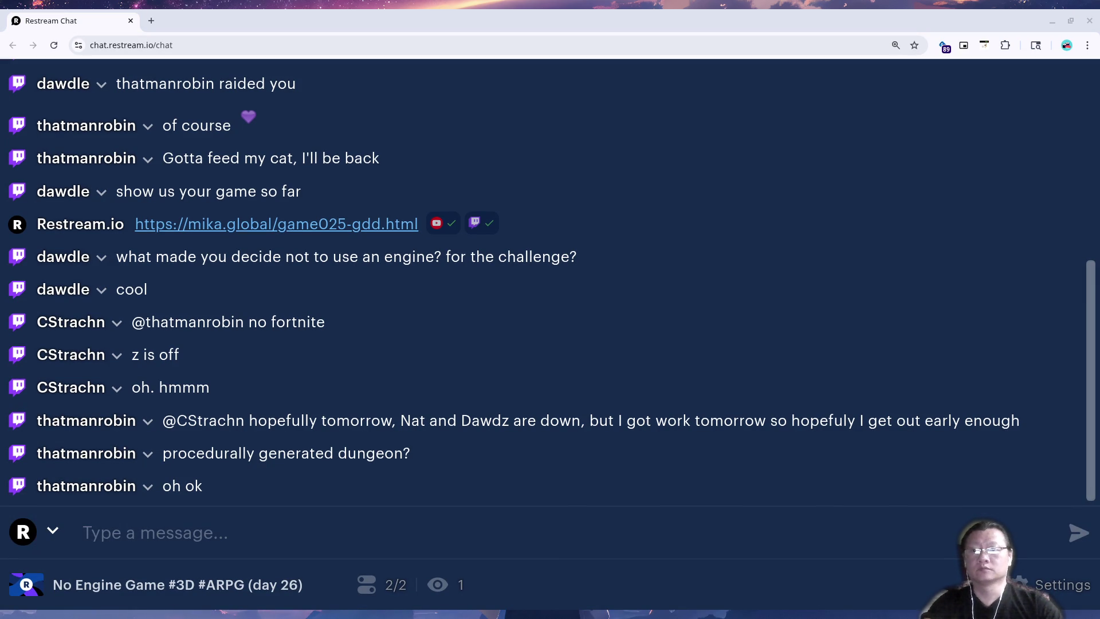
# Return from the stream chat to Blender and orbit to a side-on view of the corridor.
pyautogui.hotkey('alt', 'Tab')
pyautogui.moveTo(609, 478); pyautogui.dragTo(551, 468, button='middle')
pyautogui.moveTo(472, 446)
pyautogui.mouseDown(button='middle')
pyautogui.moveTo(454, 388)
pyautogui.moveTo(543, 344)
pyautogui.moveTo(642, 454)
pyautogui.moveTo(501, 406)
pyautogui.moveTo(577, 354)
pyautogui.moveTo(652, 447)
pyautogui.mouseUp(button='middle')
# In top view, extrude the end edge loop into segments curving up and to the right.
pyautogui.keyDown('ctrl'); pyautogui.rightClick(649, 445); pyautogui.keyUp('ctrl')
pyautogui.press('KP_7')
pyautogui.hotkey('ctrl', 'z')
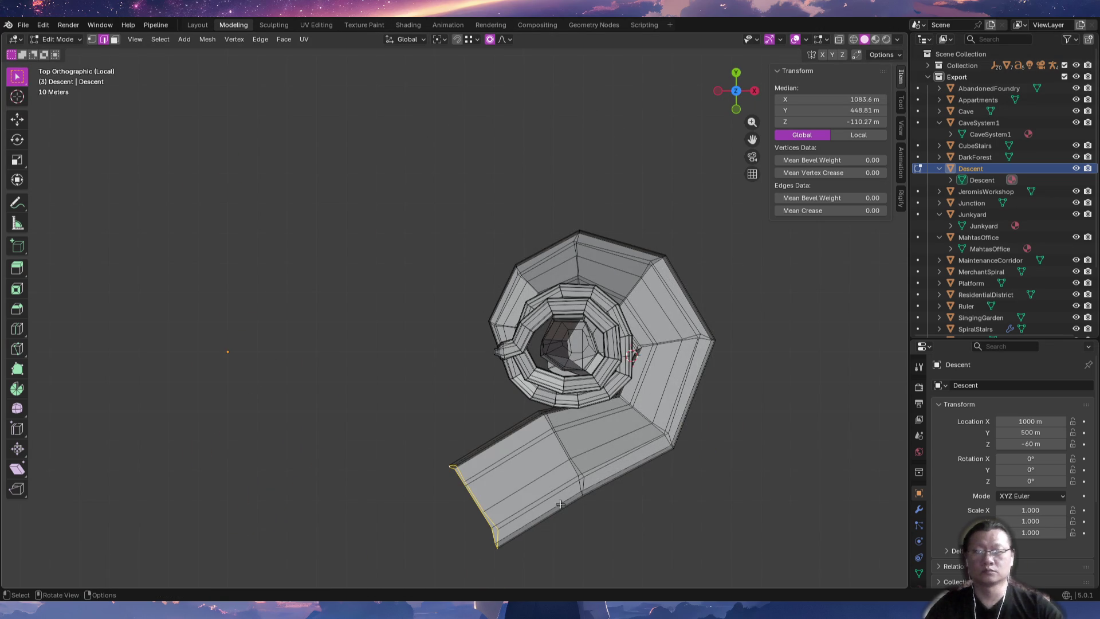
pyautogui.keyDown('ctrl'); pyautogui.rightClick(366, 507); pyautogui.keyUp('ctrl')
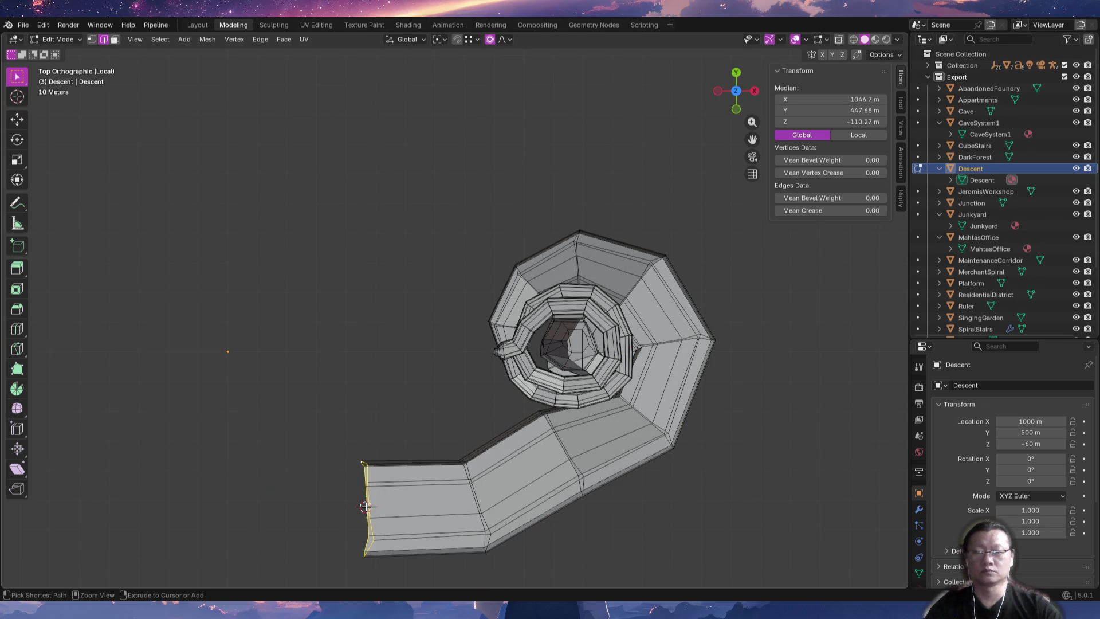
pyautogui.keyDown('shift'); pyautogui.moveTo(419, 545); pyautogui.dragTo(455, 550, button='middle'); pyautogui.keyUp('shift')
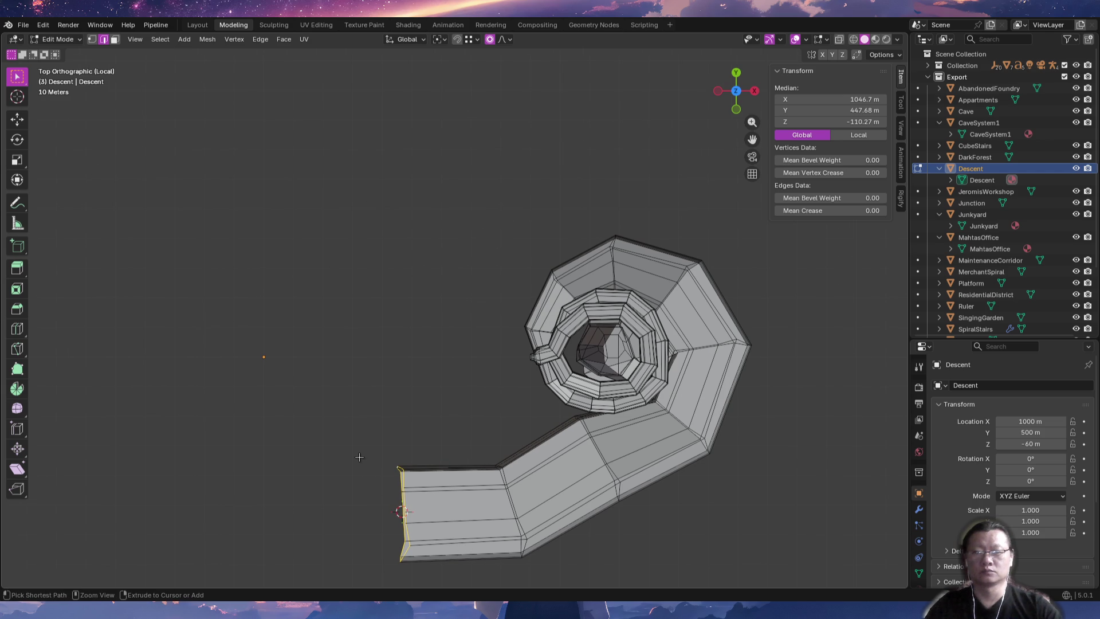
pyautogui.keyDown('ctrl'); pyautogui.rightClick(324, 435); pyautogui.keyUp('ctrl')
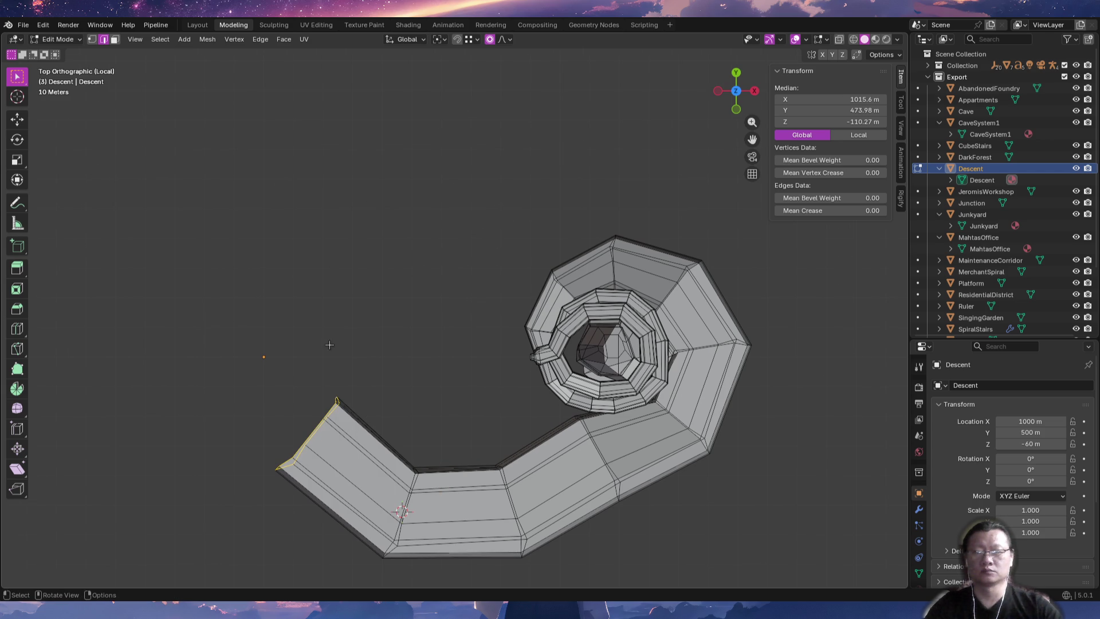
pyautogui.keyDown('ctrl'); pyautogui.rightClick(311, 342); pyautogui.keyUp('ctrl')
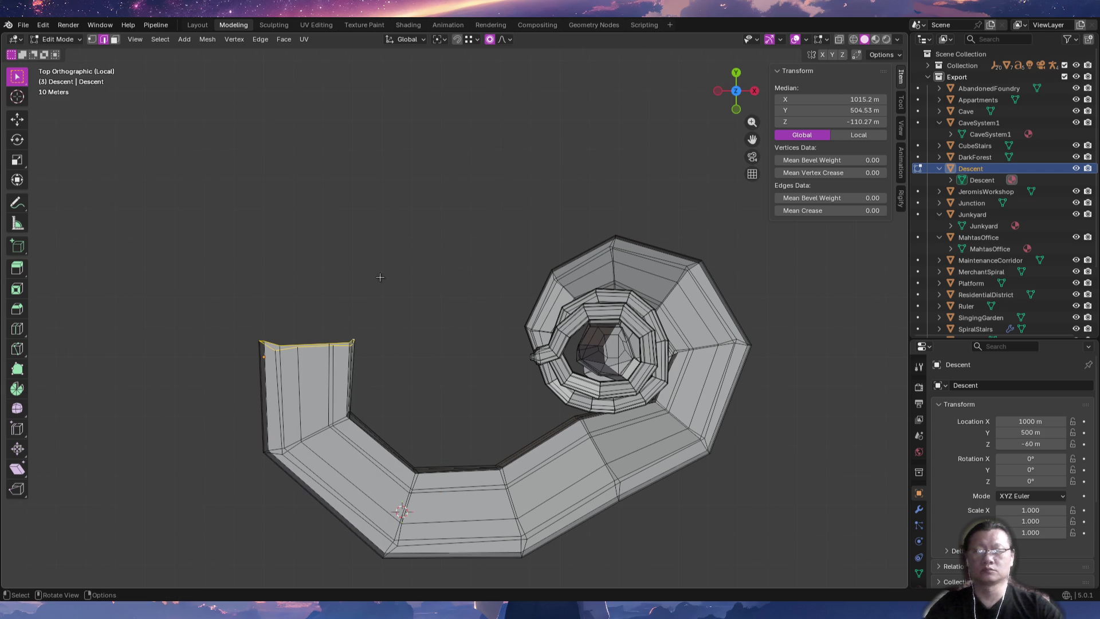
pyautogui.keyDown('ctrl'); pyautogui.rightClick(382, 250); pyautogui.keyUp('ctrl')
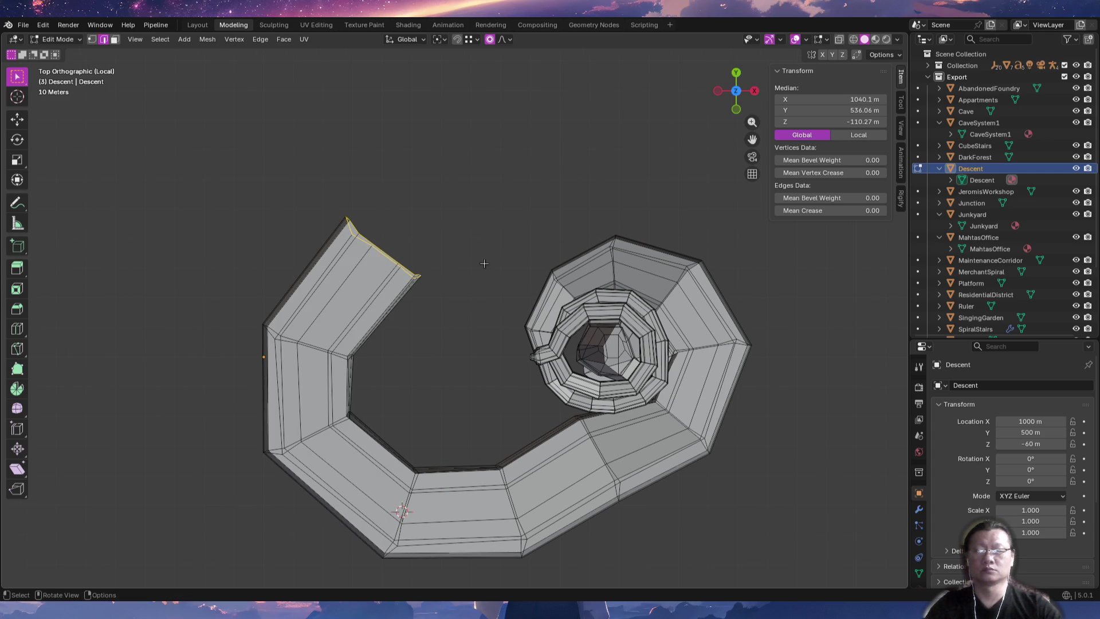
pyautogui.keyDown('ctrl'); pyautogui.rightClick(518, 183); pyautogui.keyUp('ctrl')
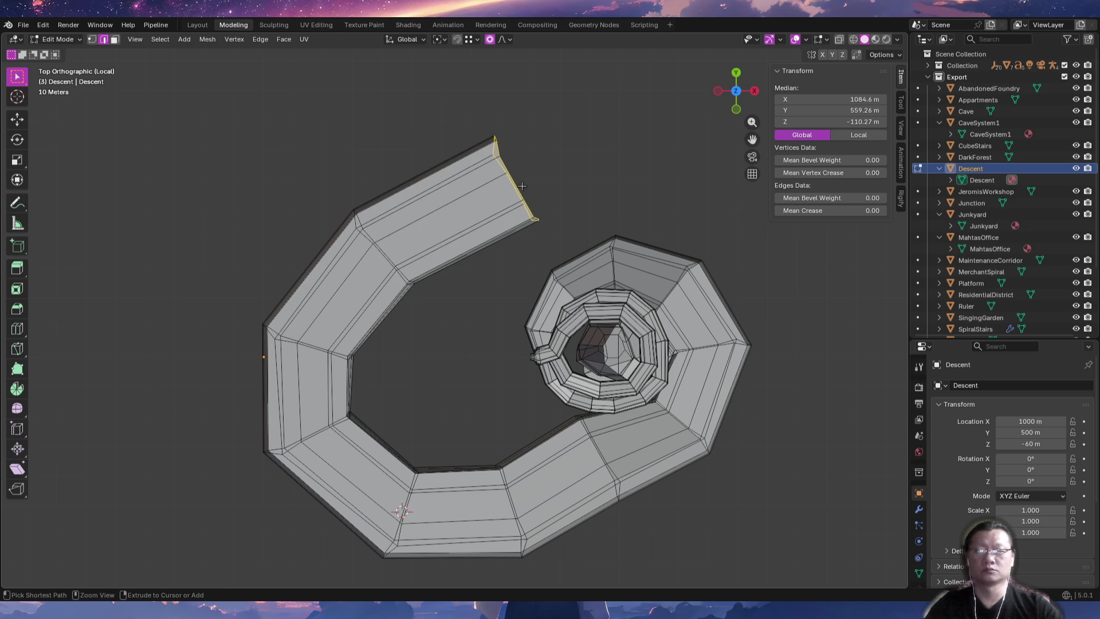
pyautogui.keyDown('ctrl'); pyautogui.rightClick(676, 170); pyautogui.keyUp('ctrl')
# Continue extruding segments around the spiral, redoing a poor one, and bend the loop downward.
pyautogui.keyDown('shift'); pyautogui.moveTo(782, 333); pyautogui.dragTo(622, 314, button='middle'); pyautogui.keyUp('shift')
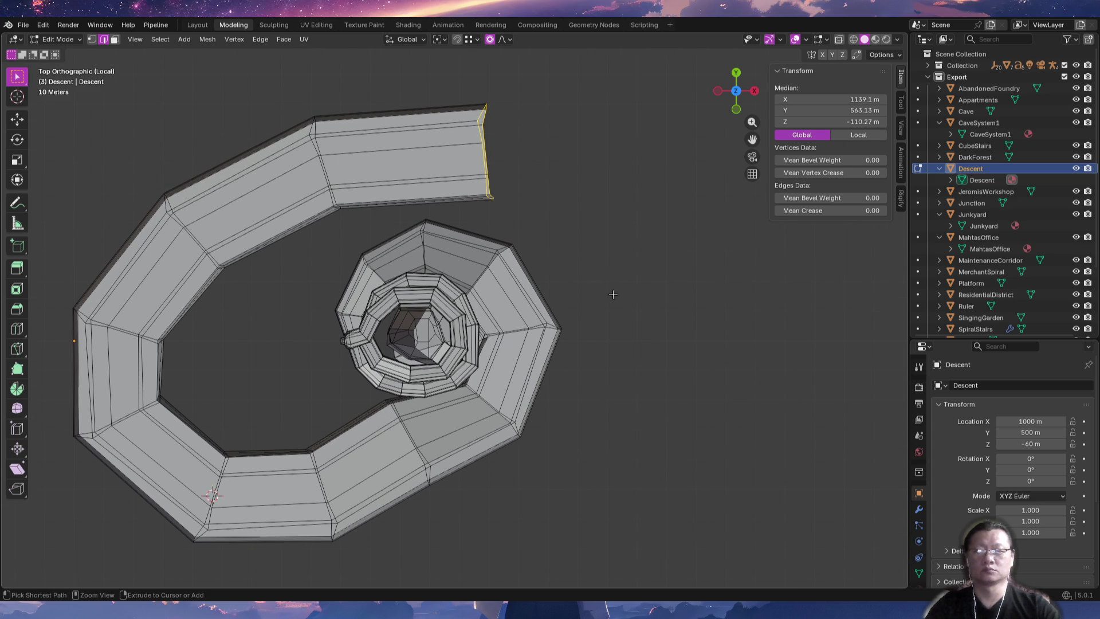
pyautogui.keyDown('ctrl'); pyautogui.rightClick(615, 291); pyautogui.keyUp('ctrl')
pyautogui.hotkey('ctrl', 'z')
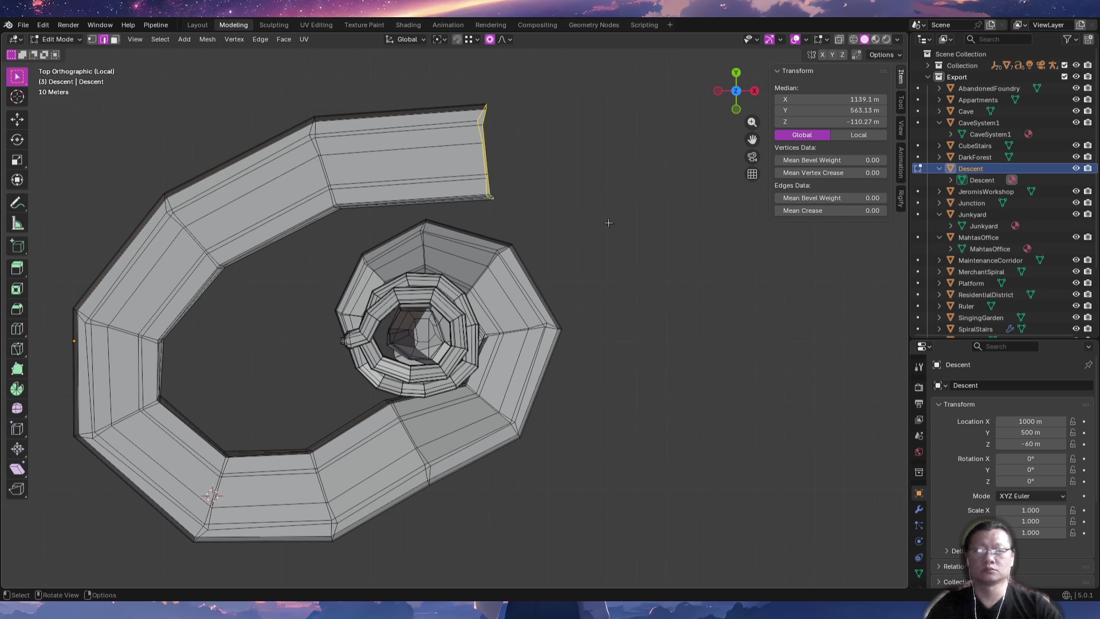
pyautogui.keyDown('ctrl'); pyautogui.rightClick(609, 221); pyautogui.keyUp('ctrl')
pyautogui.keyDown('ctrl'); pyautogui.rightClick(644, 357); pyautogui.keyUp('ctrl')
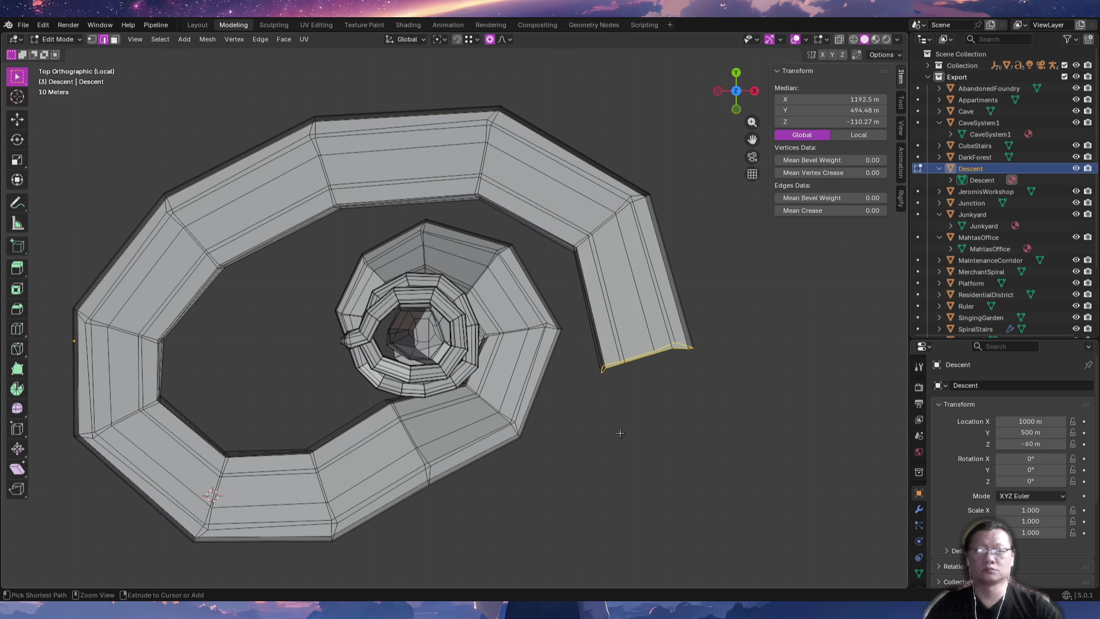
pyautogui.keyDown('ctrl'); pyautogui.rightClick(615, 451); pyautogui.keyUp('ctrl')
pyautogui.moveTo(615, 452); pyautogui.dragTo(590, 370, button='middle')
# Lower the corridor's end loop about 46 m on Z, then drop it further in front view.
pyautogui.press('g')
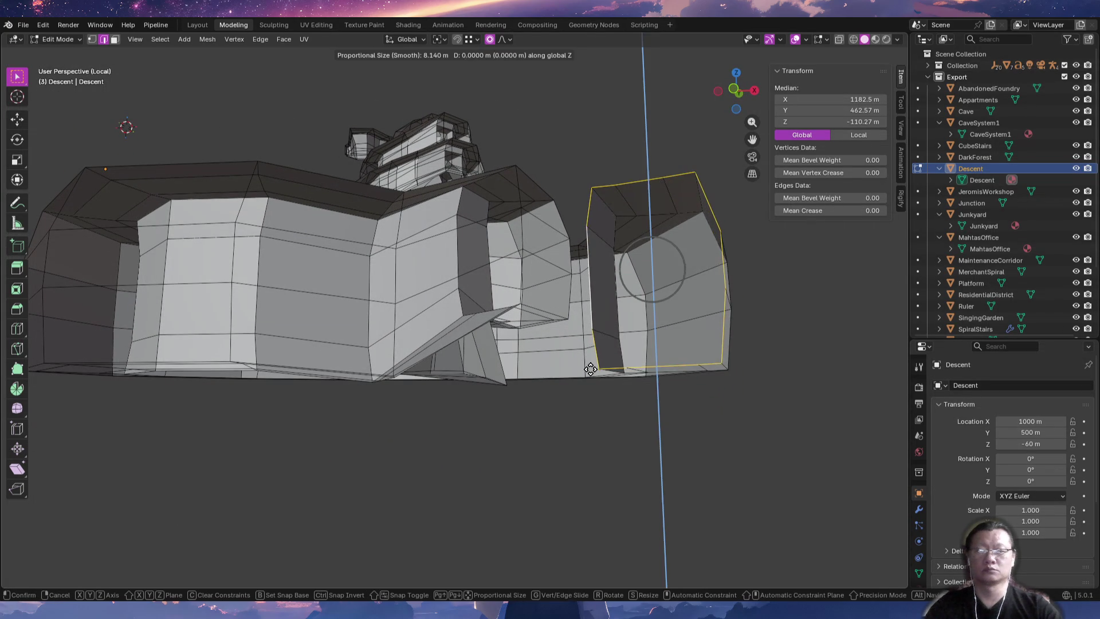
pyautogui.press('z')
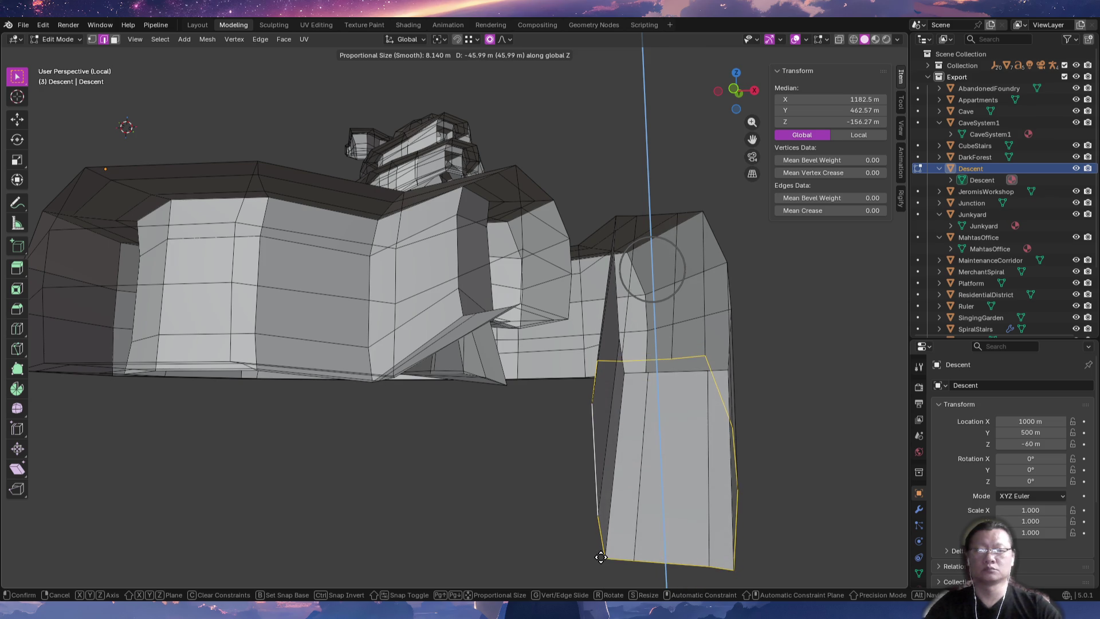
pyautogui.click(593, 507)
pyautogui.moveTo(593, 507); pyautogui.dragTo(582, 358, button='middle')
pyautogui.press('KP_1')
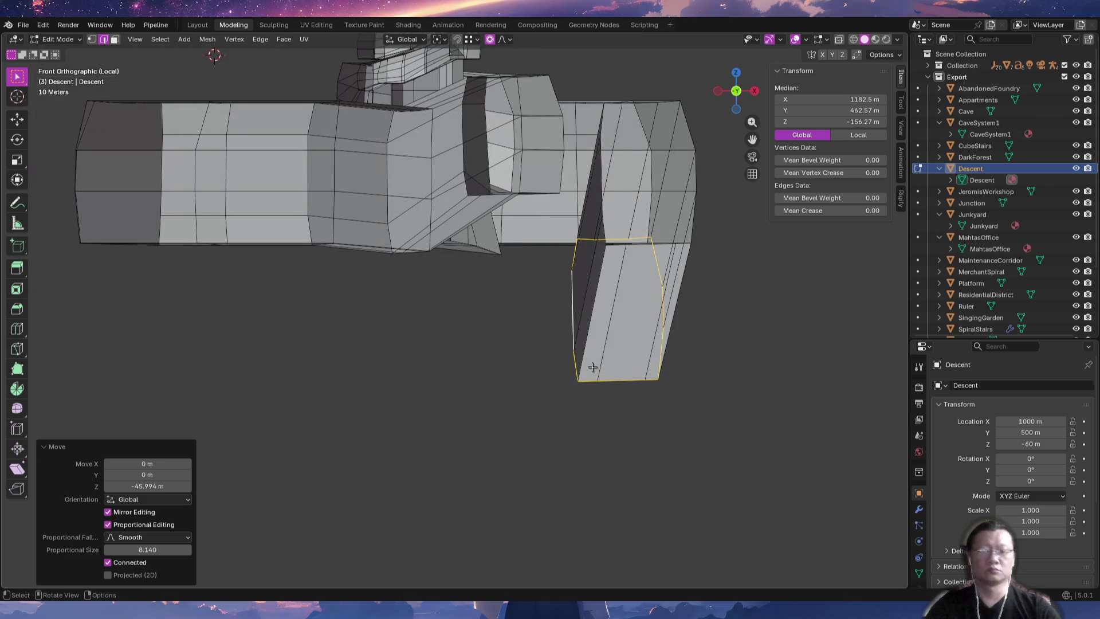
pyautogui.press('g')
pyautogui.press('z')
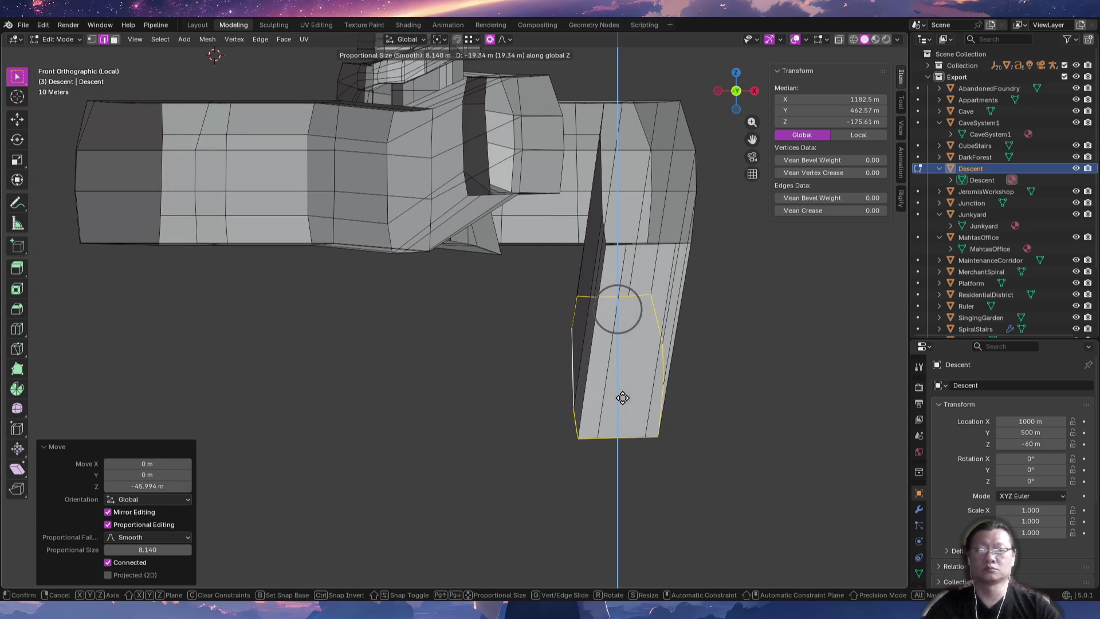
pyautogui.click(620, 393)
pyautogui.moveTo(731, 374)
pyautogui.mouseDown(button='middle')
pyautogui.moveTo(606, 501)
pyautogui.moveTo(611, 450)
pyautogui.moveTo(548, 466)
pyautogui.mouseUp(button='middle')
# Select an edge loop on the sloped wedge and lower it along Z.
pyautogui.hotkey('alt', 'a')
pyautogui.keyDown('alt'); pyautogui.click(420, 362); pyautogui.keyUp('alt')
pyautogui.keyDown('shift'); pyautogui.moveTo(467, 425); pyautogui.dragTo(475, 367, button='middle'); pyautogui.keyUp('shift')
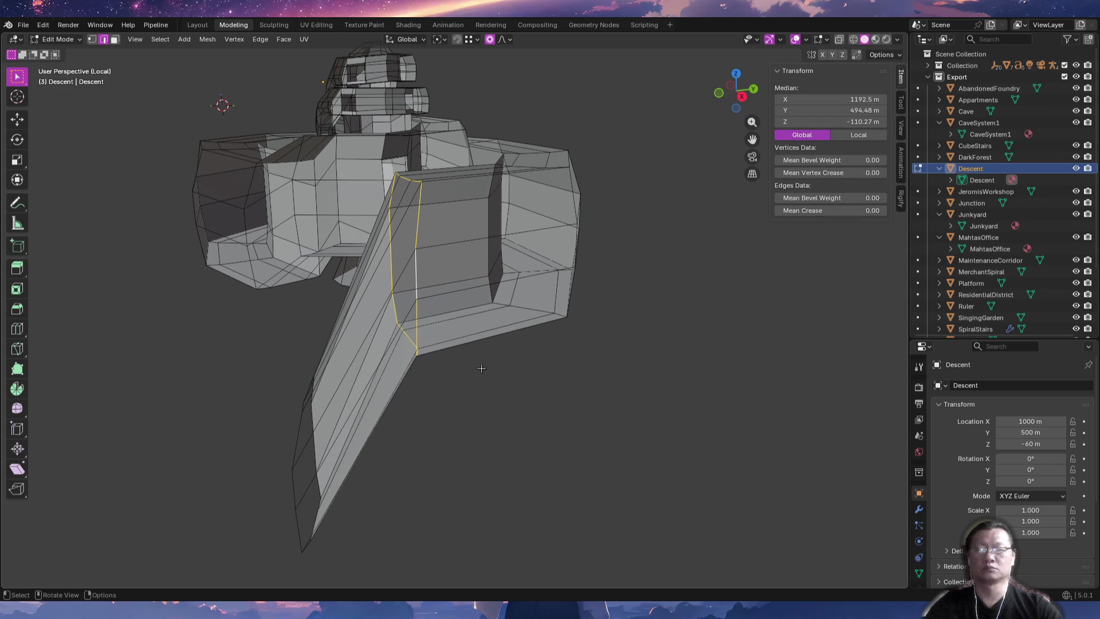
pyautogui.moveTo(566, 356)
pyautogui.mouseDown(button='middle')
pyautogui.moveTo(582, 441)
pyautogui.moveTo(530, 426)
pyautogui.mouseUp(button='middle')
pyautogui.moveTo(454, 439); pyautogui.dragTo(521, 412, button='middle')
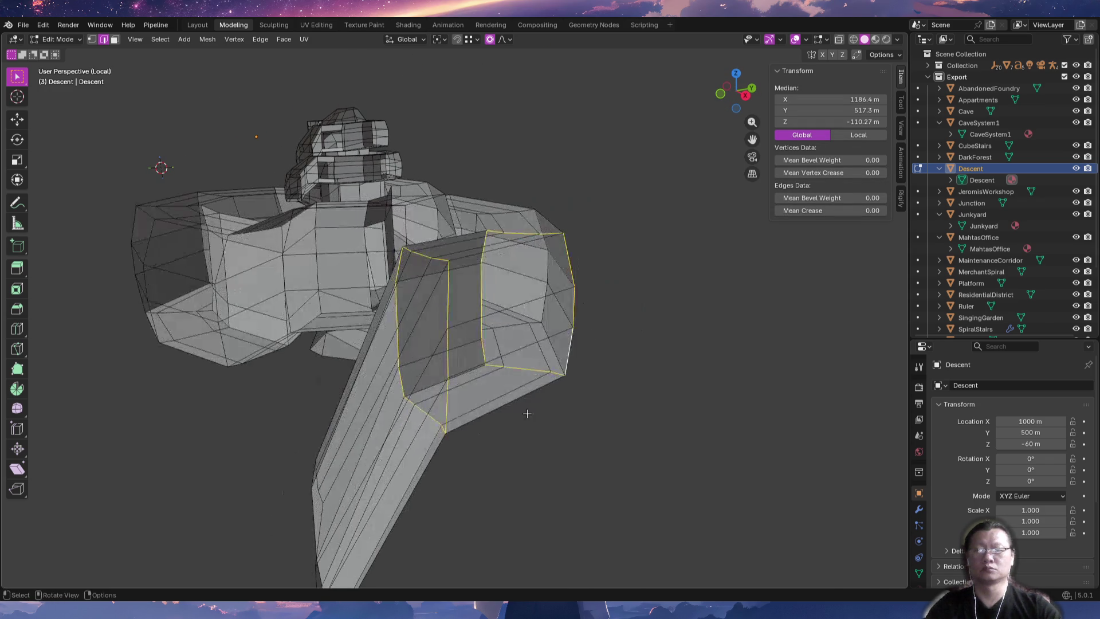
pyautogui.press('g')
pyautogui.press('z')
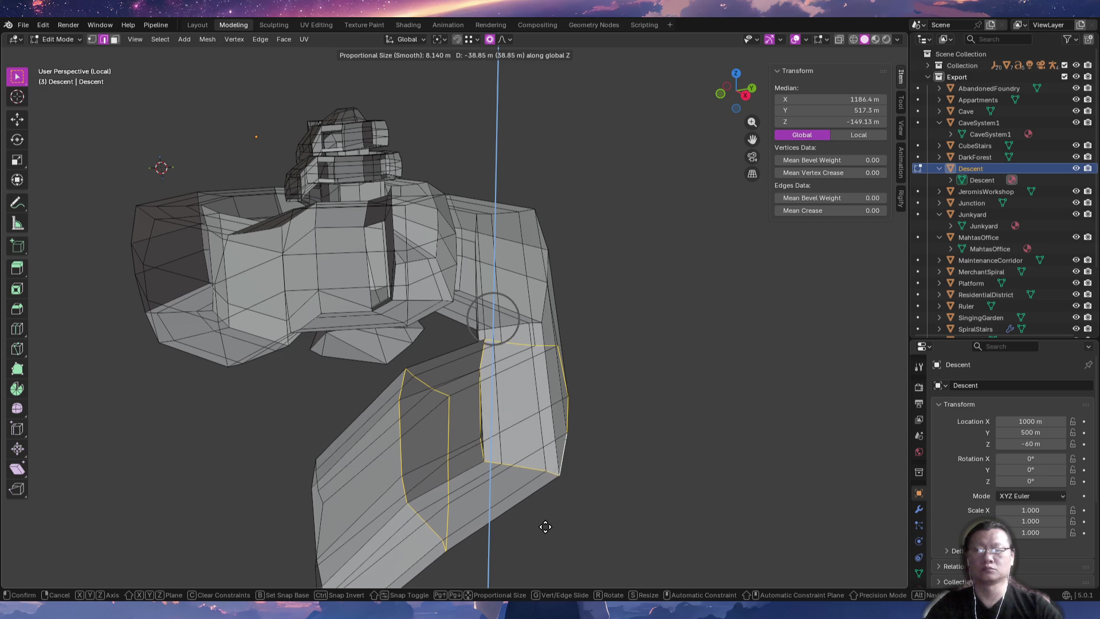
pyautogui.click(557, 547)
# Select a vertical corridor edge loop and lower it along Z.
pyautogui.moveTo(560, 545)
pyautogui.mouseDown(button='middle')
pyautogui.moveTo(500, 545)
pyautogui.moveTo(584, 462)
pyautogui.moveTo(455, 473)
pyautogui.moveTo(602, 434)
pyautogui.mouseUp(button='middle')
pyautogui.hotkey('alt', 'a')
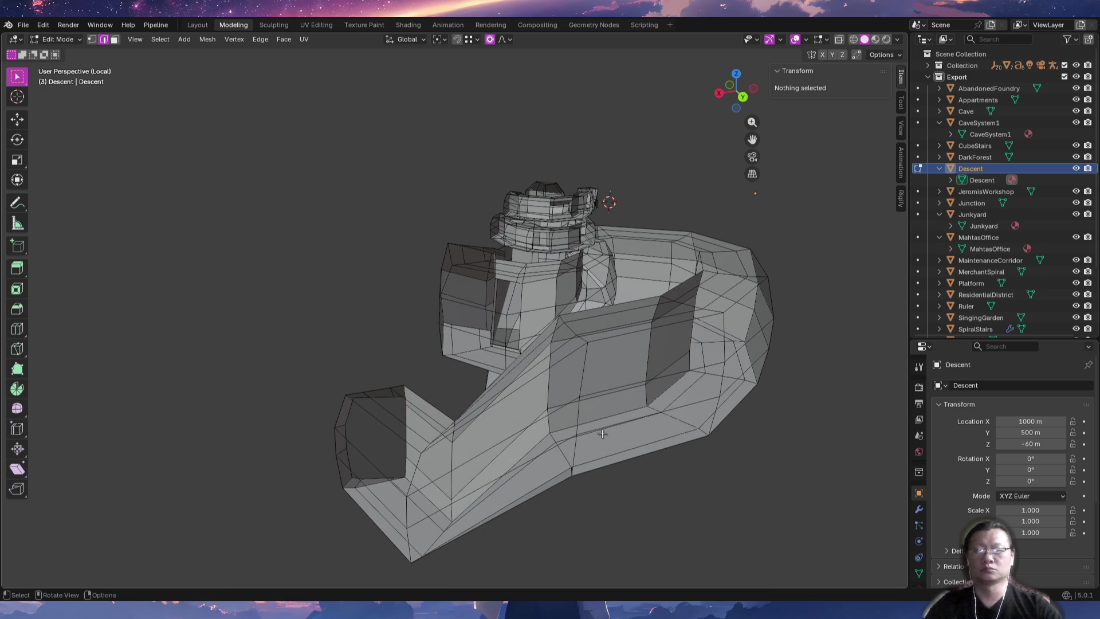
pyautogui.keyDown('alt'); pyautogui.click(580, 419); pyautogui.keyUp('alt')
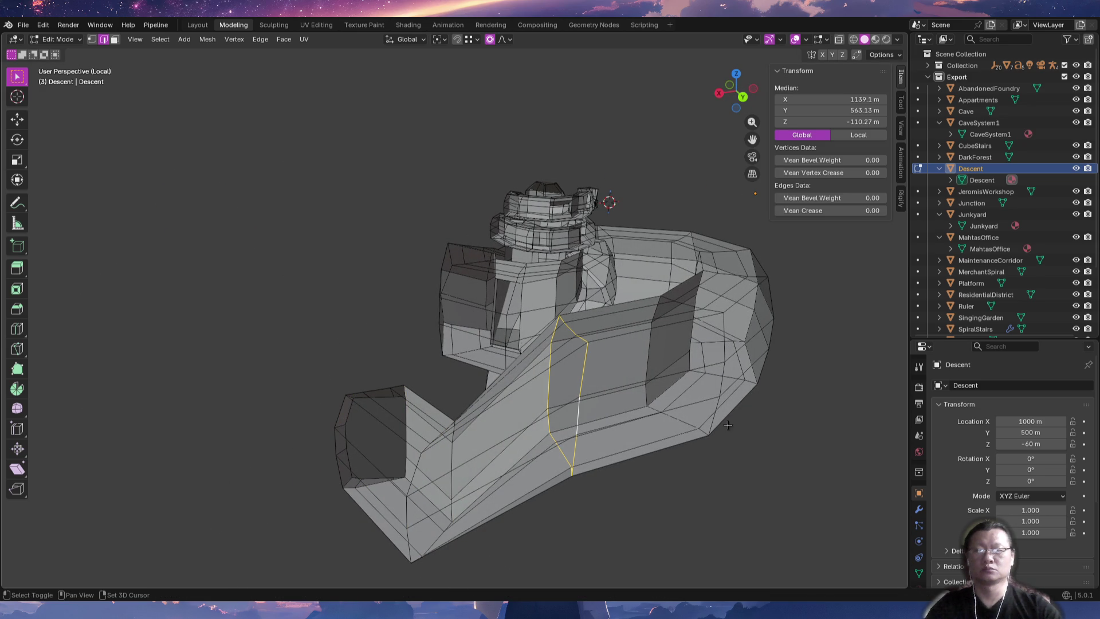
pyautogui.moveTo(571, 432); pyautogui.dragTo(630, 438, button='middle')
pyautogui.press('g')
pyautogui.press('z')
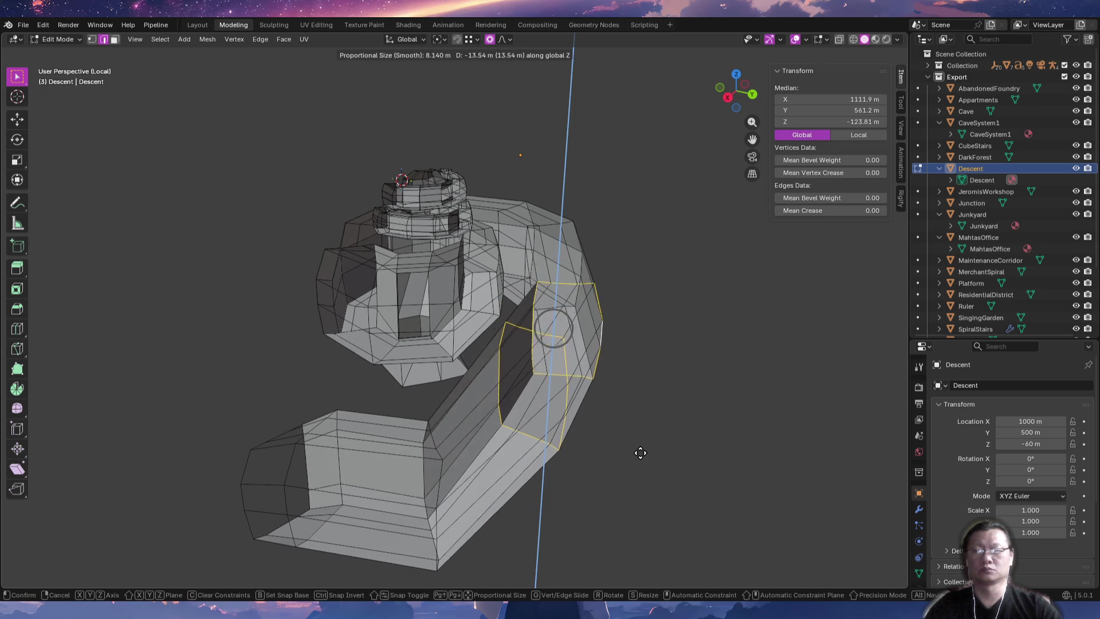
pyautogui.click(650, 488)
# Lower an edge loop on the corridor wall by about 22 m.
pyautogui.hotkey('alt', 'a')
pyautogui.moveTo(699, 445)
pyautogui.mouseDown(button='middle')
pyautogui.moveTo(476, 471)
pyautogui.moveTo(488, 470)
pyautogui.mouseUp(button='middle')
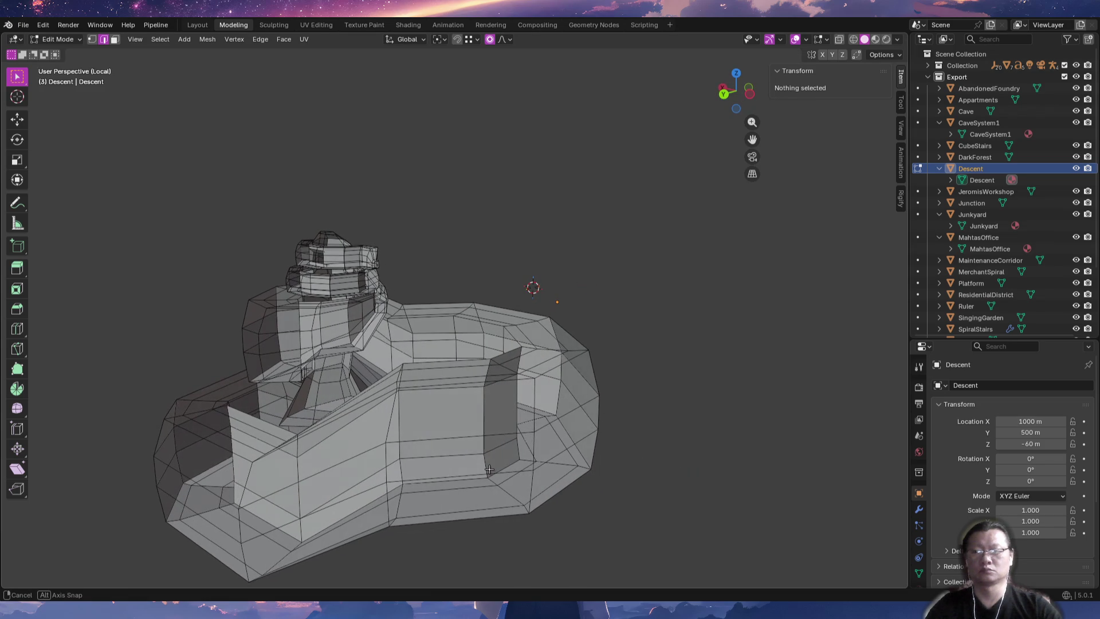
pyautogui.keyDown('alt'); pyautogui.click(532, 459); pyautogui.keyUp('alt')
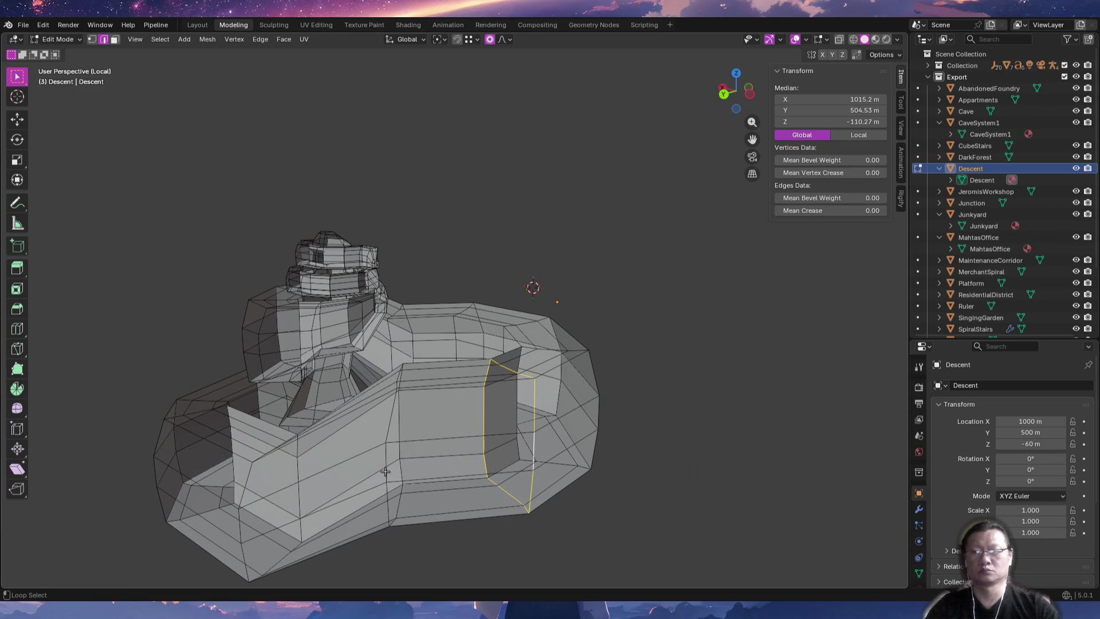
pyautogui.press('g')
pyautogui.press('z')
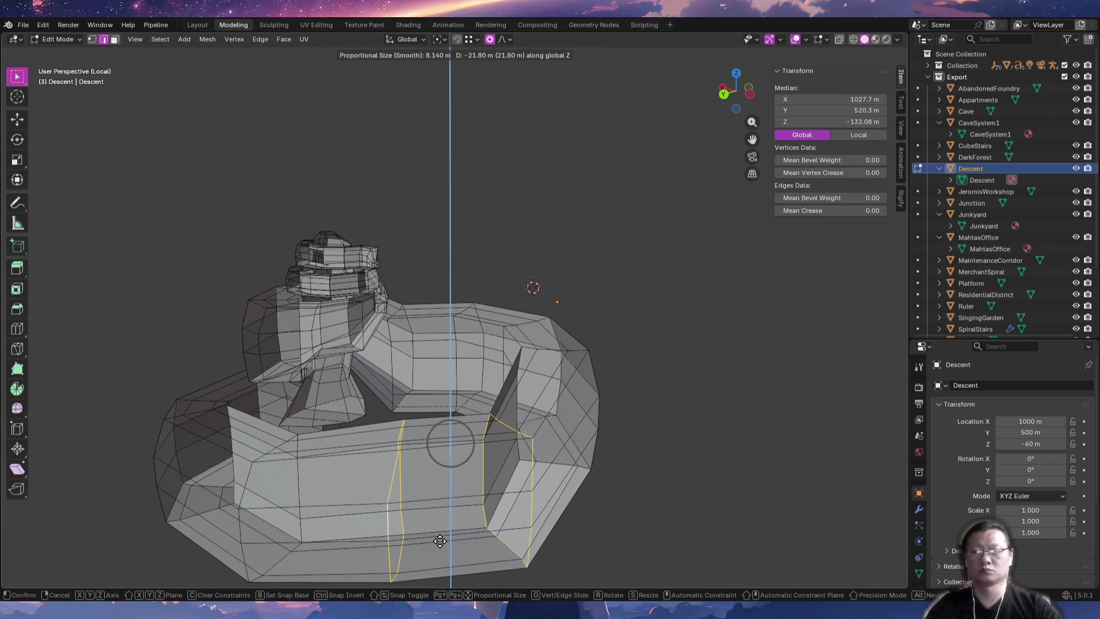
pyautogui.click(440, 540)
# Select another corridor edge loop and lower it vertically.
pyautogui.moveTo(636, 483)
pyautogui.mouseDown(button='middle')
pyautogui.moveTo(544, 505)
pyautogui.moveTo(445, 474)
pyautogui.moveTo(457, 418)
pyautogui.moveTo(353, 500)
pyautogui.mouseUp(button='middle')
pyautogui.click(353, 500)
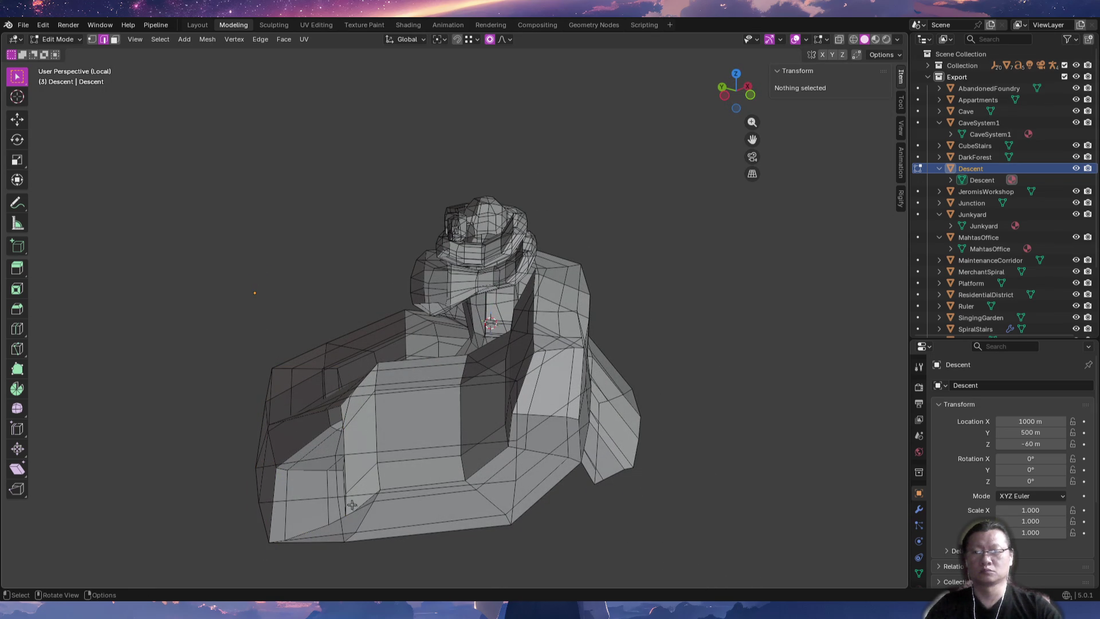
pyautogui.keyDown('alt'); pyautogui.click(346, 522); pyautogui.keyUp('alt')
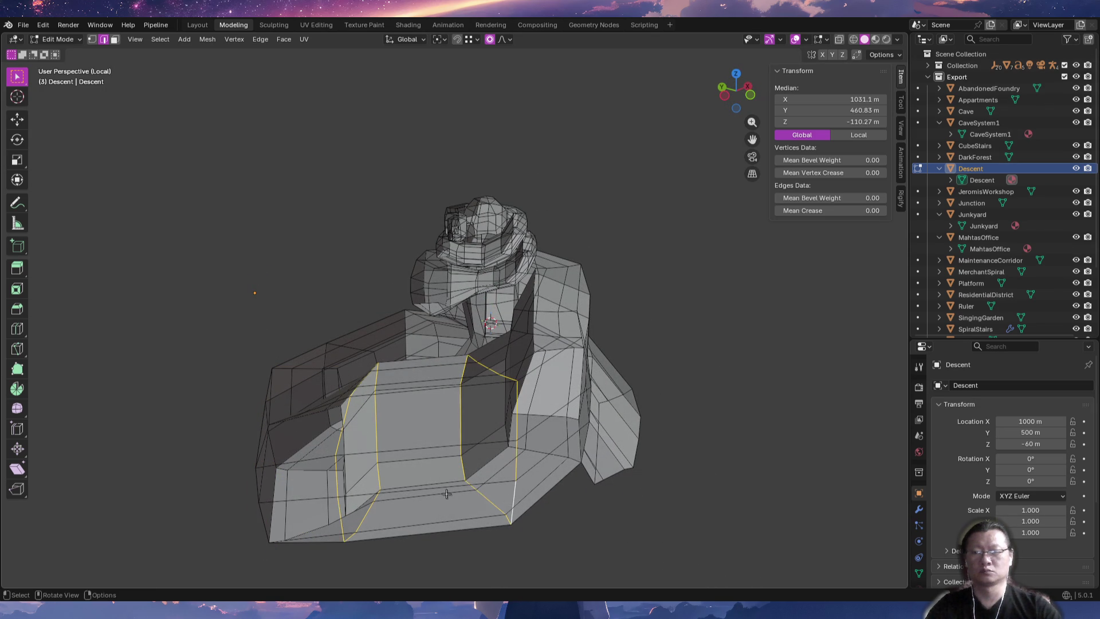
pyautogui.moveTo(469, 500); pyautogui.dragTo(478, 502, button='middle')
pyautogui.press('g')
pyautogui.press('z')
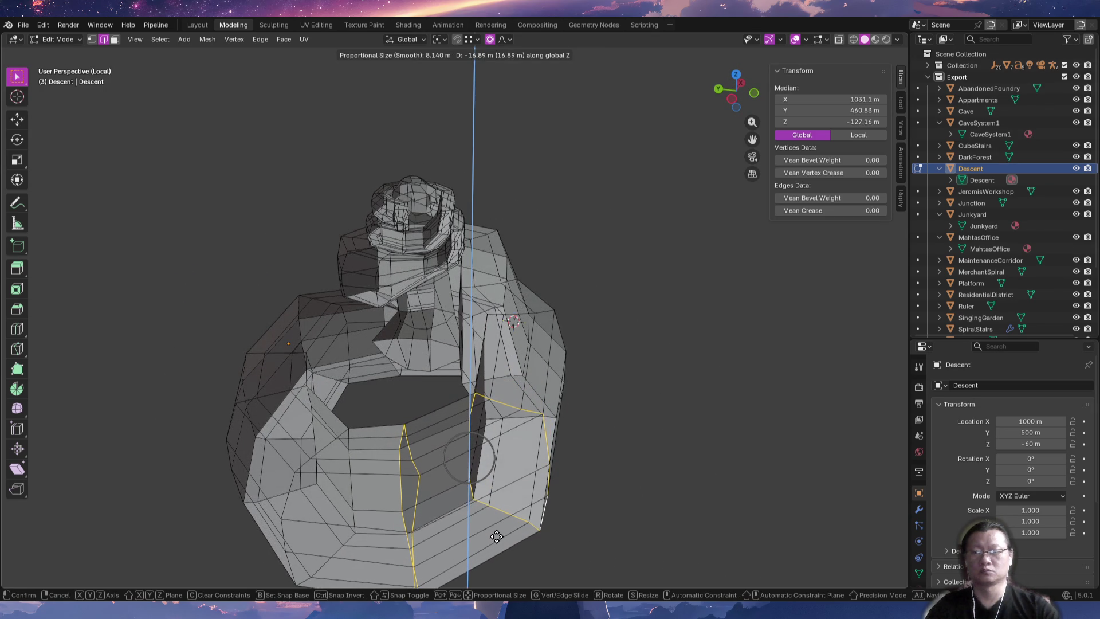
pyautogui.click(496, 536)
# Select a corridor edge loop and raise it slightly along Z.
pyautogui.moveTo(575, 478)
pyautogui.mouseDown(button='middle')
pyautogui.moveTo(636, 464)
pyautogui.moveTo(522, 442)
pyautogui.moveTo(517, 464)
pyautogui.moveTo(537, 483)
pyautogui.moveTo(452, 501)
pyautogui.mouseUp(button='middle')
pyautogui.hotkey('alt', 'a')
pyautogui.keyDown('alt'); pyautogui.click(488, 488); pyautogui.keyUp('alt')
pyautogui.press('g')
pyautogui.press('z')
pyautogui.click(543, 467)
pyautogui.moveTo(543, 466)
pyautogui.mouseDown(button='middle')
pyautogui.moveTo(469, 467)
pyautogui.moveTo(568, 346)
pyautogui.moveTo(553, 363)
pyautogui.mouseUp(button='middle')
# Select the edge loop at the corridor's open end and view the spiral from the top.
pyautogui.hotkey('alt', 'a')
pyautogui.moveTo(416, 427)
pyautogui.mouseDown(button='middle')
pyautogui.moveTo(467, 437)
pyautogui.moveTo(577, 423)
pyautogui.moveTo(548, 445)
pyautogui.moveTo(543, 437)
pyautogui.mouseUp(button='middle')
pyautogui.keyDown('alt'); pyautogui.click(578, 423); pyautogui.keyUp('alt')
pyautogui.press('KP_7')
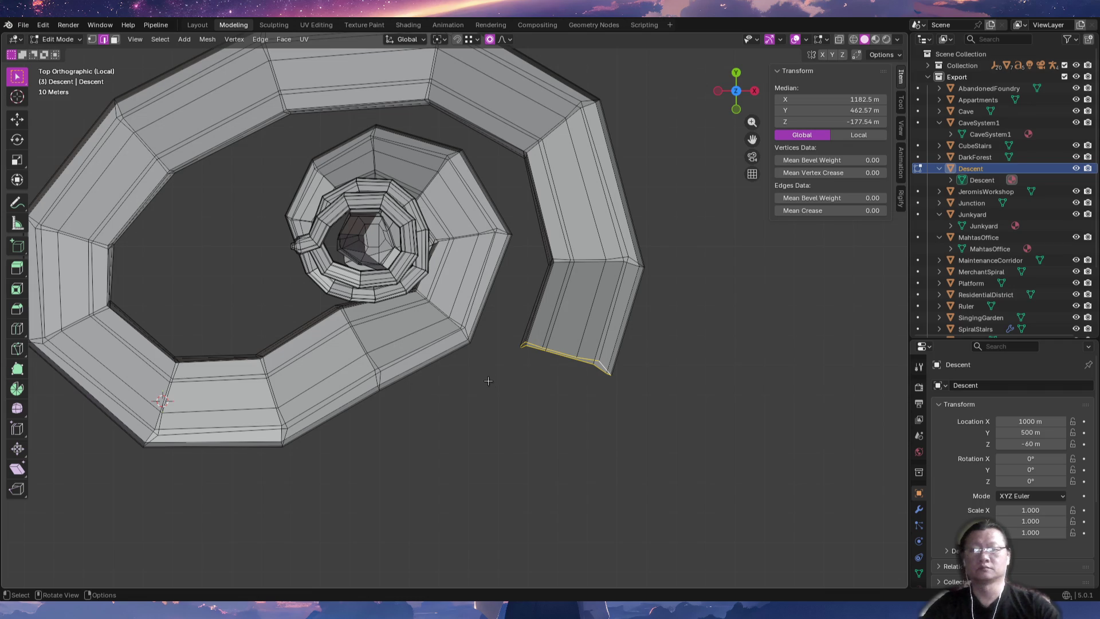
# Extrude five new corridor segments from the open end around the spiral.
pyautogui.keyDown('shift'); pyautogui.rightClick(471, 427); pyautogui.keyUp('shift')
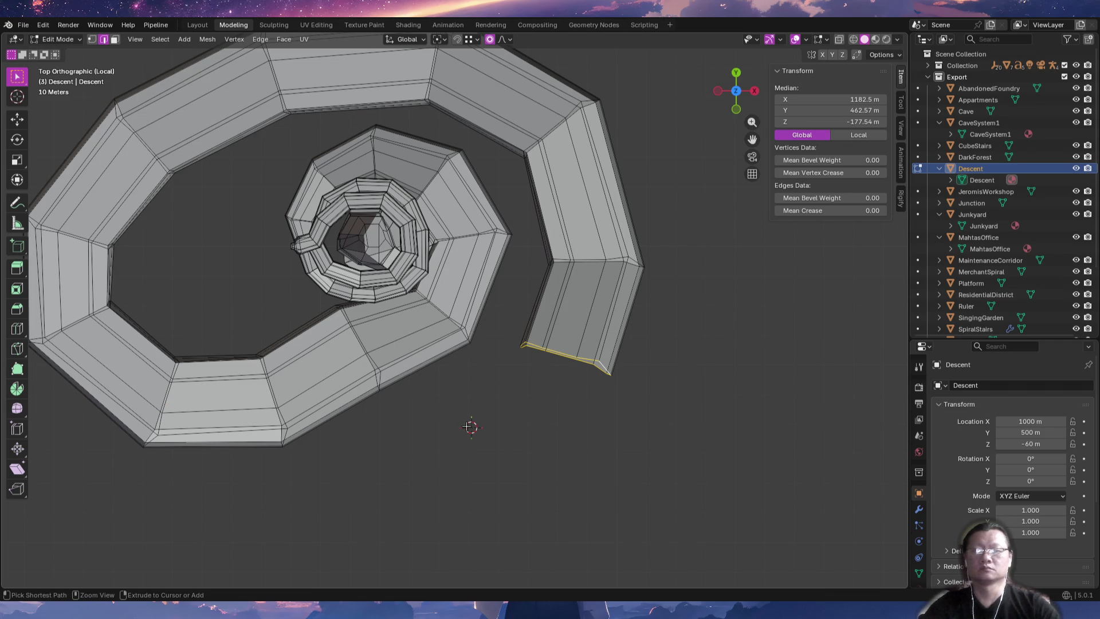
pyautogui.keyDown('ctrl'); pyautogui.rightClick(468, 424); pyautogui.keyUp('ctrl')
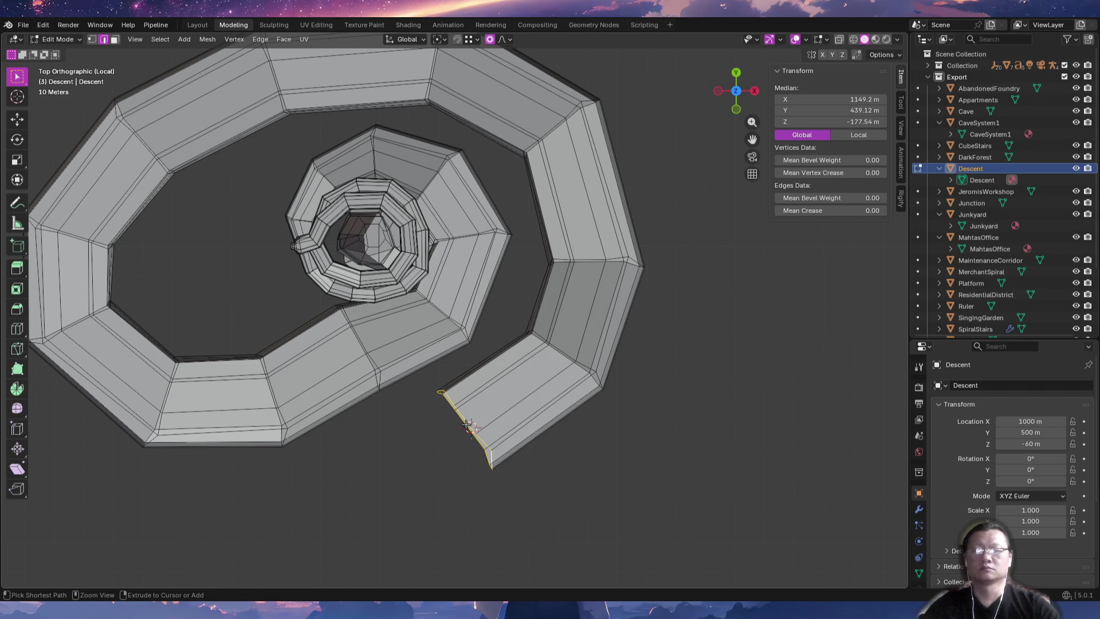
pyautogui.keyDown('ctrl'); pyautogui.rightClick(332, 425); pyautogui.keyUp('ctrl')
pyautogui.keyDown('ctrl'); pyautogui.rightClick(239, 334); pyautogui.keyUp('ctrl')
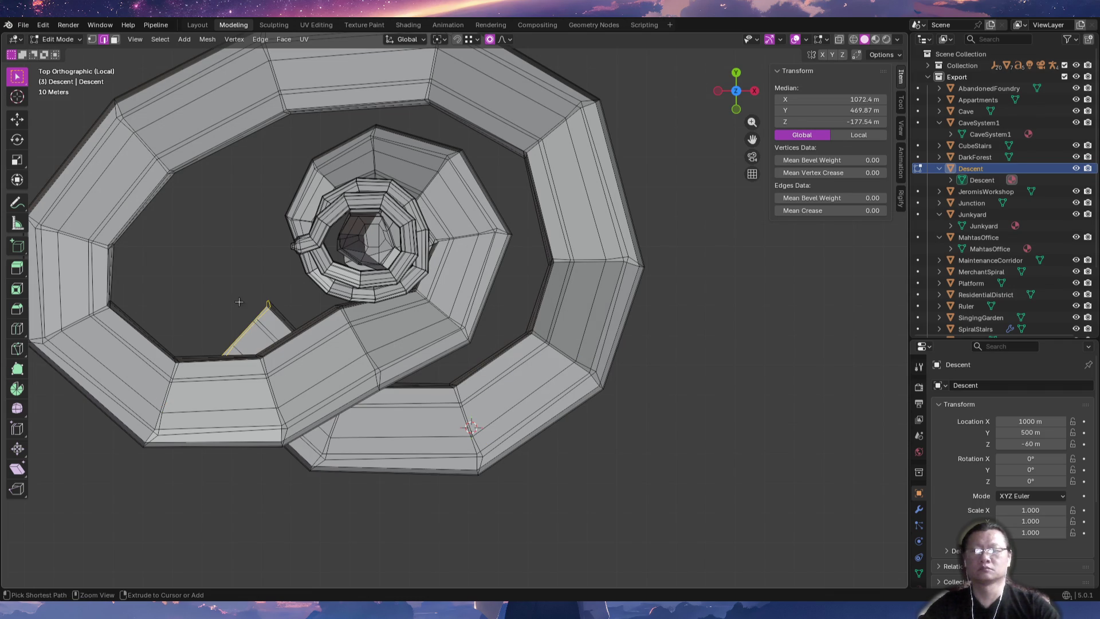
pyautogui.keyDown('ctrl'); pyautogui.rightClick(203, 219); pyautogui.keyUp('ctrl')
pyautogui.moveTo(254, 147)
pyautogui.keyDown('shift'); pyautogui.mouseDown(button='middle')
pyautogui.moveTo(294, 269)
pyautogui.moveTo(322, 285)
pyautogui.moveTo(341, 323)
pyautogui.moveTo(242, 345)
pyautogui.mouseUp(button='middle'); pyautogui.keyUp('shift')
# Extrude five more segments so the corridor wraps another turn around the spiral.
pyautogui.keyDown('ctrl'); pyautogui.rightClick(349, 307); pyautogui.keyUp('ctrl')
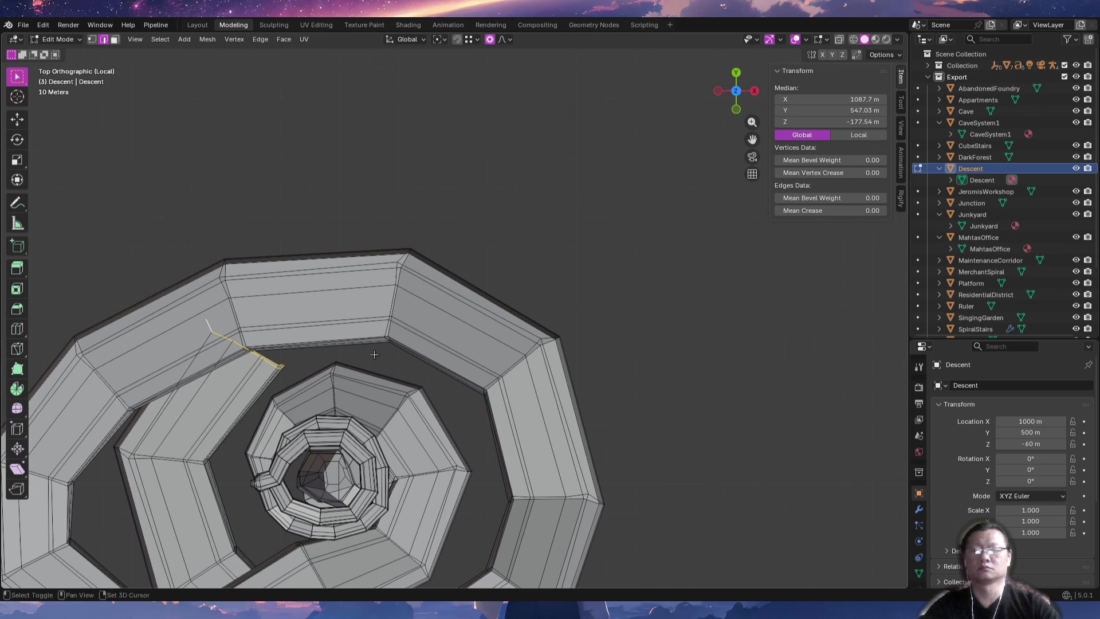
pyautogui.keyDown('ctrl'); pyautogui.rightClick(437, 332); pyautogui.keyUp('ctrl')
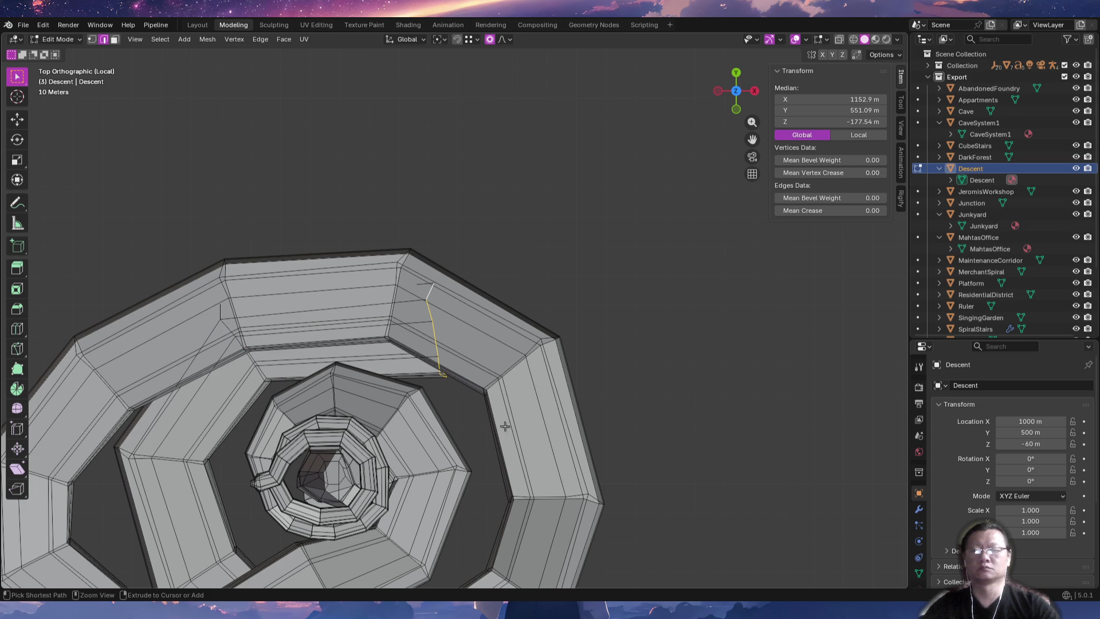
pyautogui.keyDown('shift'); pyautogui.moveTo(521, 441); pyautogui.dragTo(441, 322, button='middle'); pyautogui.keyUp('shift')
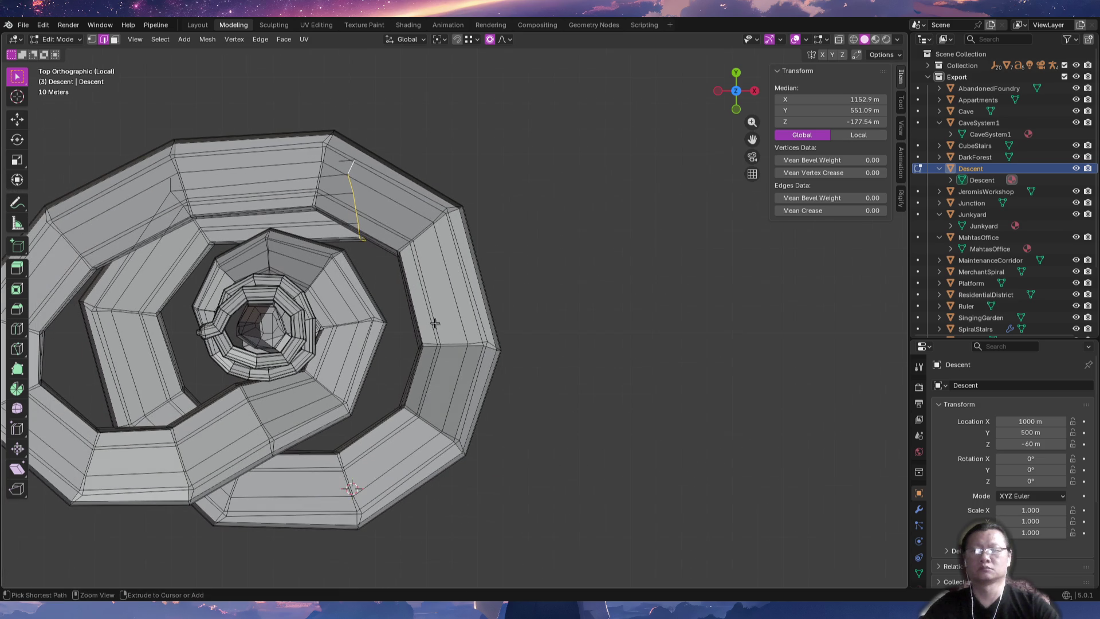
pyautogui.keyDown('ctrl'); pyautogui.rightClick(456, 305); pyautogui.keyUp('ctrl')
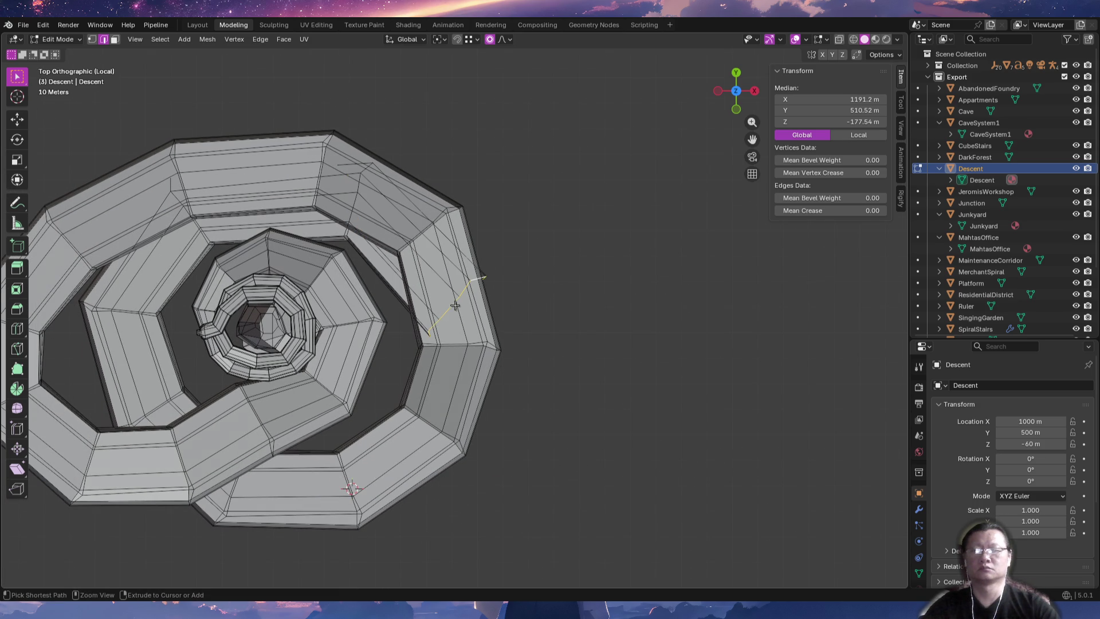
pyautogui.keyDown('ctrl'); pyautogui.rightClick(471, 423); pyautogui.keyUp('ctrl')
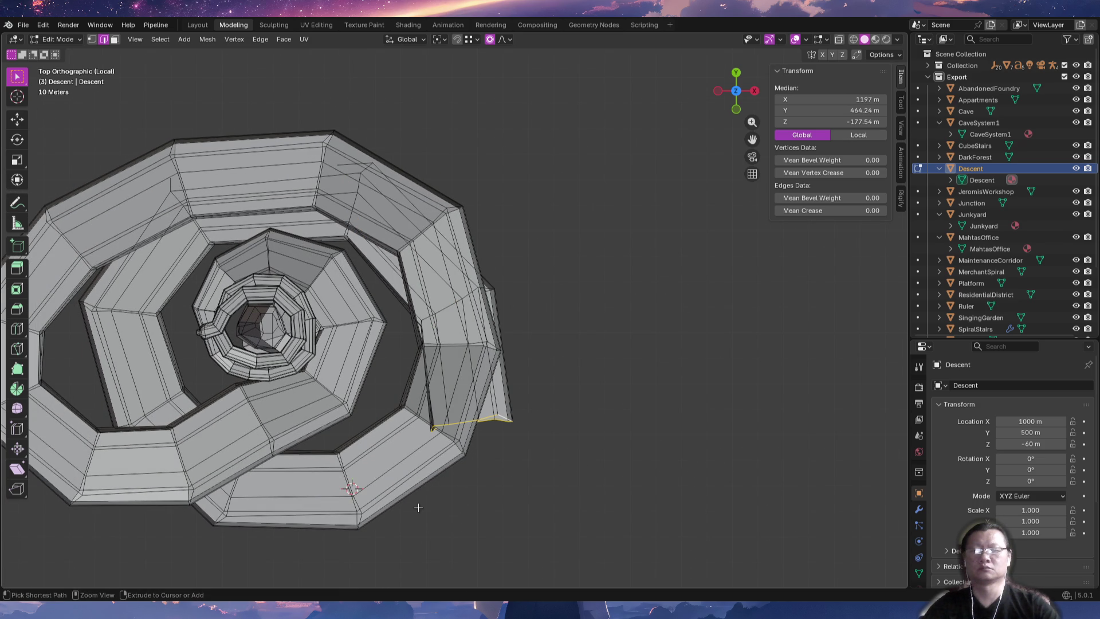
pyautogui.keyDown('ctrl'); pyautogui.rightClick(398, 524); pyautogui.keyUp('ctrl')
pyautogui.moveTo(398, 524); pyautogui.dragTo(481, 442, button='middle')
pyautogui.press('KP_1')
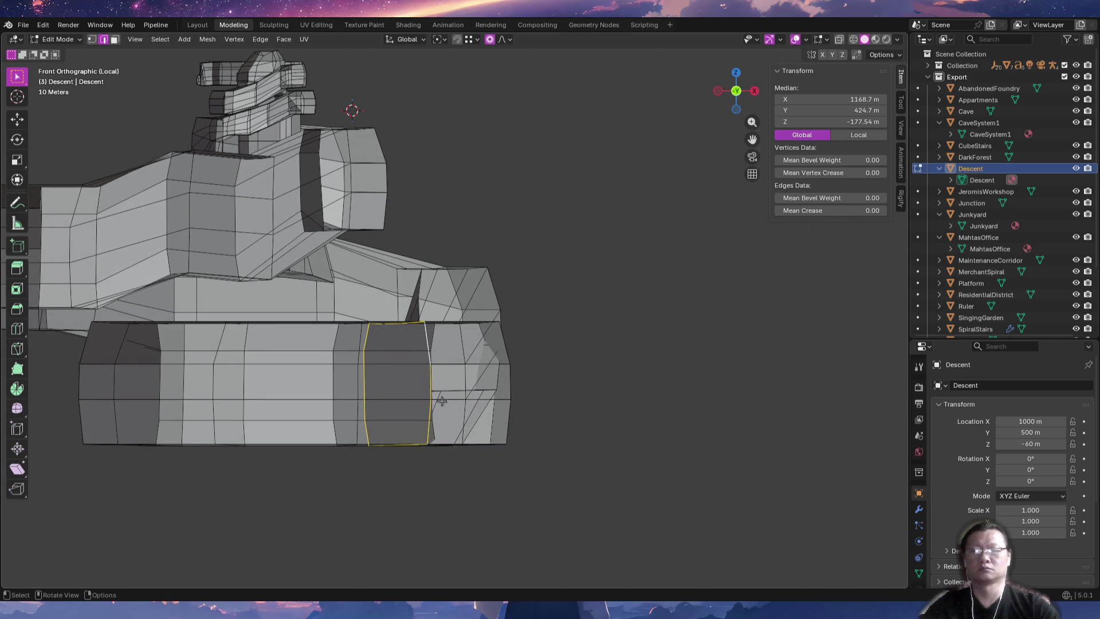
# Lower the new corridor end loop about 59 m along Z.
pyautogui.press('g')
pyautogui.press('z')
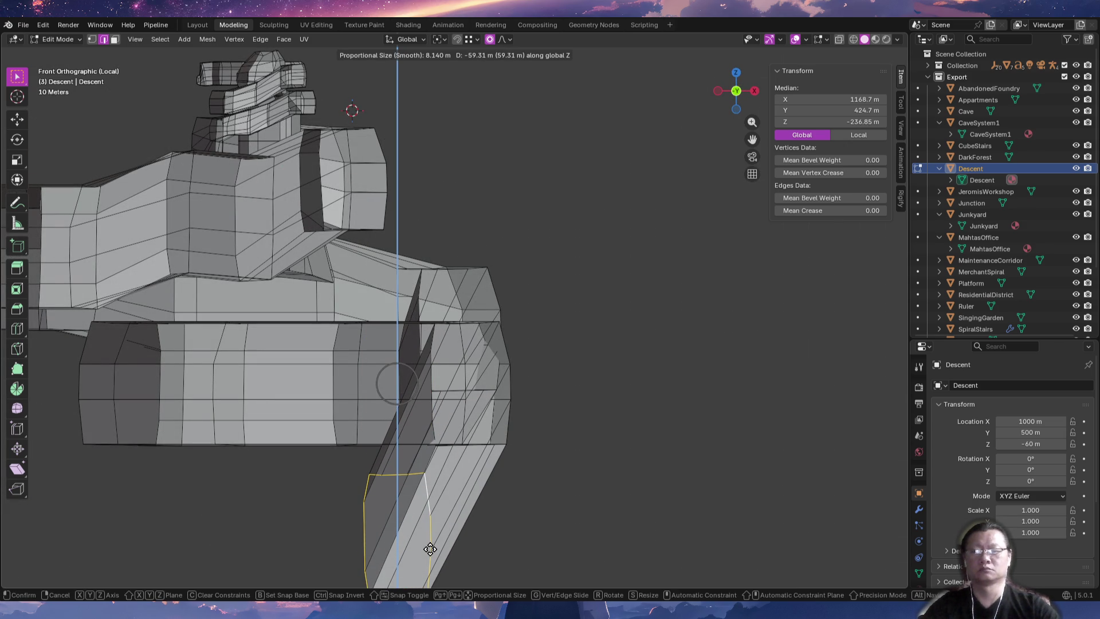
pyautogui.click(430, 550)
pyautogui.moveTo(523, 474)
pyautogui.mouseDown(button='middle')
pyautogui.moveTo(430, 495)
pyautogui.moveTo(501, 451)
pyautogui.mouseUp(button='middle')
# Select two edge loops on the new corridor and lower them along Z.
pyautogui.keyDown('alt'); pyautogui.click(500, 451); pyautogui.keyUp('alt')
pyautogui.keyDown('alt'); pyautogui.keyDown('shift'); pyautogui.click(480, 424); pyautogui.keyUp('shift'); pyautogui.keyUp('alt')
pyautogui.press('g')
pyautogui.press('z')
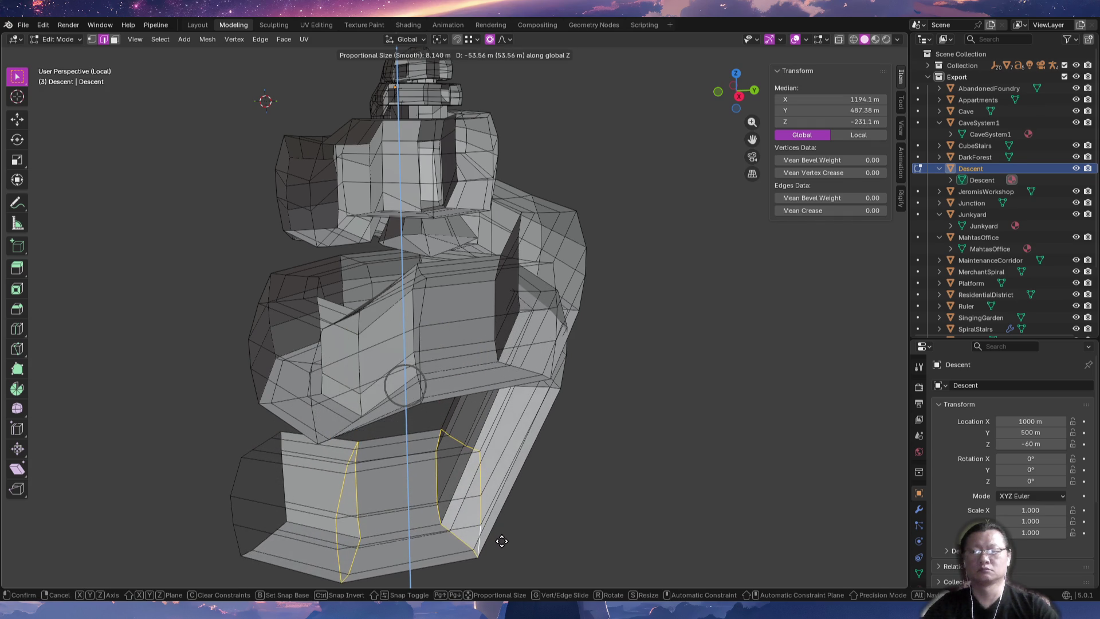
pyautogui.click(500, 539)
pyautogui.moveTo(500, 539)
pyautogui.mouseDown(button='middle')
pyautogui.moveTo(542, 537)
pyautogui.moveTo(468, 483)
pyautogui.moveTo(587, 464)
pyautogui.moveTo(507, 510)
pyautogui.moveTo(507, 484)
pyautogui.moveTo(510, 493)
pyautogui.mouseUp(button='middle')
# Select another pair of new corridor loops and lower them further.
pyautogui.click(588, 464)
pyautogui.keyDown('alt'); pyautogui.click(588, 464); pyautogui.keyUp('alt')
pyautogui.keyDown('alt'); pyautogui.keyDown('shift'); pyautogui.click(507, 484); pyautogui.keyUp('shift'); pyautogui.keyUp('alt')
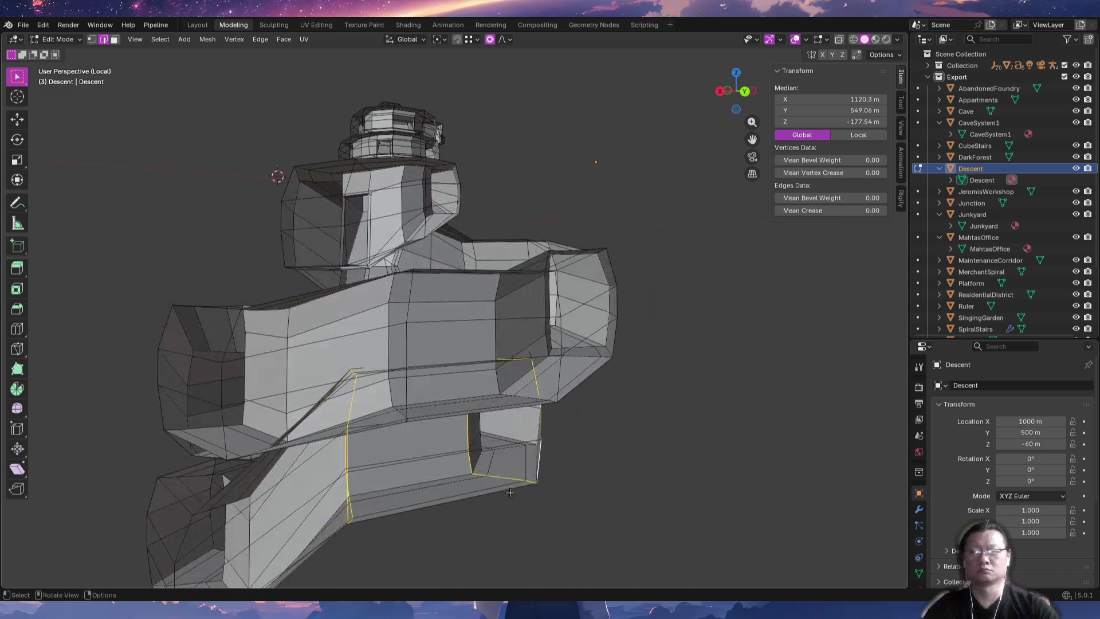
pyautogui.press('g')
pyautogui.press('z')
pyautogui.click(523, 562)
pyautogui.moveTo(523, 562)
pyautogui.mouseDown(button='middle')
pyautogui.moveTo(566, 480)
pyautogui.moveTo(500, 465)
pyautogui.mouseUp(button='middle')
# Lower two vertical corridor loops about 15 m, then exit Local view.
pyautogui.hotkey('alt', 'a')
pyautogui.keyDown('alt'); pyautogui.click(500, 465); pyautogui.keyUp('alt')
pyautogui.keyDown('alt'); pyautogui.keyDown('shift'); pyautogui.click(626, 457); pyautogui.keyUp('shift'); pyautogui.keyUp('alt')
pyautogui.press('g')
pyautogui.press('z')
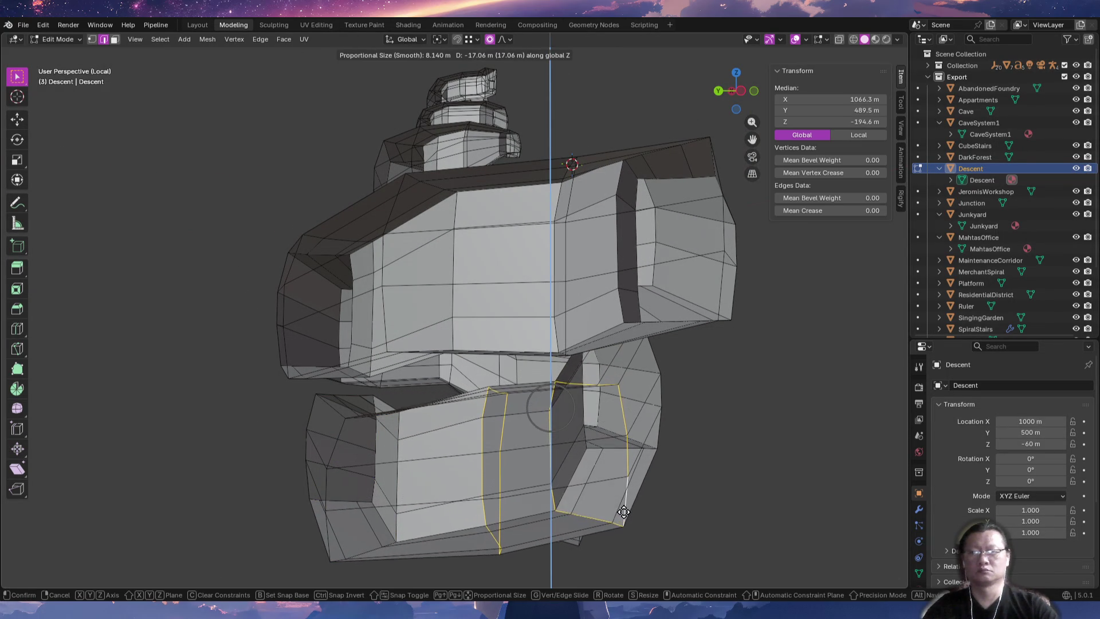
pyautogui.click(620, 508)
pyautogui.moveTo(679, 465)
pyautogui.mouseDown(button='middle')
pyautogui.moveTo(562, 485)
pyautogui.moveTo(387, 453)
pyautogui.moveTo(447, 459)
pyautogui.mouseUp(button='middle')
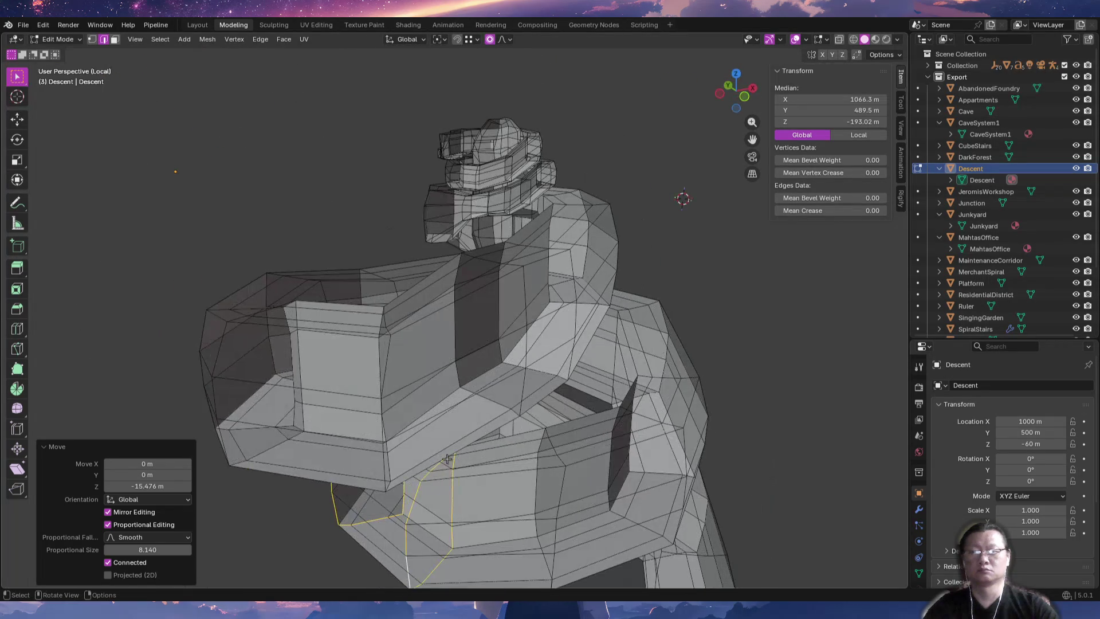
pyautogui.press('KP_Divide')
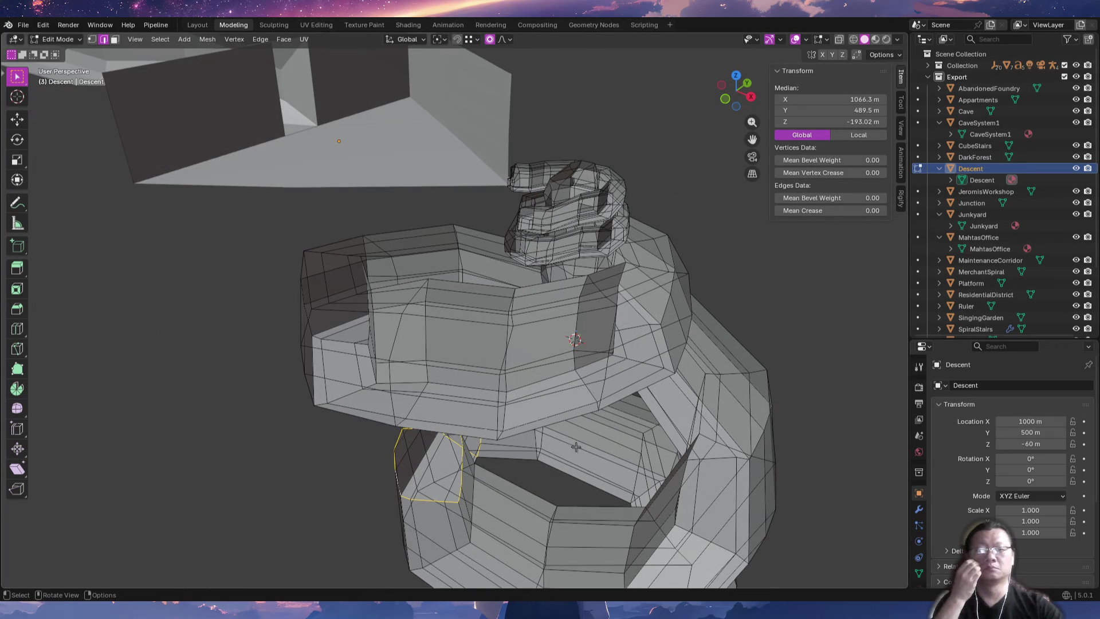
pyautogui.moveTo(452, 390)
pyautogui.mouseDown(button='middle')
pyautogui.moveTo(512, 363)
pyautogui.moveTo(545, 329)
pyautogui.moveTo(560, 427)
pyautogui.moveTo(597, 440)
pyautogui.moveTo(534, 477)
pyautogui.moveTo(590, 453)
pyautogui.moveTo(636, 396)
pyautogui.moveTo(644, 449)
pyautogui.moveTo(553, 469)
pyautogui.moveTo(499, 501)
pyautogui.mouseUp(button='middle')
# Switch to Object Mode and orbit and zoom around the 214×165×215 m Descent spiral.
pyautogui.press('Tab')
pyautogui.moveTo(493, 449)
pyautogui.mouseDown(button='middle')
pyautogui.moveTo(371, 473)
pyautogui.moveTo(550, 493)
pyautogui.moveTo(449, 487)
pyautogui.moveTo(448, 433)
pyautogui.moveTo(497, 440)
pyautogui.moveTo(513, 463)
pyautogui.moveTo(511, 438)
pyautogui.moveTo(356, 452)
pyautogui.moveTo(401, 487)
pyautogui.moveTo(493, 475)
pyautogui.moveTo(542, 432)
pyautogui.moveTo(483, 495)
pyautogui.moveTo(600, 497)
pyautogui.moveTo(441, 479)
pyautogui.moveTo(503, 513)
pyautogui.moveTo(504, 431)
pyautogui.moveTo(446, 452)
pyautogui.mouseUp(button='middle')
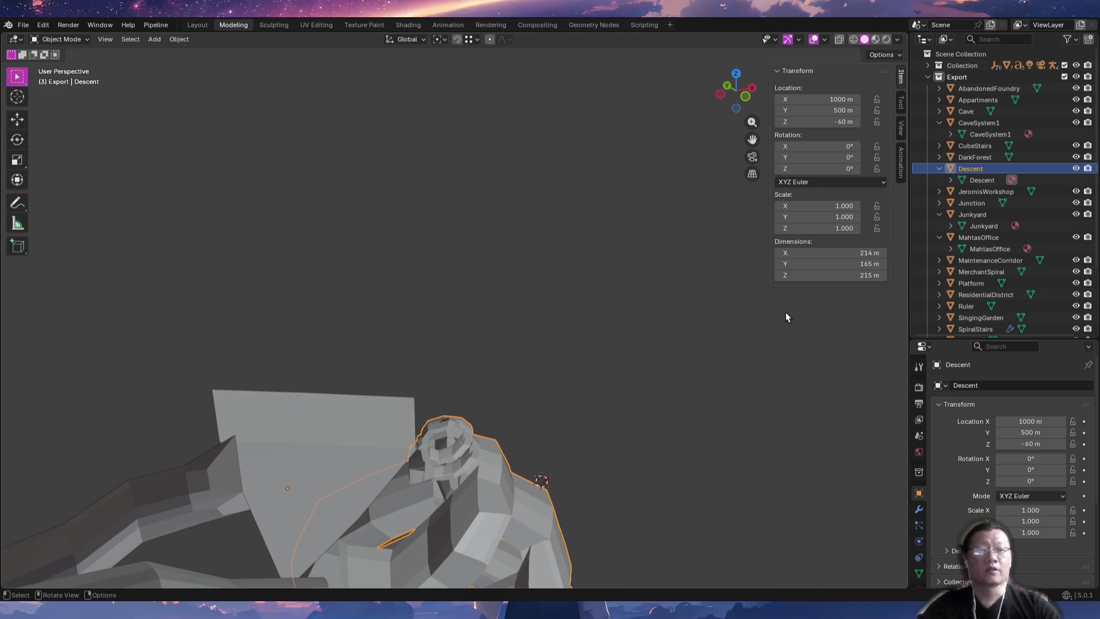
pyautogui.moveTo(617, 387)
pyautogui.mouseDown(button='middle')
pyautogui.moveTo(659, 398)
pyautogui.moveTo(680, 383)
pyautogui.moveTo(596, 393)
pyautogui.mouseUp(button='middle')
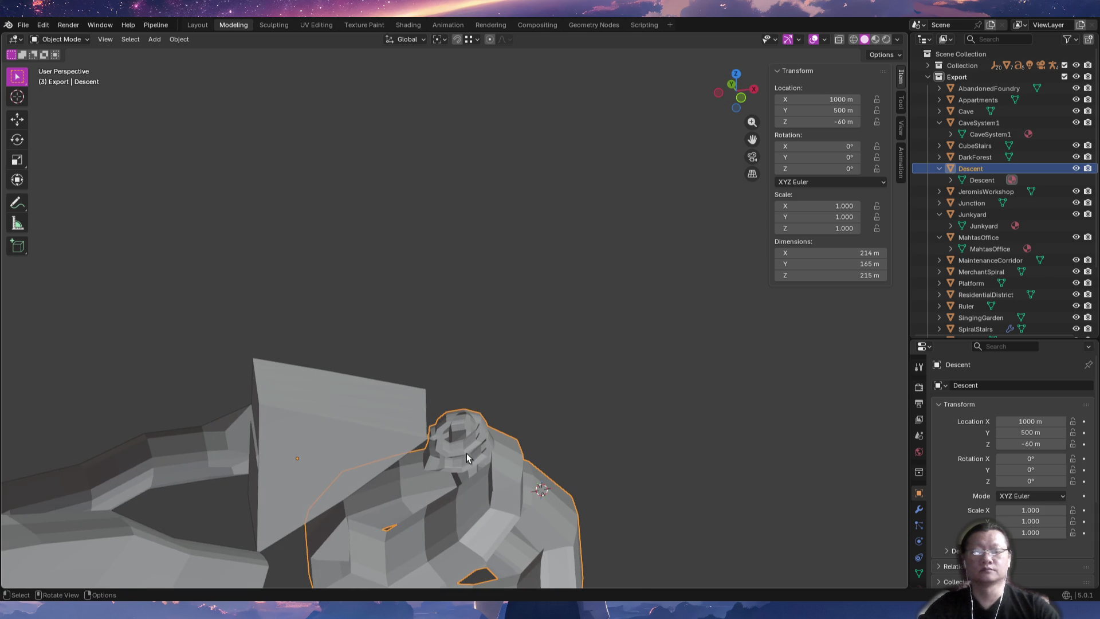
pyautogui.scroll(6, 473, 448)
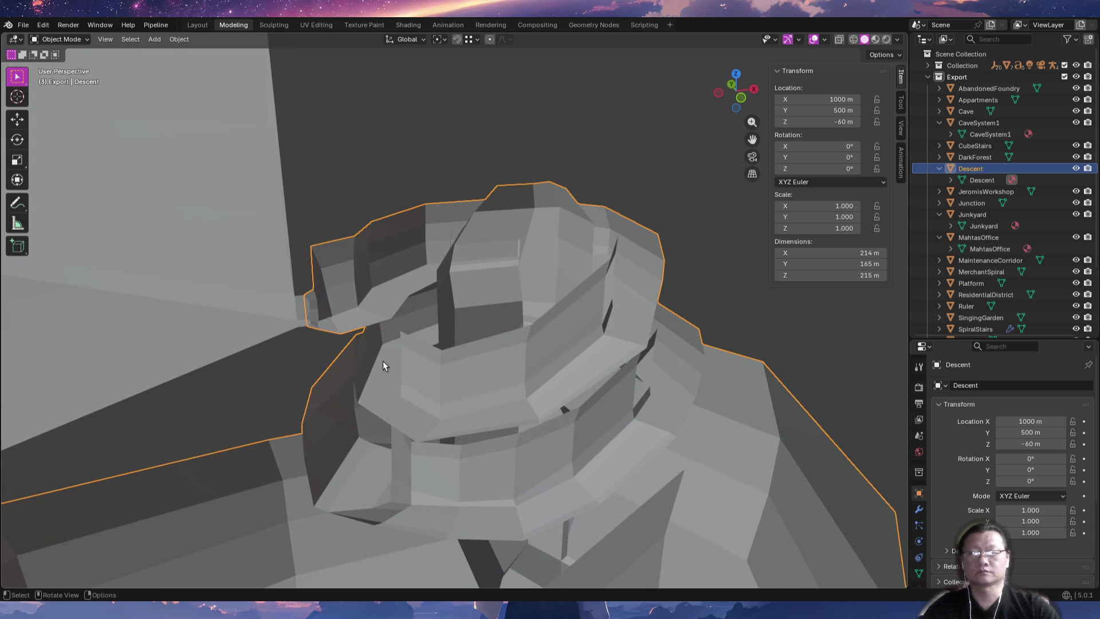
pyautogui.scroll(-5, 376, 358)
pyautogui.moveTo(398, 357)
pyautogui.mouseDown(button='middle')
pyautogui.moveTo(543, 448)
pyautogui.moveTo(520, 456)
pyautogui.moveTo(555, 297)
pyautogui.moveTo(552, 375)
pyautogui.moveTo(442, 455)
pyautogui.moveTo(471, 371)
pyautogui.moveTo(523, 437)
pyautogui.moveTo(457, 423)
pyautogui.moveTo(500, 430)
pyautogui.mouseUp(button='middle')
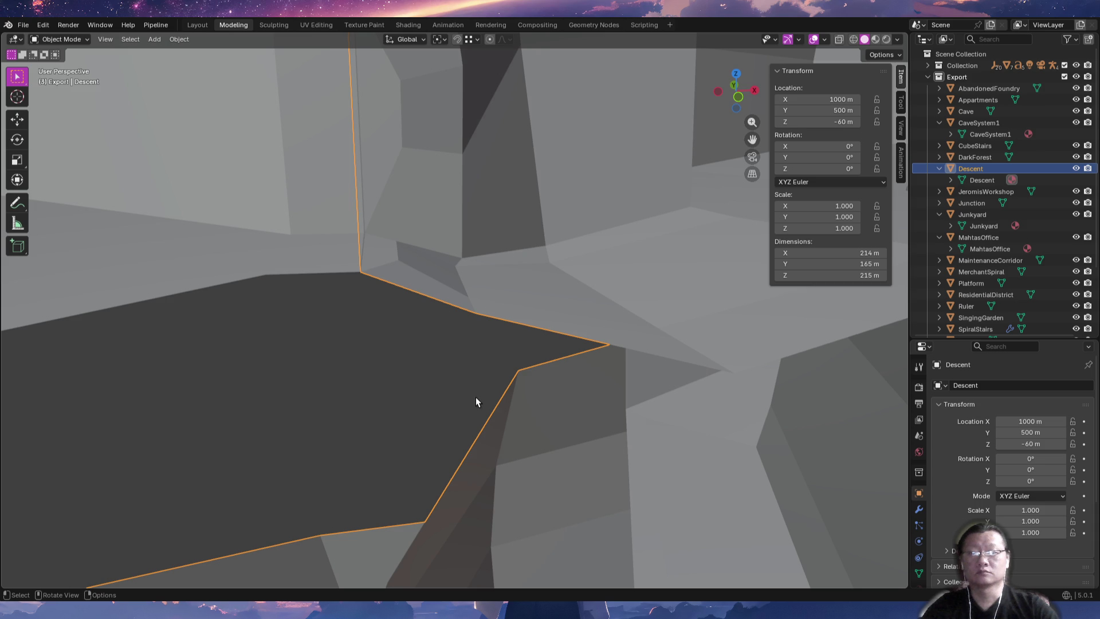
# Select the central Descent mesh rather than Junkyard.
pyautogui.moveTo(443, 306)
pyautogui.keyDown('ctrl'); pyautogui.mouseDown(button='middle')
pyautogui.moveTo(473, 488)
pyautogui.moveTo(492, 436)
pyautogui.moveTo(490, 359)
pyautogui.moveTo(422, 369)
pyautogui.mouseUp(button='middle'); pyautogui.keyUp('ctrl')
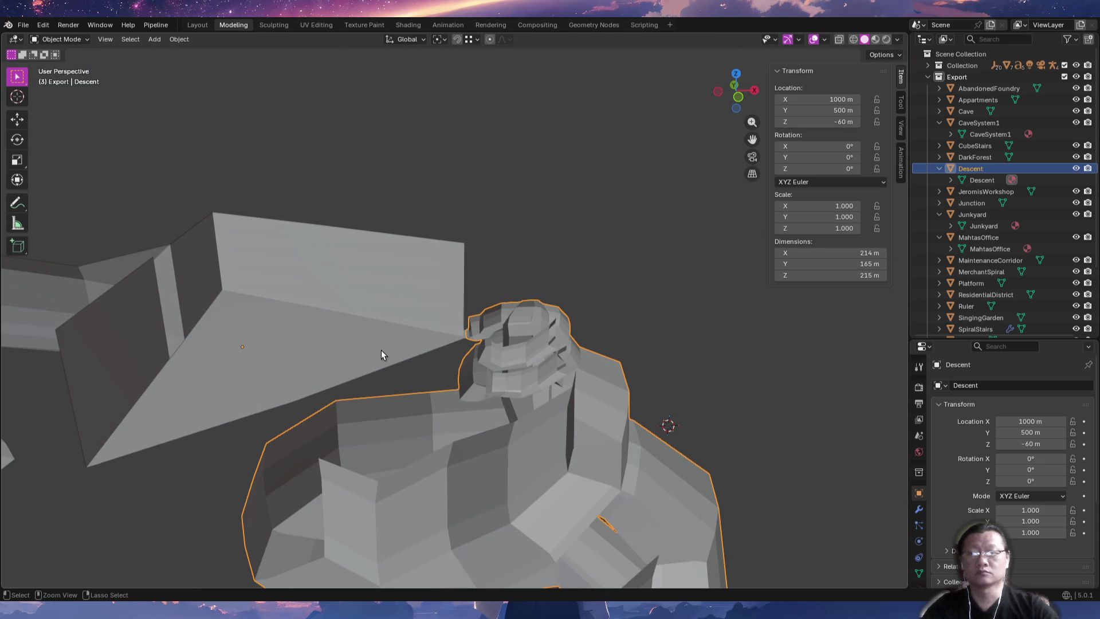
pyautogui.click(327, 354)
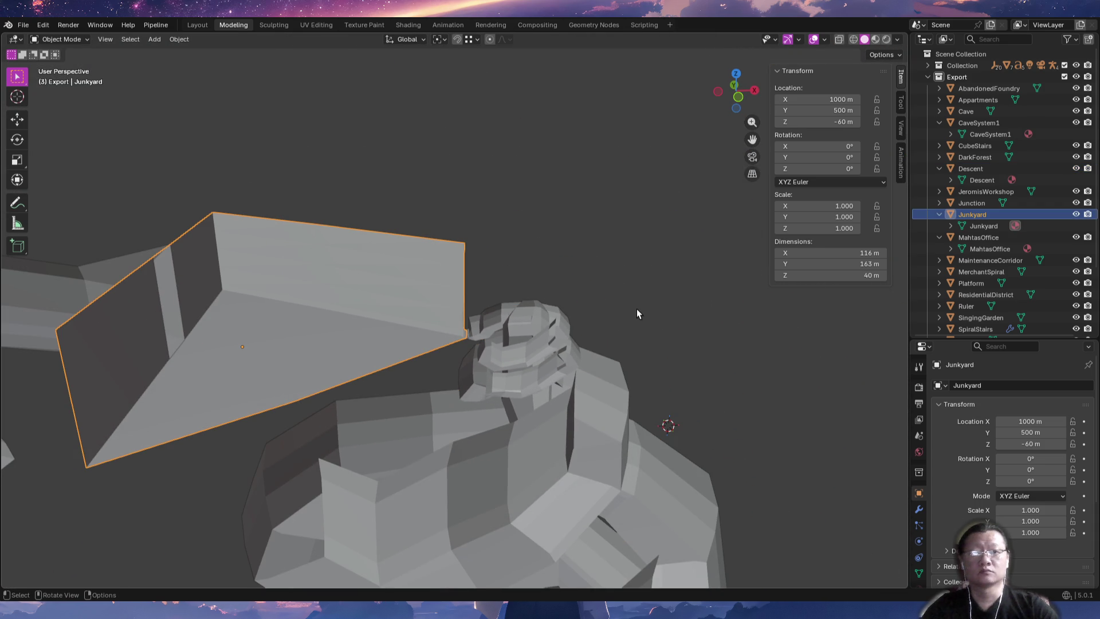
pyautogui.click(539, 346)
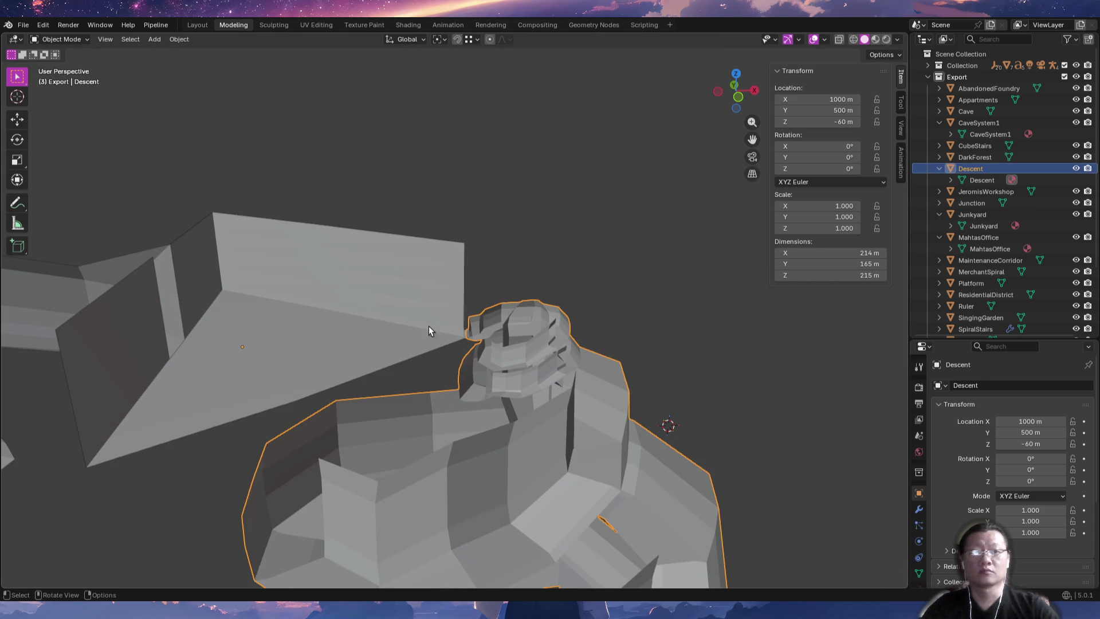
pyautogui.click(336, 318)
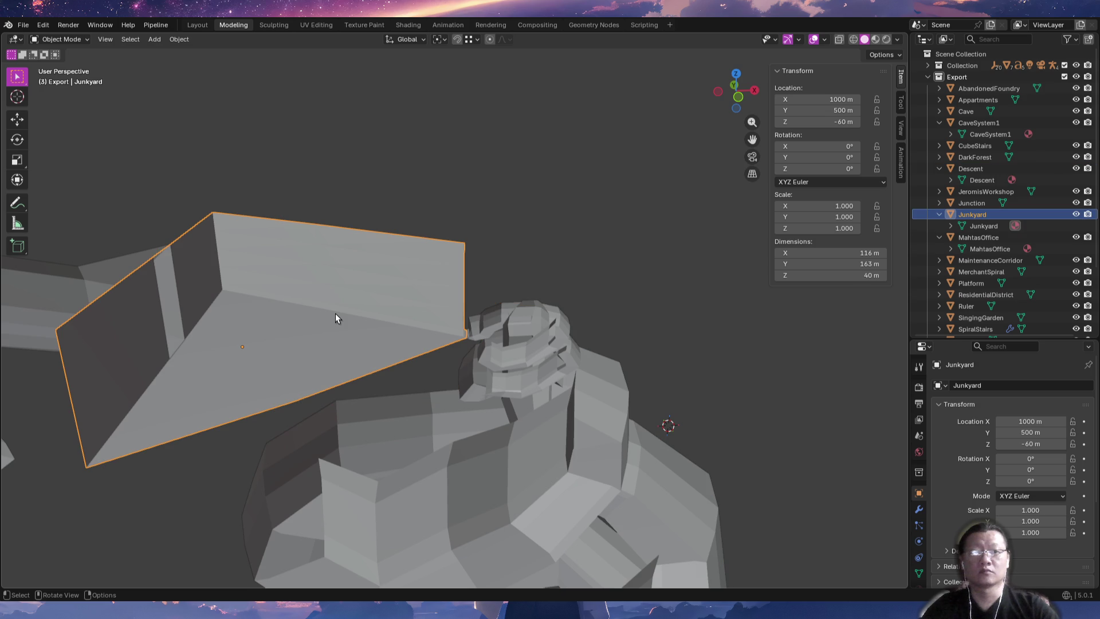
pyautogui.click(531, 343)
pyautogui.click(300, 318)
pyautogui.click(539, 366)
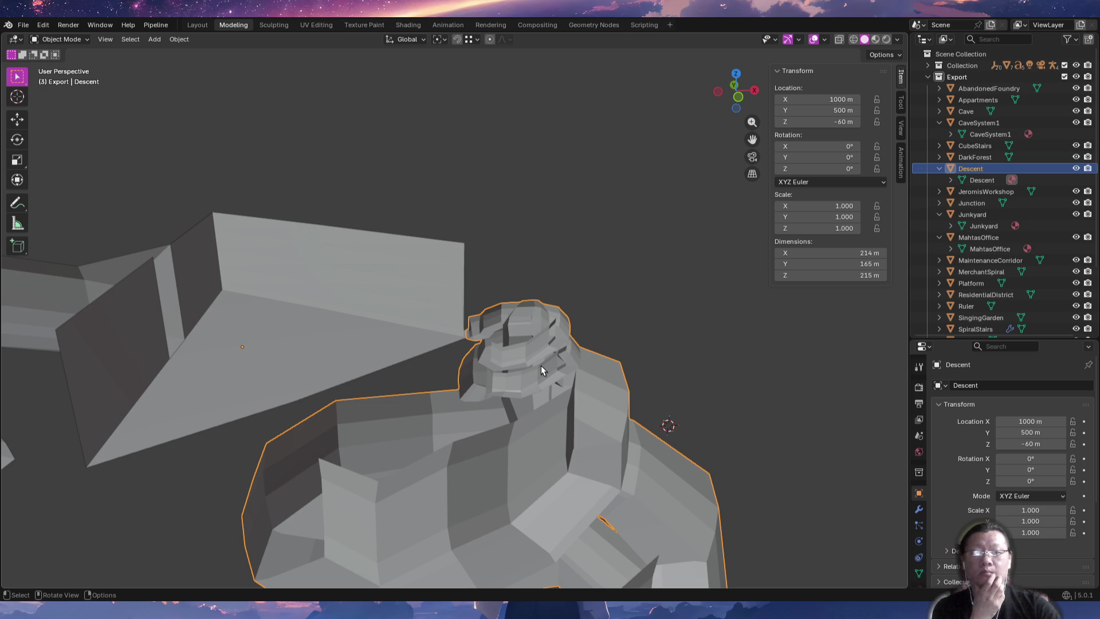
# Frame Descent and orbit in close to the target corridor vertex.
pyautogui.press('KP_Decimal')
pyautogui.moveTo(486, 224)
pyautogui.mouseDown(button='middle')
pyautogui.moveTo(424, 191)
pyautogui.moveTo(455, 225)
pyautogui.moveTo(493, 355)
pyautogui.mouseUp(button='middle')
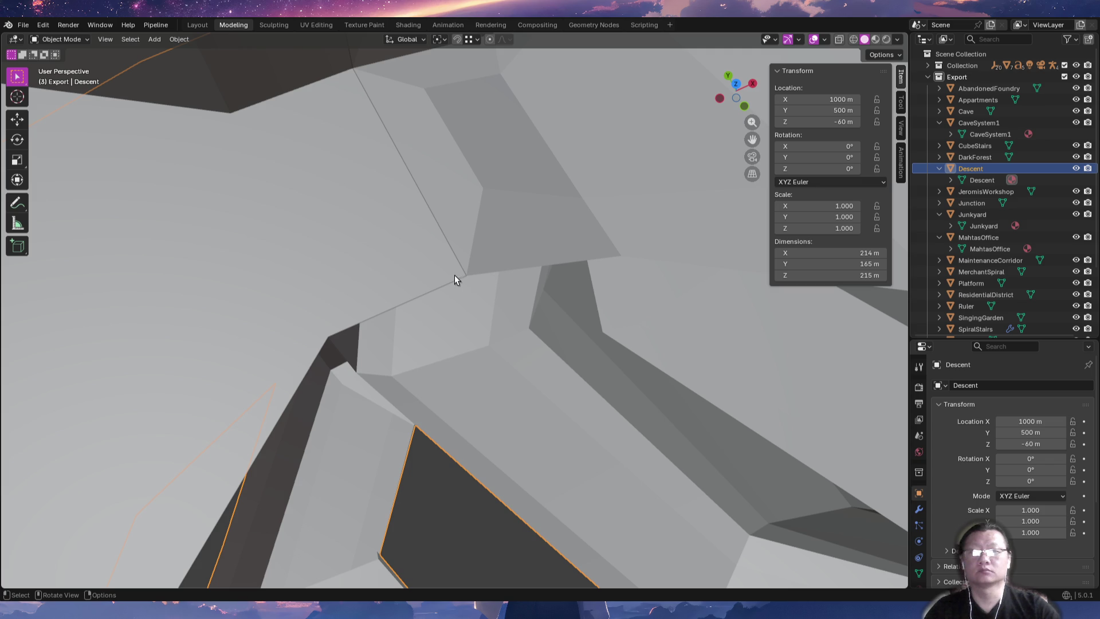
pyautogui.click(473, 41)
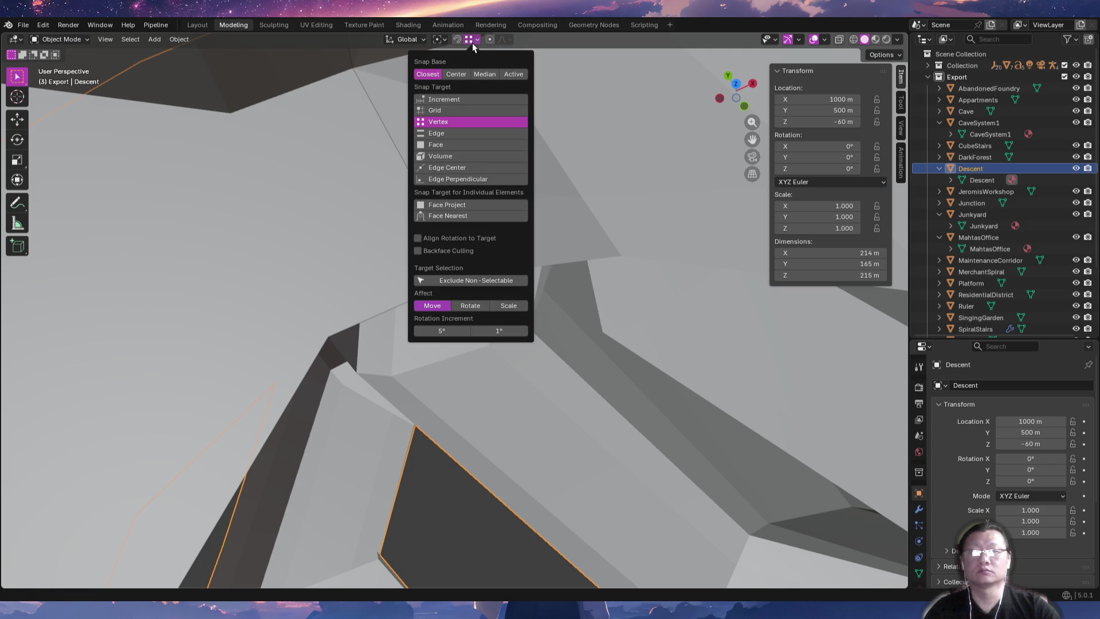
# Snap the 3D cursor onto the corridor vertex and display its exact coordinates.
pyautogui.press('g')
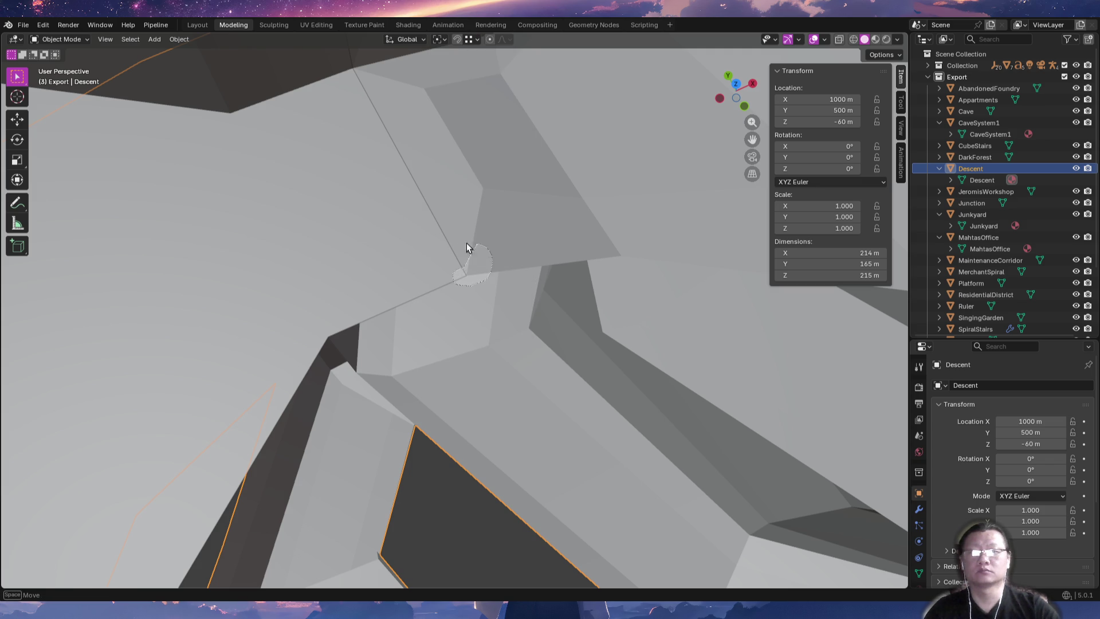
pyautogui.press('space')
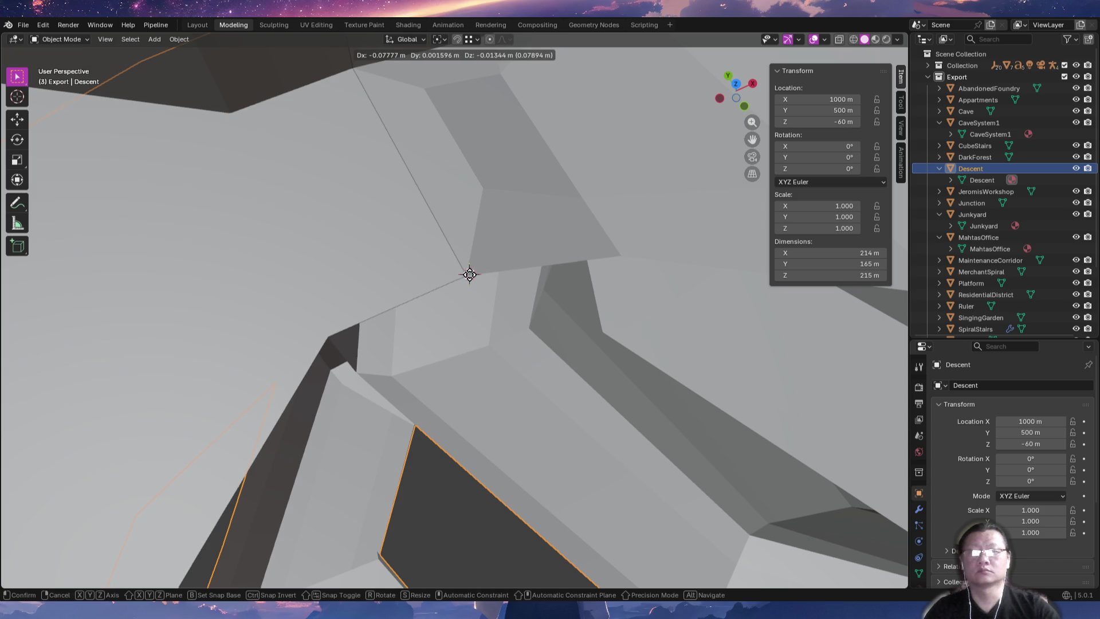
pyautogui.click(466, 276)
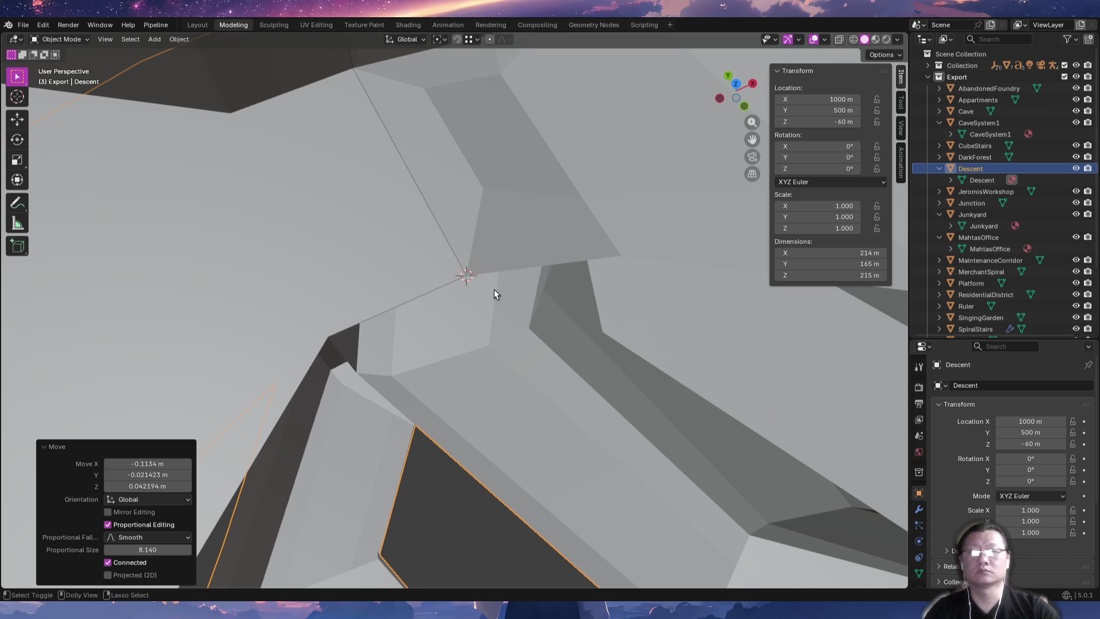
pyautogui.click(901, 131)
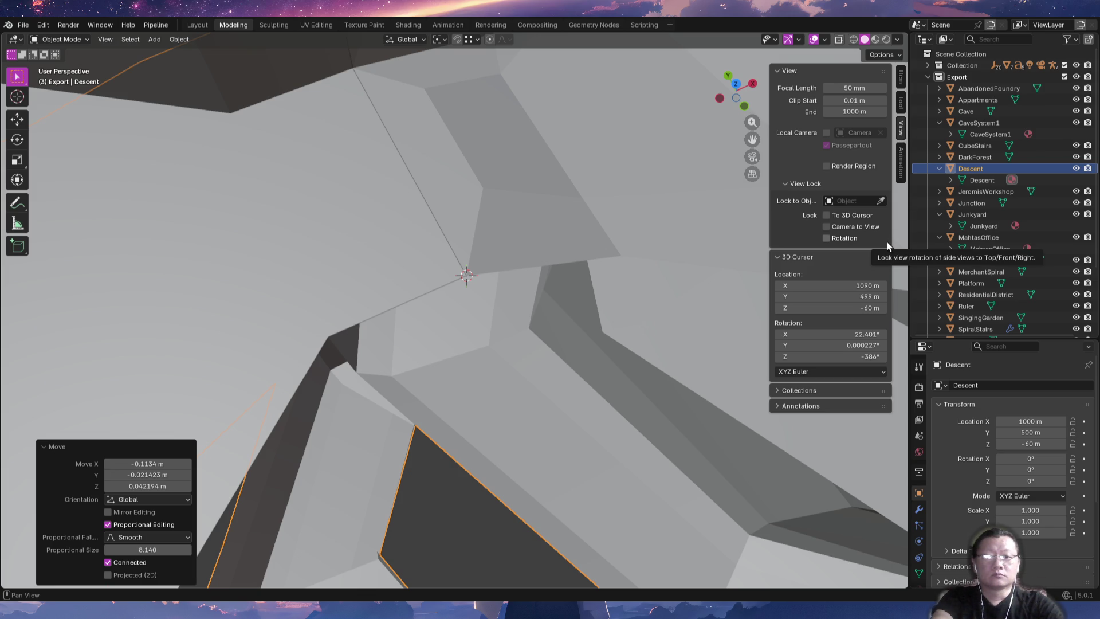
# Set Descent's origin to the 3D cursor, placing it at 1090, 499, -60.
pyautogui.click(179, 39)
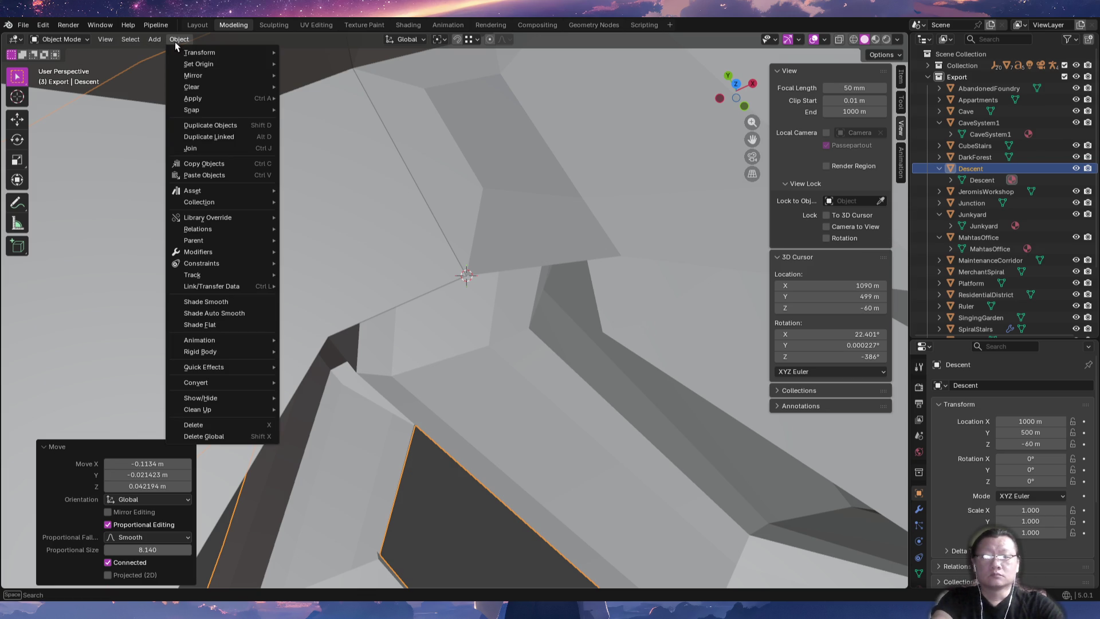
pyautogui.moveTo(189, 65)
pyautogui.click(561, 195)
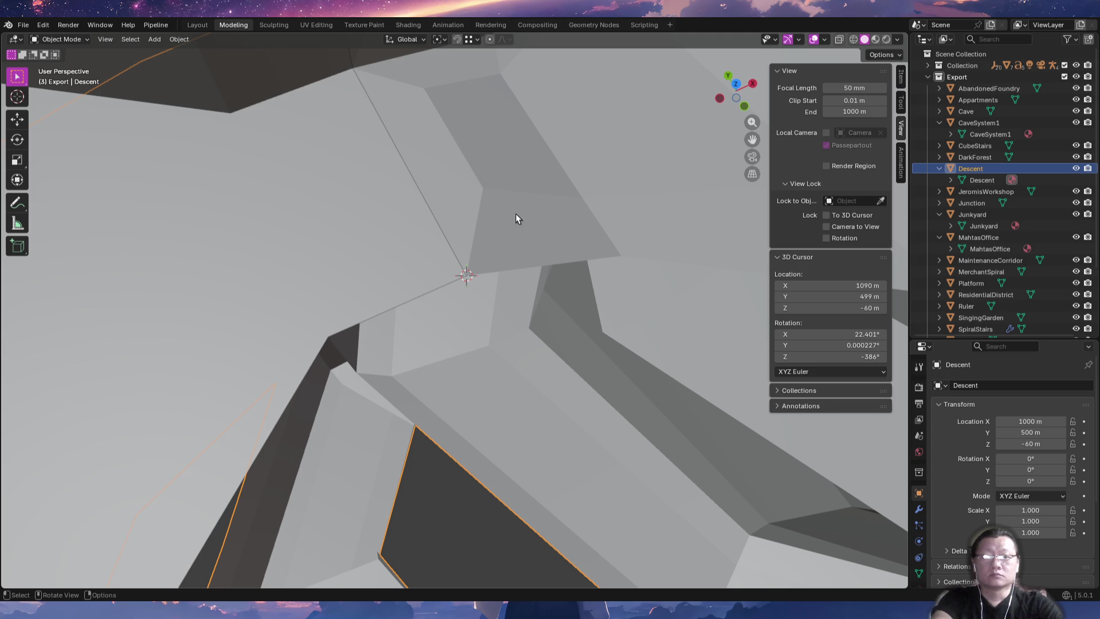
pyautogui.press('Tab')
pyautogui.press('Tab')
pyautogui.click(179, 40)
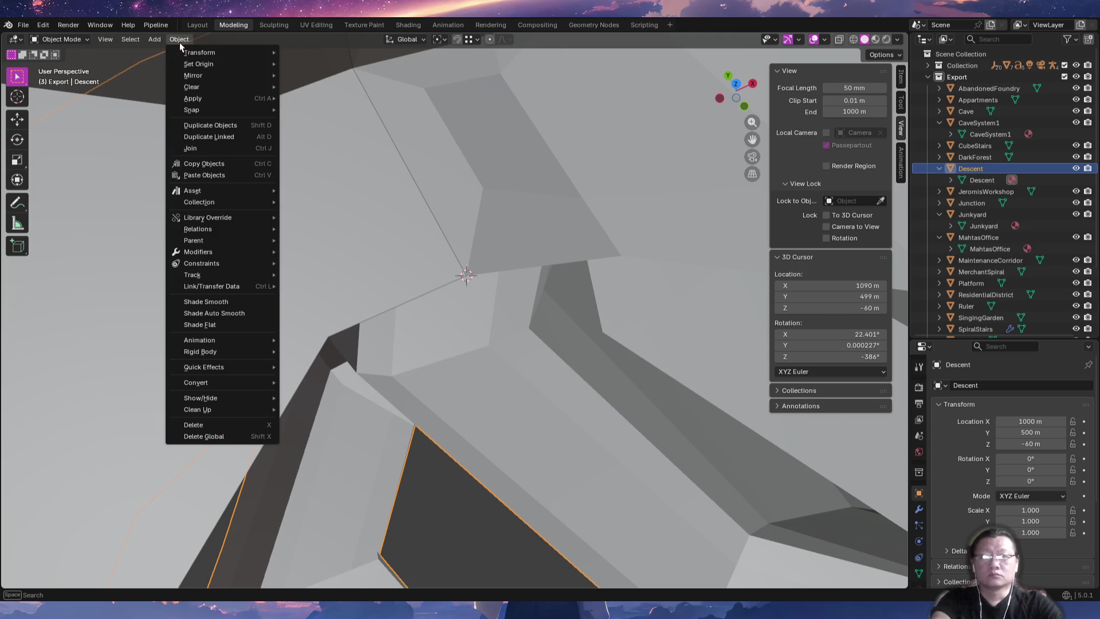
pyautogui.moveTo(190, 64)
pyautogui.click(328, 89)
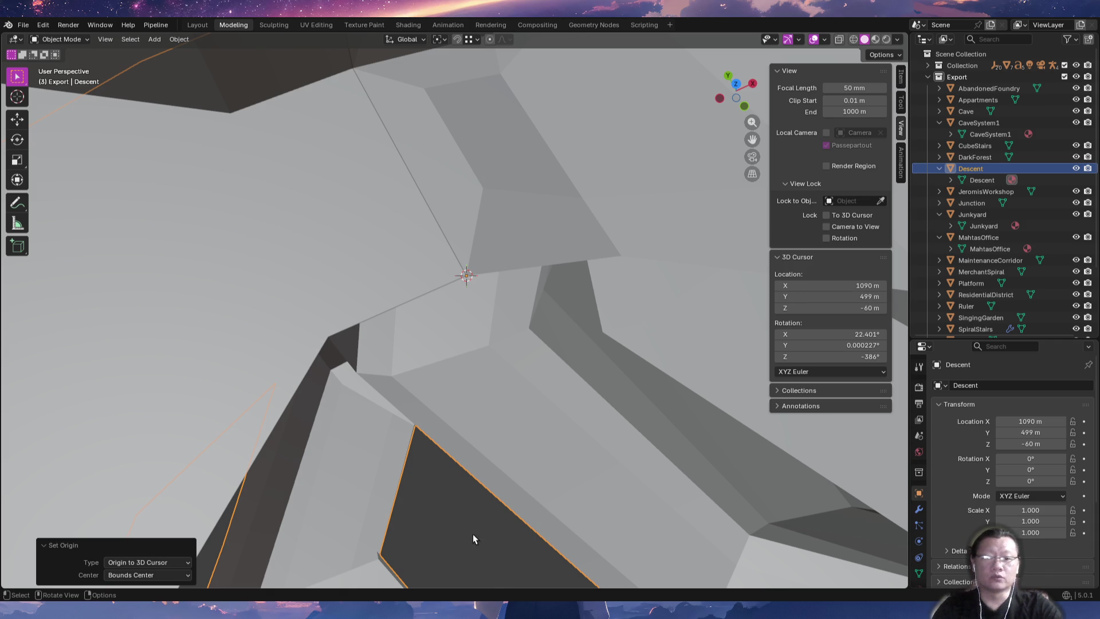
pyautogui.hotkey('alt', 'Tab')
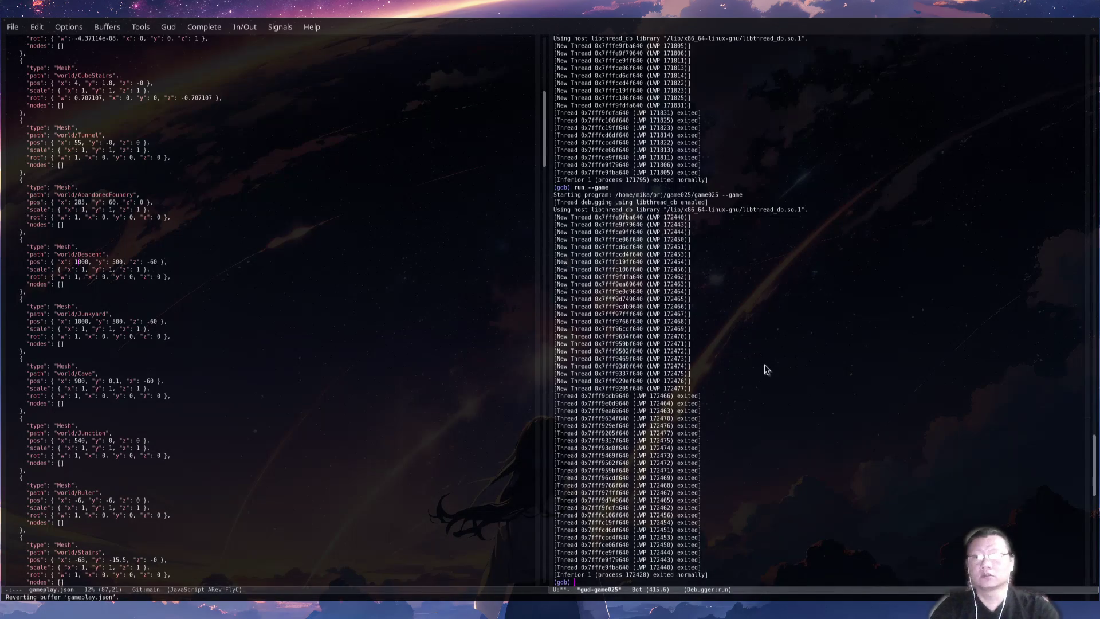
# In gameplay.json, change the Descent pos x to 1090 and y to 499.
pyautogui.hotkey('ctrl', 'x')
pyautogui.press('o')
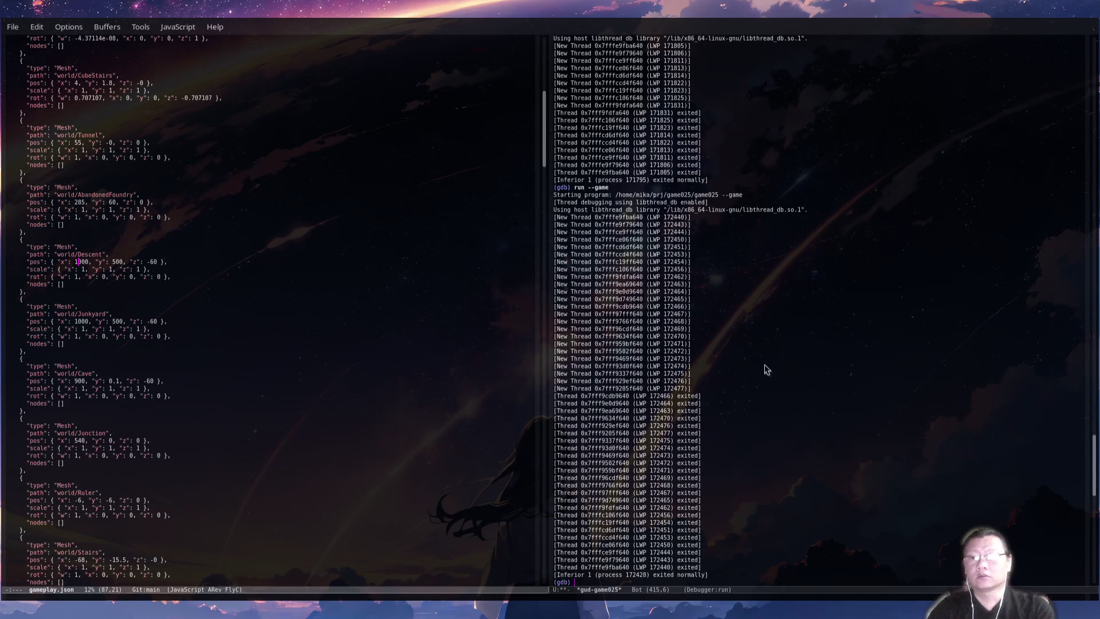
pyautogui.press('Right')
pyautogui.press('Delete')
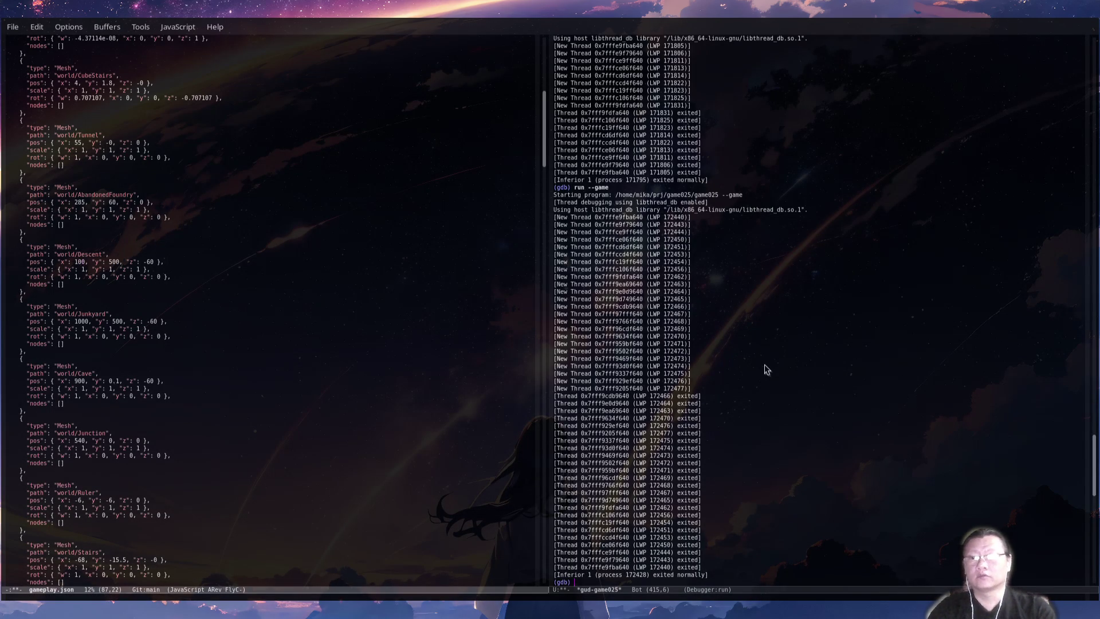
pyautogui.write('9')
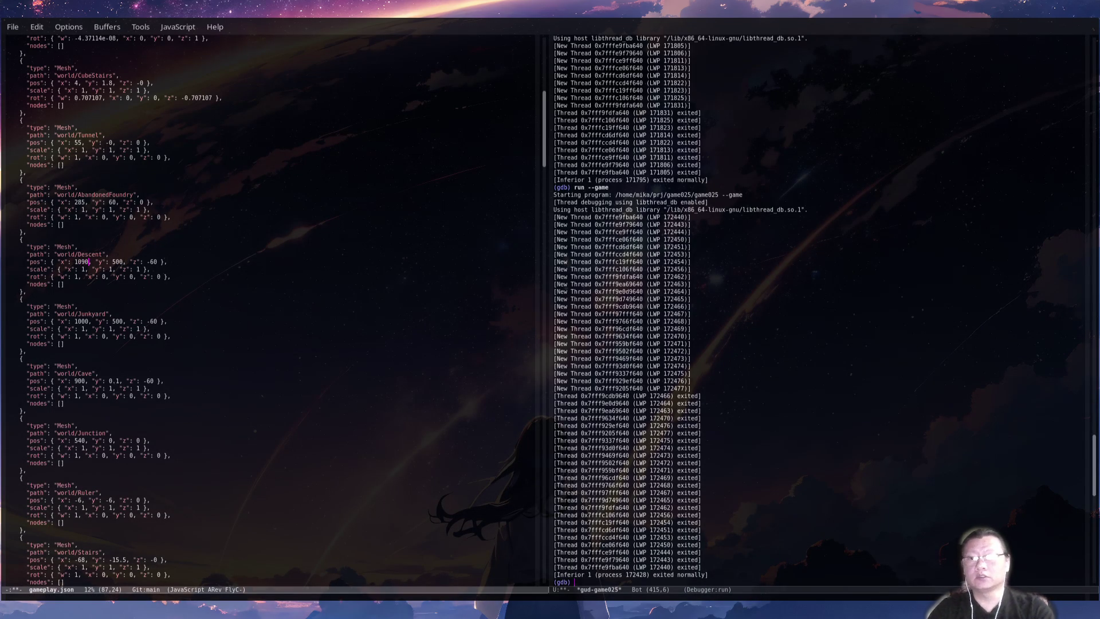
pyautogui.press('Delete')
pyautogui.press('Delete')
pyautogui.press('Delete')
pyautogui.write('499')
# Cross-check the coordinates in Blender, then save gameplay.json.
pyautogui.hotkey('alt', 'Tab')
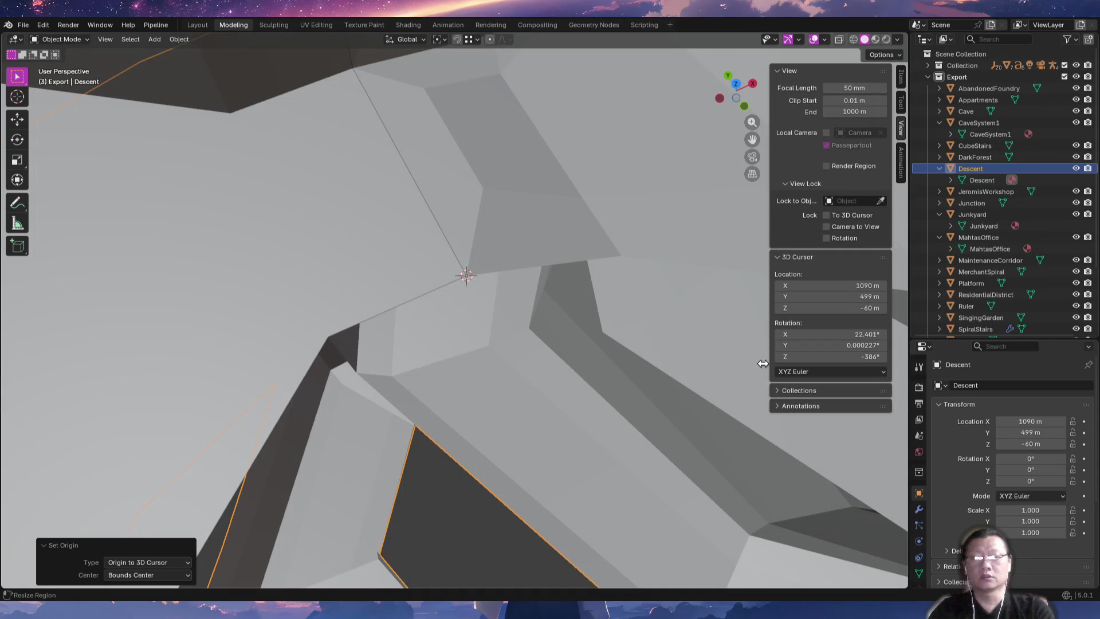
pyautogui.hotkey('alt', 'Tab')
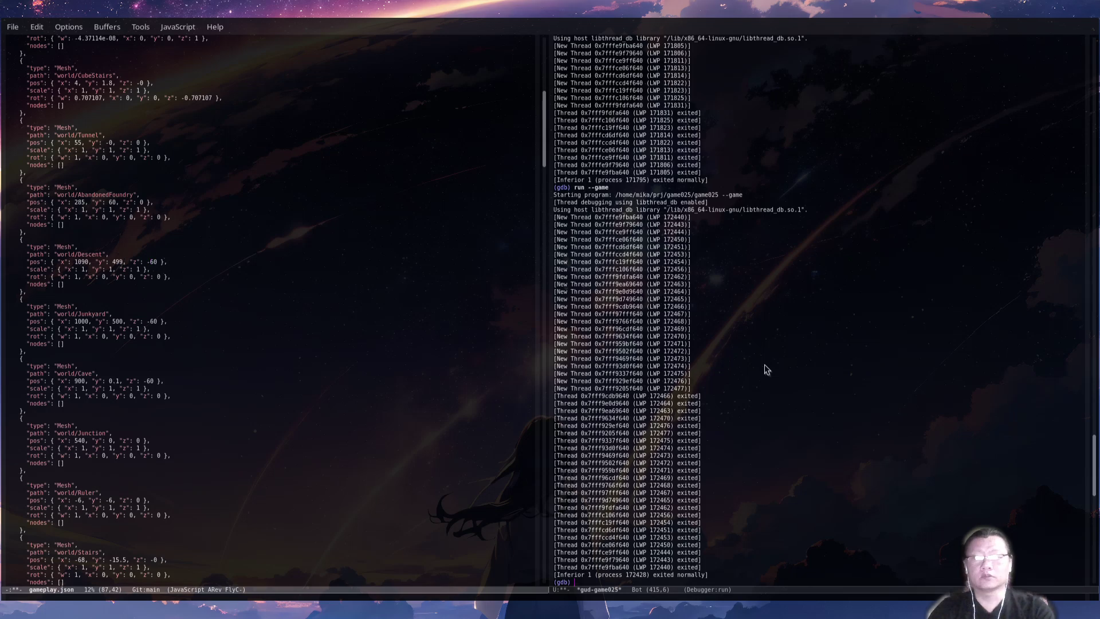
pyautogui.hotkey('ctrl', 'x')
pyautogui.hotkey('ctrl', 's')
pyautogui.hotkey('ctrl', 'x')
pyautogui.press('o')
pyautogui.hotkey('ctrl', 'x')
pyautogui.hotkey('ctrl', 'f')
# Open character.cpp and search for setPos.
pyautogui.write('racter.cpp')
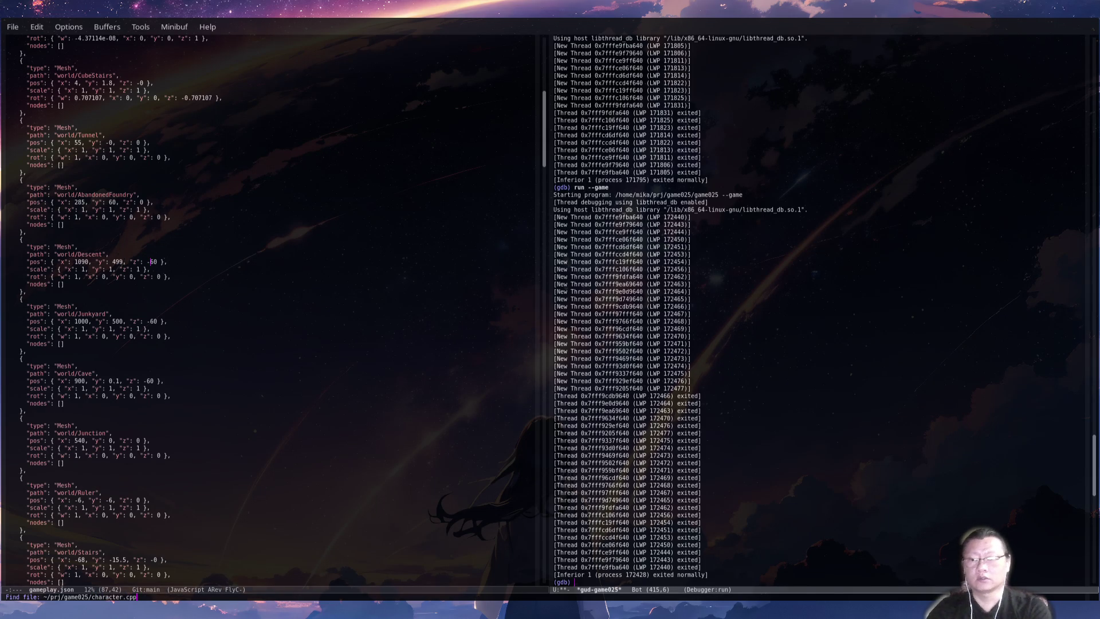
pyautogui.press('Return')
pyautogui.write('setpos')
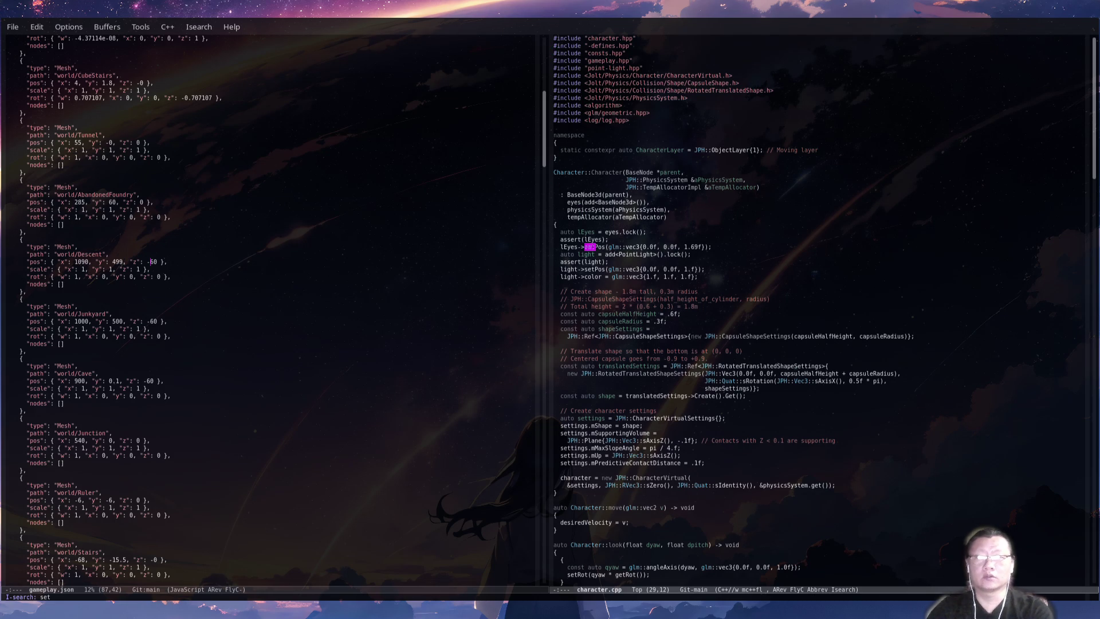
pyautogui.hotkey('ctrl', 's')
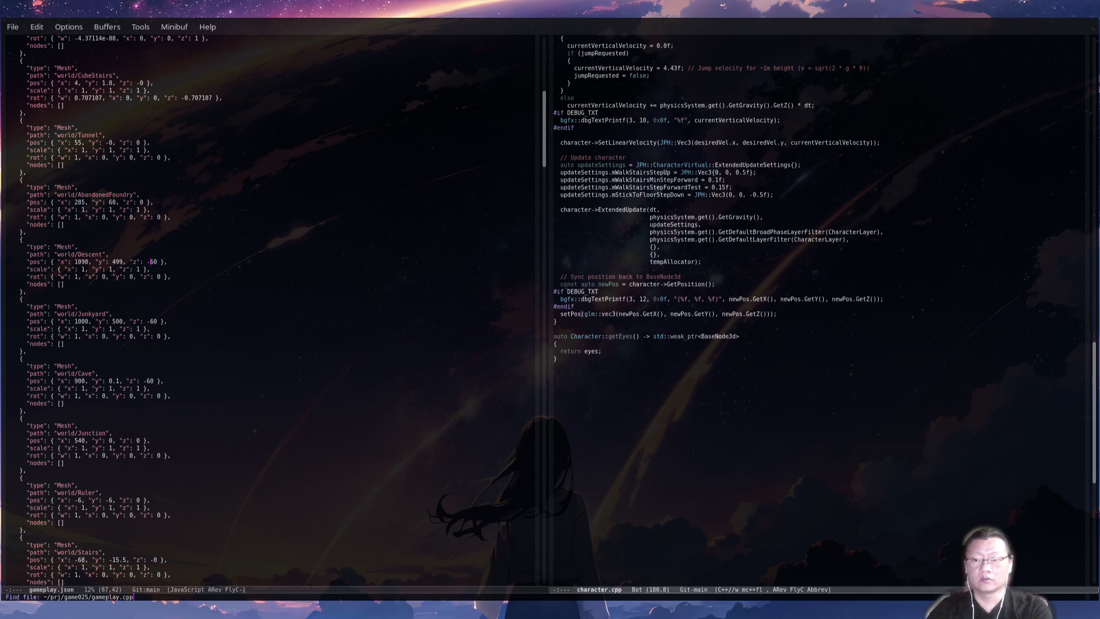
# Open gameplay.cpp with enlarged text and begin searching for setPos.
pyautogui.press('Return')
pyautogui.hotkey('ctrl', 'x')
pyautogui.hotkey('ctrl', '+')
pyautogui.press('+')
pyautogui.press('+')
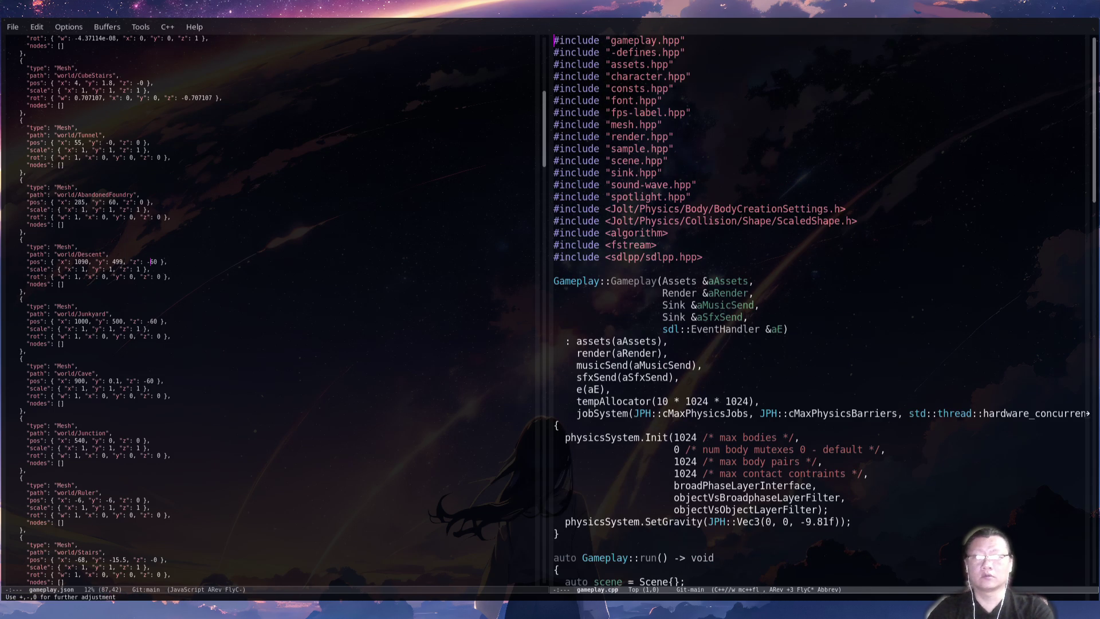
pyautogui.write('setpost')
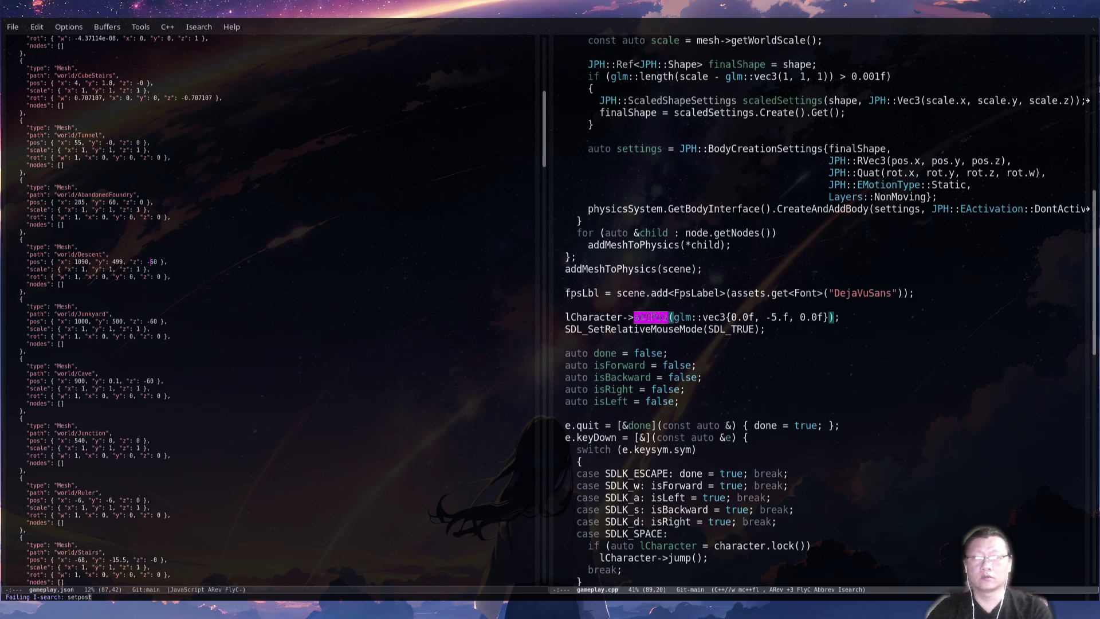
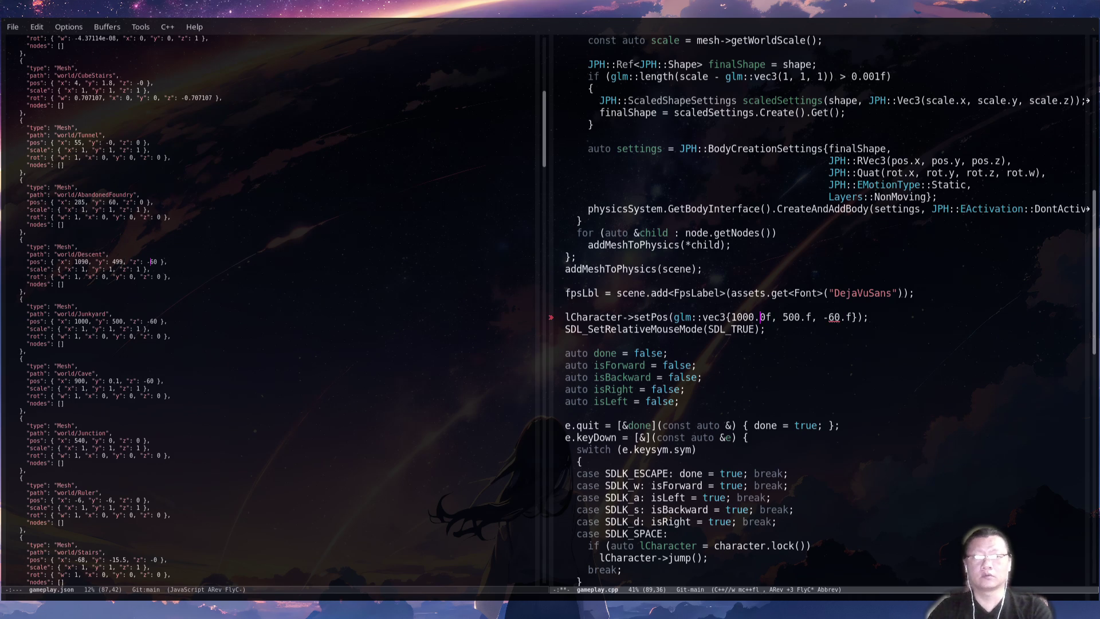
# Build with make -k, show *gud-game025* above the build output, then rebuild to re-export the world glTF.
pyautogui.press('F5')
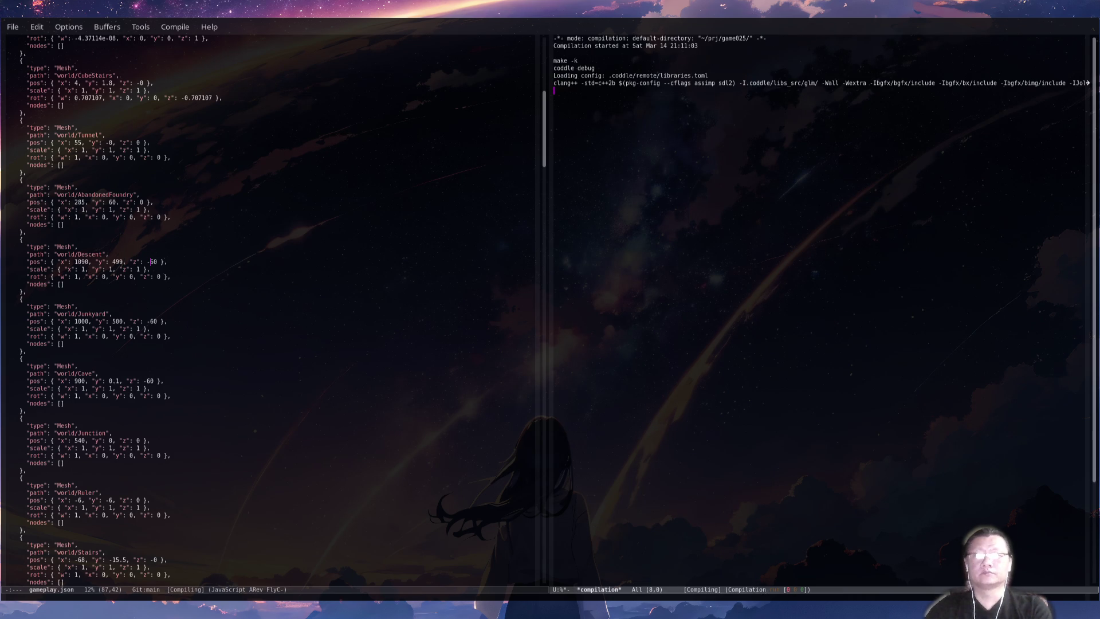
pyautogui.hotkey('ctrl', 'x')
pyautogui.press('2')
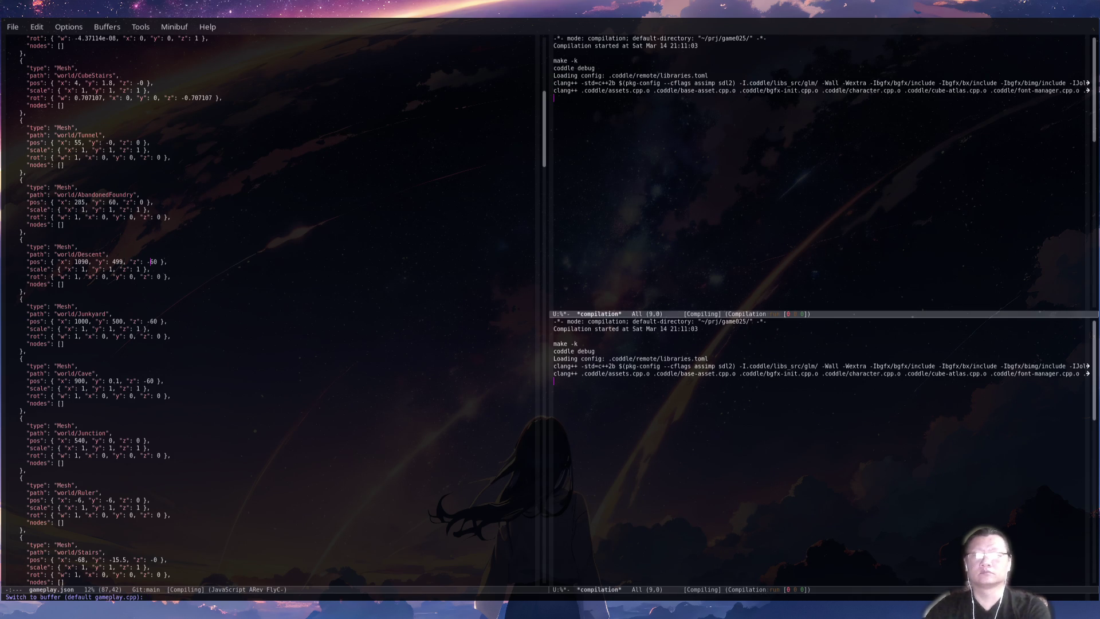
pyautogui.click(275, 597)
pyautogui.write('*gud-game025*')
pyautogui.press('Return')
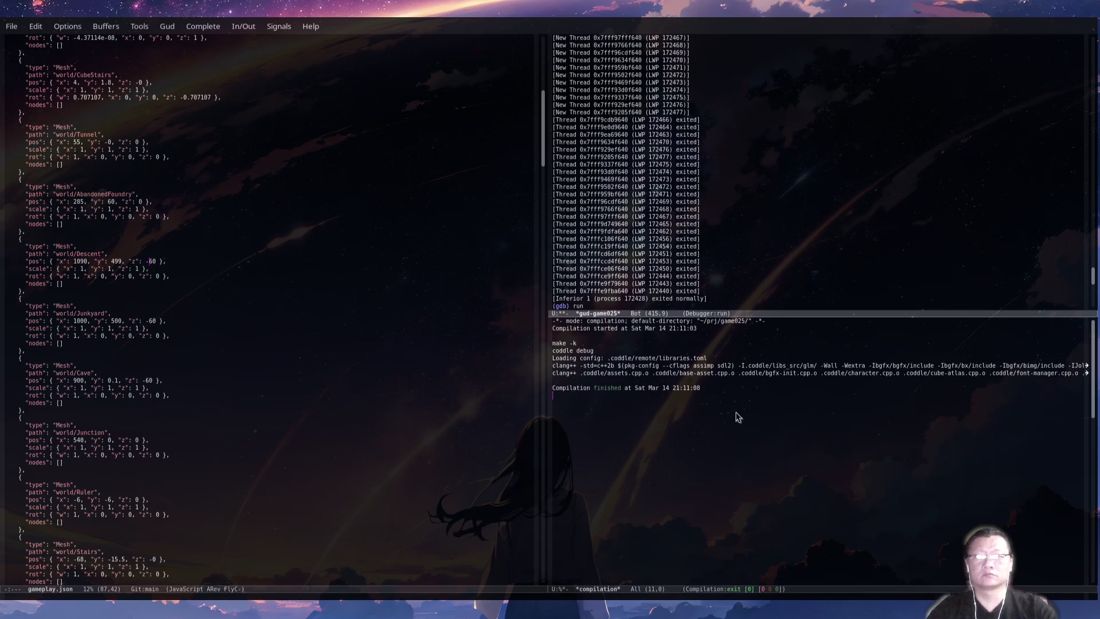
pyautogui.press('F5')
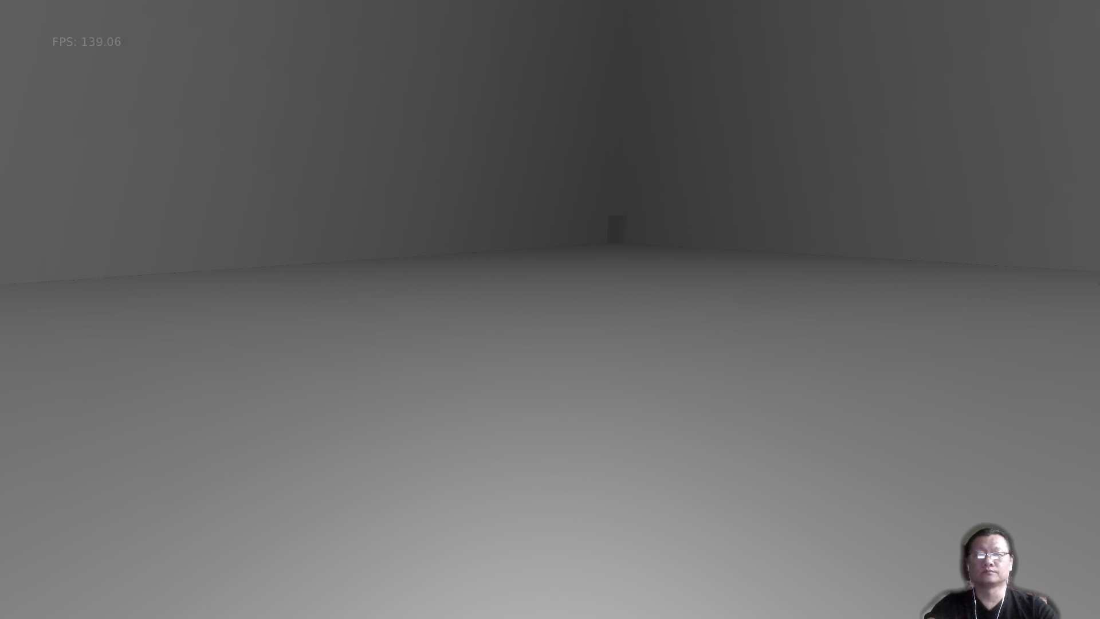
# Walk through the doorway, across the next room and down the long corridor.
pyautogui.press('w')
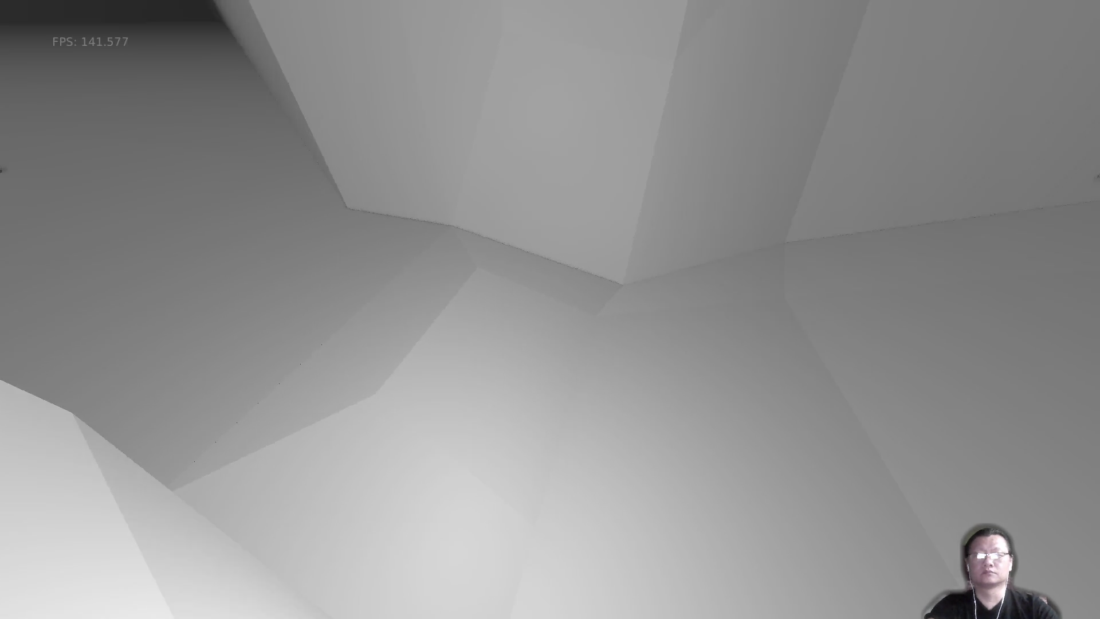
pyautogui.press('w')
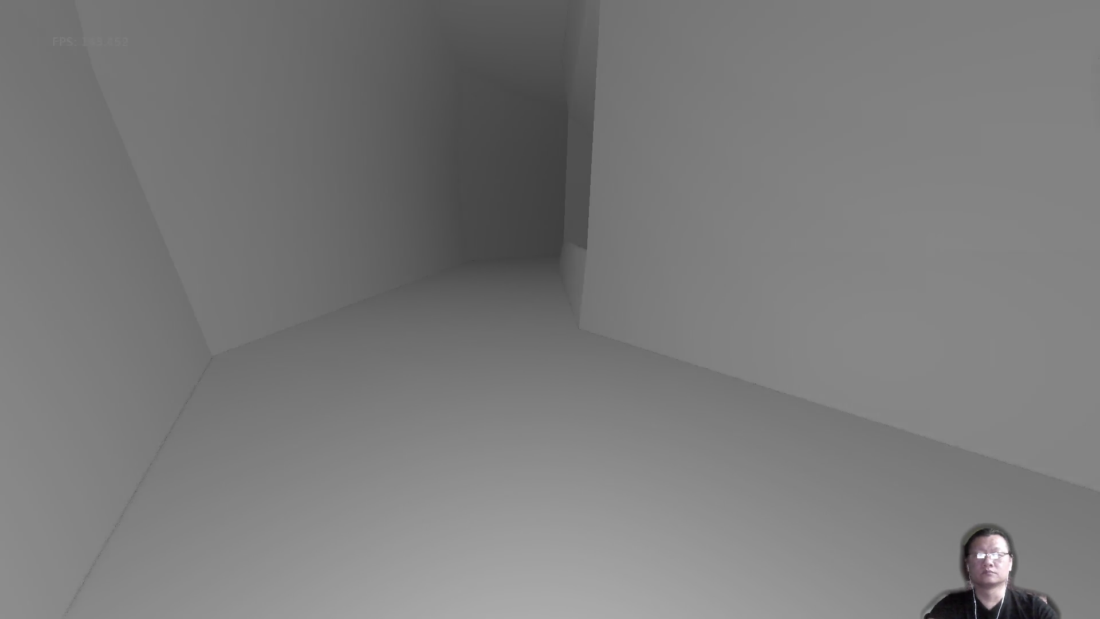
pyautogui.press('w')
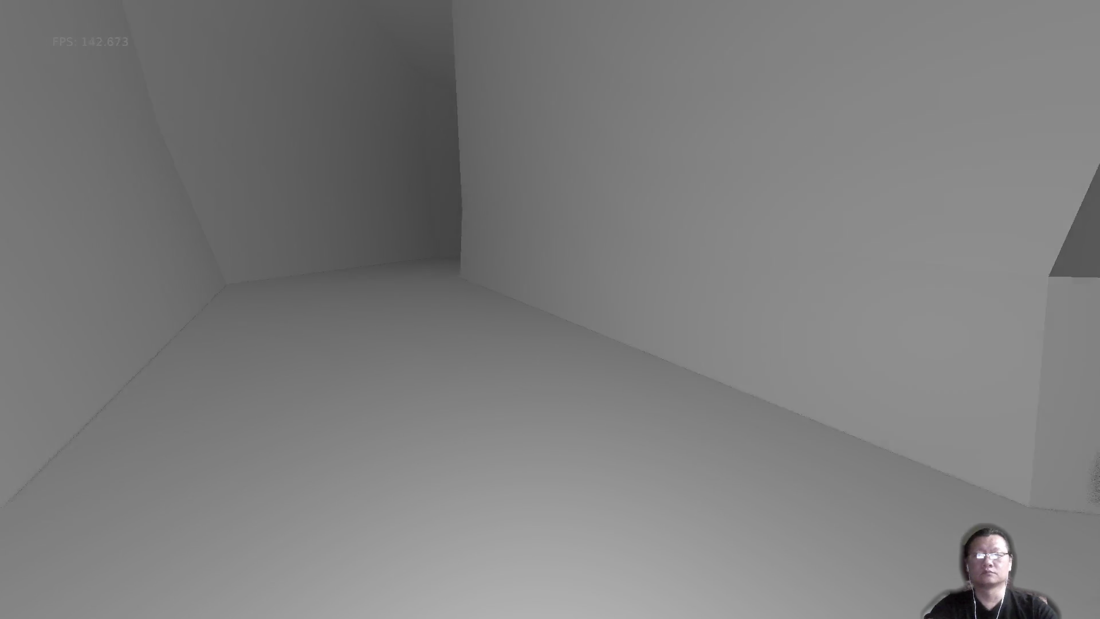
pyautogui.press('w')
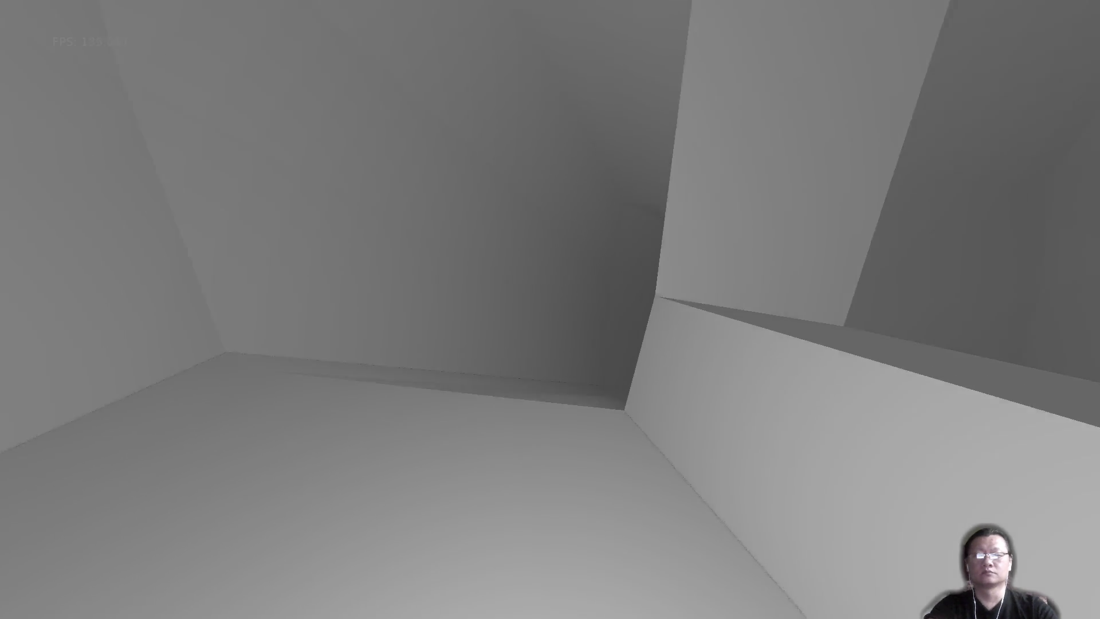
pyautogui.press('w')
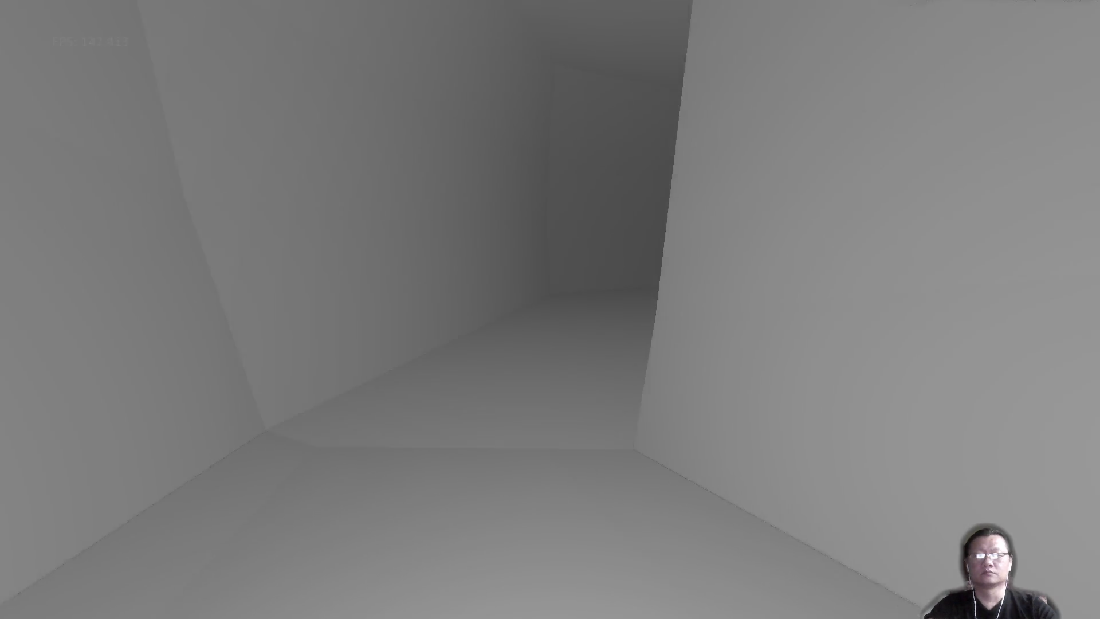
# Walk on through the side passage and the connecting corridors.
pyautogui.press('w')
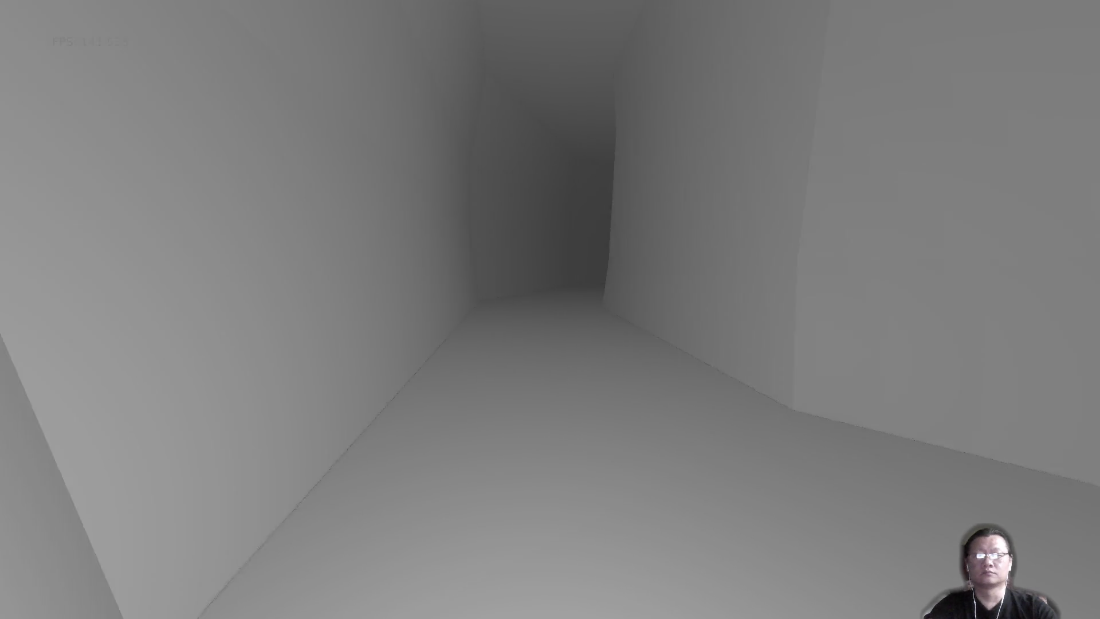
pyautogui.press('w')
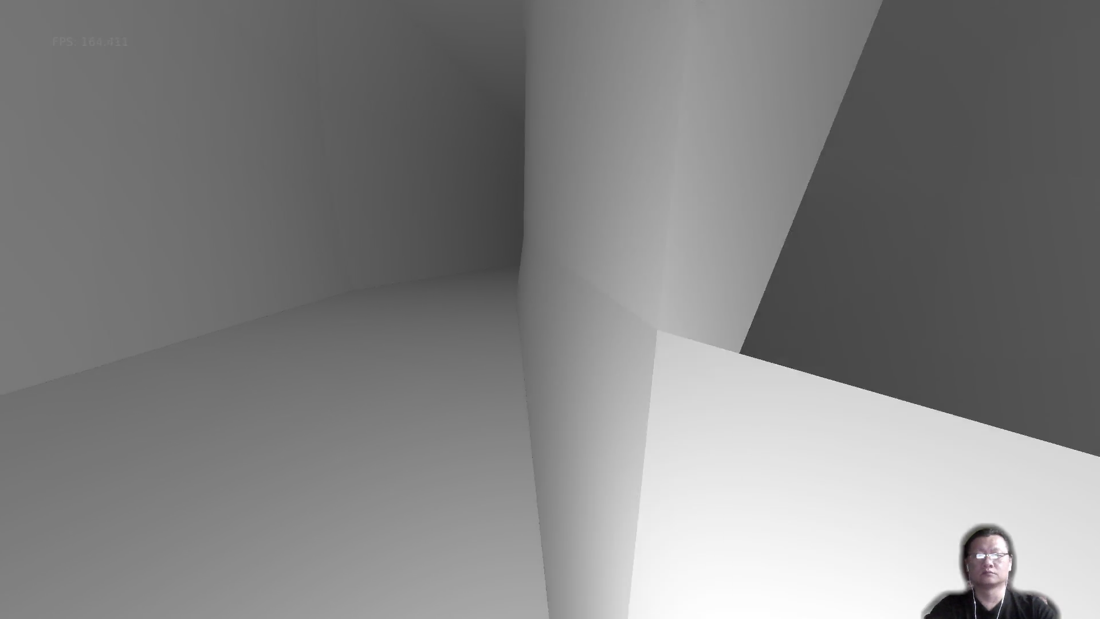
pyautogui.press('w')
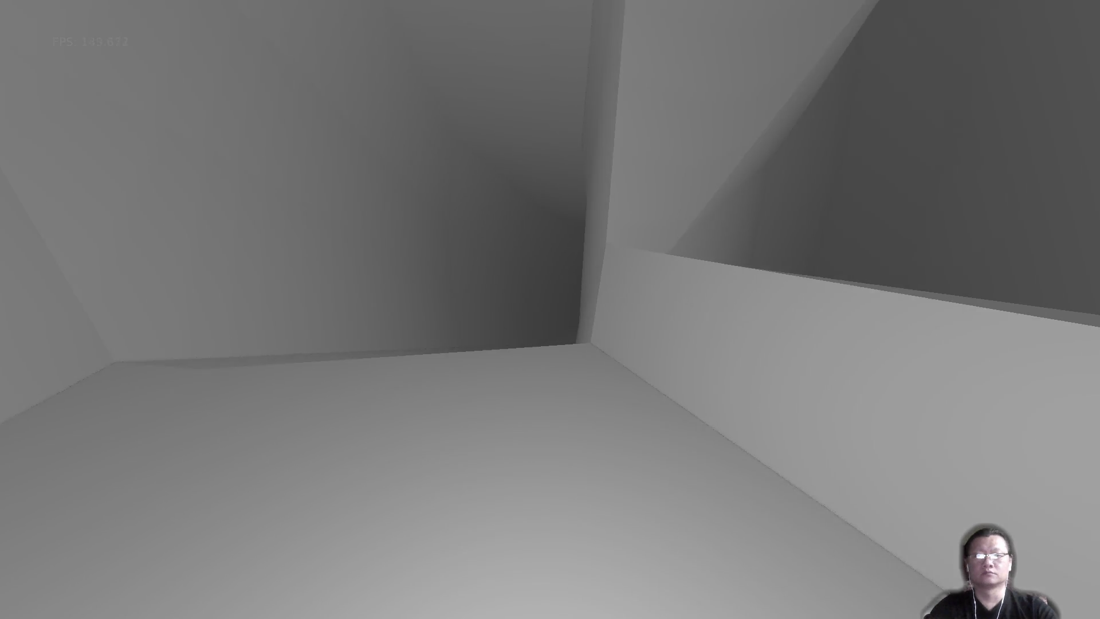
pyautogui.press('w')
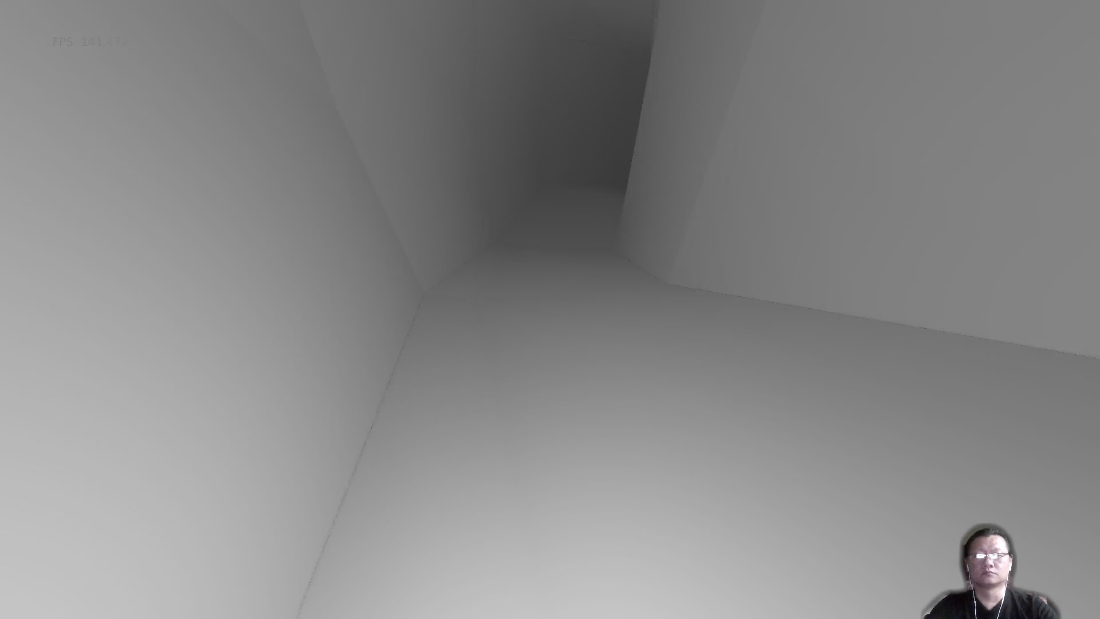
pyautogui.press('w')
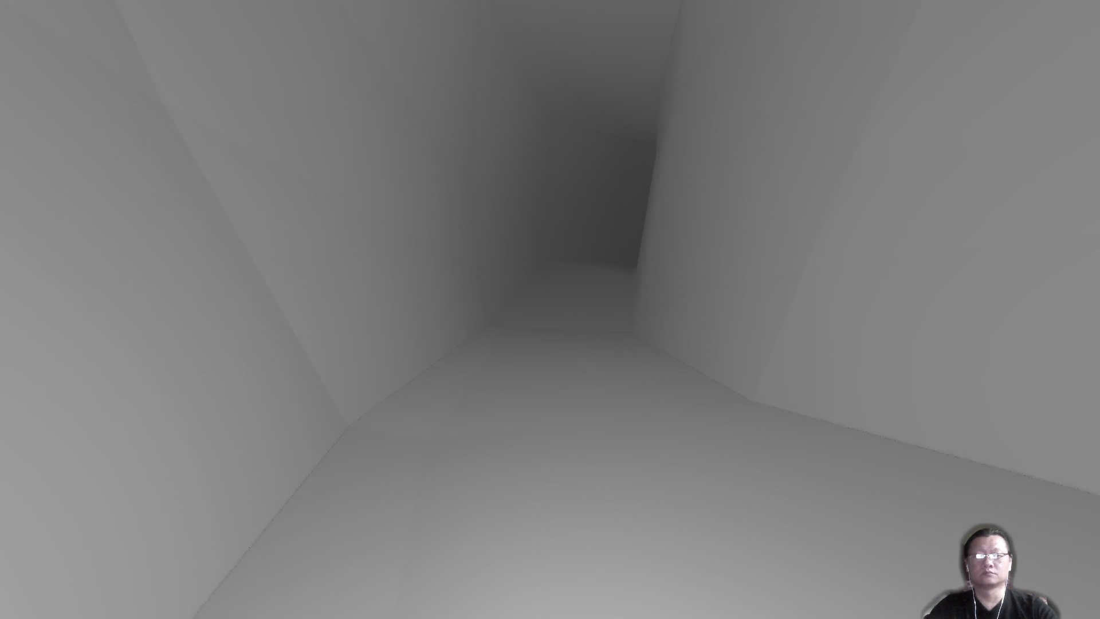
pyautogui.press('w')
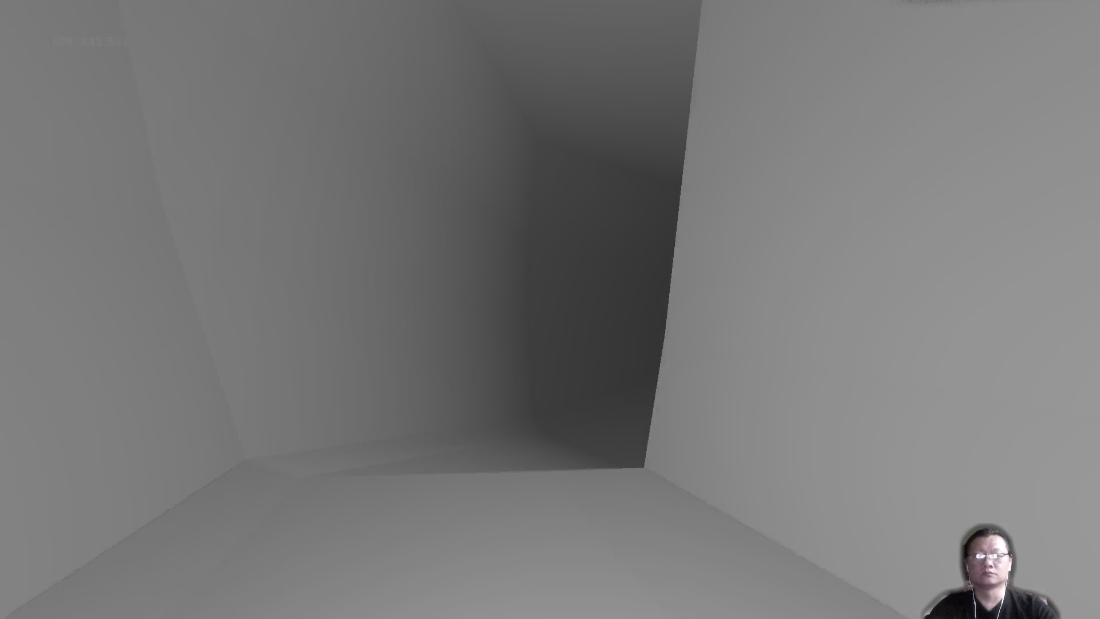
pyautogui.press('w')
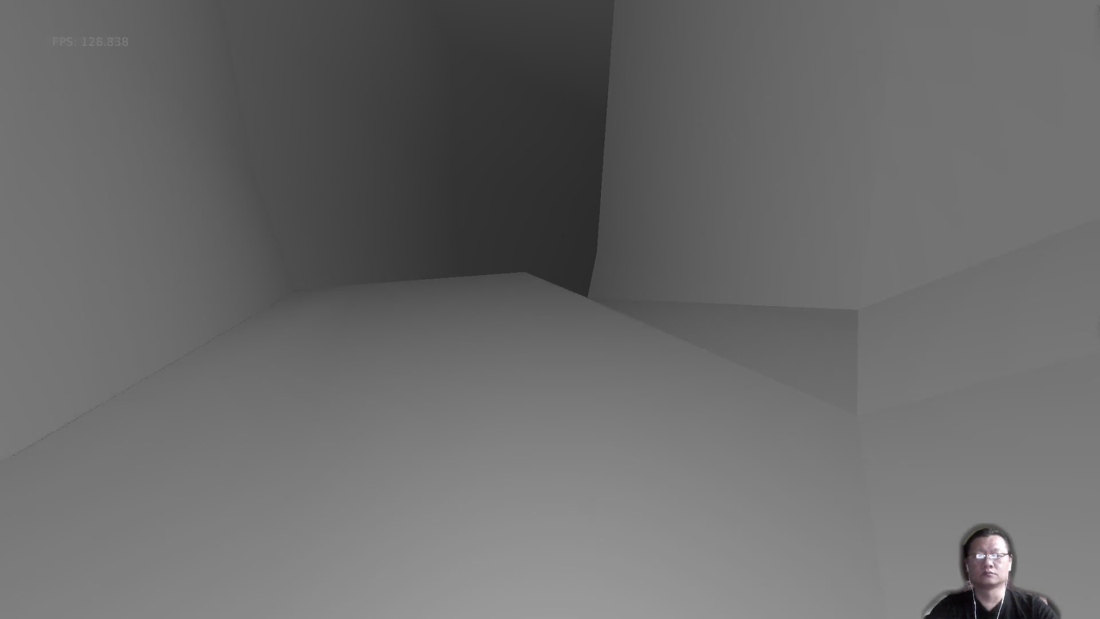
pyautogui.press('w')
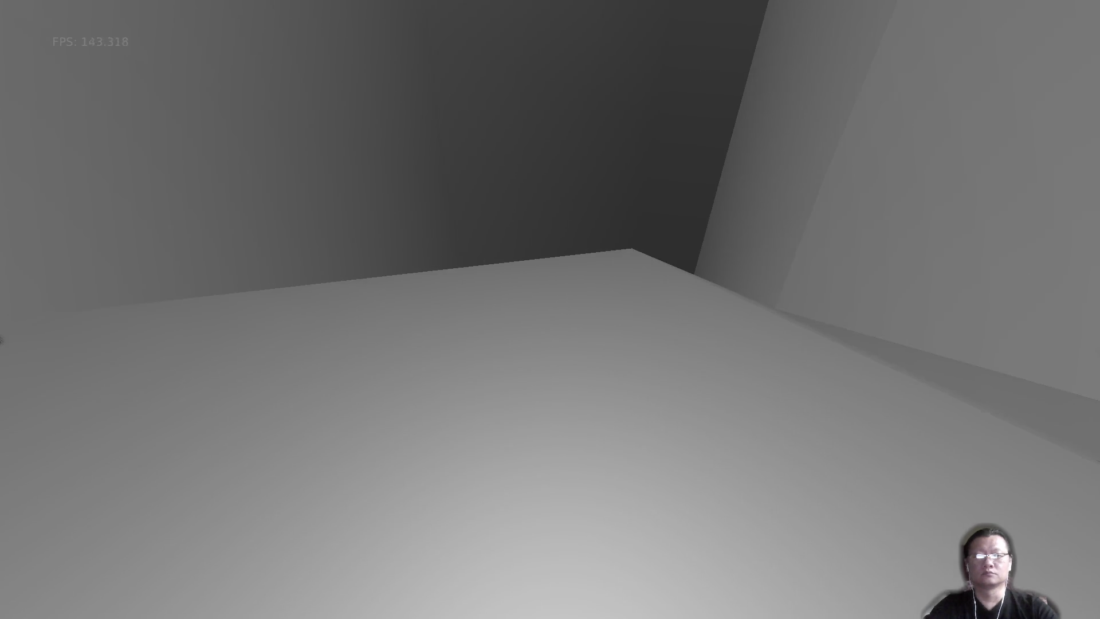
pyautogui.press('w')
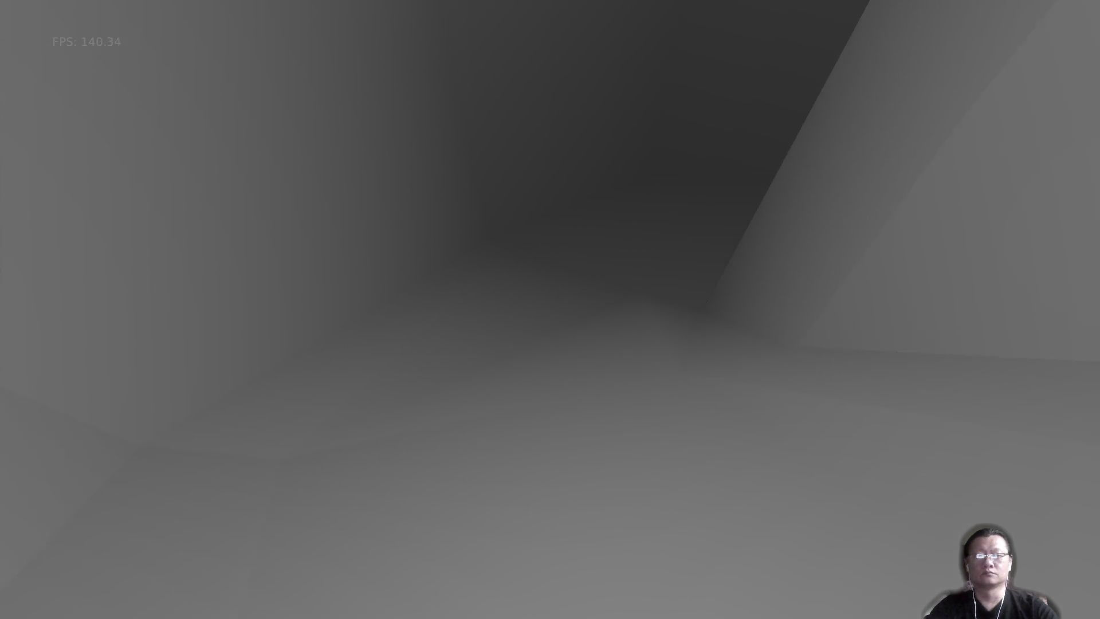
pyautogui.press('w')
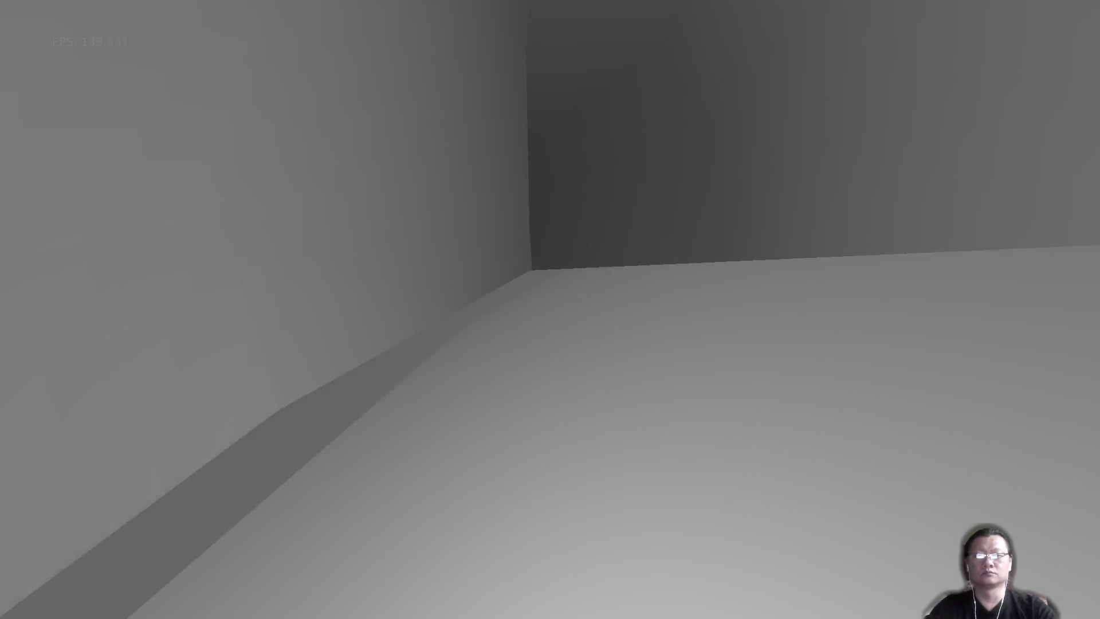
pyautogui.press('w')
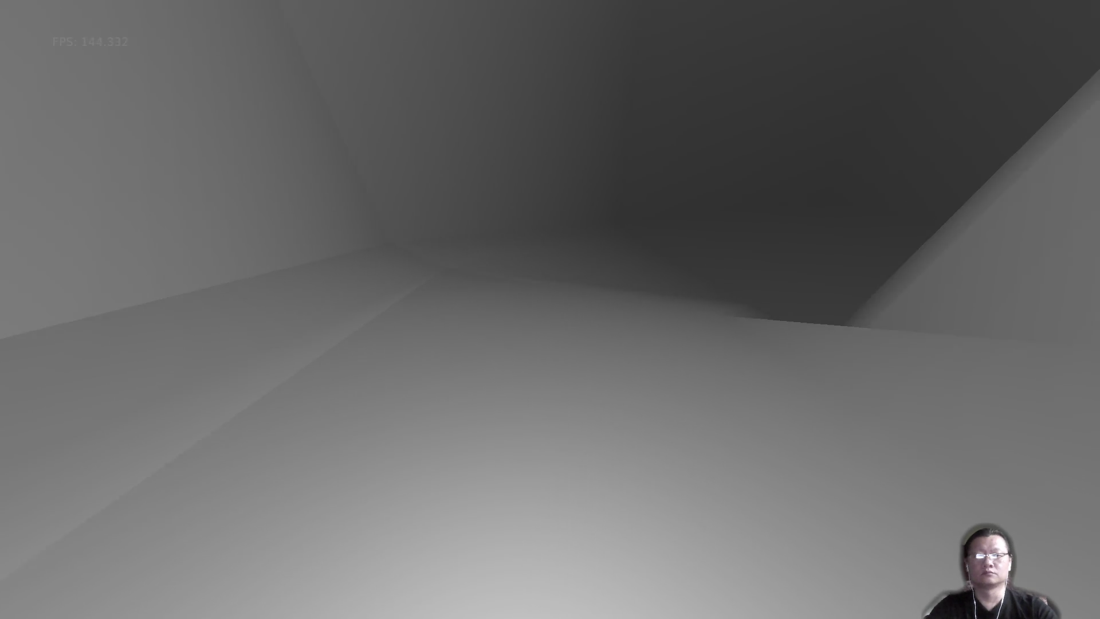
pyautogui.press('w')
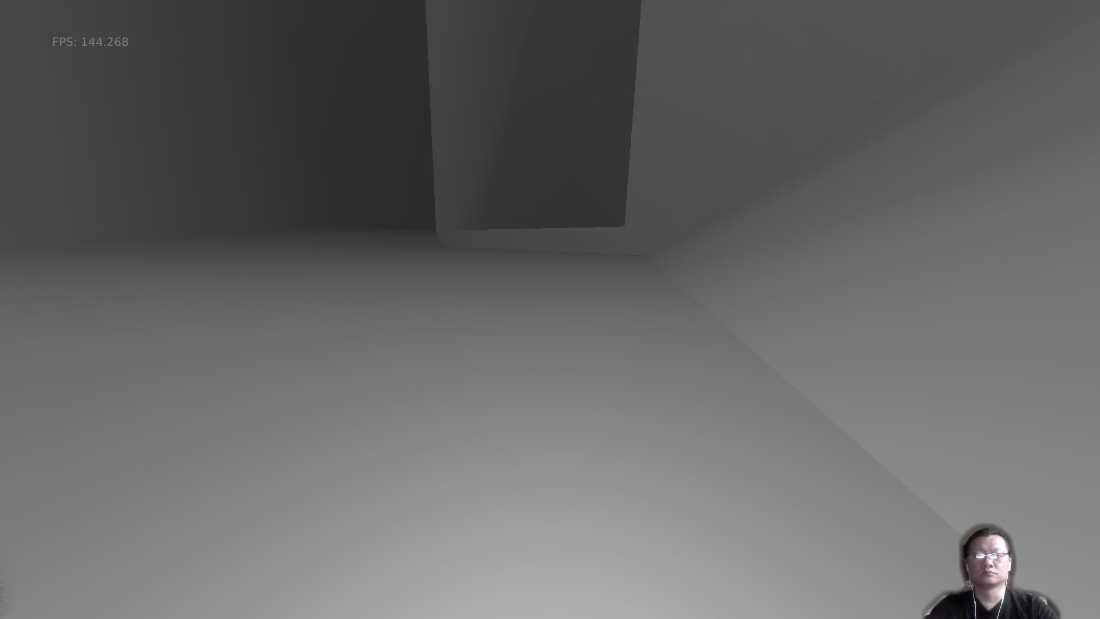
# Explore the room with the ledge, inspecting its dark corners, ceiling opening and back wall.
pyautogui.press('w')
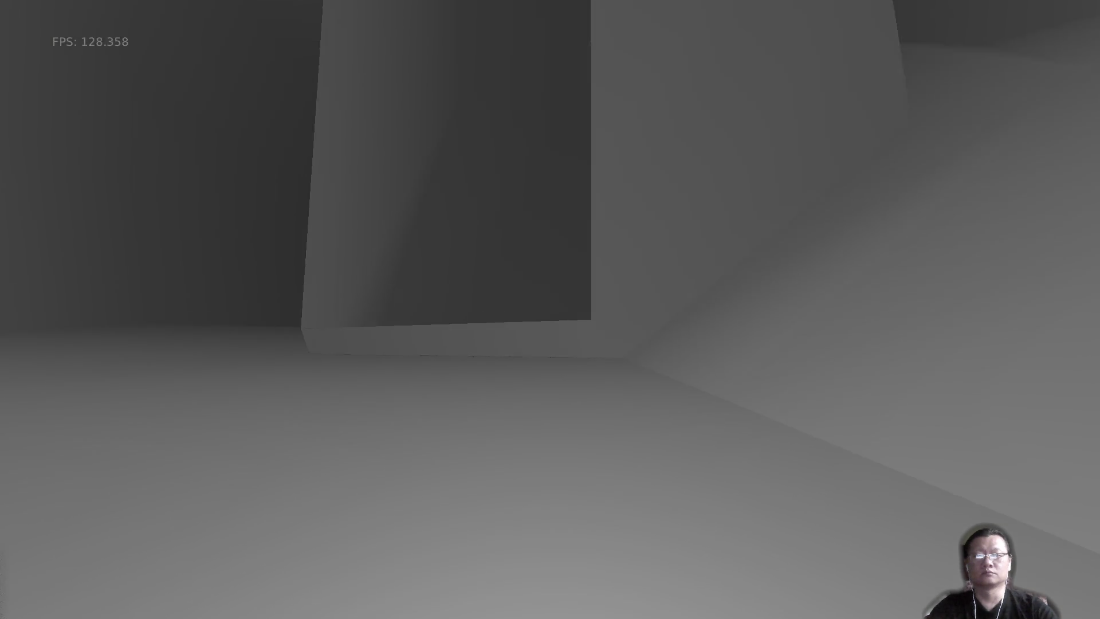
pyautogui.press('w')
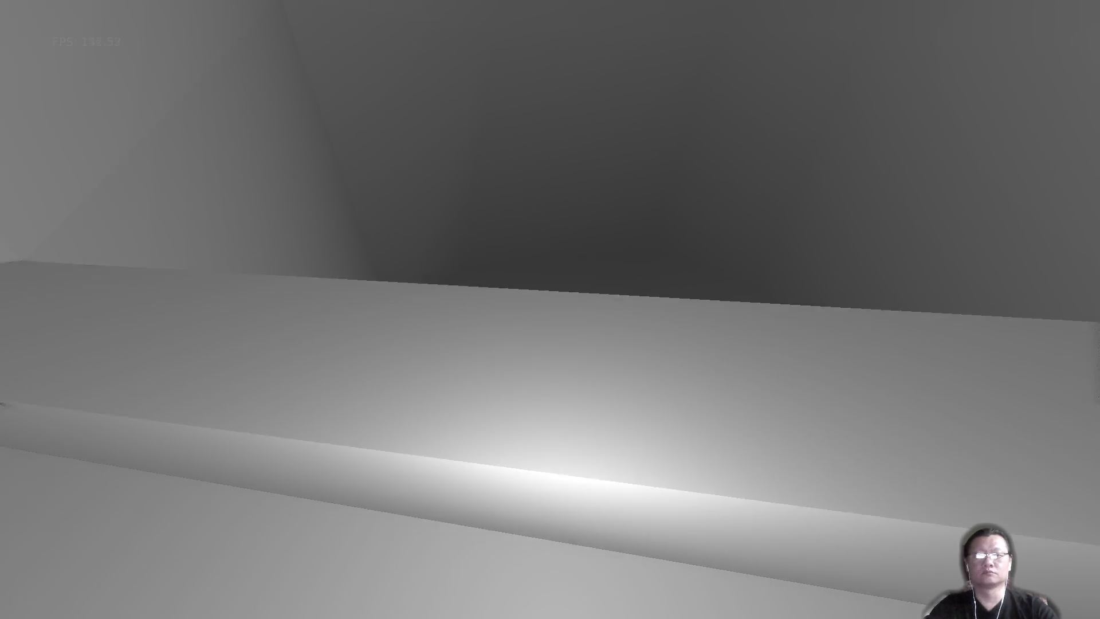
pyautogui.press('w')
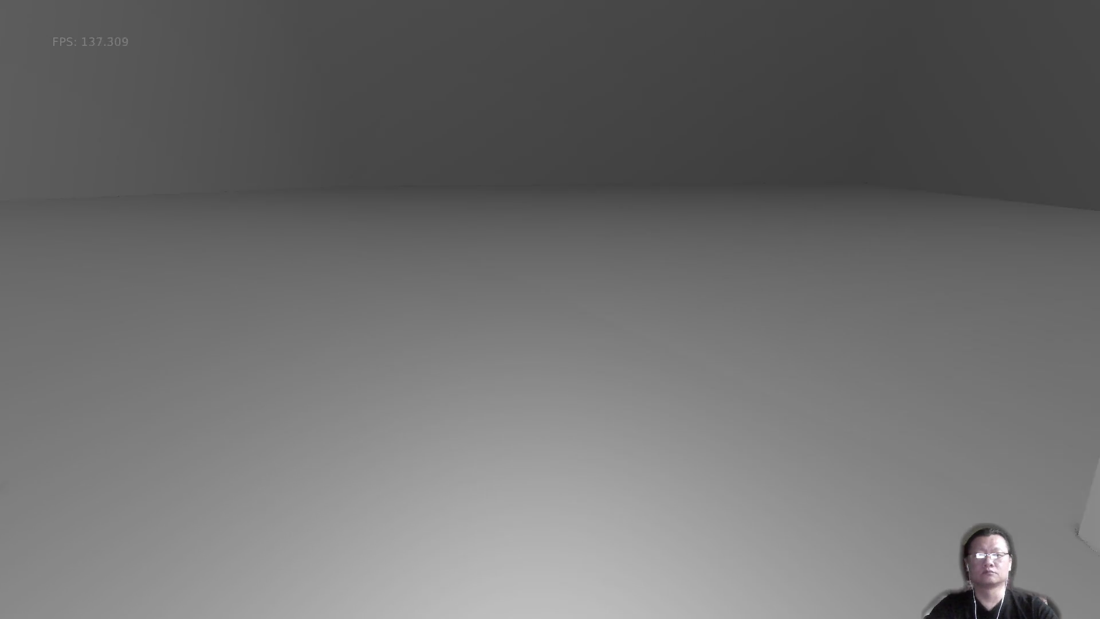
pyautogui.press('w')
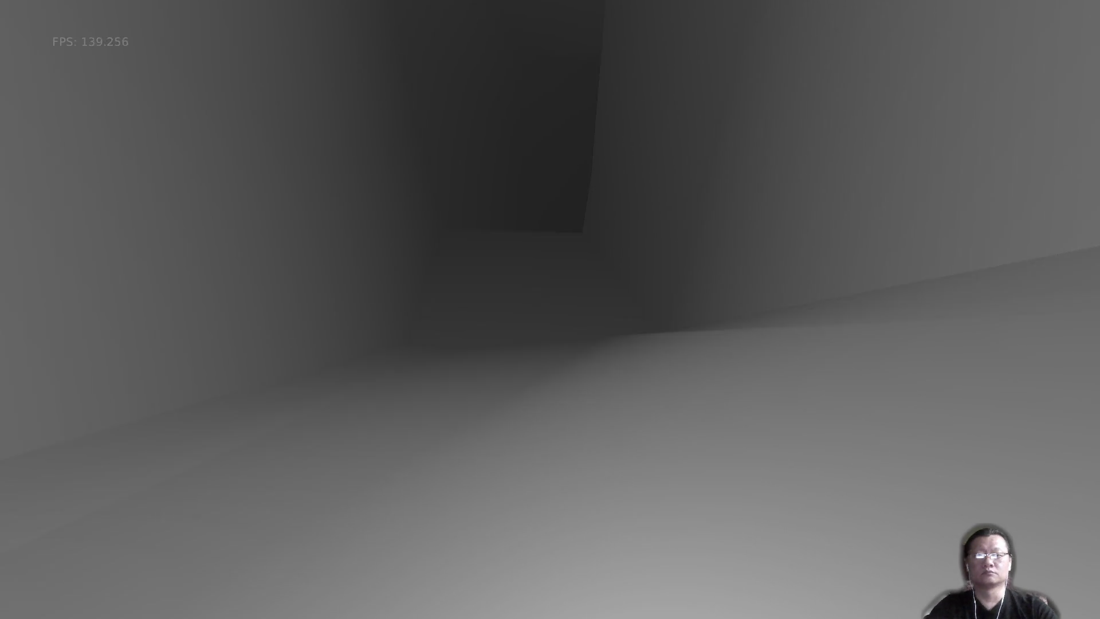
pyautogui.press('w')
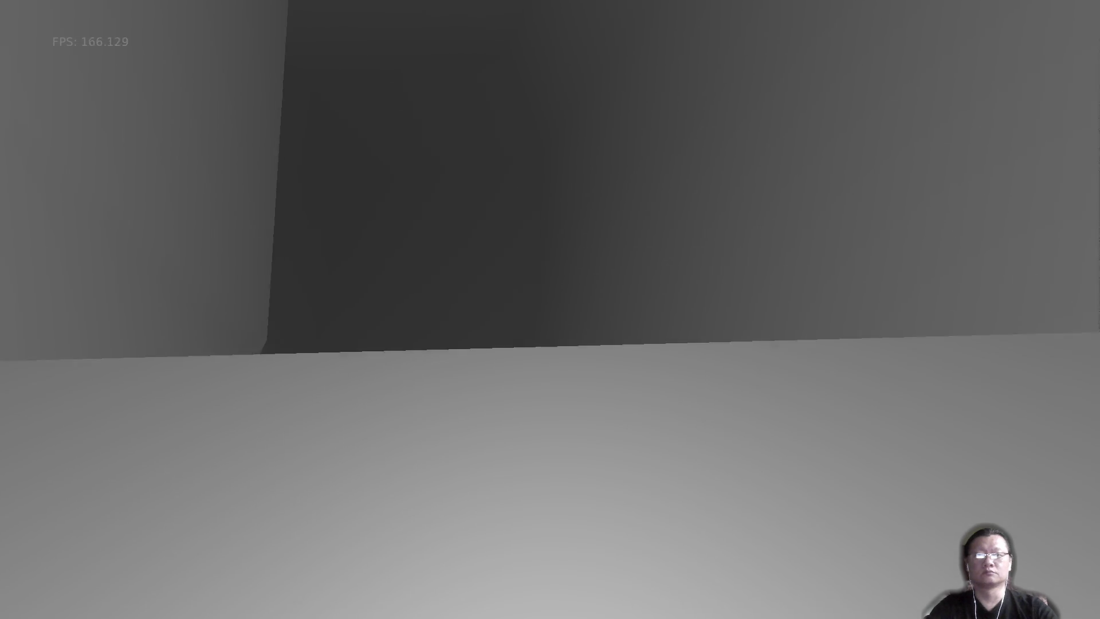
pyautogui.press('w')
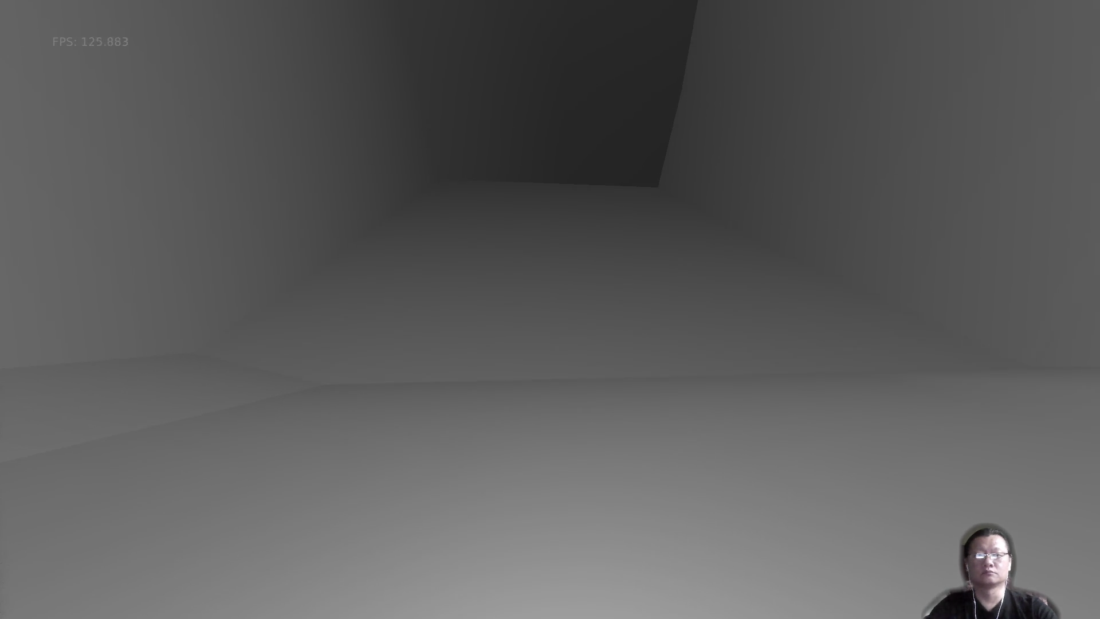
pyautogui.press('w')
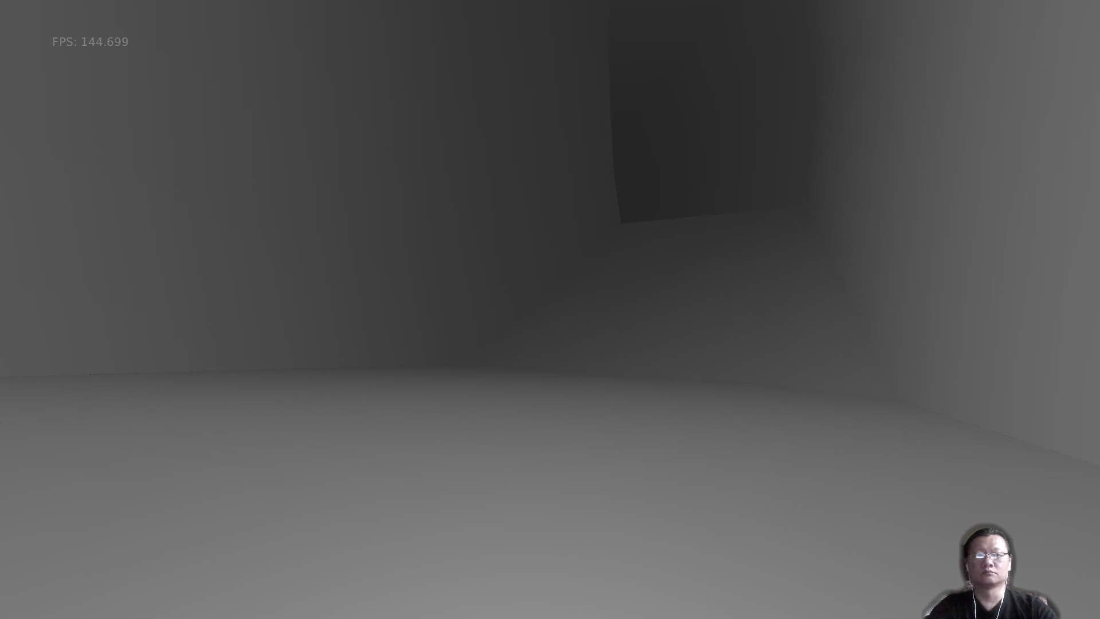
pyautogui.press('w')
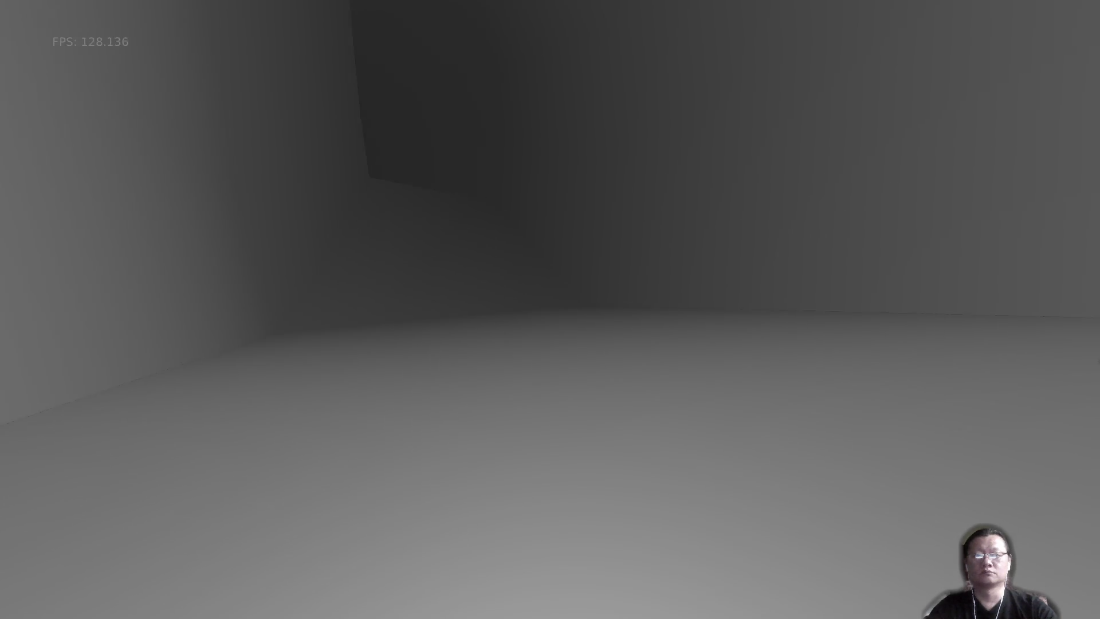
pyautogui.press('w')
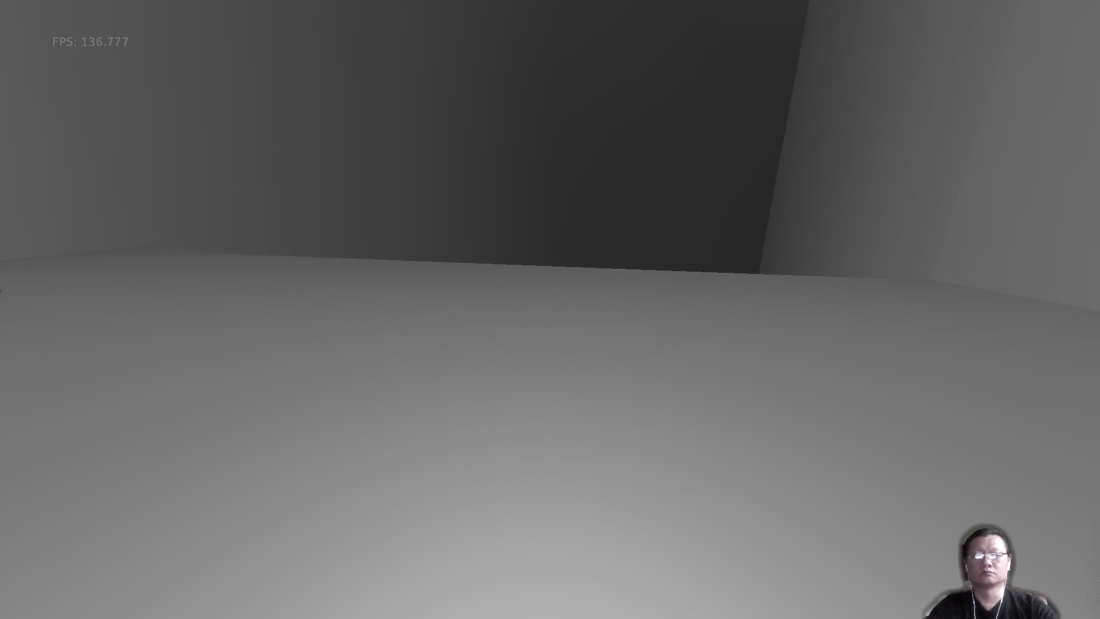
pyautogui.press('w')
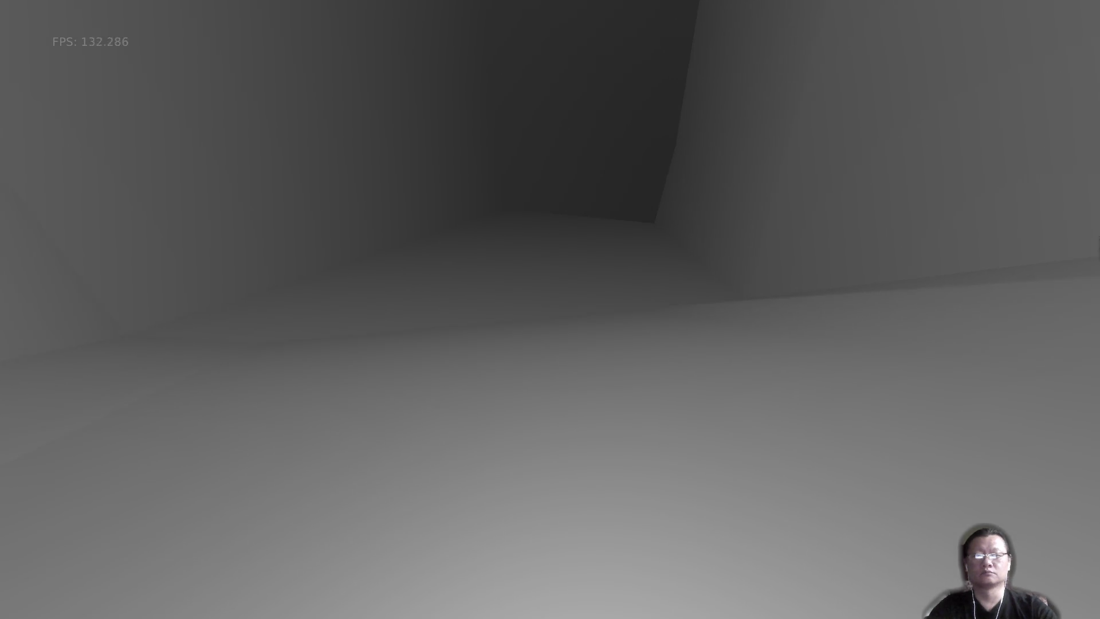
pyautogui.press('w')
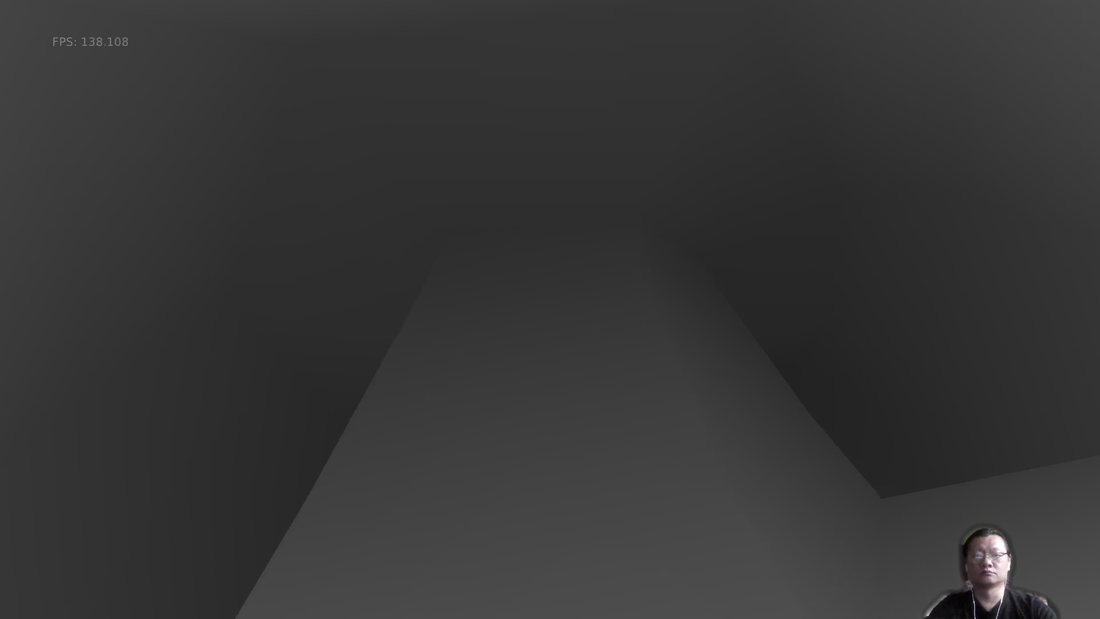
pyautogui.press('w')
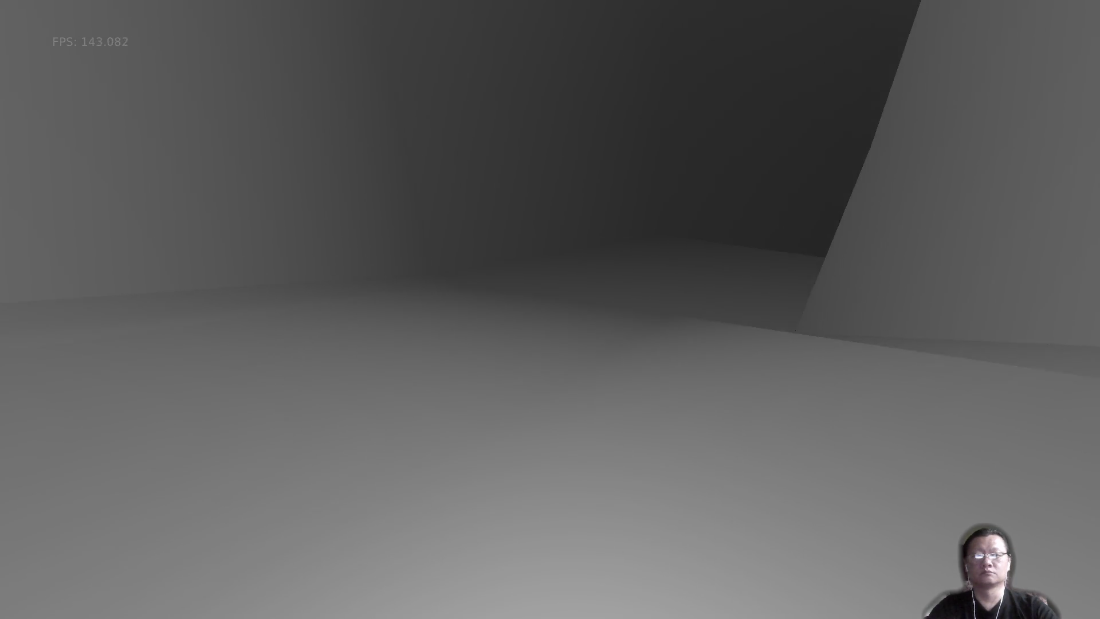
pyautogui.press('w')
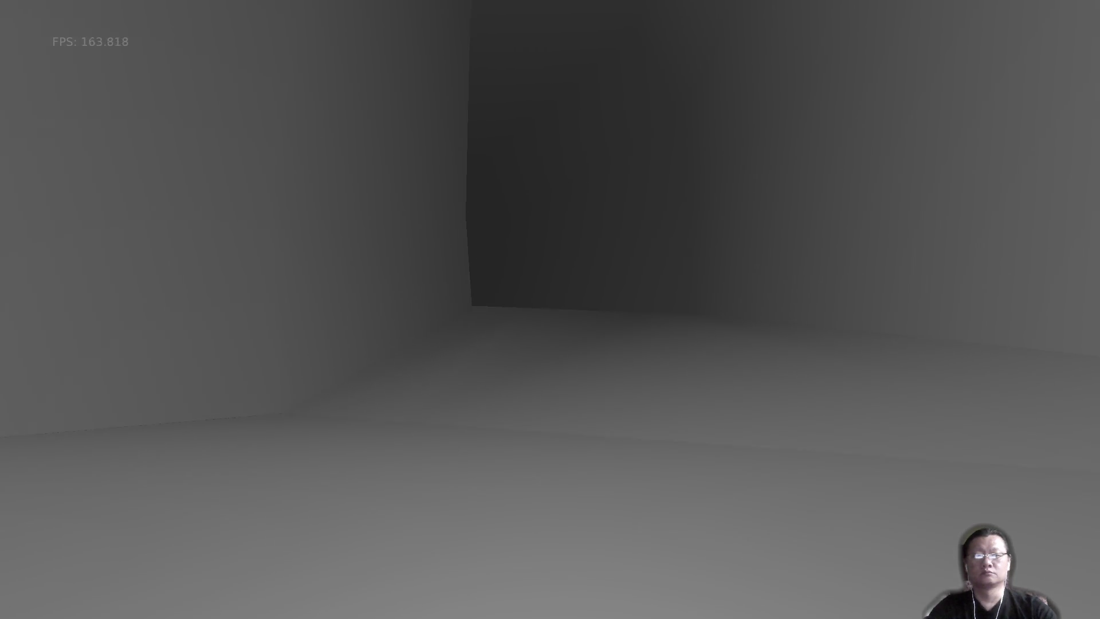
pyautogui.press('w')
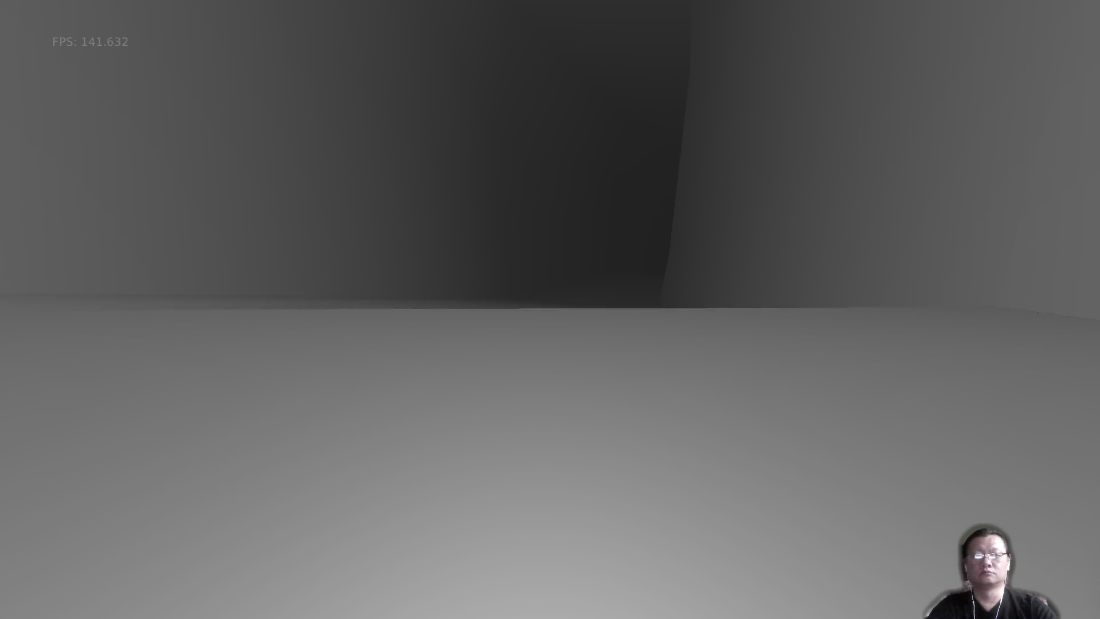
pyautogui.press('w')
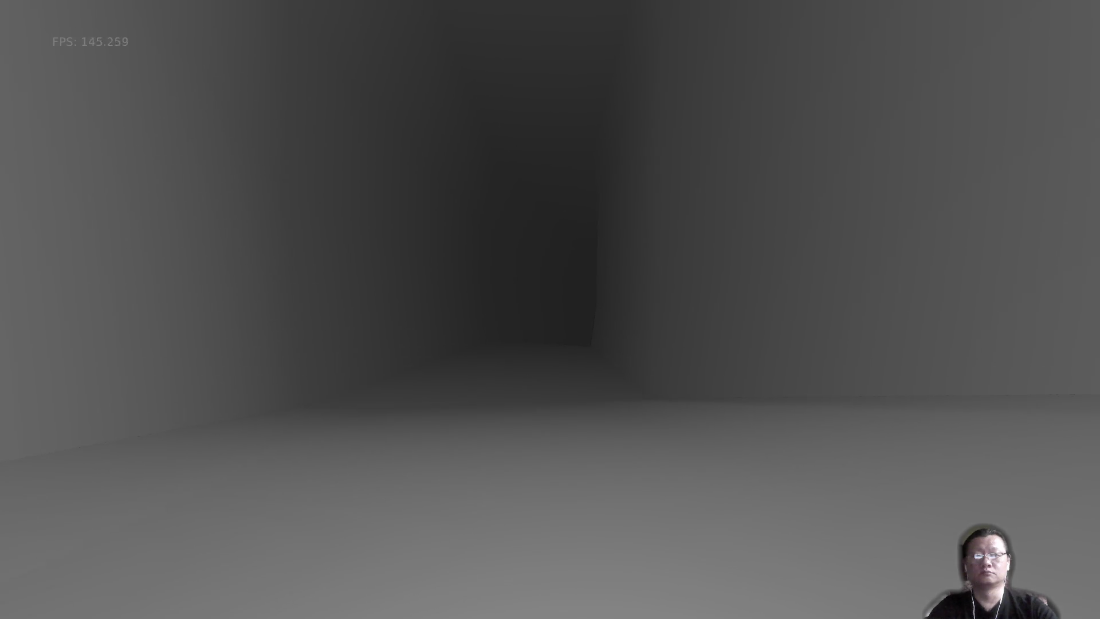
pyautogui.press('w')
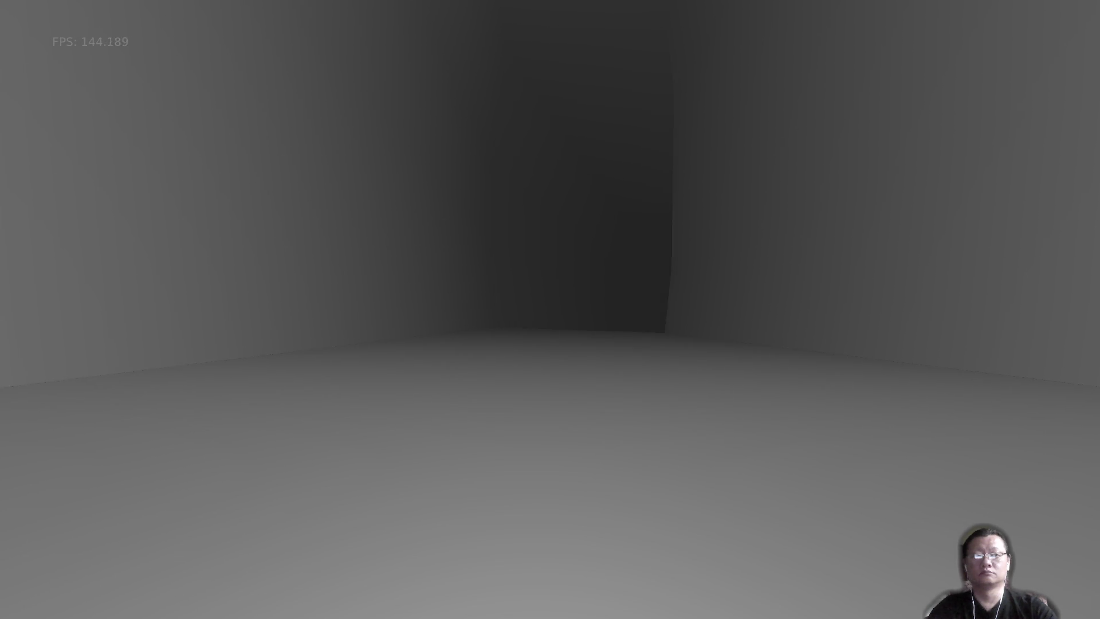
pyautogui.press('w')
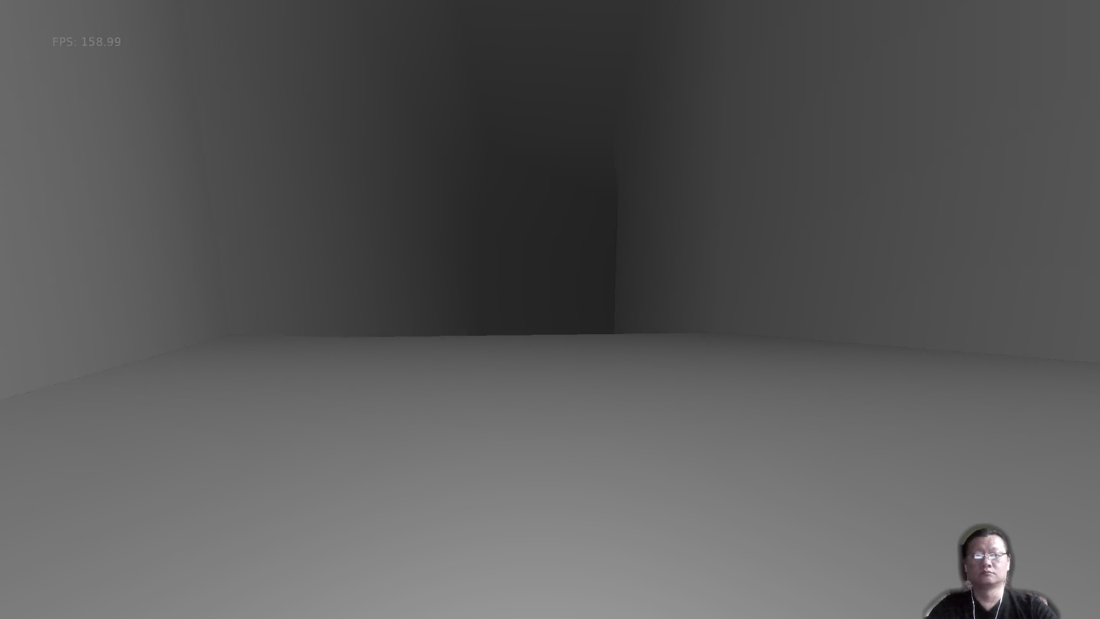
pyautogui.press('w')
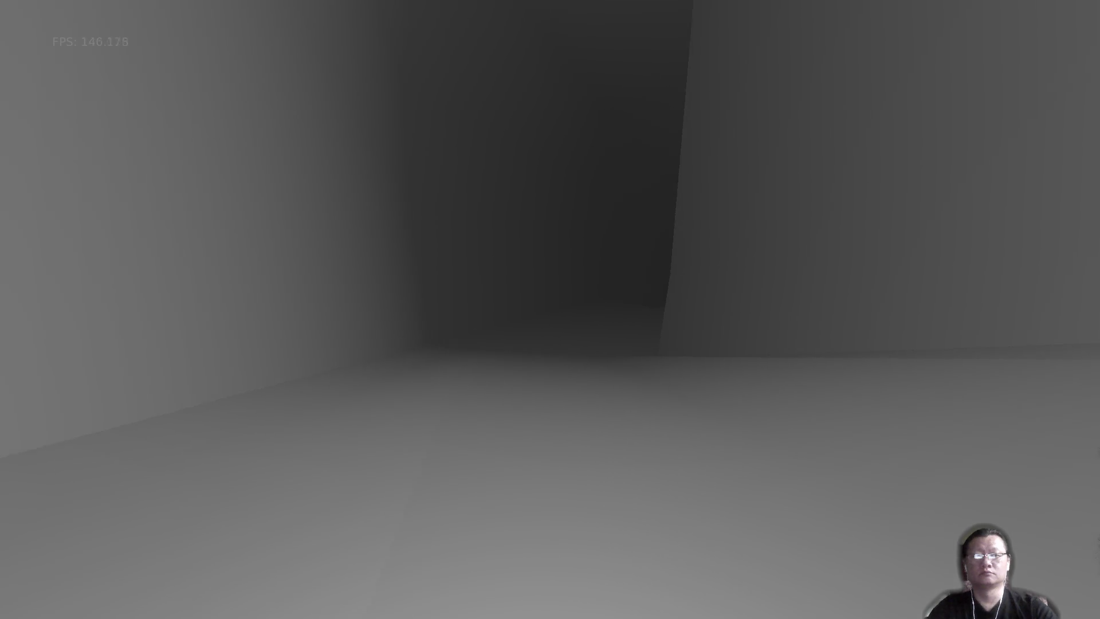
pyautogui.press('w')
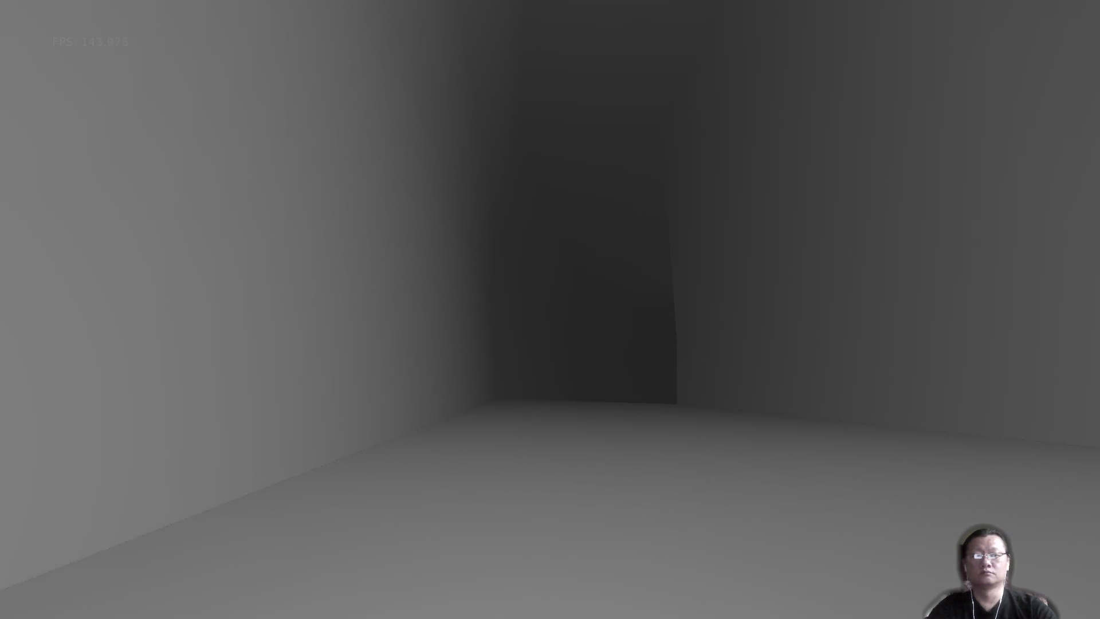
pyautogui.press('w')
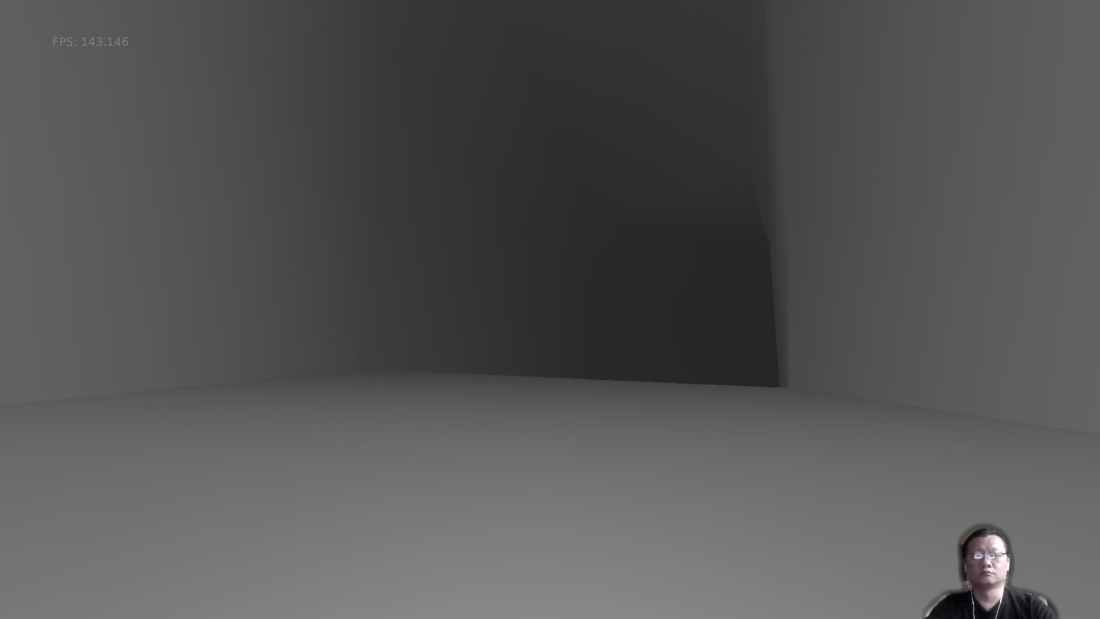
pyautogui.press('w')
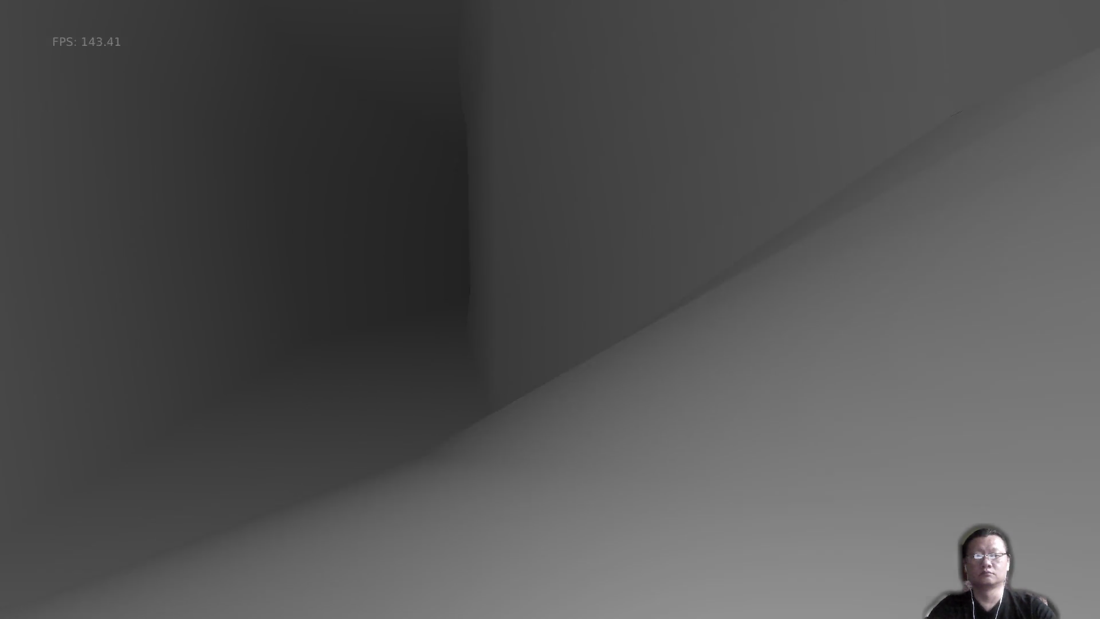
pyautogui.press('w')
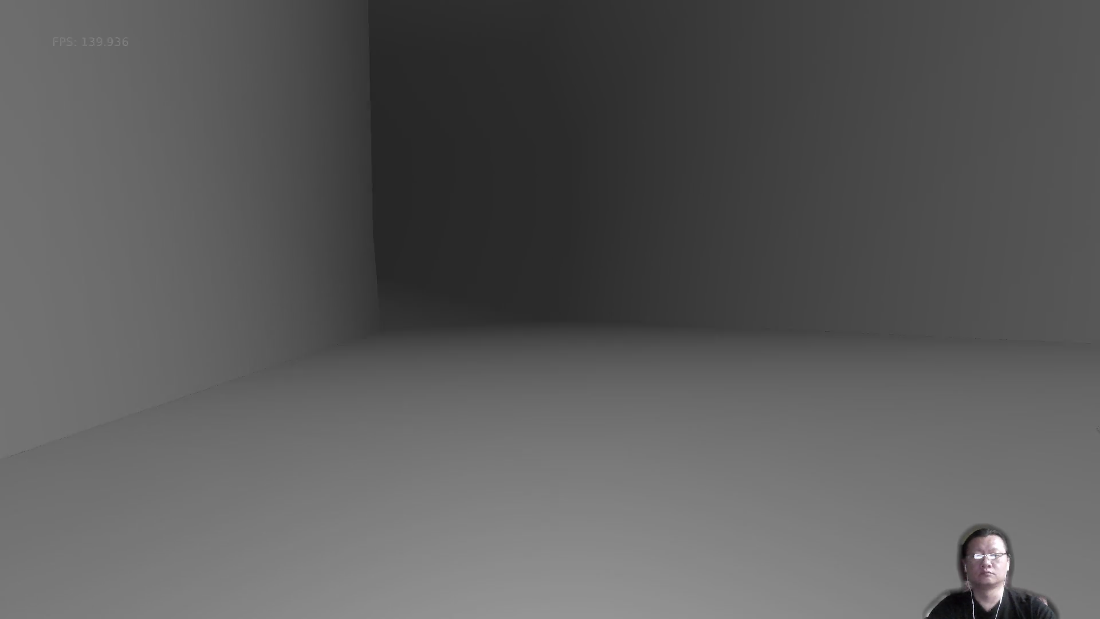
pyautogui.press('w')
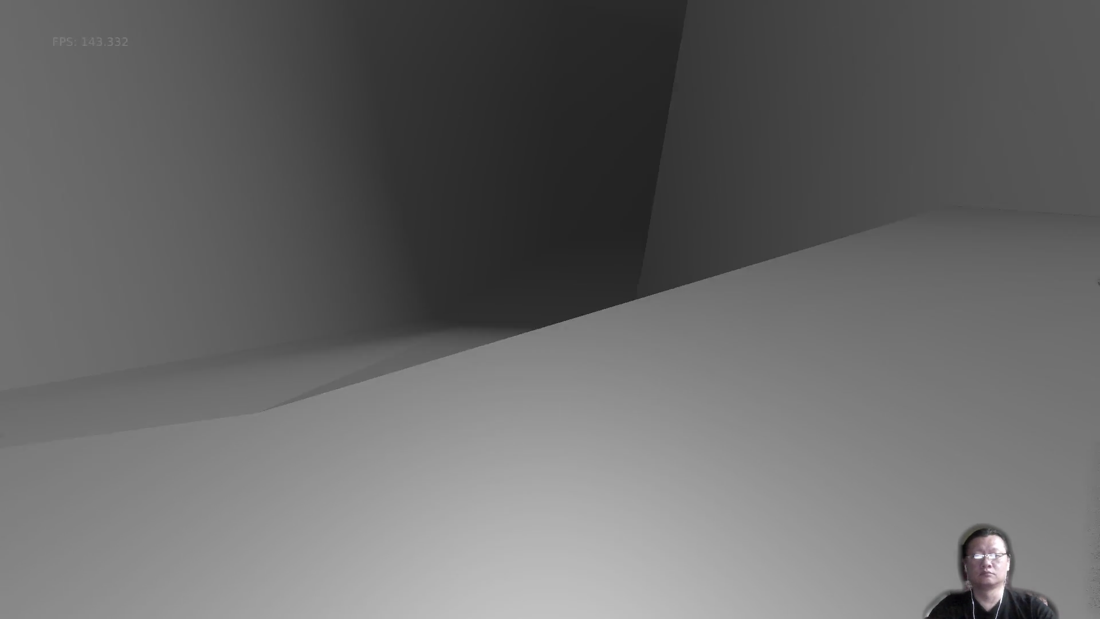
pyautogui.press('w')
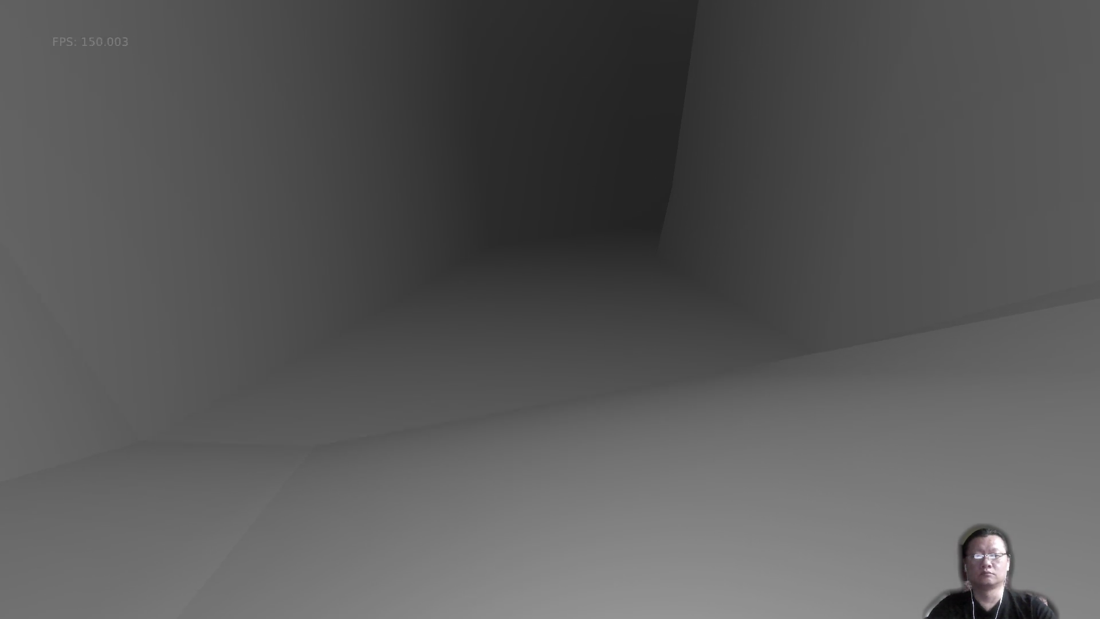
pyautogui.press('w')
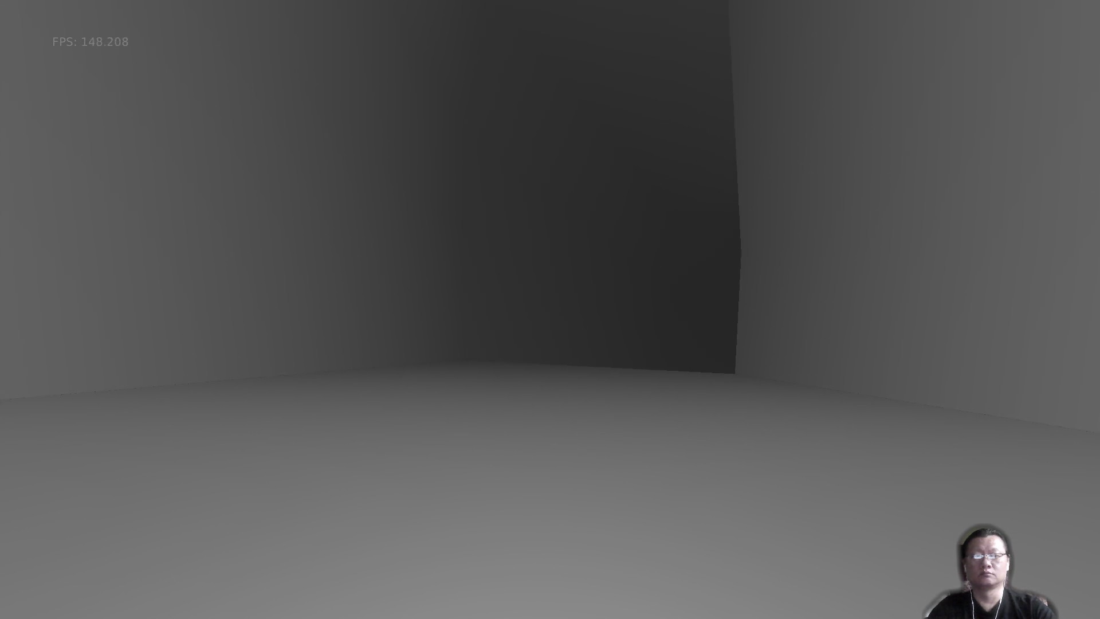
pyautogui.press('w')
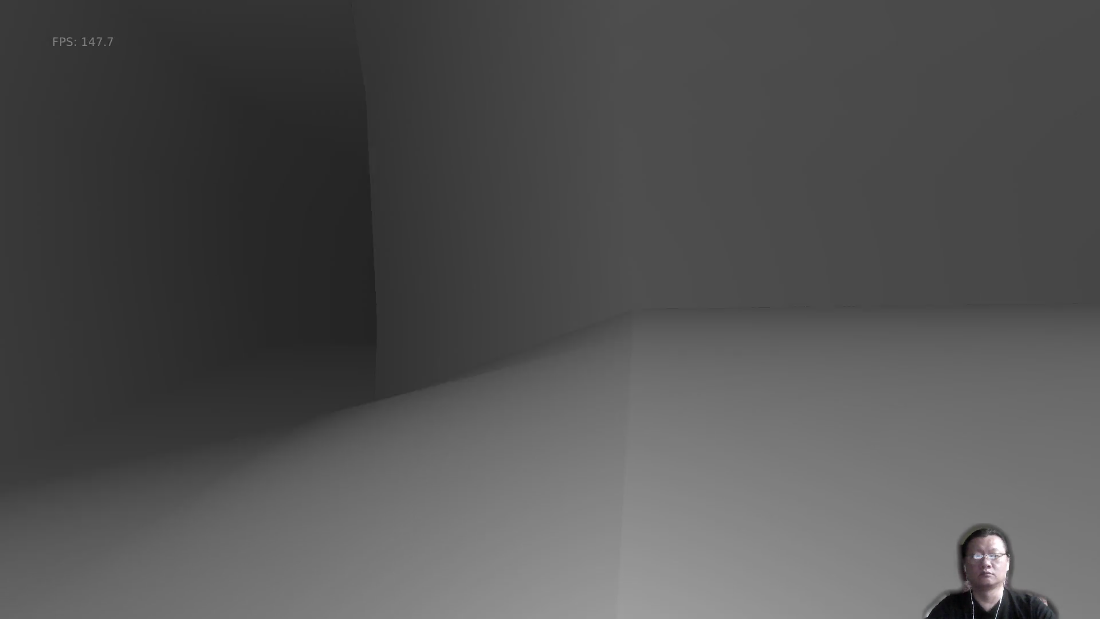
pyautogui.press('w')
pyautogui.press('w')
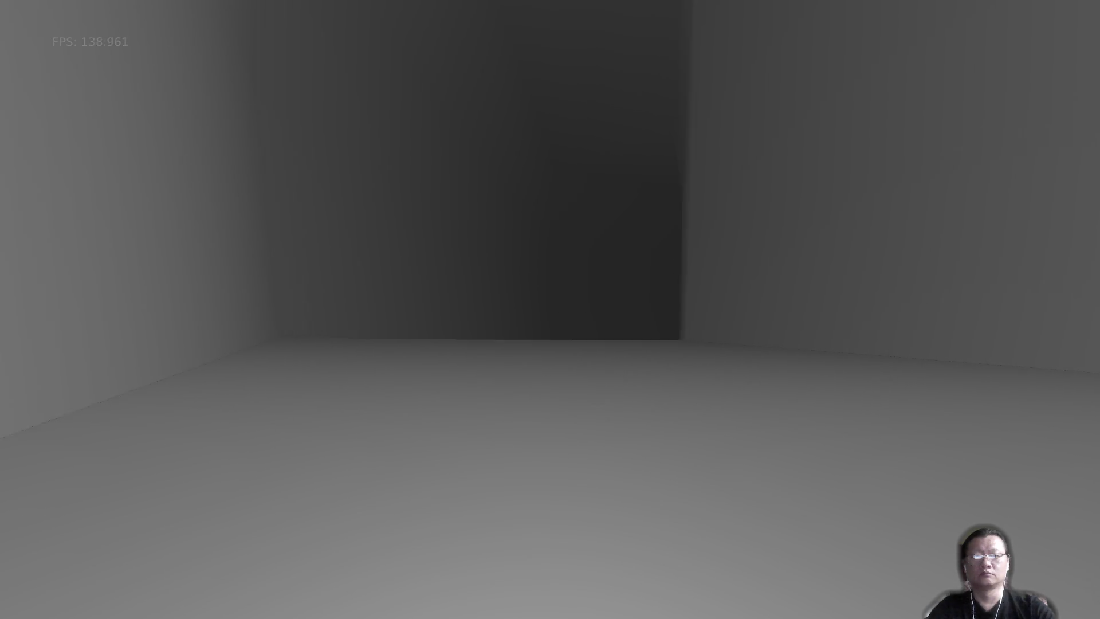
pyautogui.press('w')
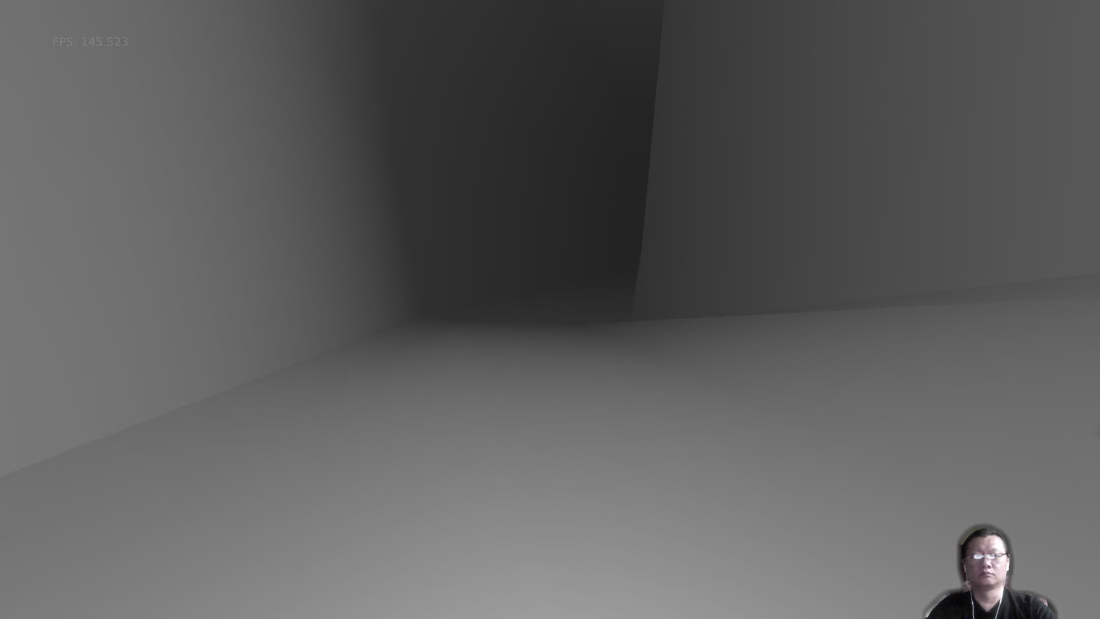
pyautogui.press('w')
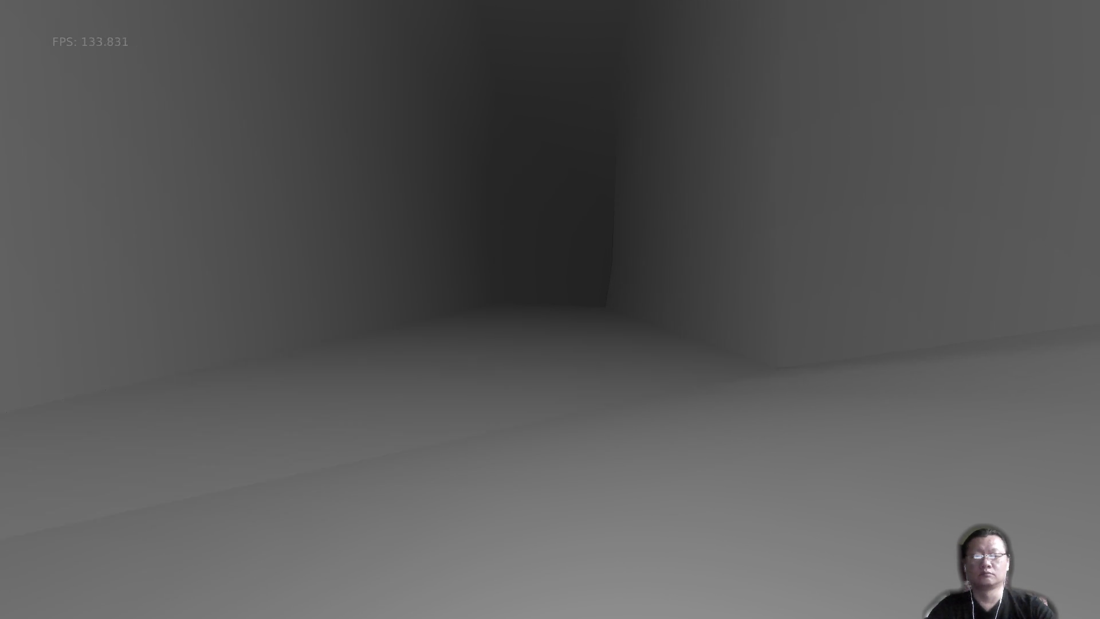
pyautogui.press('w')
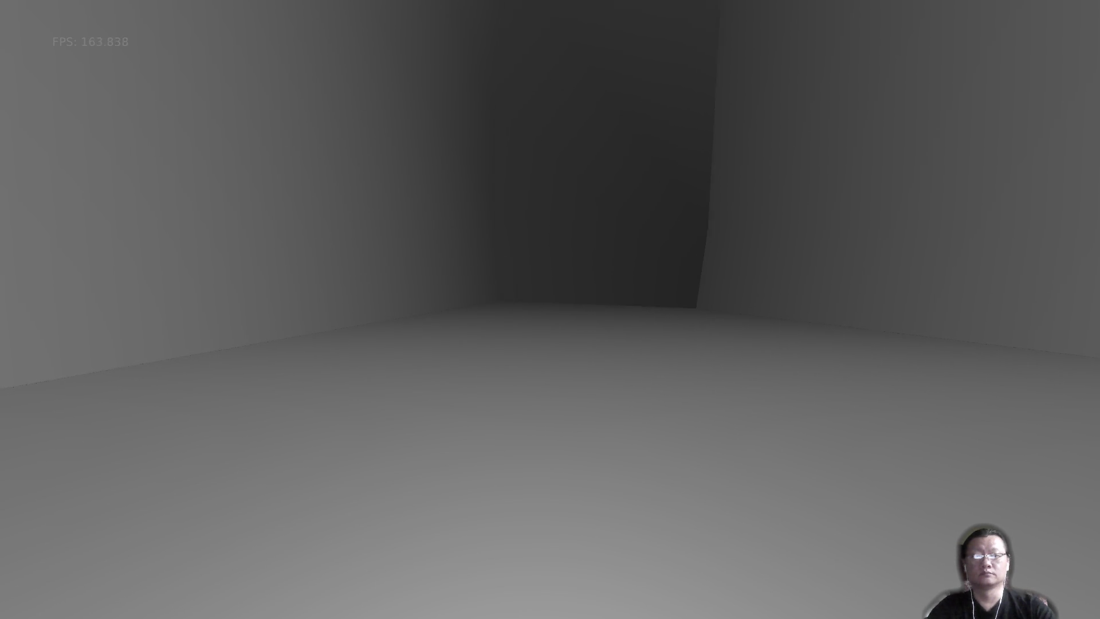
# Head toward the dark corridor and walk right up to the dark doorway.
pyautogui.press('w')
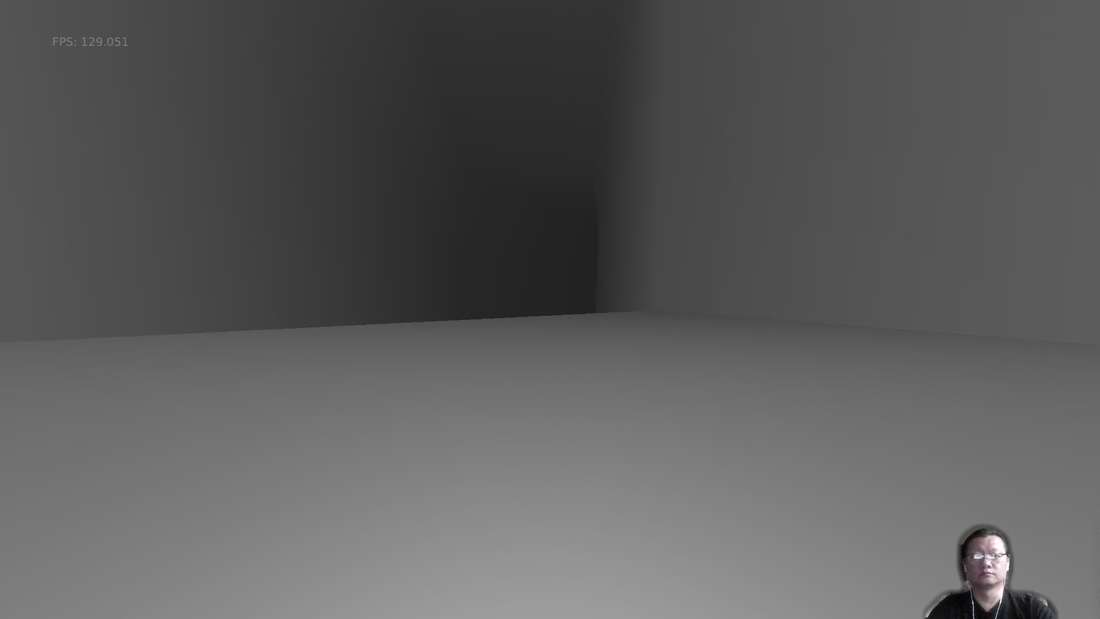
pyautogui.press('w')
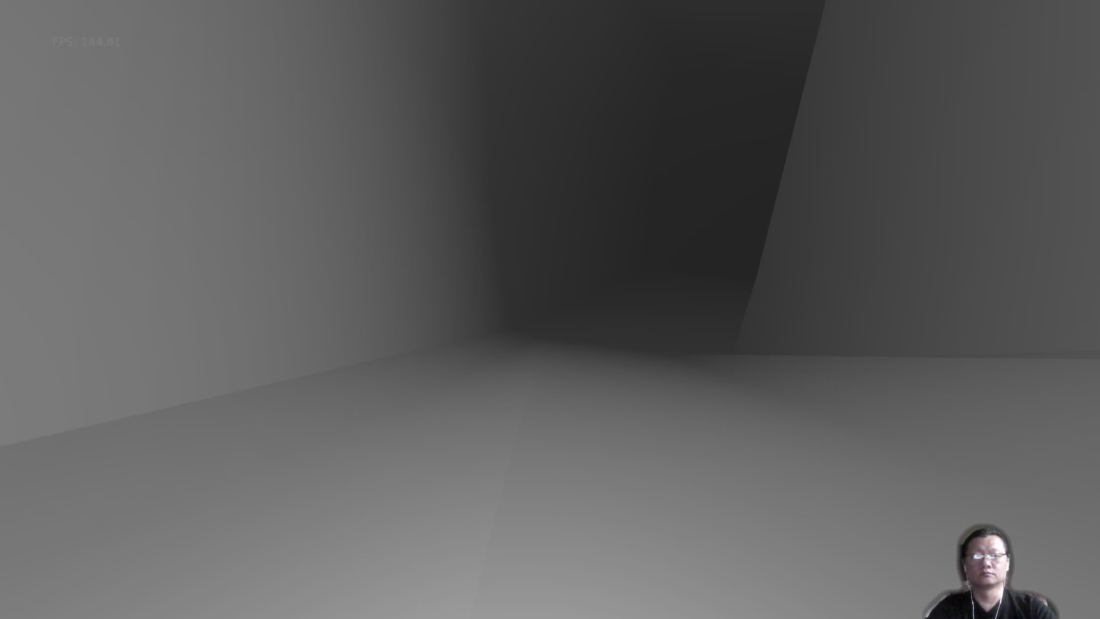
pyautogui.press('w')
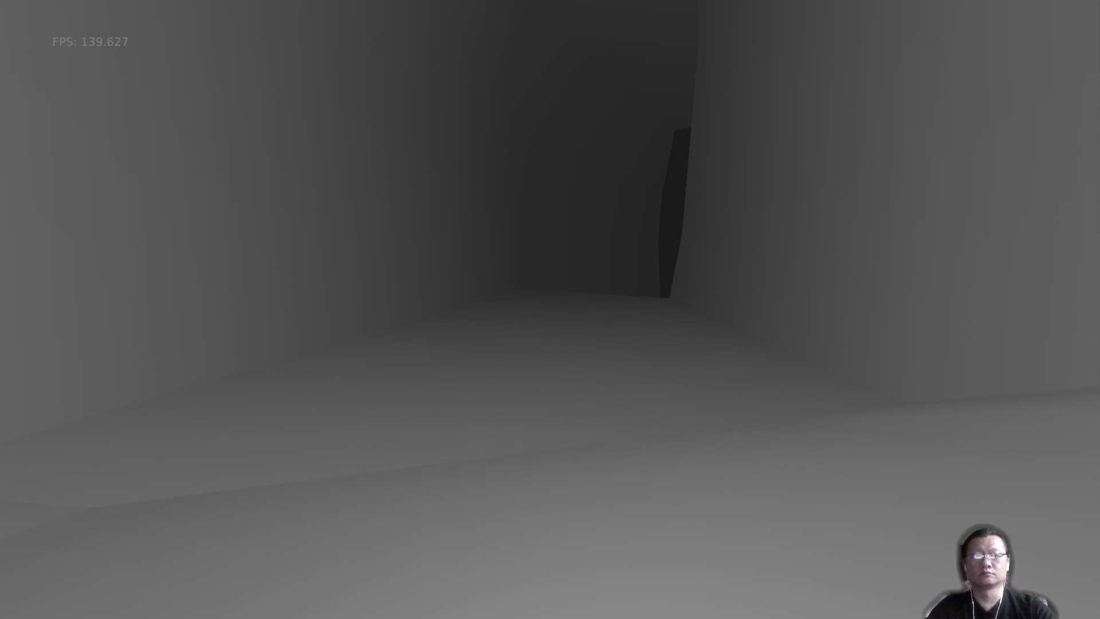
pyautogui.press('w')
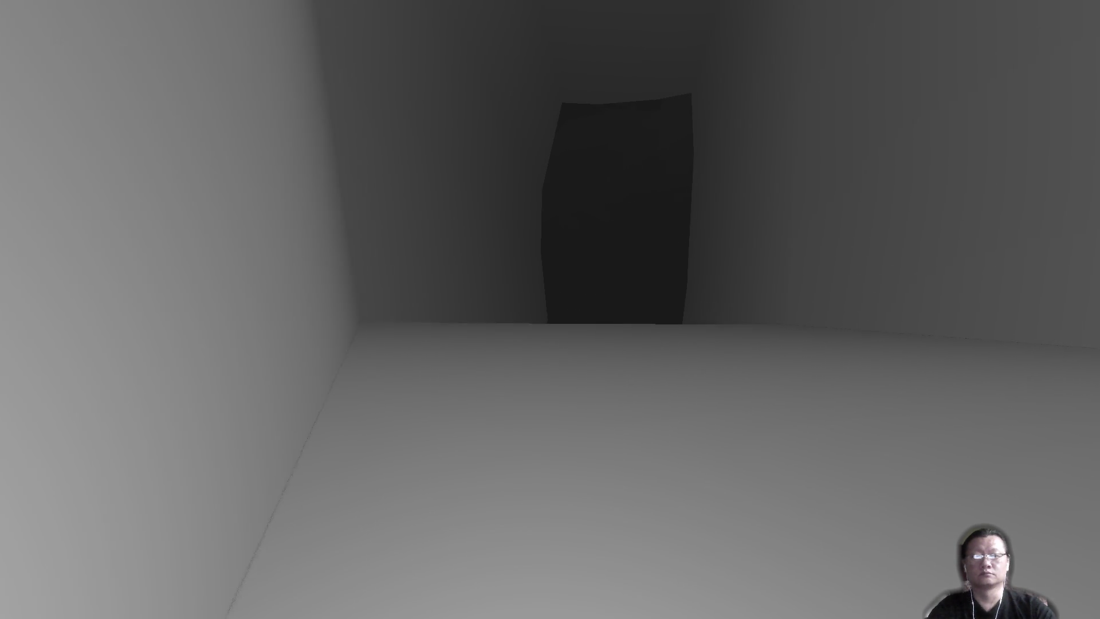
pyautogui.press('w')
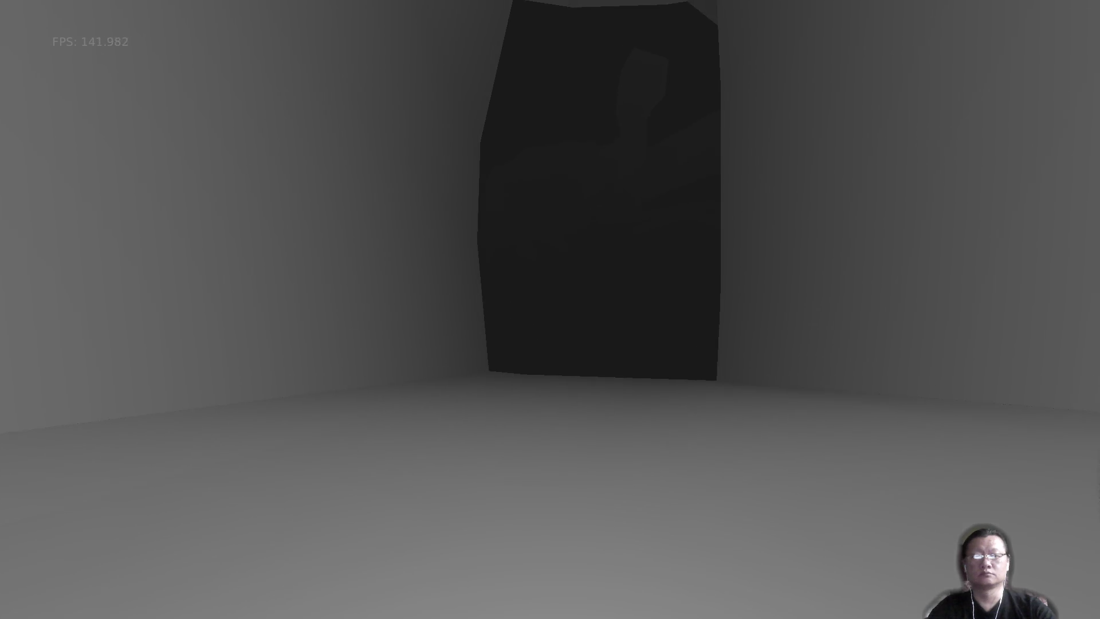
pyautogui.press('w')
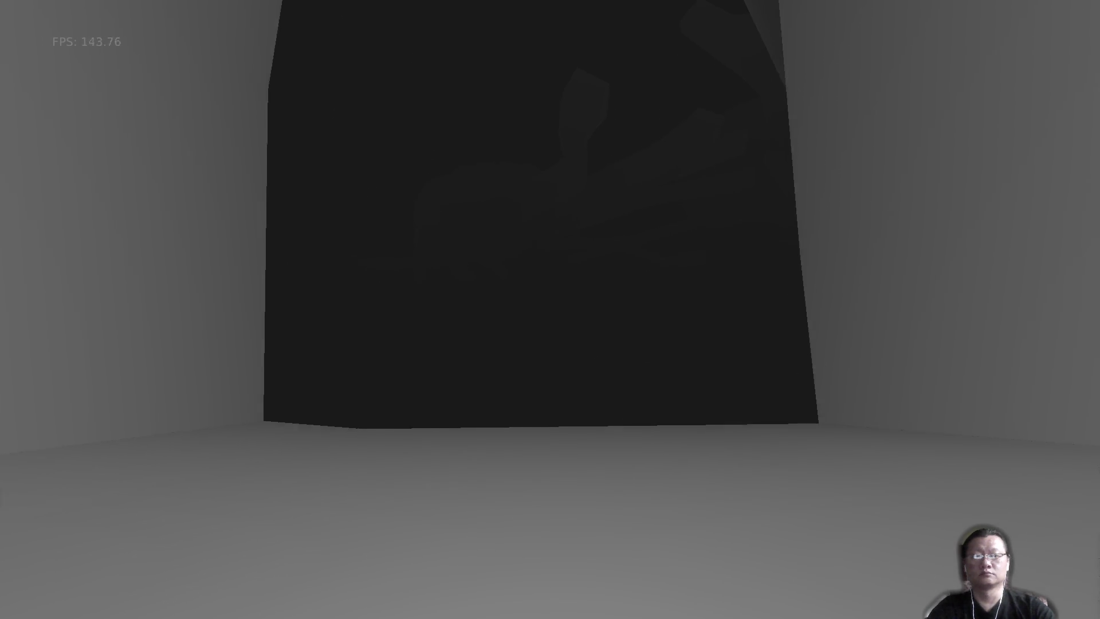
pyautogui.press('w')
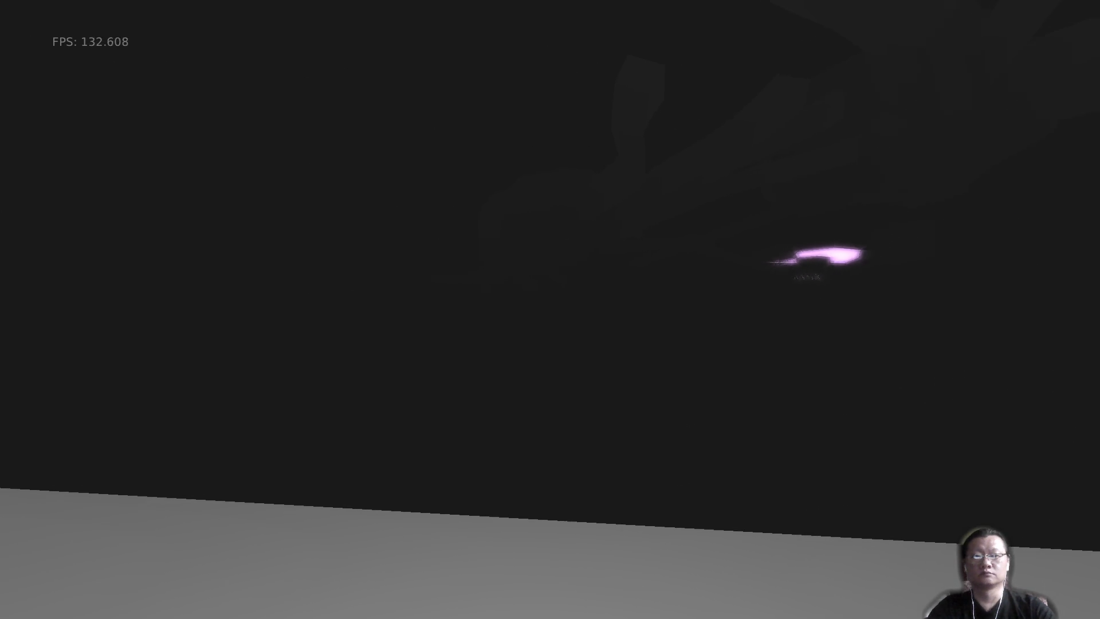
# Quit the game, show an enlarged Magit status of assets/gameplay.json, then switch to the stream chat.
pyautogui.press('Escape')
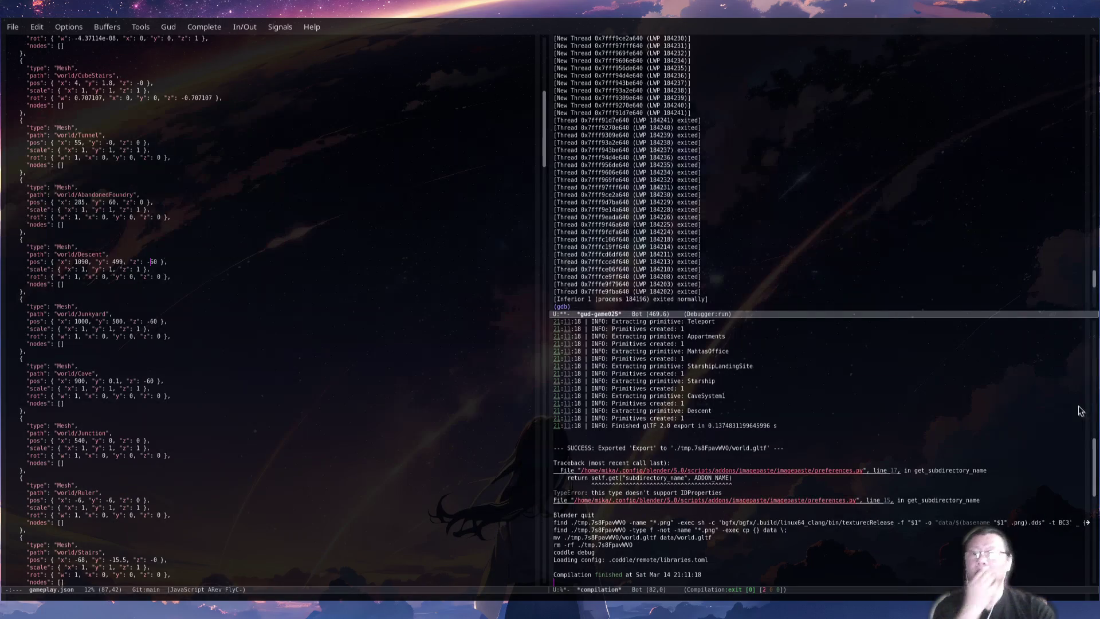
pyautogui.hotkey('ctrl', 'x')
pyautogui.press('g')
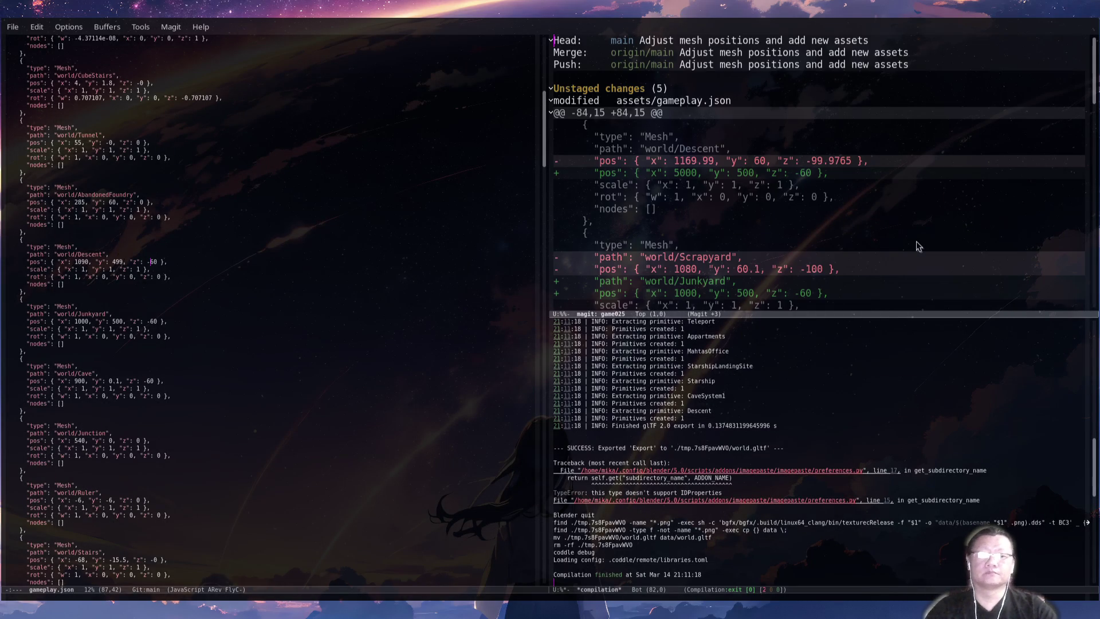
pyautogui.moveTo(921, 313); pyautogui.dragTo(931, 451)
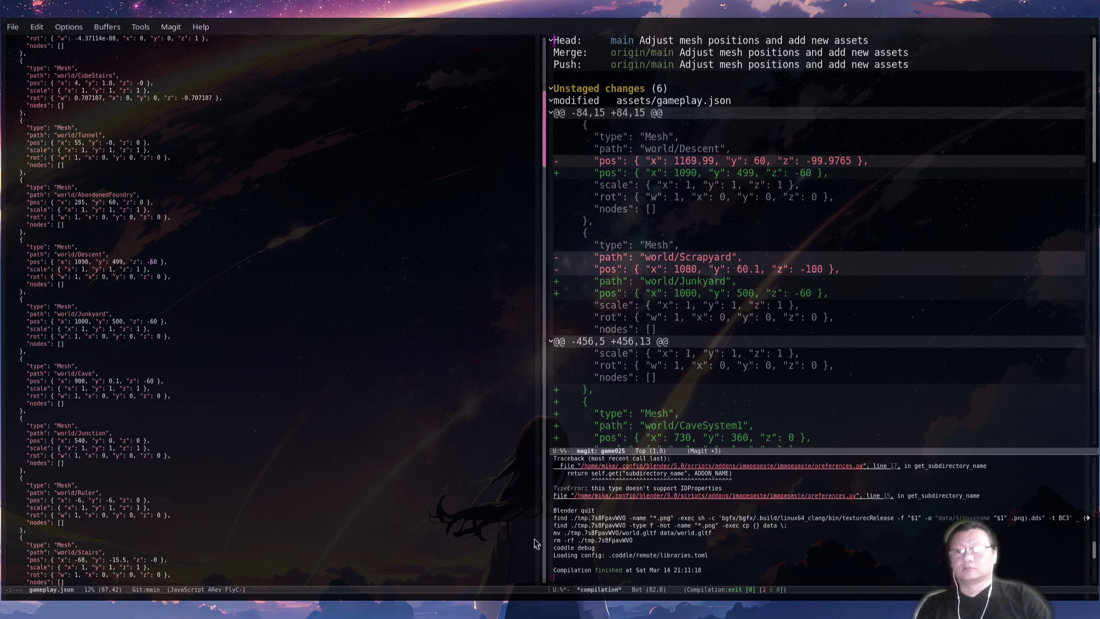
pyautogui.hotkey('alt', 'Tab')
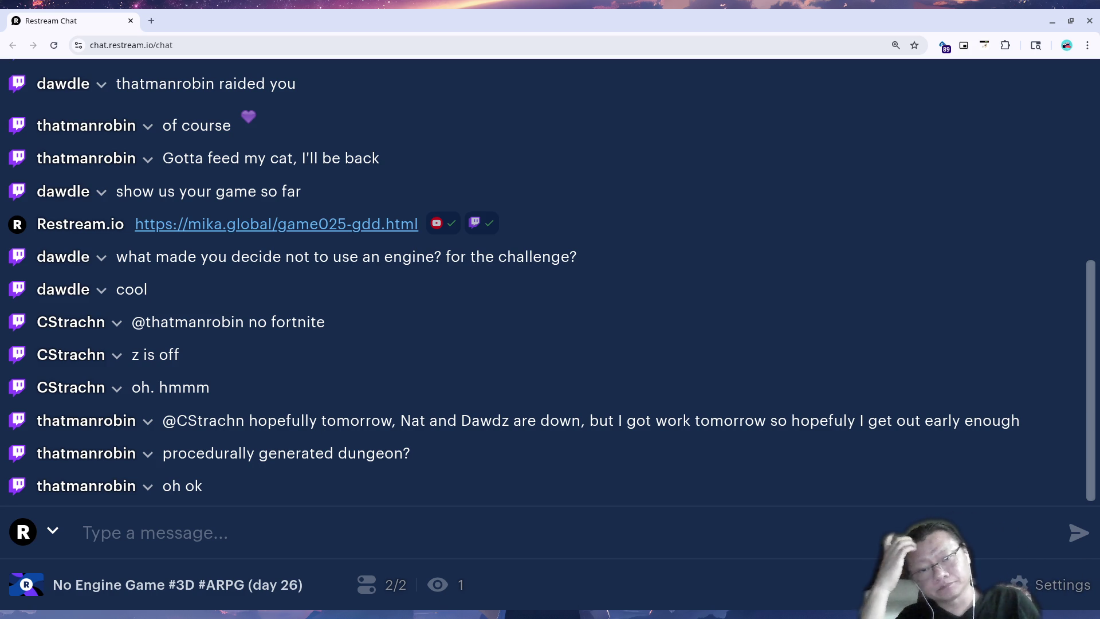
# Return to Blender and orbit around the Descent mesh.
pyautogui.hotkey('alt', 'Tab')
pyautogui.moveTo(635, 322)
pyautogui.mouseDown(button='middle')
pyautogui.moveTo(566, 307)
pyautogui.moveTo(580, 307)
pyautogui.mouseUp(button='middle')
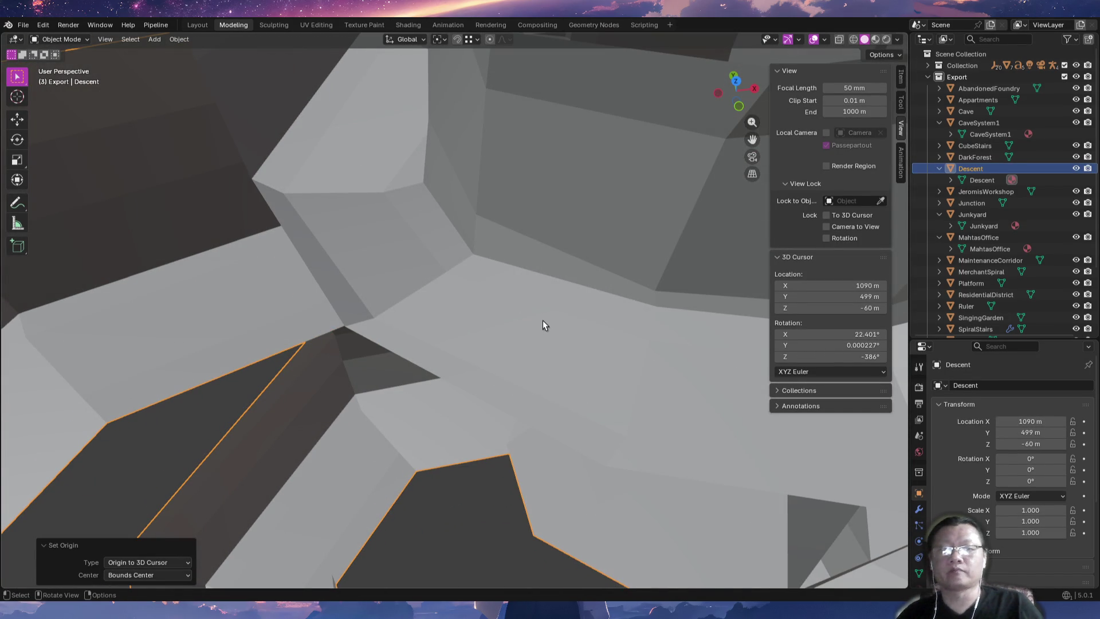
# Zoom out and orbit to see the whole Descent mesh, then return to Emacs.
pyautogui.scroll(-10, 496, 287)
pyautogui.moveTo(532, 451)
pyautogui.mouseDown(button='middle')
pyautogui.moveTo(525, 436)
pyautogui.moveTo(555, 434)
pyautogui.moveTo(555, 363)
pyautogui.moveTo(651, 356)
pyautogui.moveTo(570, 367)
pyautogui.moveTo(552, 384)
pyautogui.moveTo(590, 392)
pyautogui.moveTo(553, 348)
pyautogui.moveTo(533, 371)
pyautogui.moveTo(537, 445)
pyautogui.mouseUp(button='middle')
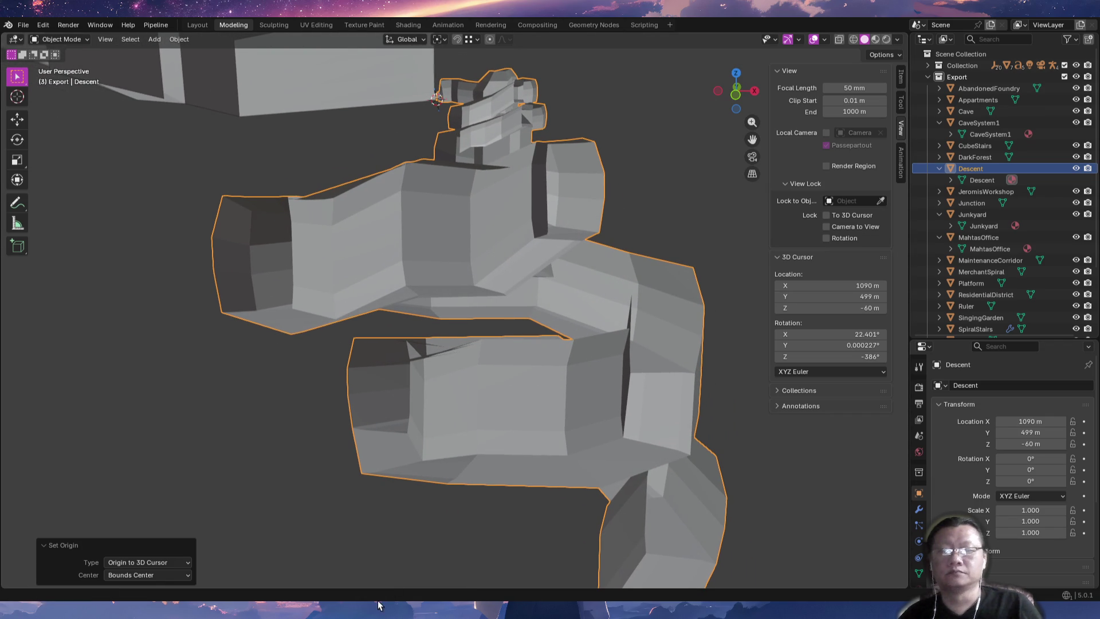
pyautogui.hotkey('alt', 'Tab')
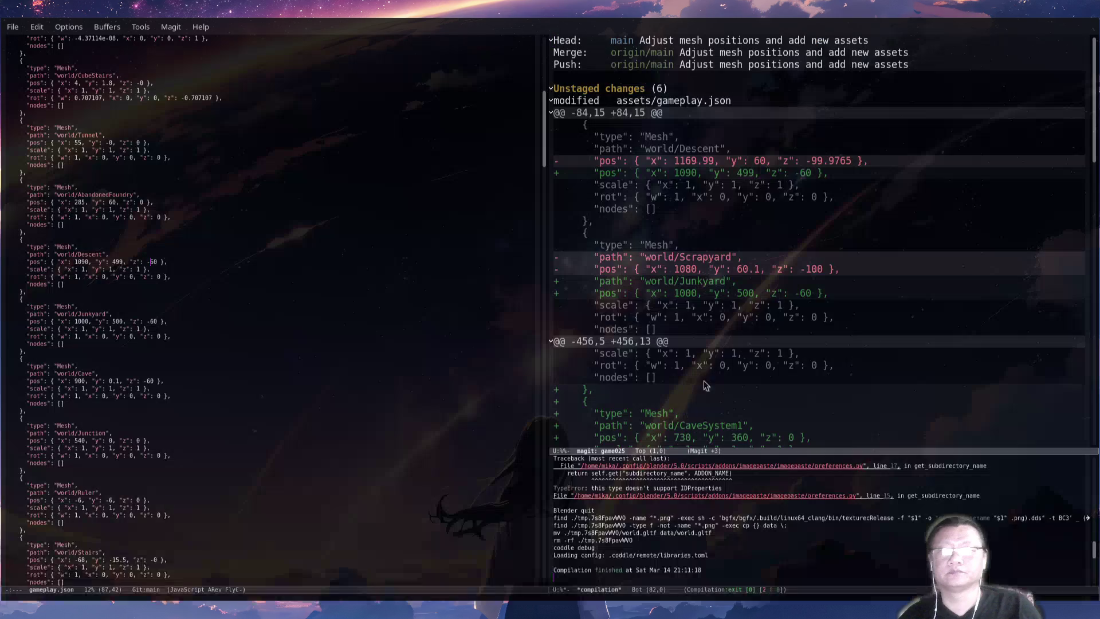
# Collapse the gameplay.json diff and stage the five changed files in Magit.
pyautogui.click(743, 104)
pyautogui.press('Tab')
pyautogui.press('n')
pyautogui.press('n')
pyautogui.press('n')
pyautogui.press('n')
pyautogui.press('n')
pyautogui.press('s')
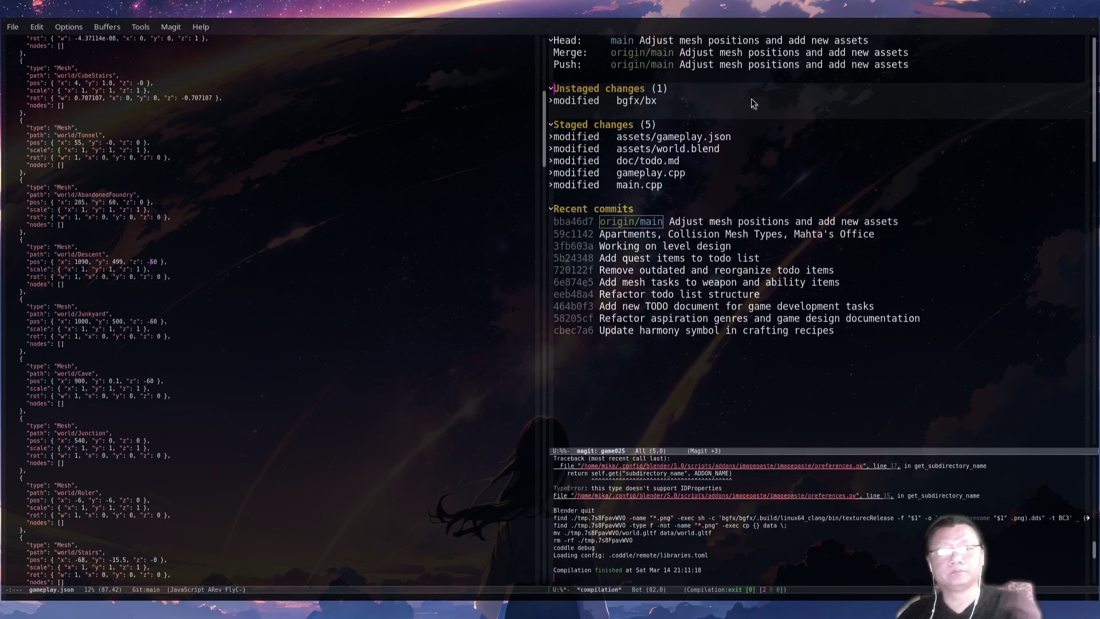
# Open todo.md in the left pane and tick Descent's 1st Iteration checkbox.
pyautogui.click(431, 203)
pyautogui.hotkey('ctrl', 's')
pyautogui.write('tdo')
pyautogui.hotkey('ctrl', 'g')
pyautogui.hotkey('ctrl', 'g')
pyautogui.hotkey('ctrl', 's')
pyautogui.write('tdo')
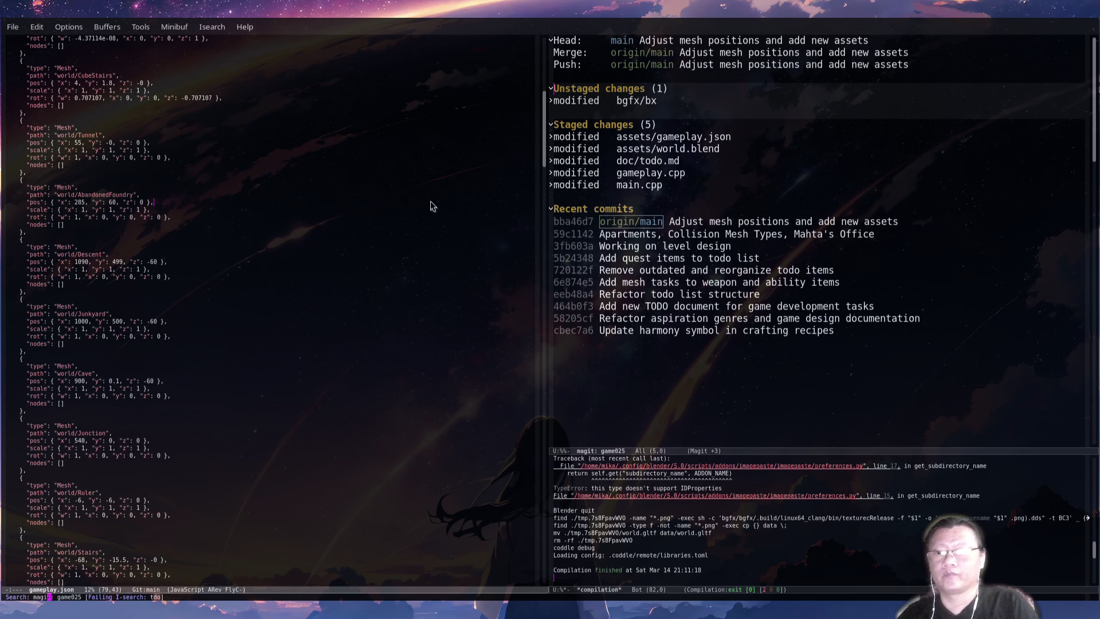
pyautogui.hotkey('ctrl', 'g')
pyautogui.write('todo.md')
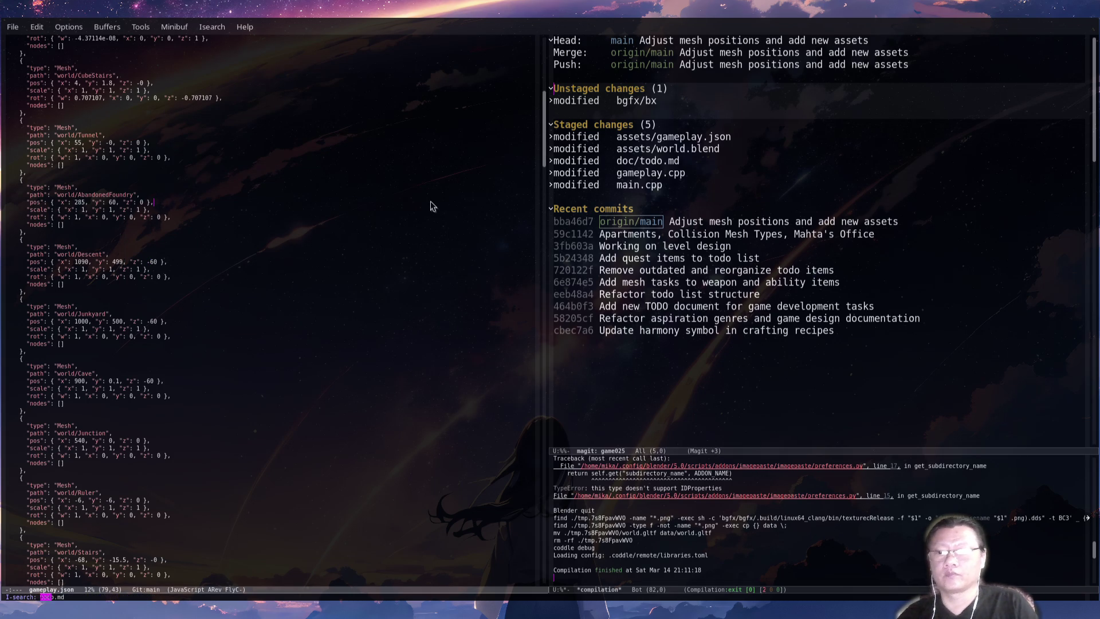
pyautogui.press('Return')
pyautogui.press('Down')
pyautogui.hotkey('ctrl', 'c')
pyautogui.hotkey('ctrl', 'x')
pyautogui.hotkey('ctrl', 'x')
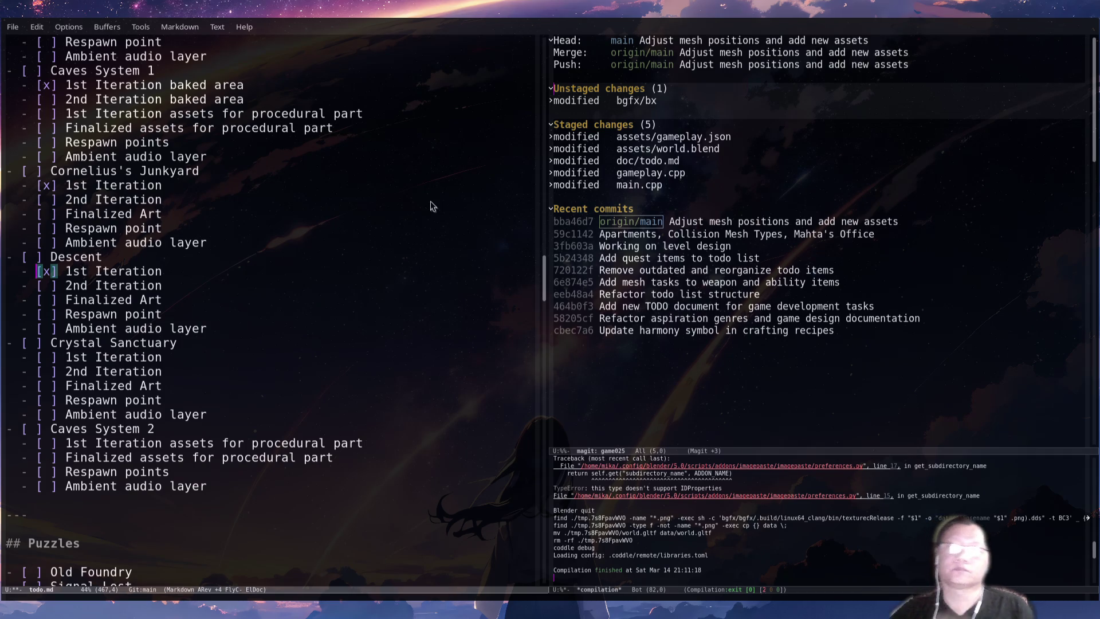
# Back in Blender, orbit around the Descent mesh and neighbouring corridor geometry.
pyautogui.hotkey('alt', 'Tab')
pyautogui.moveTo(490, 283)
pyautogui.mouseDown(button='middle')
pyautogui.moveTo(491, 362)
pyautogui.moveTo(552, 356)
pyautogui.moveTo(408, 358)
pyautogui.moveTo(417, 348)
pyautogui.moveTo(362, 325)
pyautogui.moveTo(465, 355)
pyautogui.moveTo(469, 369)
pyautogui.moveTo(408, 356)
pyautogui.moveTo(429, 339)
pyautogui.moveTo(550, 368)
pyautogui.moveTo(545, 359)
pyautogui.mouseUp(button='middle')
# Select Circle.001, switch to Top Orthographic view, and zoom and pan over the level layout.
pyautogui.click(272, 415)
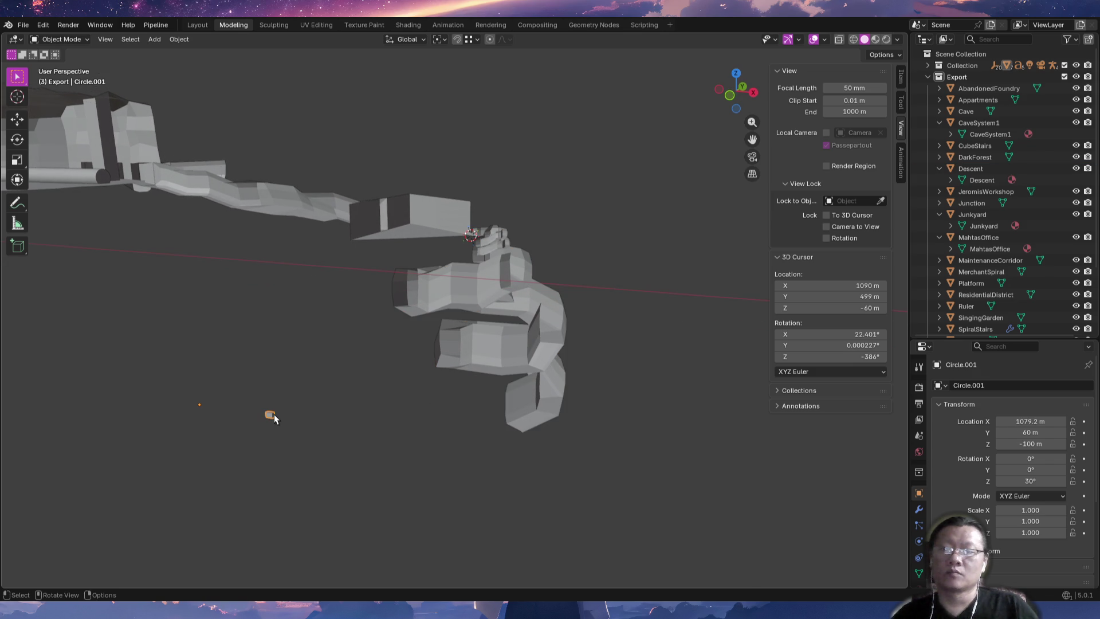
pyautogui.moveTo(450, 405)
pyautogui.mouseDown(button='middle')
pyautogui.moveTo(388, 395)
pyautogui.moveTo(368, 367)
pyautogui.moveTo(277, 381)
pyautogui.moveTo(259, 426)
pyautogui.moveTo(324, 434)
pyautogui.mouseUp(button='middle')
pyautogui.press('KP_7')
pyautogui.scroll(-3, 231, 285)
pyautogui.moveTo(231, 286)
pyautogui.keyDown('shift'); pyautogui.mouseDown(button='middle')
pyautogui.moveTo(218, 401)
pyautogui.moveTo(201, 433)
pyautogui.moveTo(380, 324)
pyautogui.moveTo(523, 290)
pyautogui.moveTo(465, 343)
pyautogui.moveTo(517, 357)
pyautogui.moveTo(490, 349)
pyautogui.moveTo(456, 362)
pyautogui.moveTo(451, 379)
pyautogui.mouseUp(button='middle'); pyautogui.keyUp('shift')
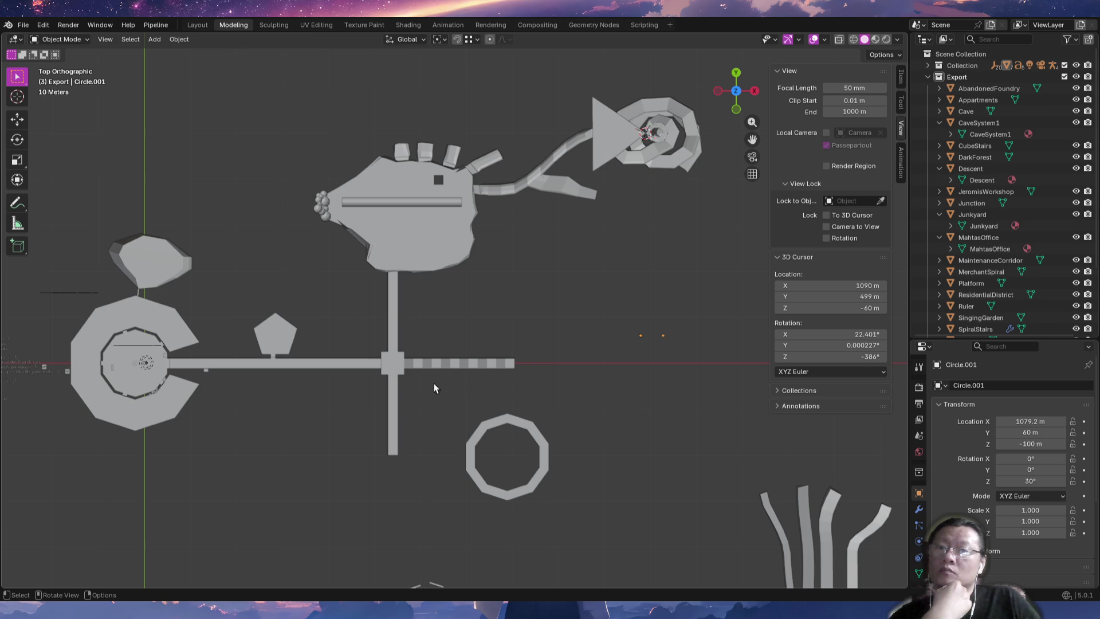
pyautogui.moveTo(517, 406)
pyautogui.keyDown('shift'); pyautogui.mouseDown(button='middle')
pyautogui.moveTo(495, 360)
pyautogui.moveTo(480, 413)
pyautogui.mouseUp(button='middle'); pyautogui.keyUp('shift')
pyautogui.scroll(-1, 477, 343)
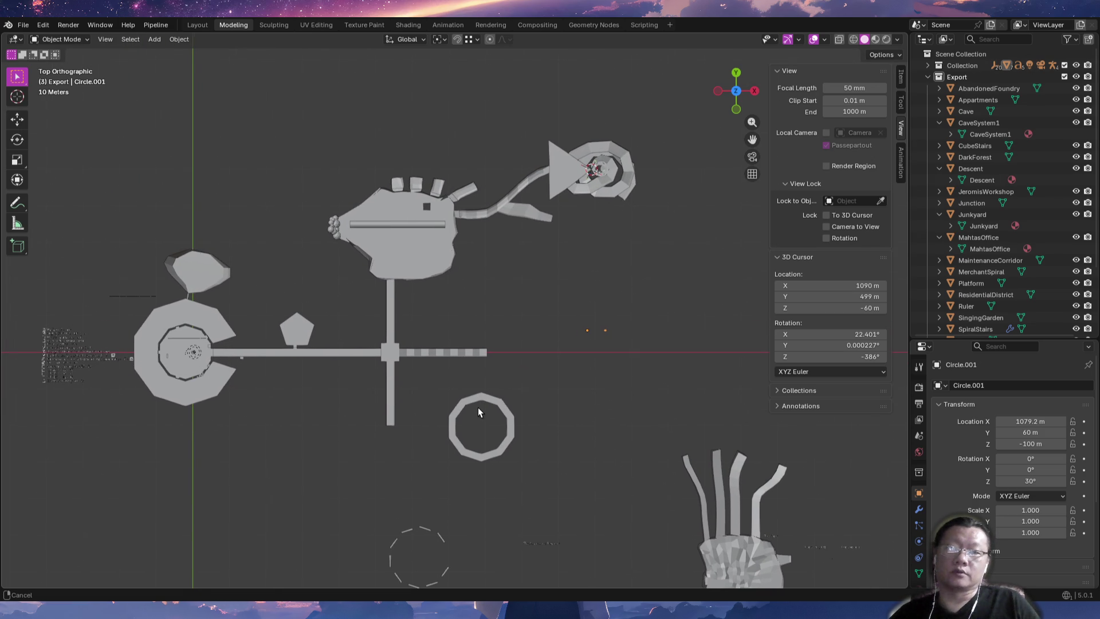
# Add a cube, enlarge it and move it over the central crossing corridor.
pyautogui.hotkey('shift', 'a')
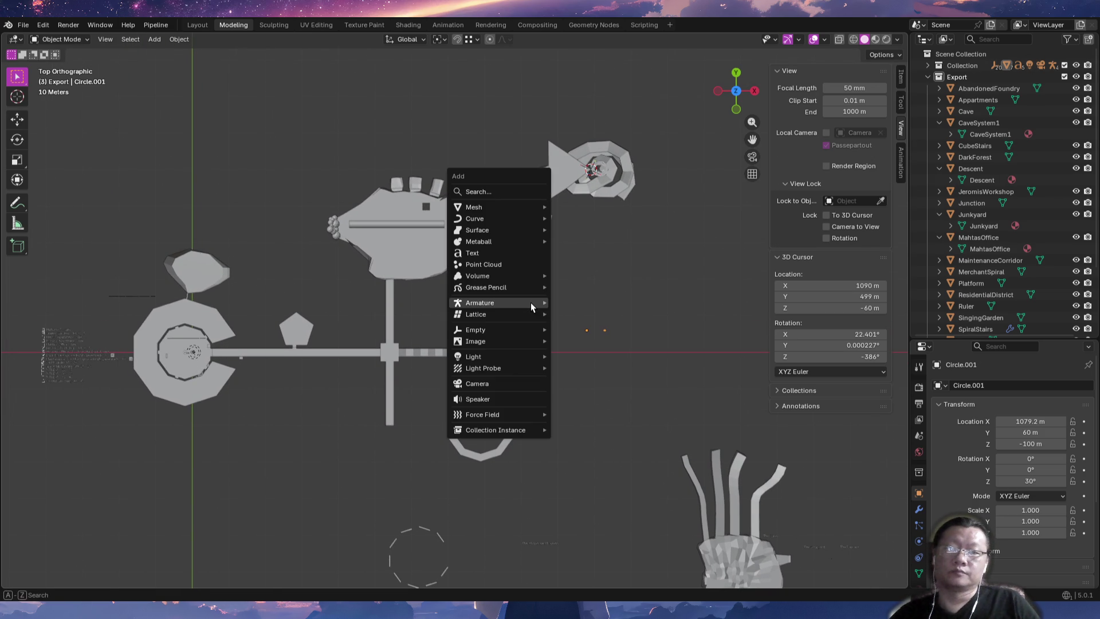
pyautogui.moveTo(512, 208)
pyautogui.click(568, 217)
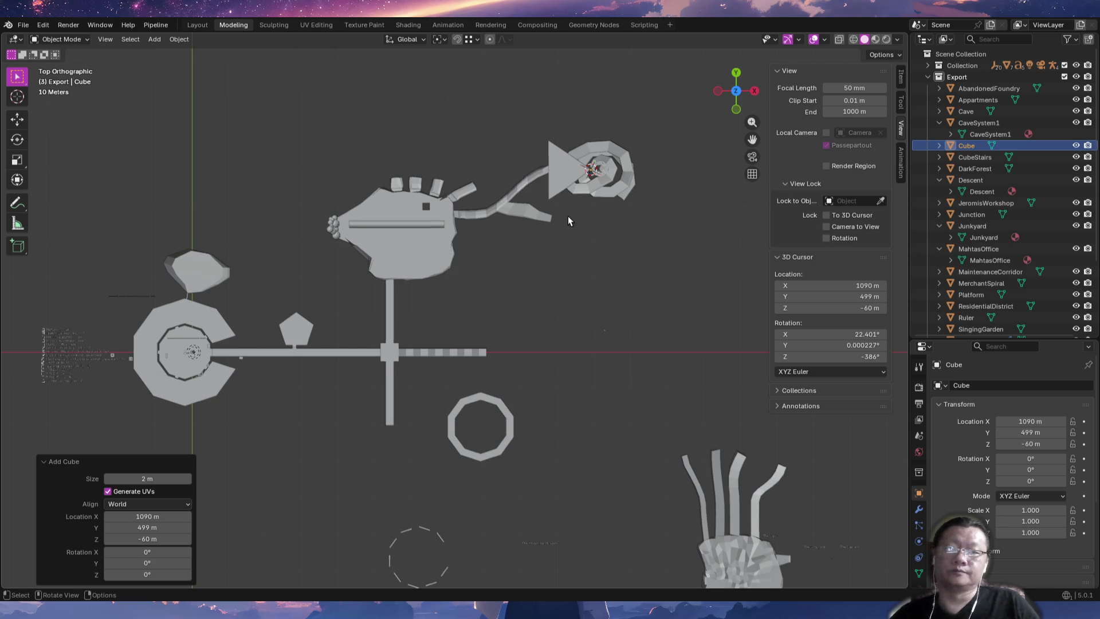
pyautogui.press('s')
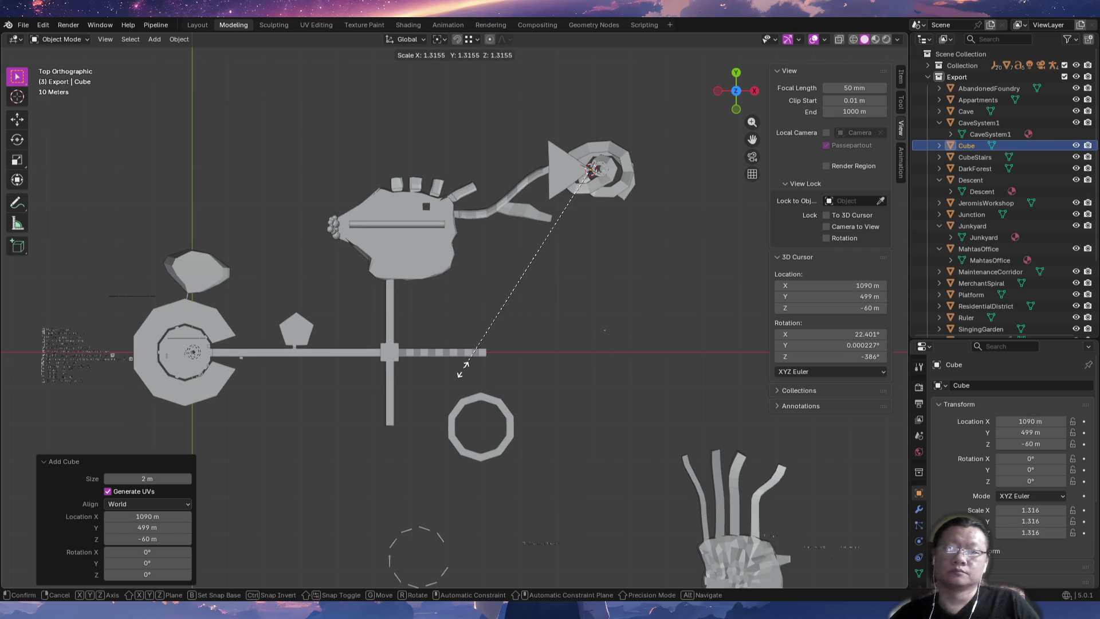
pyautogui.click(363, 458)
pyautogui.press('s')
pyautogui.click(309, 438)
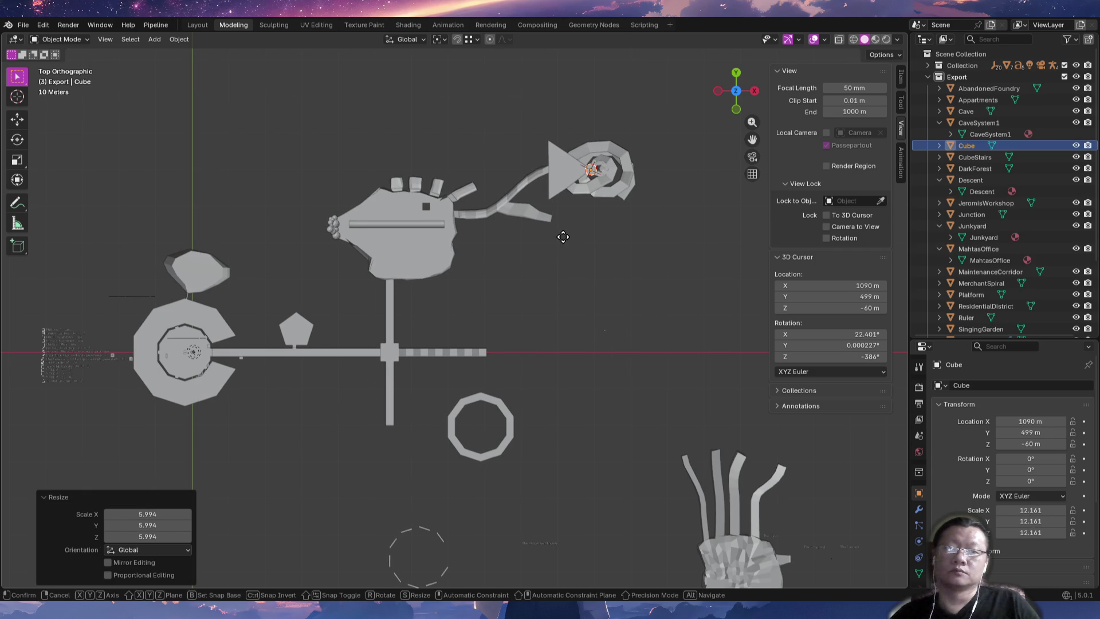
pyautogui.press('g')
pyautogui.click(400, 352)
pyautogui.press('s')
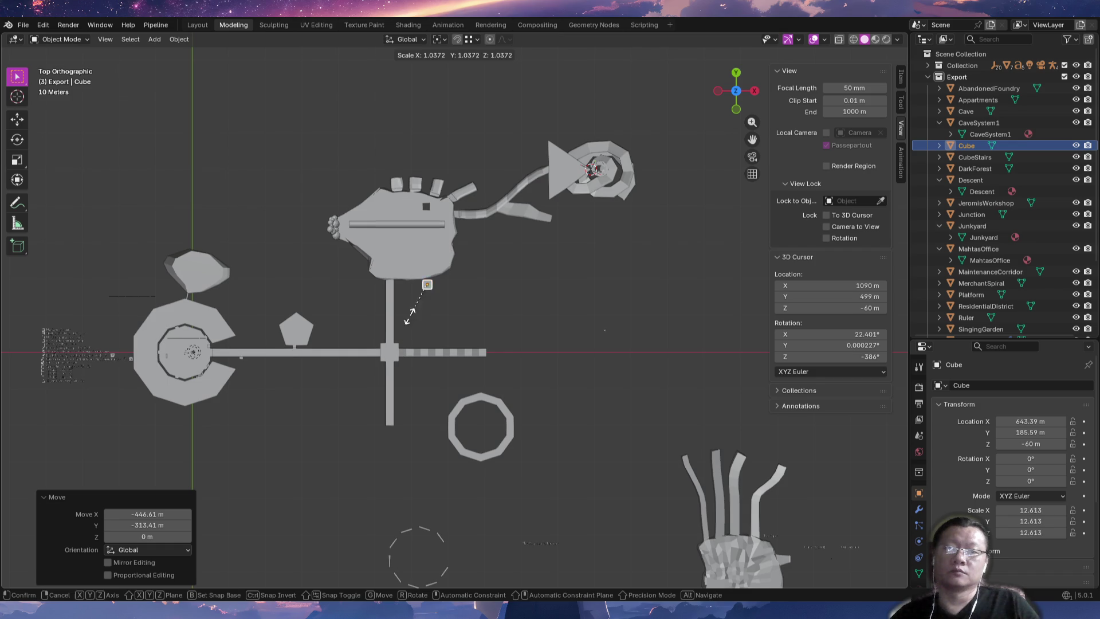
pyautogui.click(246, 404)
# Rescale and nudge the cube into place, then stretch it along the X axis.
pyautogui.press('s')
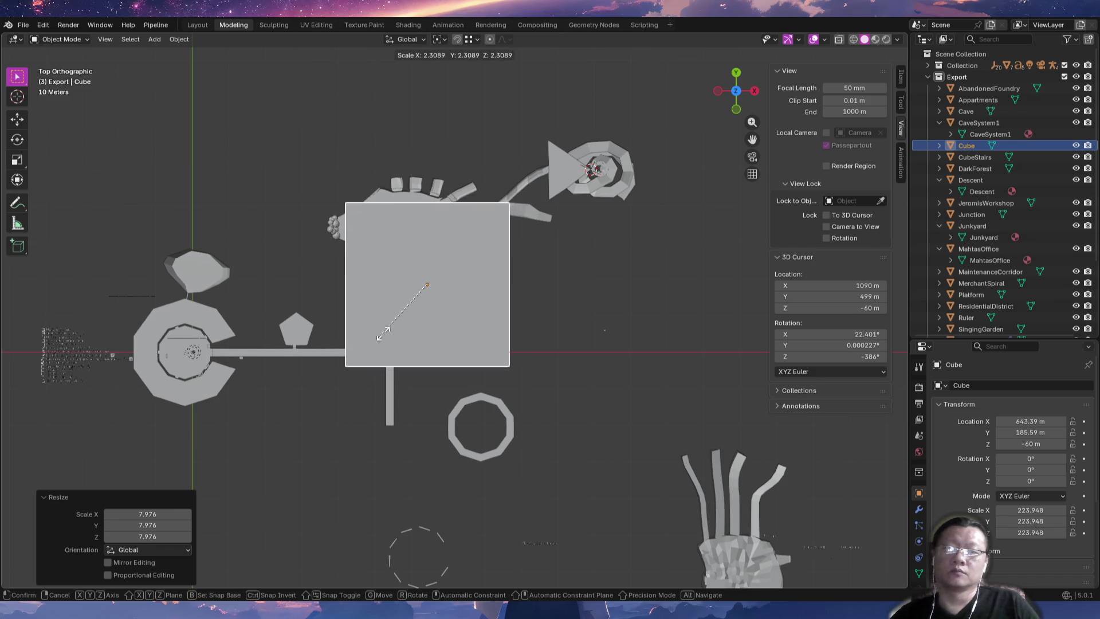
pyautogui.click(361, 348)
pyautogui.press('g')
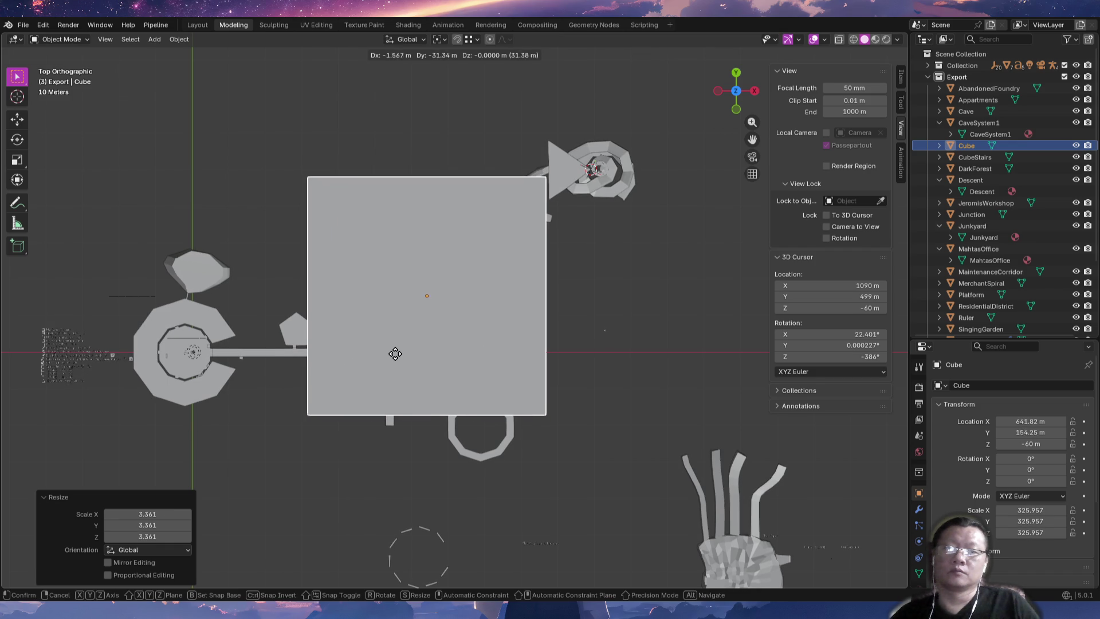
pyautogui.click(395, 342)
pyautogui.press('s')
pyautogui.click(394, 345)
pyautogui.press('g')
pyautogui.click(392, 336)
pyautogui.press('s')
pyautogui.press('x')
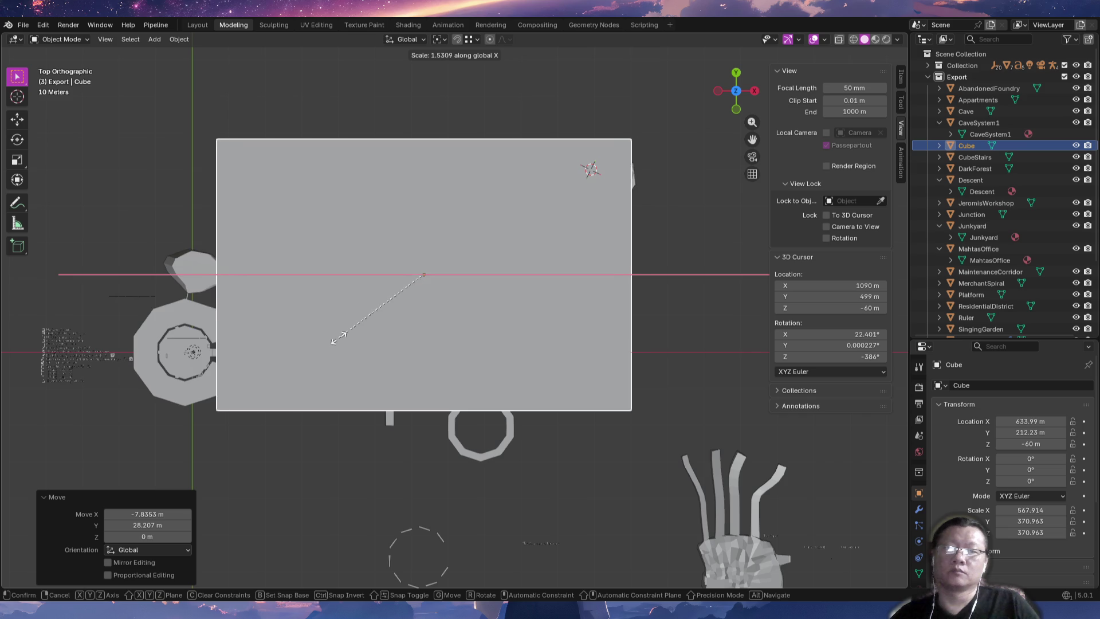
pyautogui.click(279, 339)
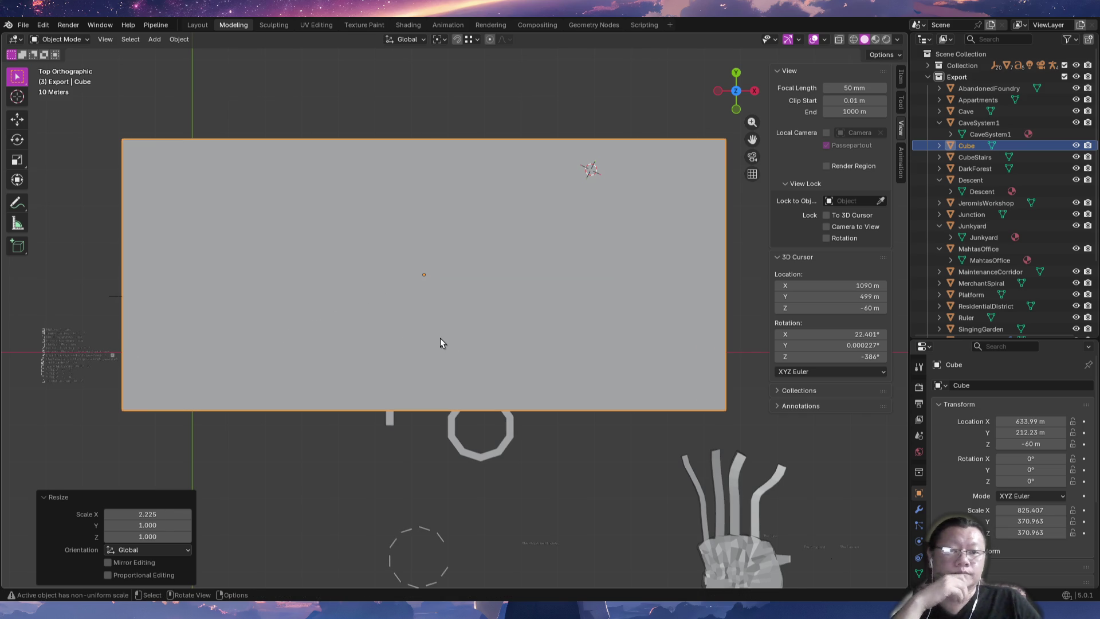
# Check the cube's 1651 × 742 × 742 m dimensions in the Item sidebar, then delete it.
pyautogui.click(900, 84)
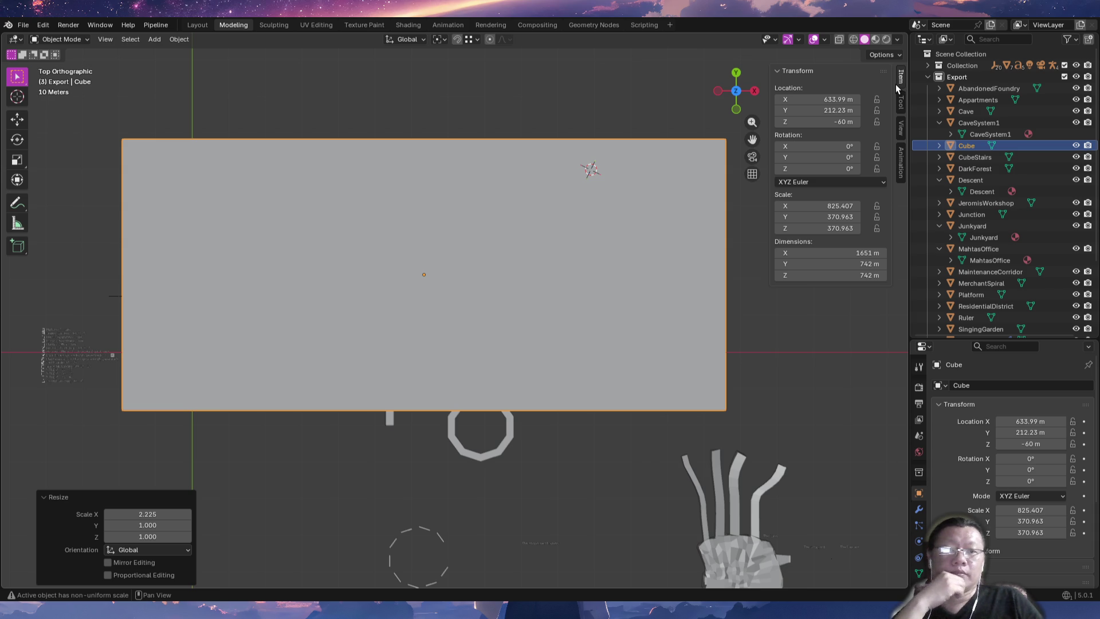
pyautogui.click(715, 332)
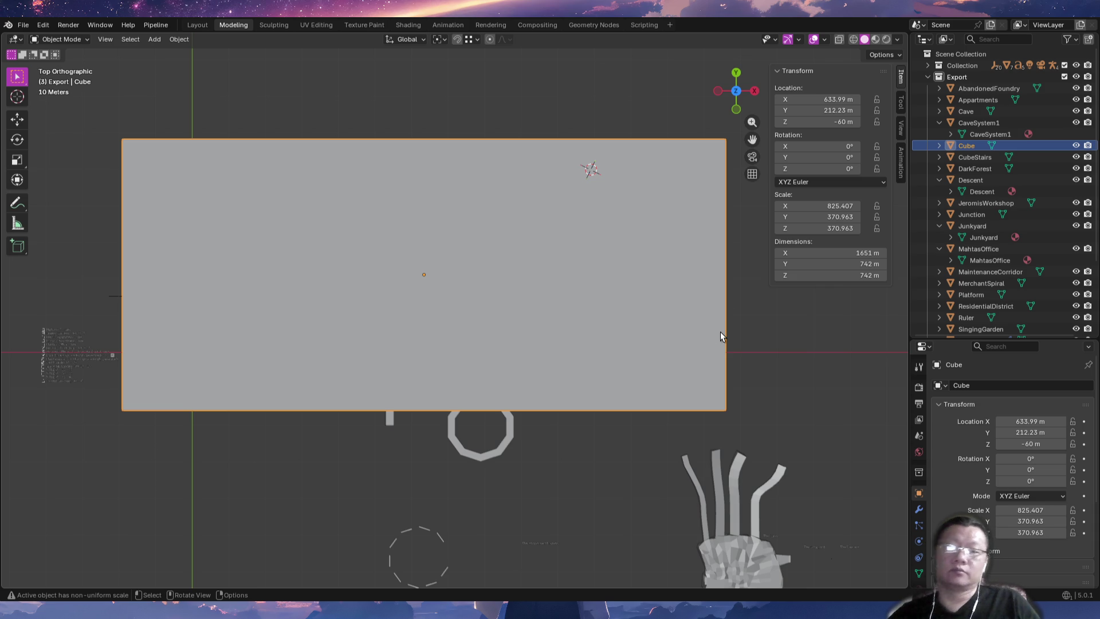
pyautogui.press('x')
pyautogui.click(722, 331)
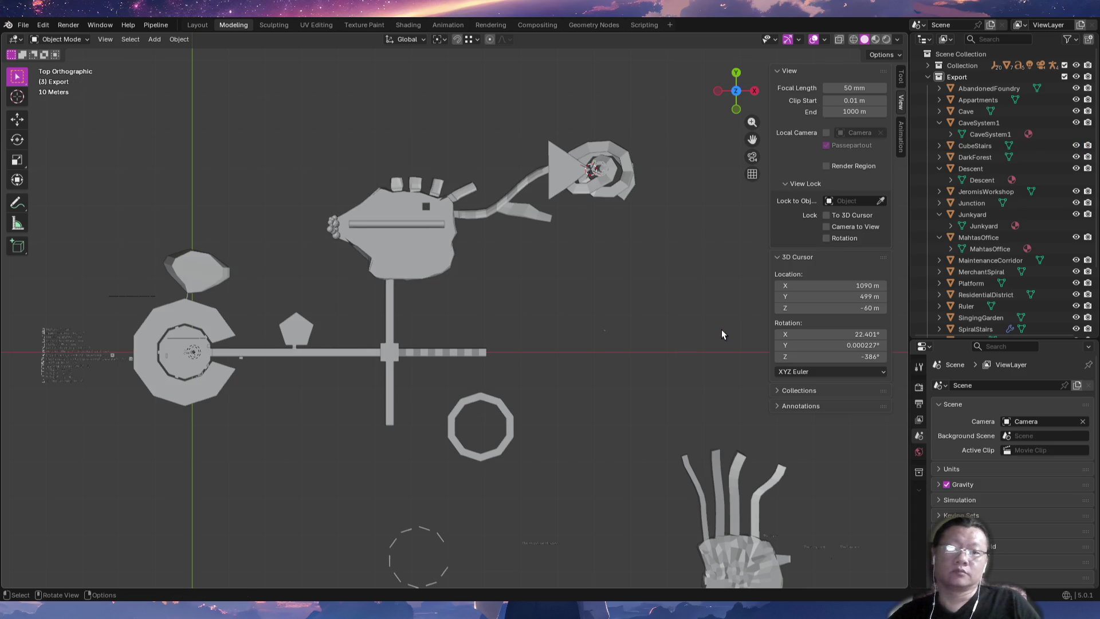
# Select the Descent object and, in Edit Mode, pick the stub's bottom edge.
pyautogui.moveTo(622, 243)
pyautogui.mouseDown(button='middle')
pyautogui.moveTo(634, 229)
pyautogui.moveTo(670, 280)
pyautogui.moveTo(611, 232)
pyautogui.moveTo(610, 304)
pyautogui.moveTo(639, 263)
pyautogui.moveTo(497, 328)
pyautogui.moveTo(450, 299)
pyautogui.mouseUp(button='middle')
pyautogui.press('KP_1')
pyautogui.press('KP_7')
pyautogui.scroll(6, 527, 240)
pyautogui.click(504, 252)
pyautogui.scroll(8, 463, 196)
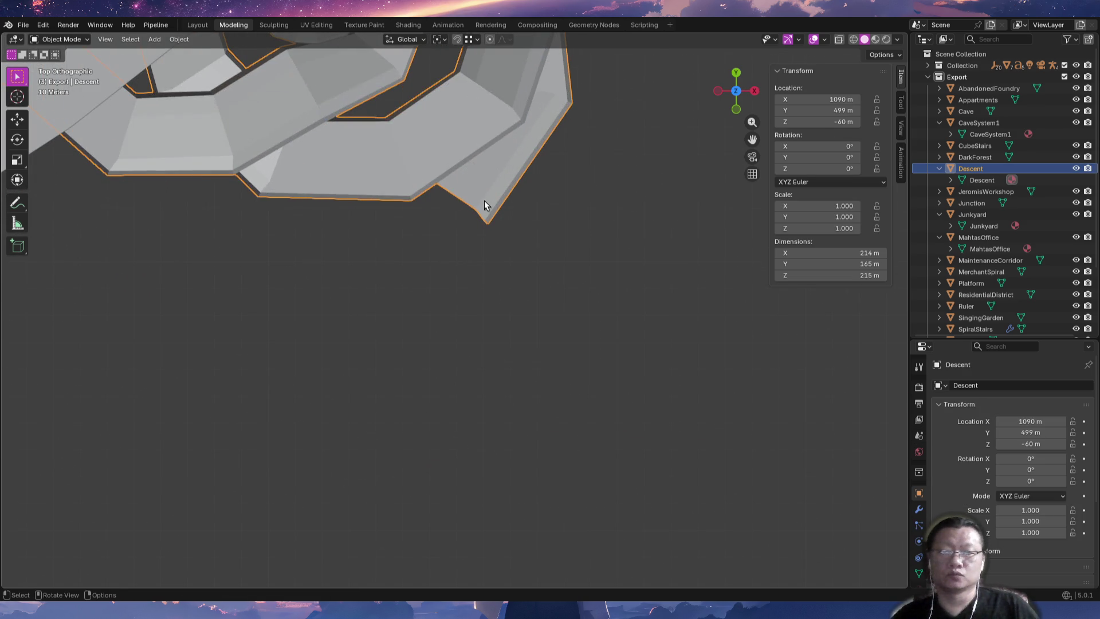
pyautogui.press('Tab')
pyautogui.click(487, 228)
pyautogui.click(480, 213)
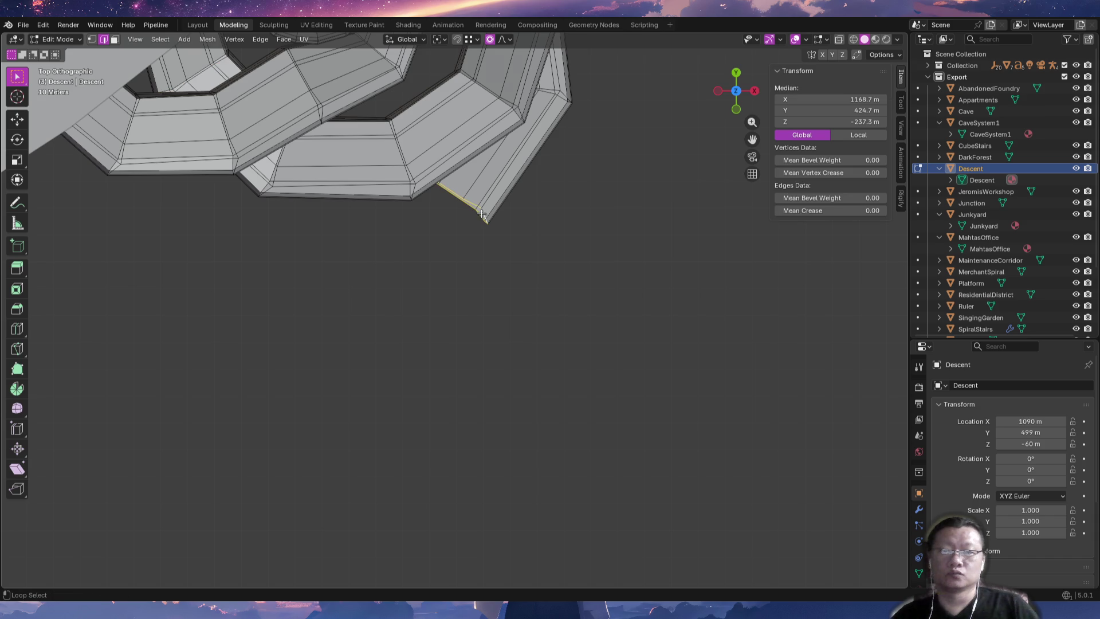
# Extrude one new segment below the stub and rotate its end edge about 27 degrees.
pyautogui.moveTo(449, 257)
pyautogui.keyDown('ctrl'); pyautogui.mouseDown(button='middle')
pyautogui.moveTo(441, 285)
pyautogui.moveTo(440, 265)
pyautogui.mouseUp(button='middle'); pyautogui.keyUp('ctrl')
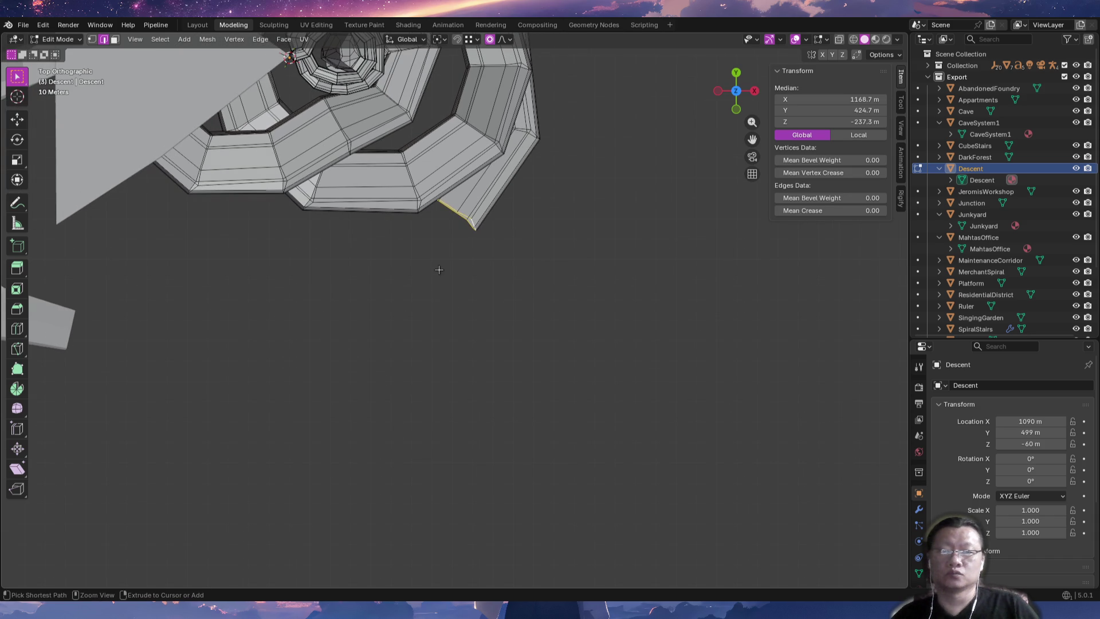
pyautogui.keyDown('ctrl'); pyautogui.rightClick(440, 267); pyautogui.keyUp('ctrl')
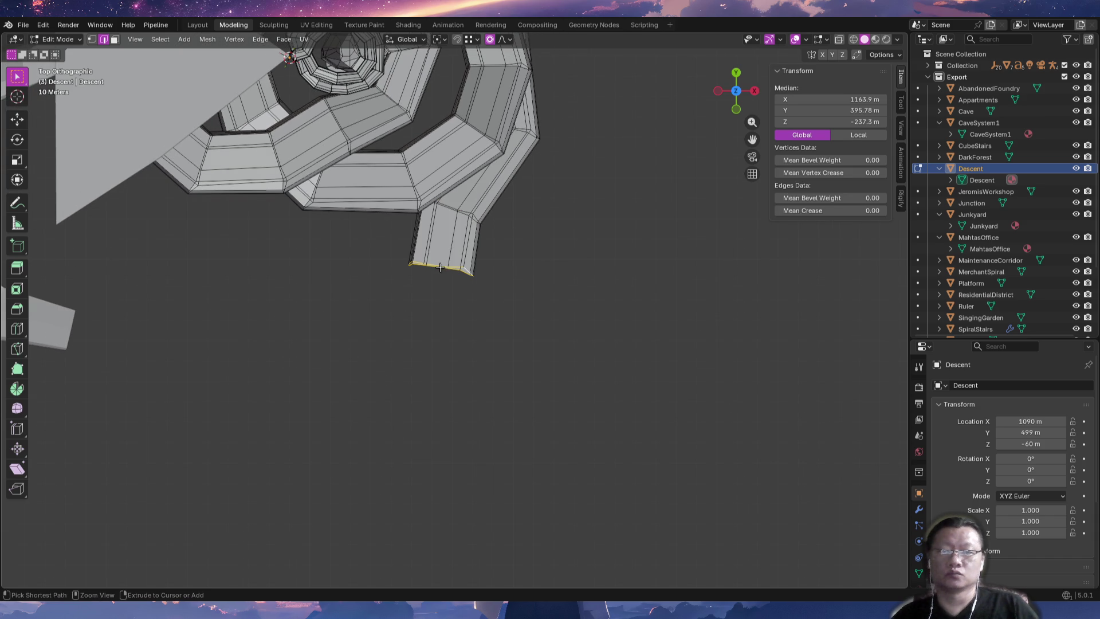
pyautogui.keyDown('ctrl'); pyautogui.rightClick(461, 292); pyautogui.keyUp('ctrl')
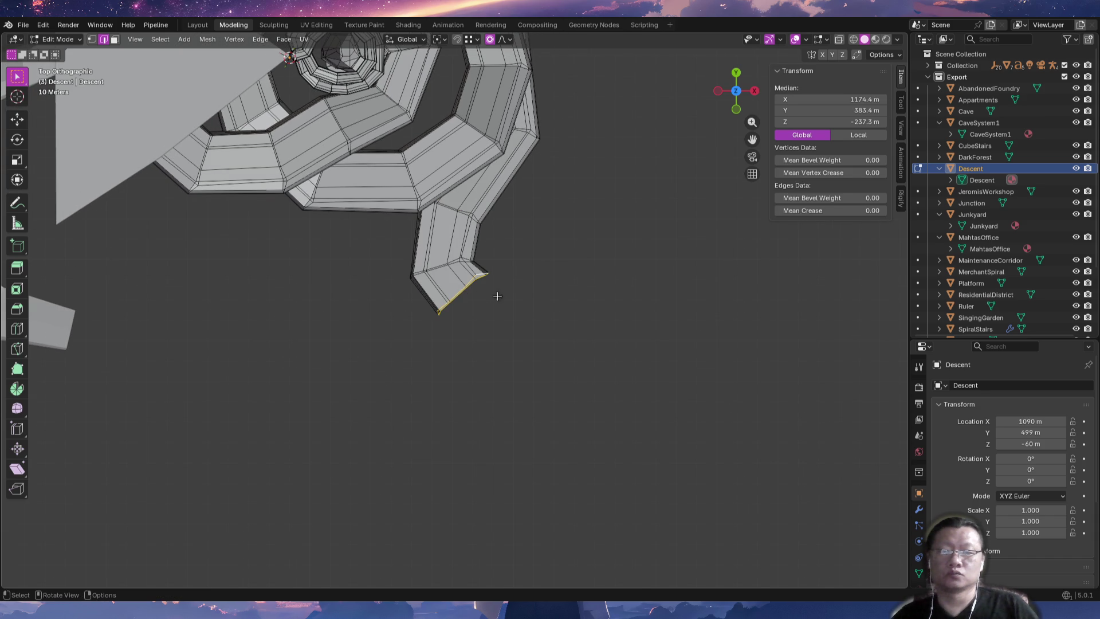
pyautogui.press('r')
pyautogui.press('Escape')
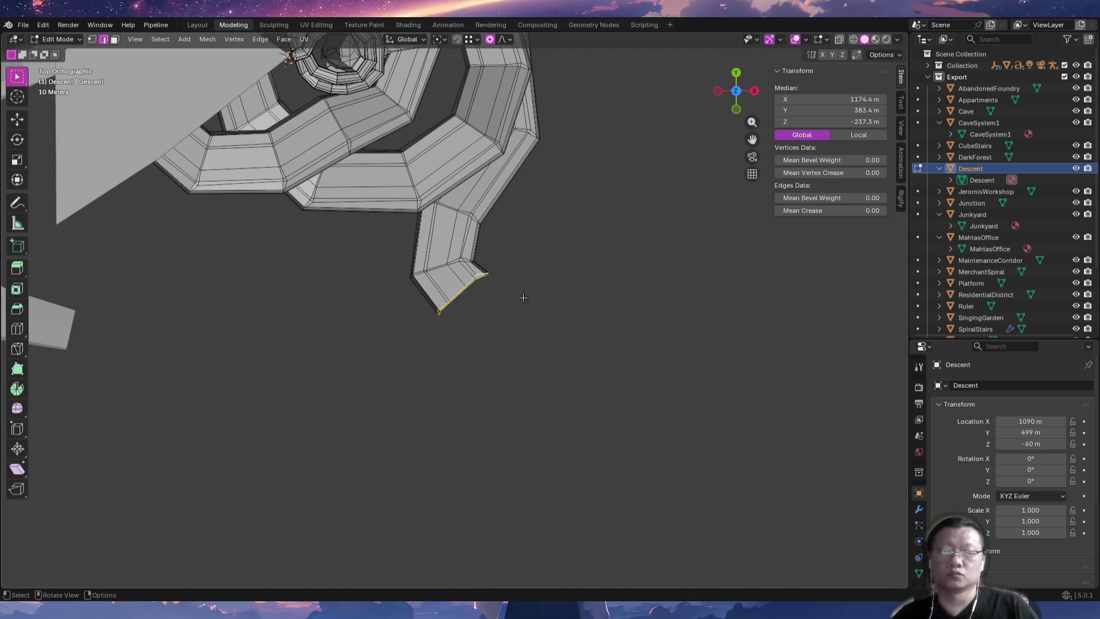
pyautogui.hotkey('ctrl', 'z')
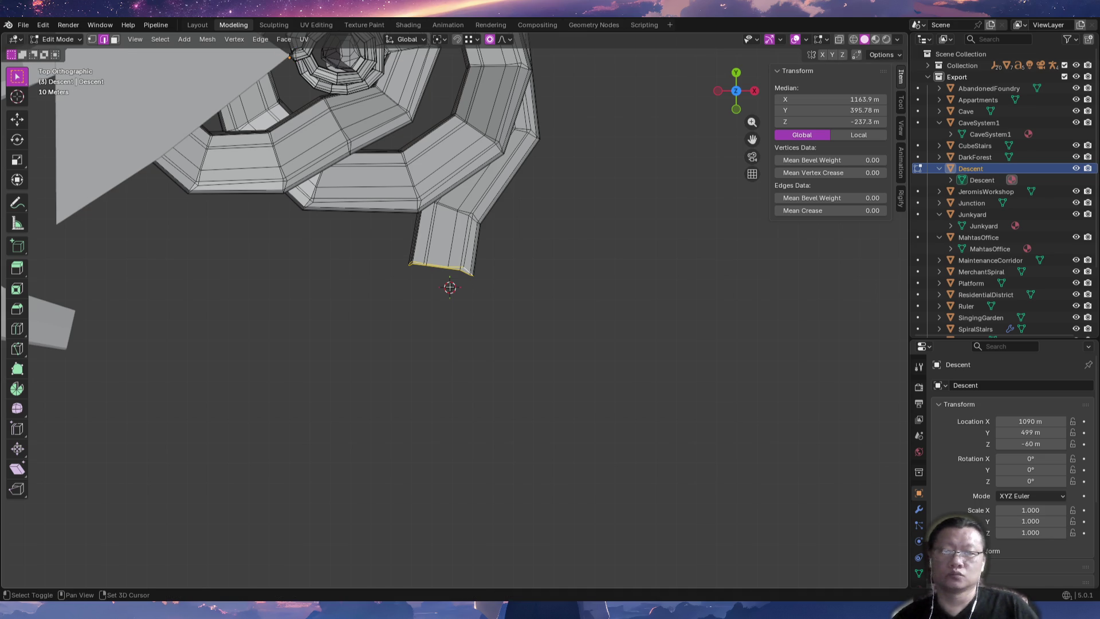
pyautogui.keyDown('ctrl'); pyautogui.rightClick(450, 287); pyautogui.keyUp('ctrl')
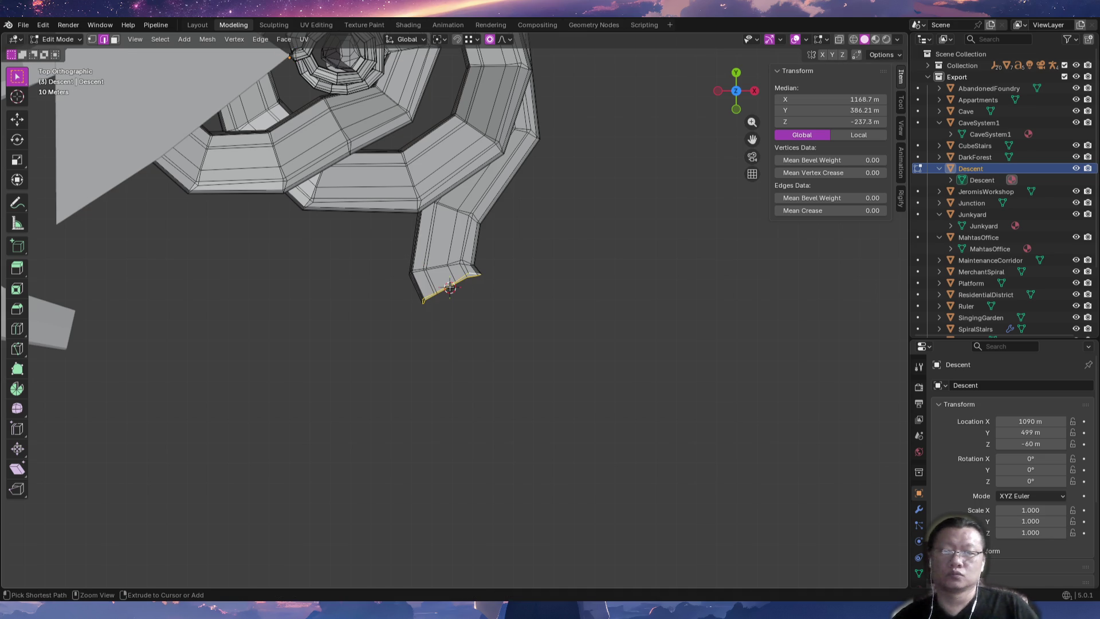
pyautogui.press('r')
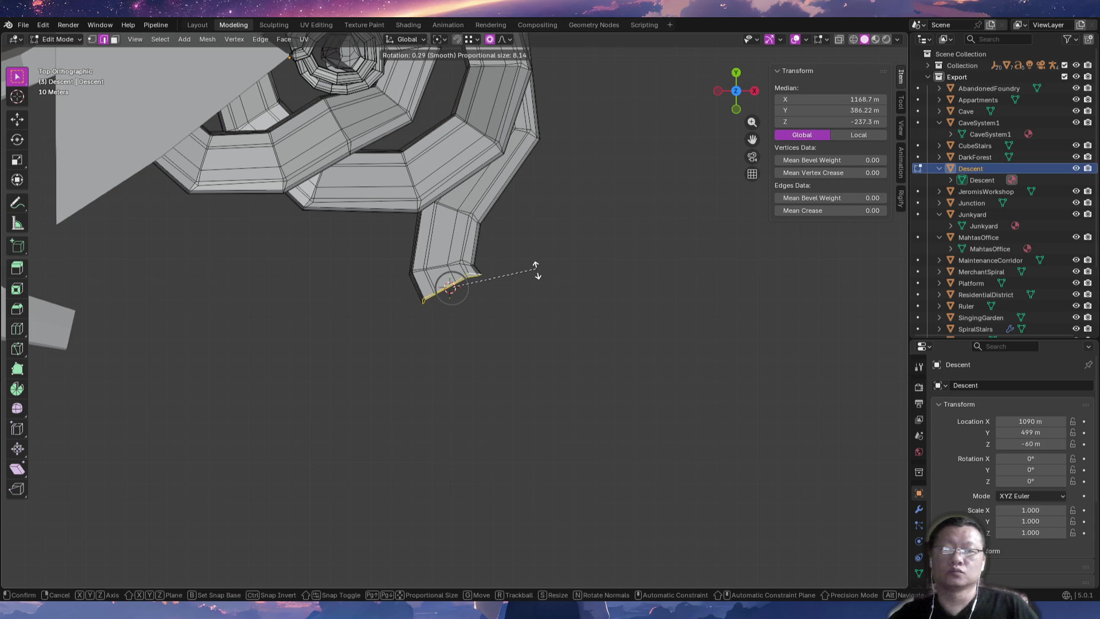
pyautogui.scroll(-6, 535, 280)
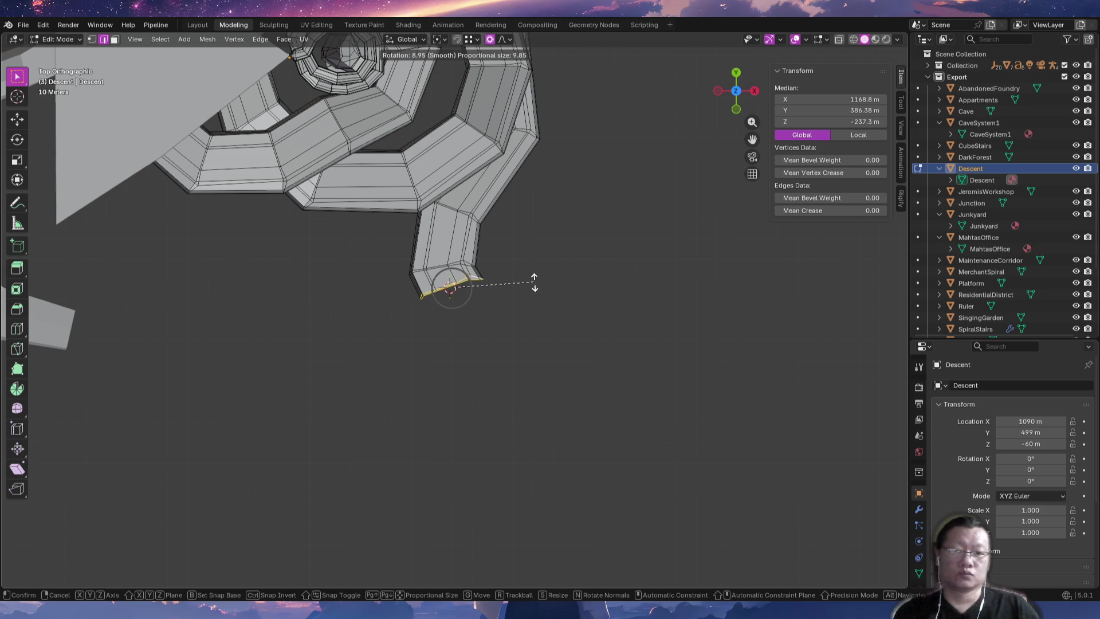
pyautogui.scroll(-6, 534, 281)
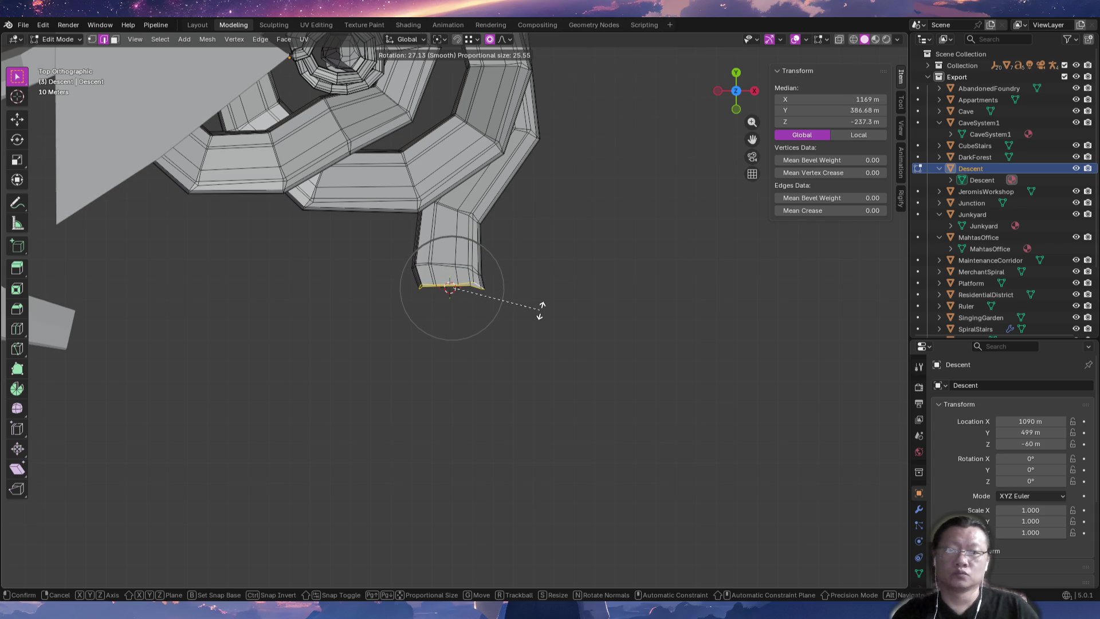
pyautogui.click(542, 310)
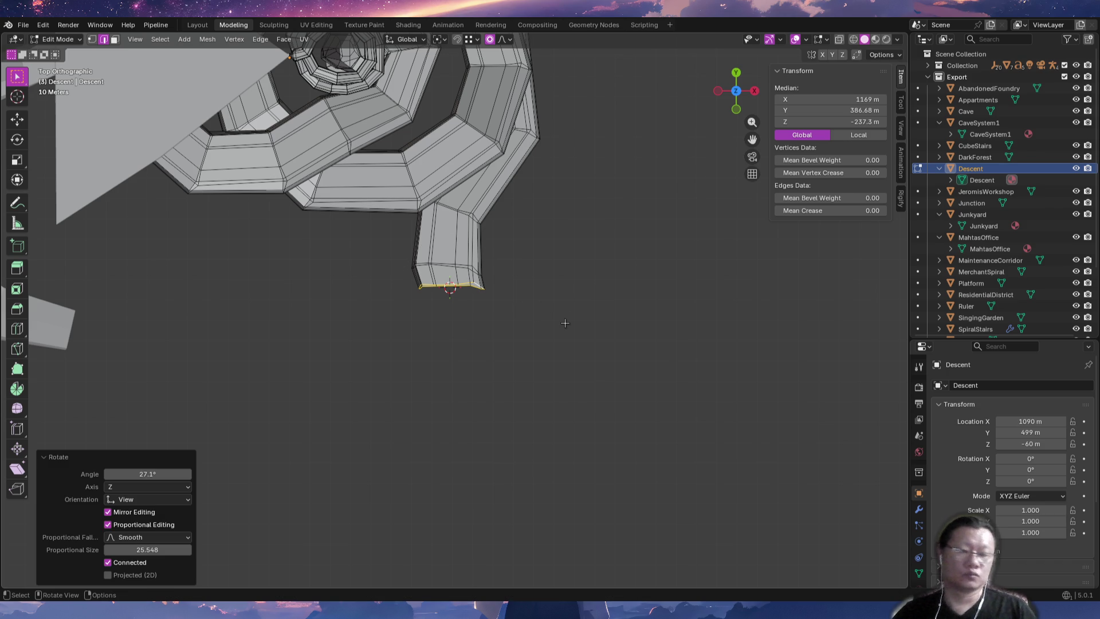
# Scale the bottom edge to 0 on Y so it lies flat, then check it from the front.
pyautogui.moveTo(563, 322); pyautogui.dragTo(565, 323, button='middle')
pyautogui.press('KP_7')
pyautogui.scroll(4, 563, 355)
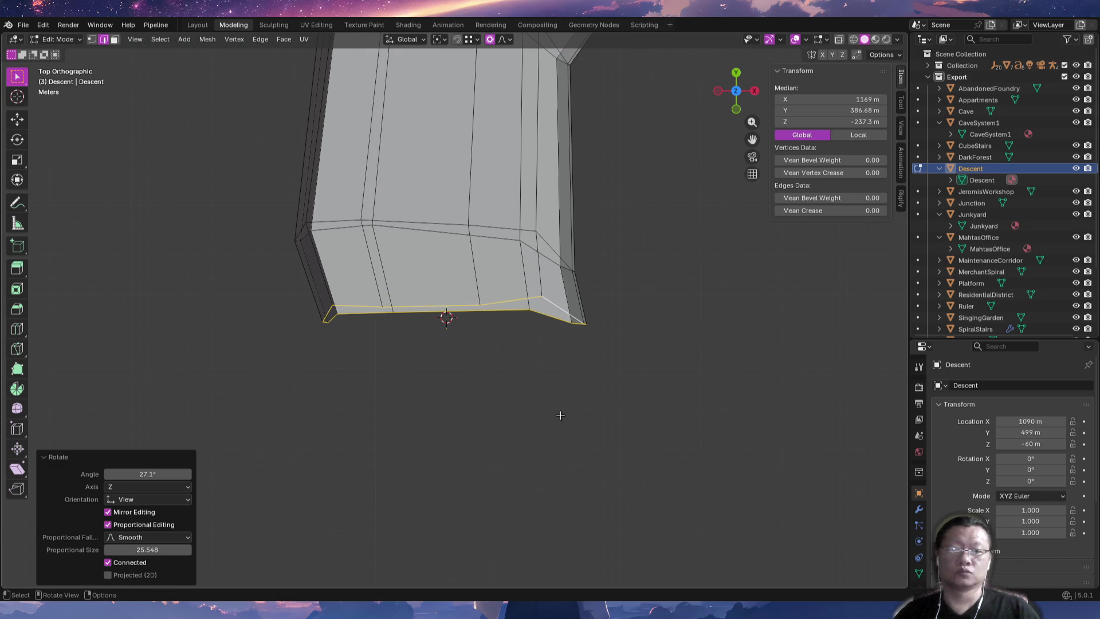
pyautogui.press('s')
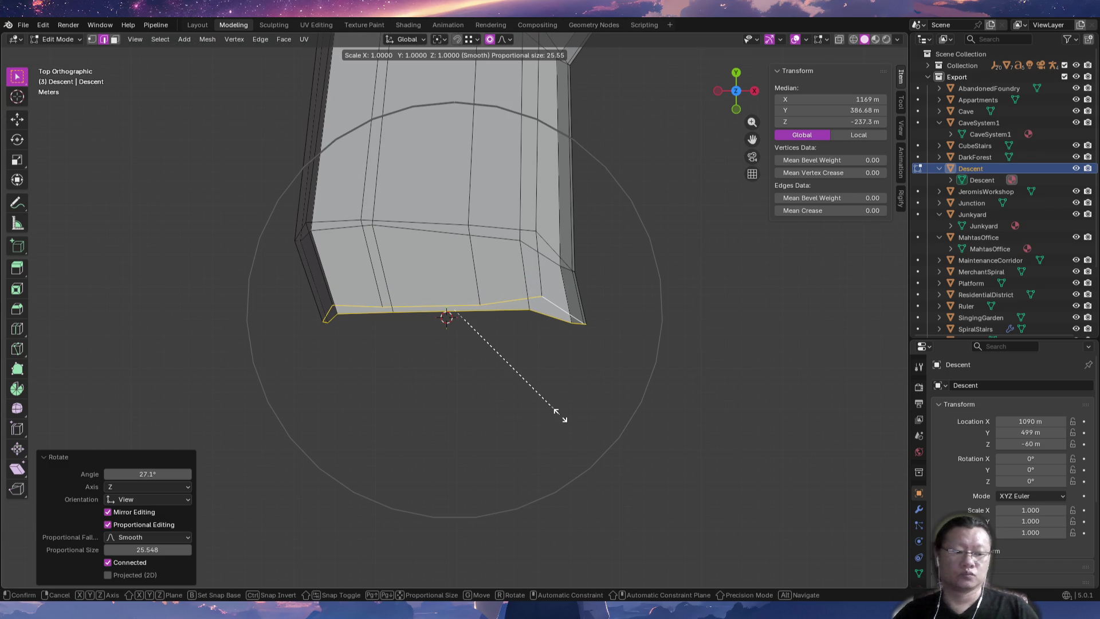
pyautogui.write('y0')
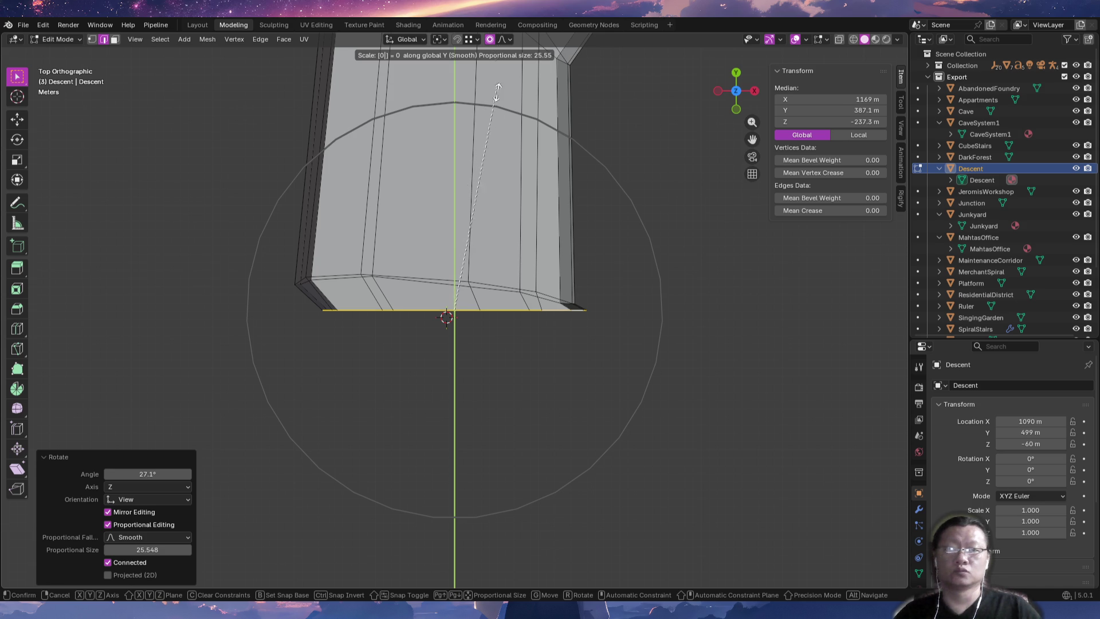
pyautogui.press('Escape')
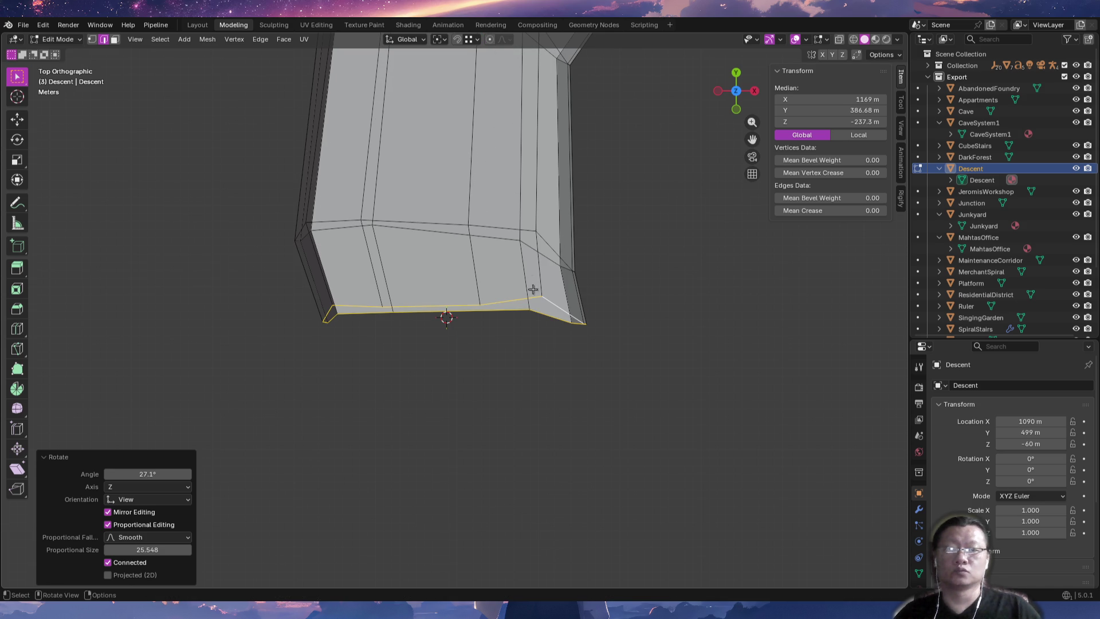
pyautogui.write('sy0')
pyautogui.press('Return')
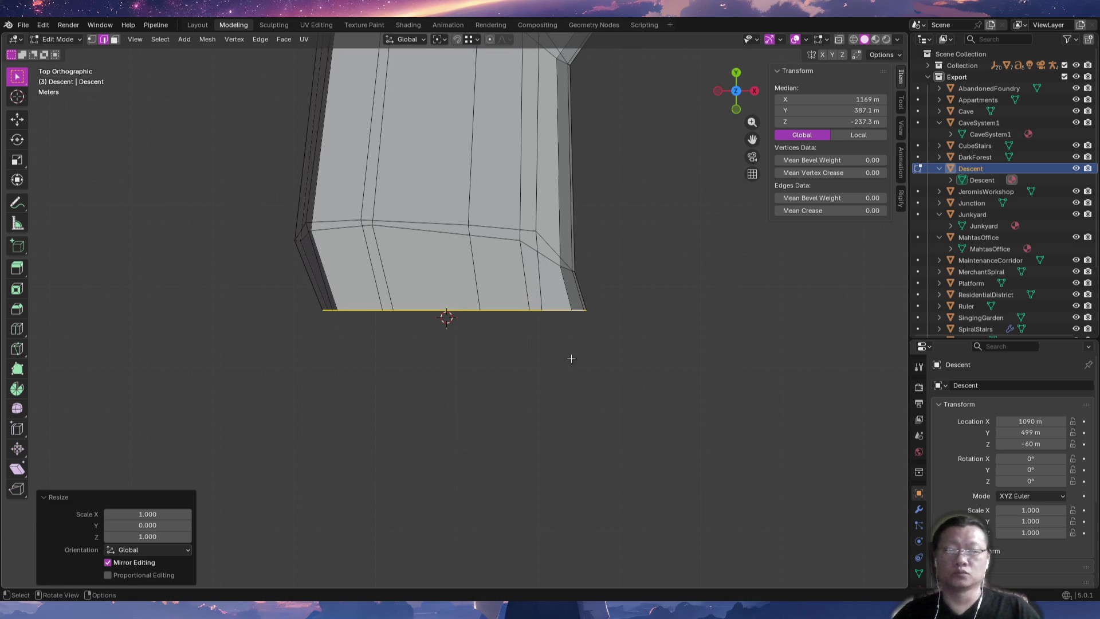
pyautogui.keyDown('shift'); pyautogui.moveTo(592, 362); pyautogui.dragTo(587, 388, button='middle'); pyautogui.keyUp('shift')
pyautogui.press('KP_1')
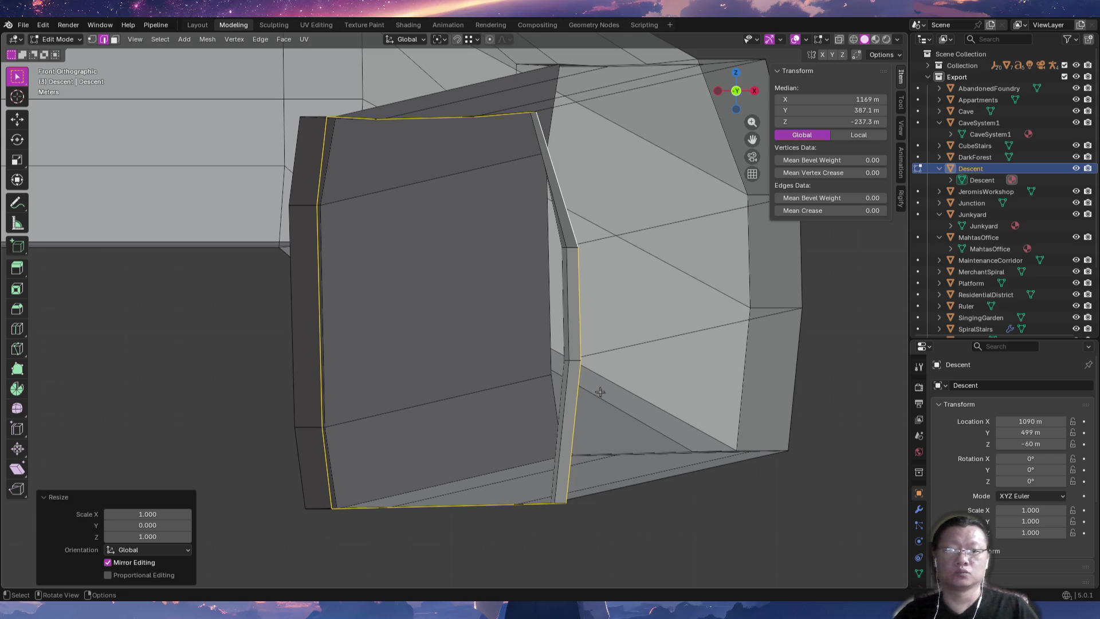
pyautogui.keyDown('ctrl'); pyautogui.scroll(1, 600, 392); pyautogui.keyUp('ctrl')
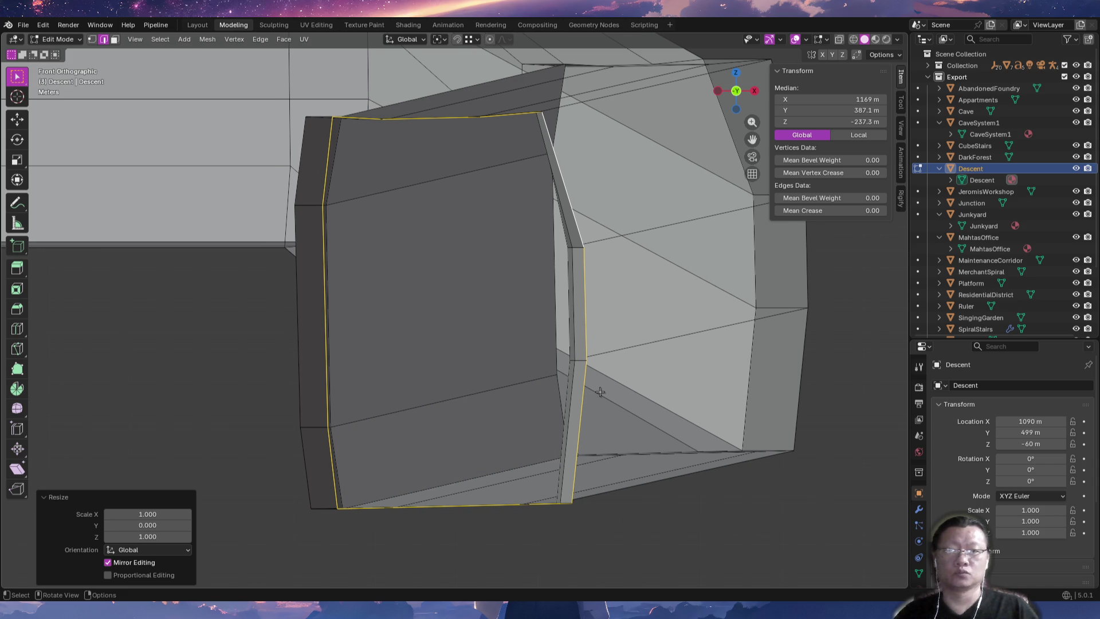
pyautogui.moveTo(555, 342)
pyautogui.mouseDown(button='middle')
pyautogui.moveTo(545, 361)
pyautogui.moveTo(584, 405)
pyautogui.moveTo(464, 408)
pyautogui.moveTo(498, 420)
pyautogui.moveTo(574, 382)
pyautogui.moveTo(492, 375)
pyautogui.moveTo(539, 371)
pyautogui.mouseUp(button='middle')
# Duplicate the end loop in place and separate it into its own object.
pyautogui.press('g')
pyautogui.rightClick(522, 371)
pyautogui.press('p')
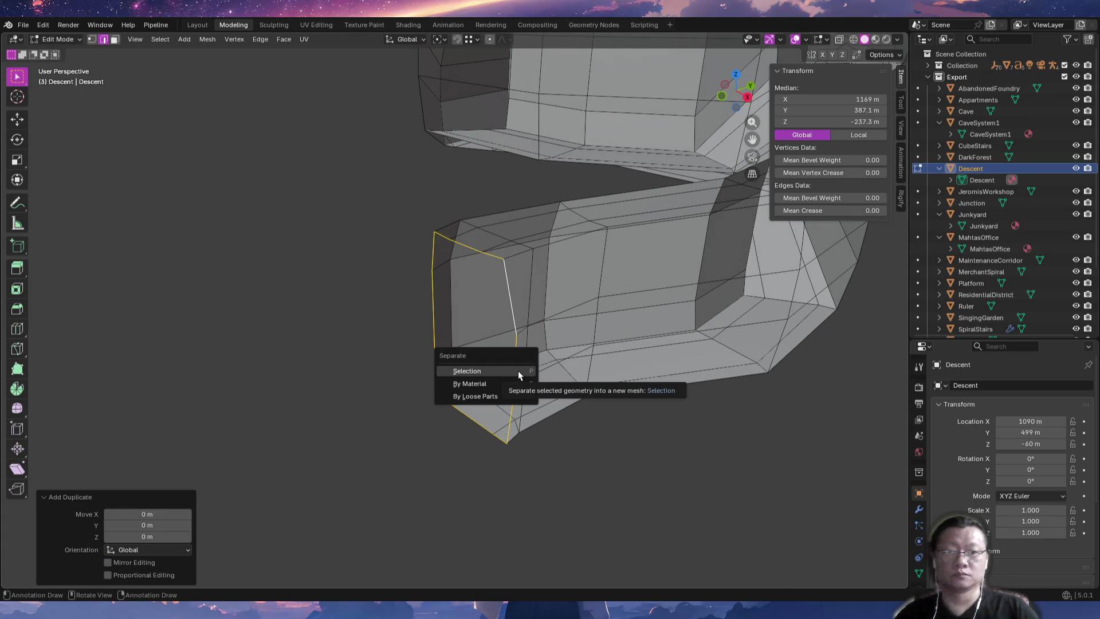
pyautogui.click(518, 371)
pyautogui.press('Tab')
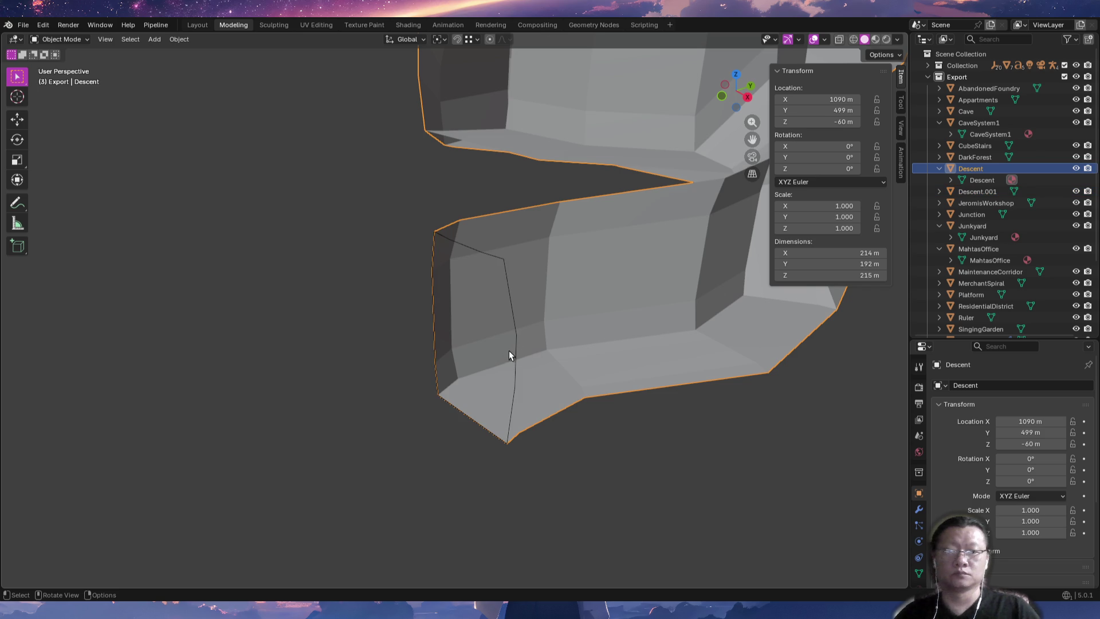
pyautogui.click(515, 354)
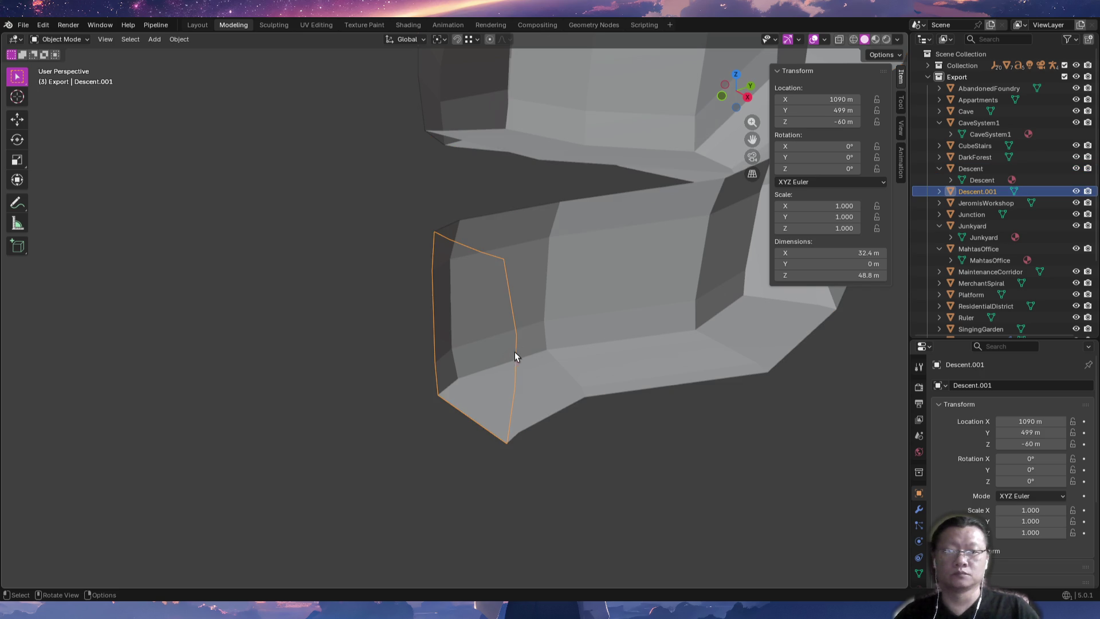
# Rename the separated object from Descent.001 to CrystalSanctuary.
pyautogui.doubleClick(992, 192)
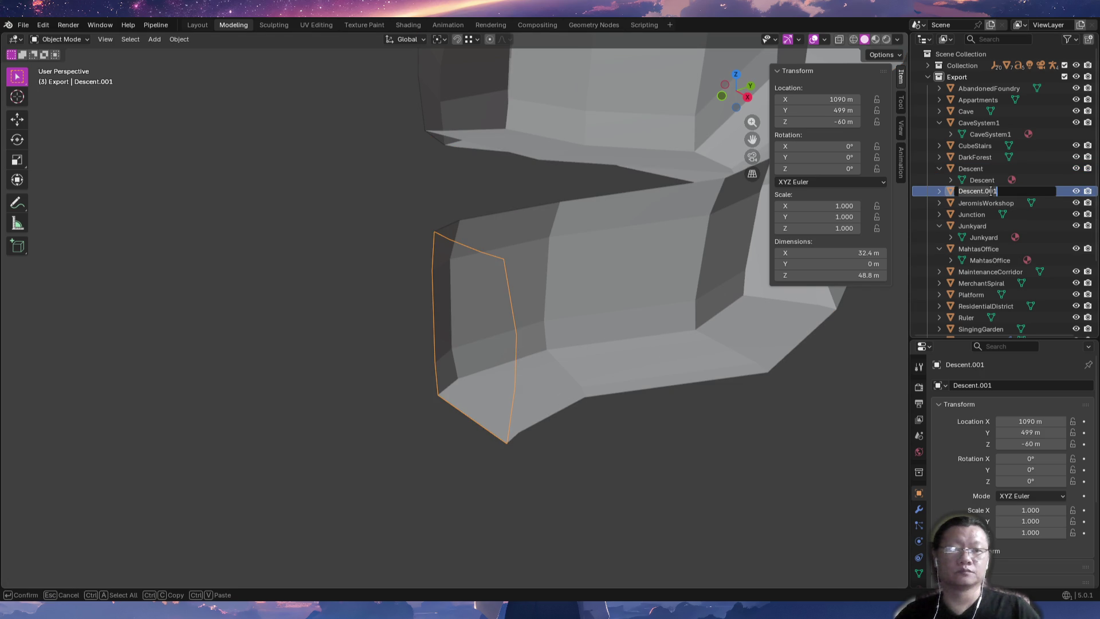
pyautogui.press('BackSpace')
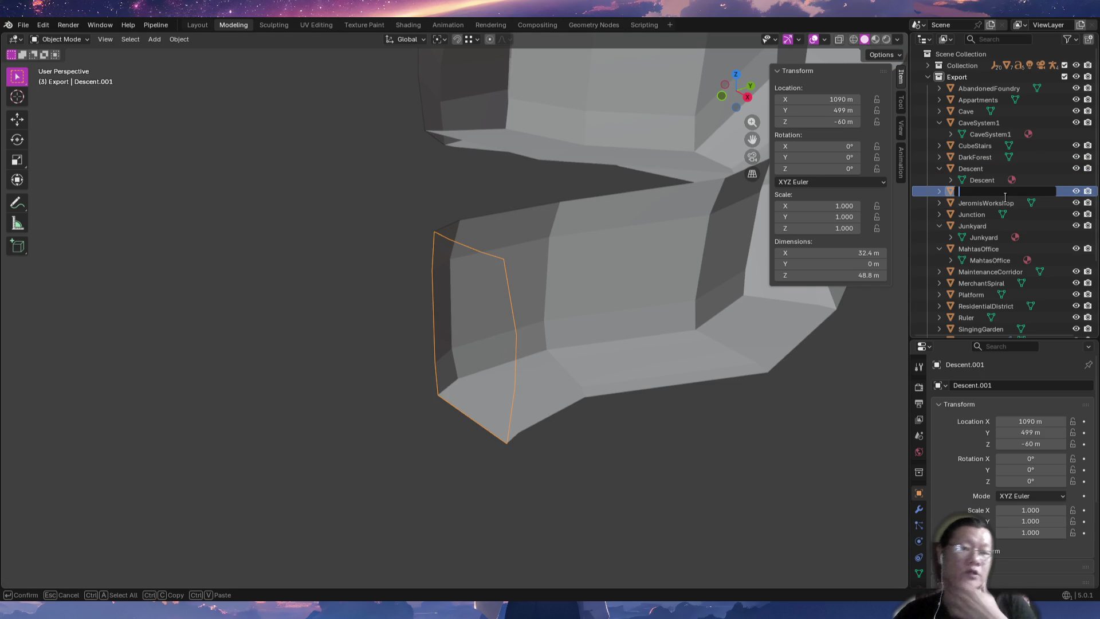
pyautogui.write('Cry')
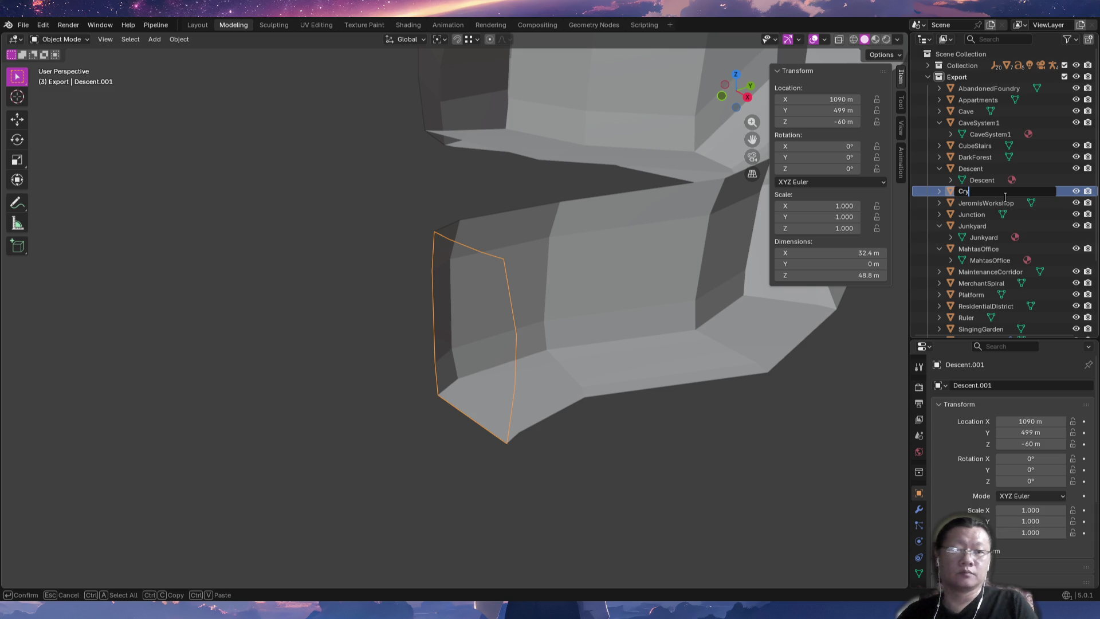
pyautogui.write('talSantruary')
pyautogui.hotkey('ctrl', 'a')
pyautogui.press('BackSpace')
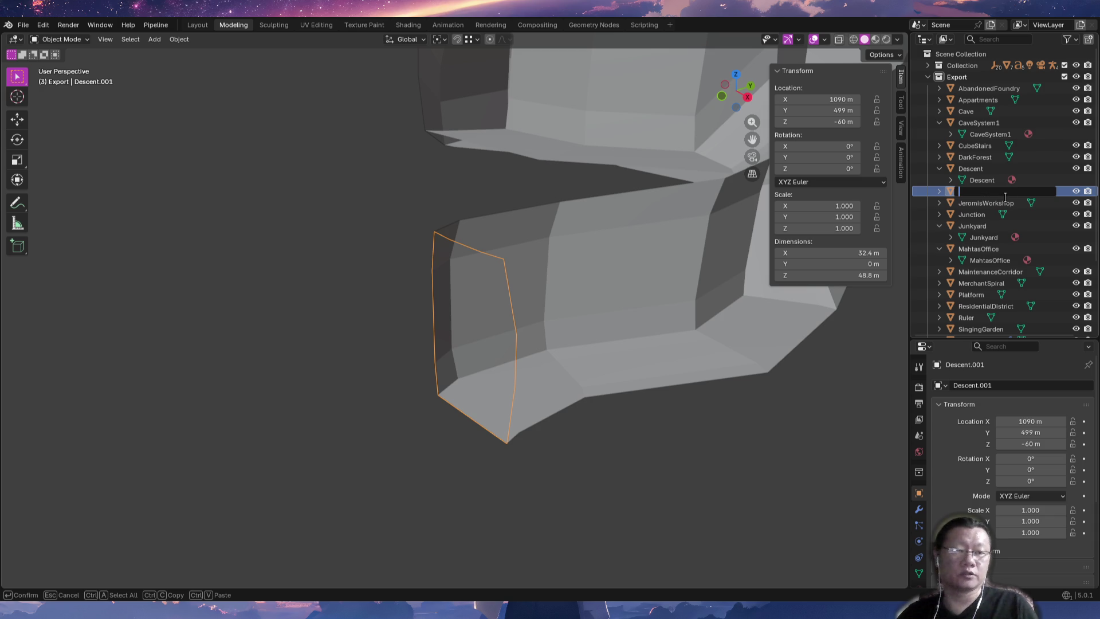
pyautogui.write('CrystalSanctuary')
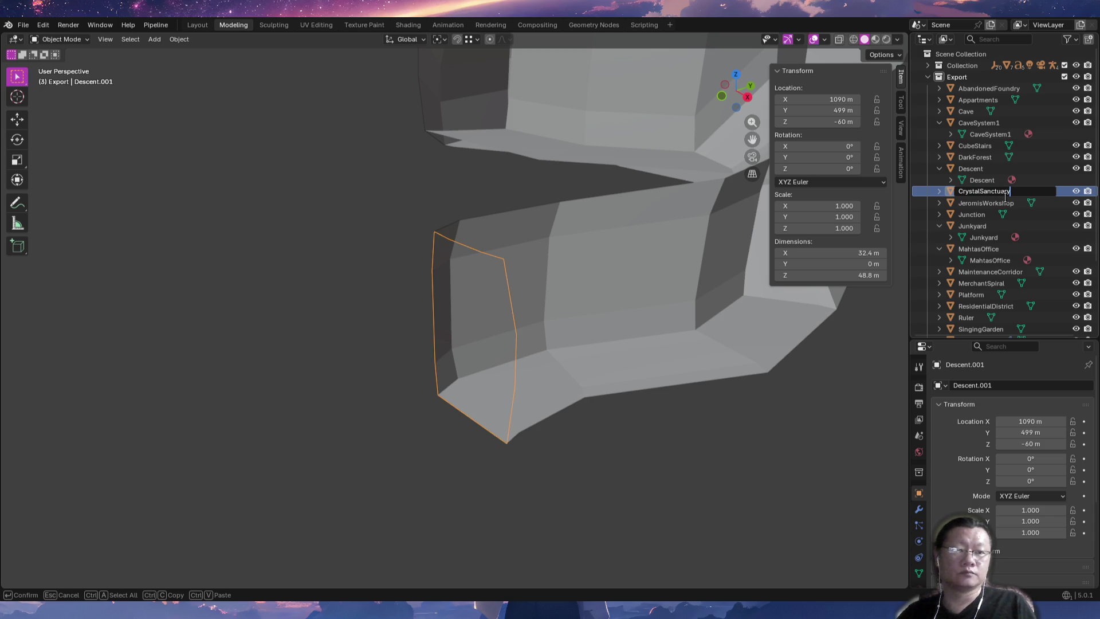
pyautogui.press('Return')
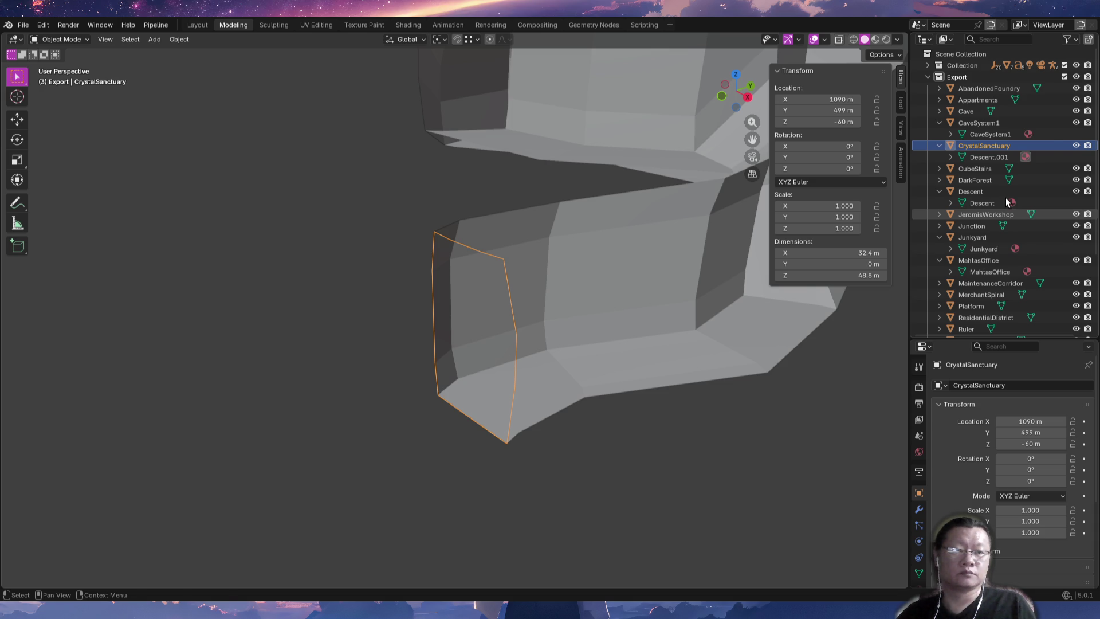
# Rename the Descent.001 mesh data to CrystalSanctuary.
pyautogui.press('F2')
pyautogui.press('Return')
pyautogui.press('Down')
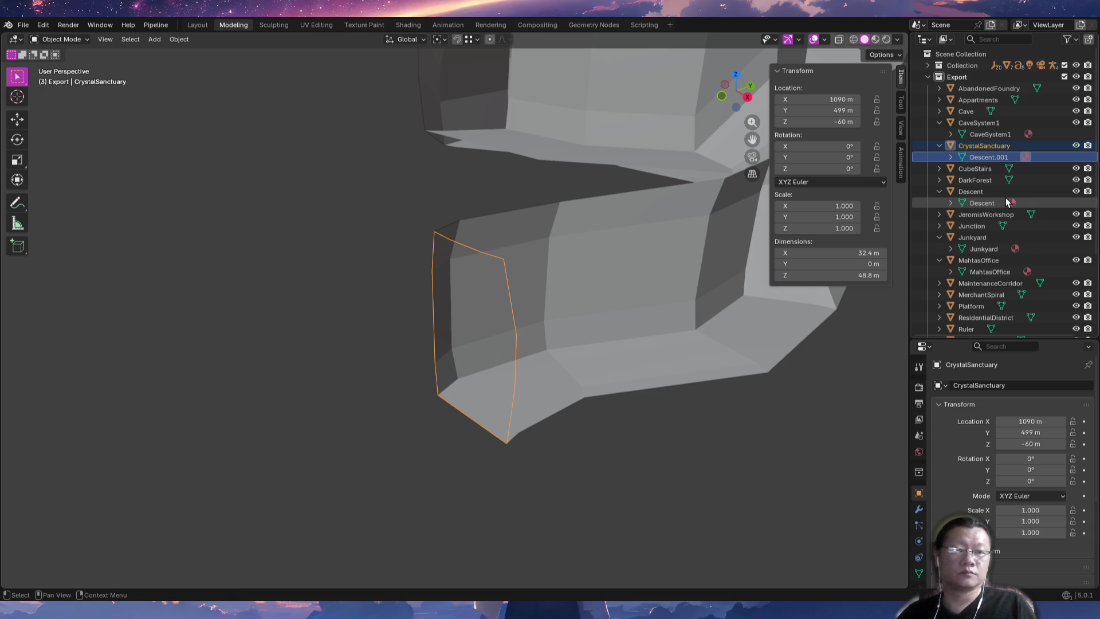
pyautogui.press('F2')
pyautogui.write('CrystalSanctuary')
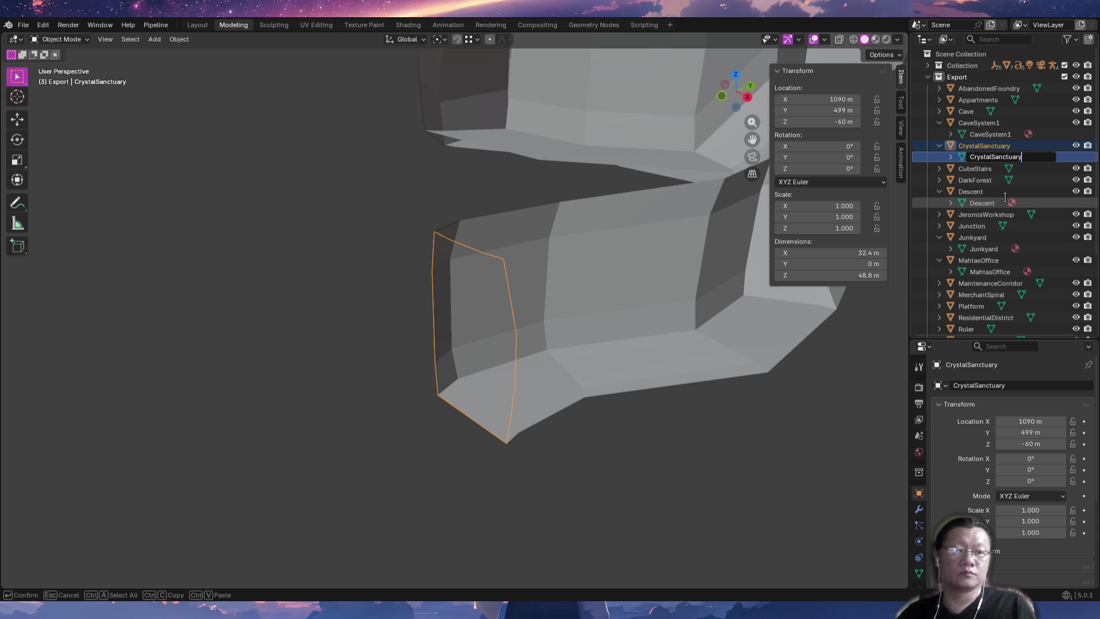
pyautogui.press('Return')
# Survey the level layout from above and orbit around the room's end, toggling Edit Mode.
pyautogui.moveTo(597, 328)
pyautogui.mouseDown(button='middle')
pyautogui.moveTo(550, 352)
pyautogui.moveTo(579, 381)
pyautogui.moveTo(588, 352)
pyautogui.mouseUp(button='middle')
pyautogui.press('KP_7')
pyautogui.scroll(-6, 566, 392)
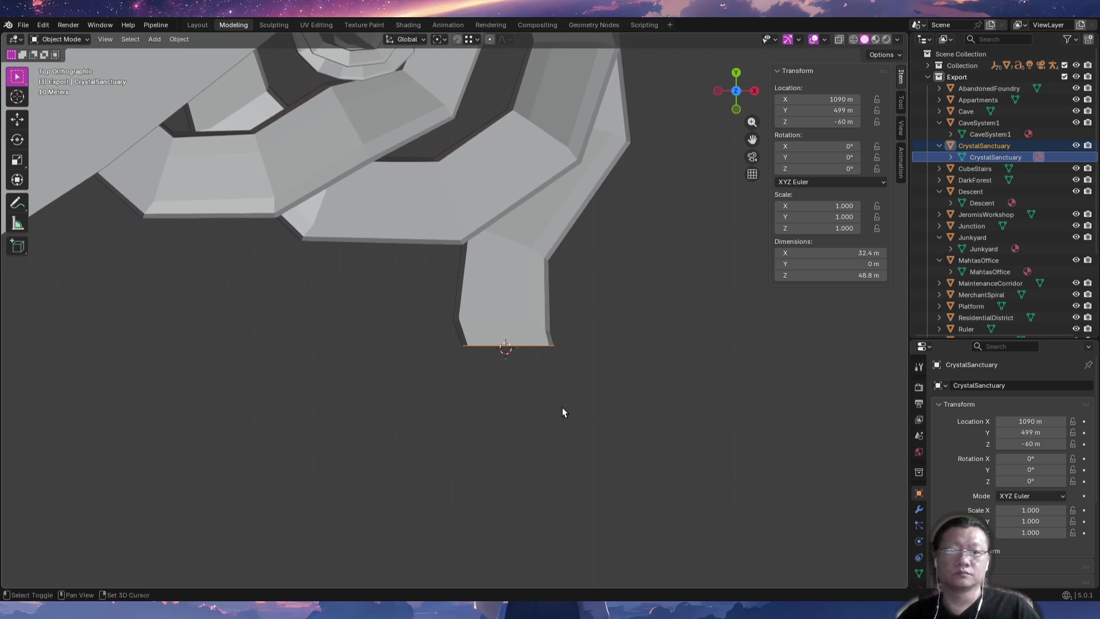
pyautogui.scroll(-4, 602, 358)
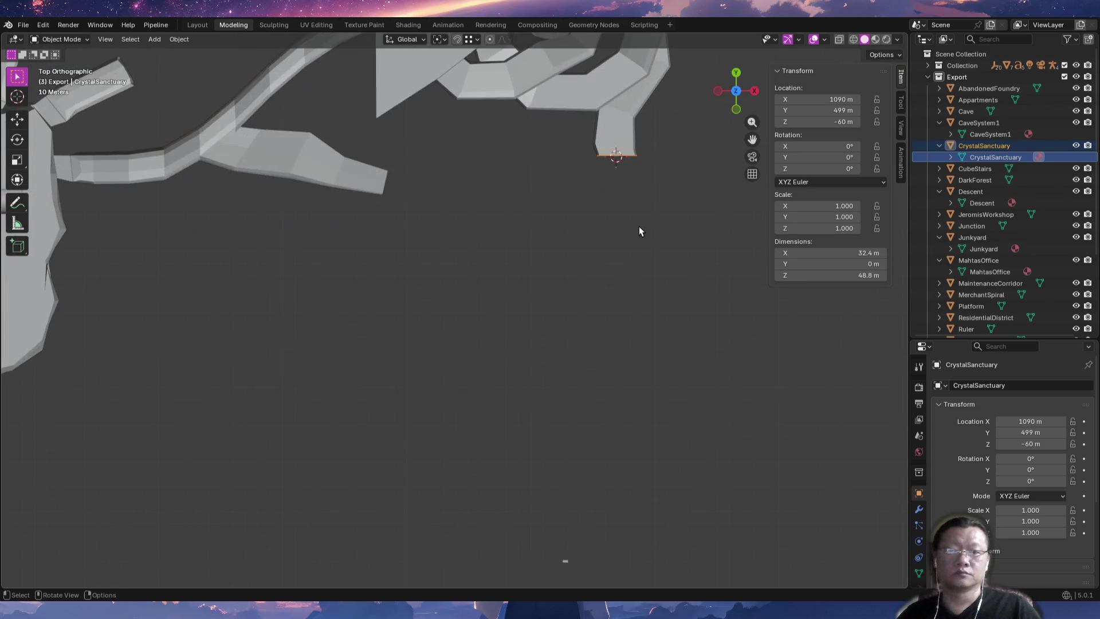
pyautogui.keyDown('shift'); pyautogui.moveTo(630, 324); pyautogui.dragTo(621, 379, button='middle'); pyautogui.keyUp('shift')
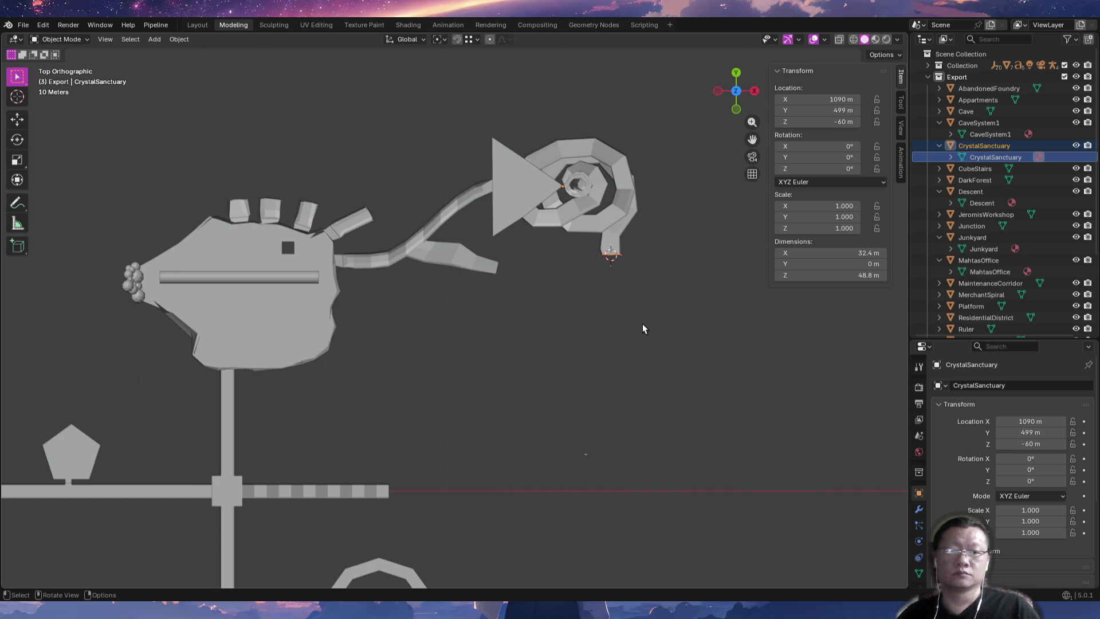
pyautogui.moveTo(638, 315)
pyautogui.keyDown('shift'); pyautogui.mouseDown(button='middle')
pyautogui.moveTo(611, 353)
pyautogui.moveTo(579, 355)
pyautogui.moveTo(600, 240)
pyautogui.moveTo(594, 336)
pyautogui.mouseUp(button='middle'); pyautogui.keyUp('shift')
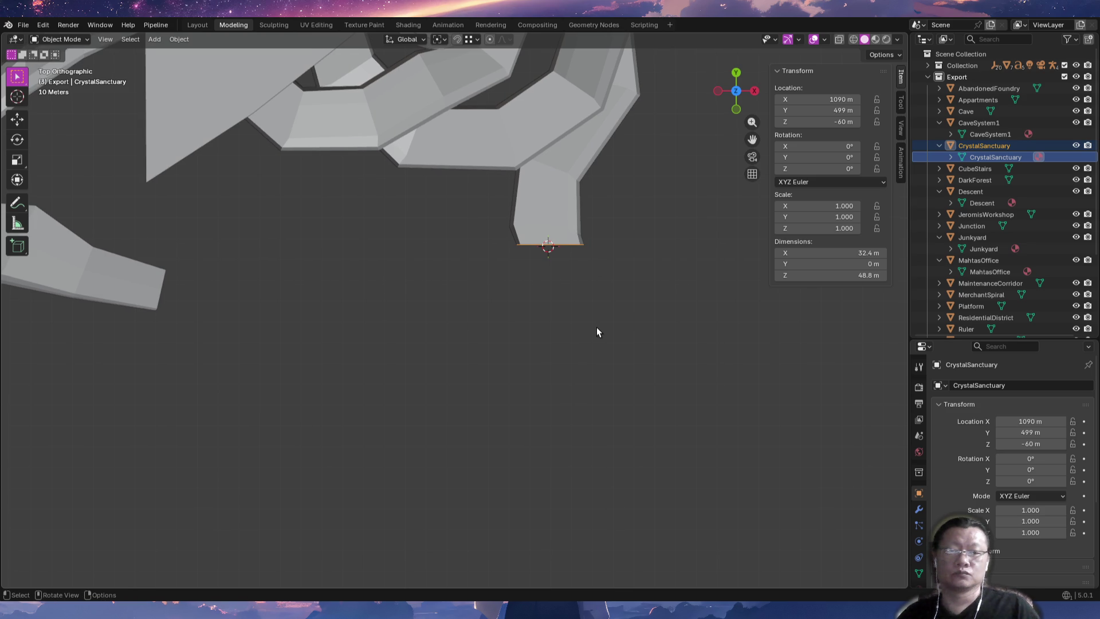
pyautogui.moveTo(597, 328)
pyautogui.mouseDown(button='middle')
pyautogui.moveTo(613, 368)
pyautogui.moveTo(611, 245)
pyautogui.mouseUp(button='middle')
pyautogui.moveTo(565, 342)
pyautogui.mouseDown(button='middle')
pyautogui.moveTo(608, 350)
pyautogui.moveTo(590, 351)
pyautogui.mouseUp(button='middle')
pyautogui.press('Tab')
pyautogui.press('Tab')
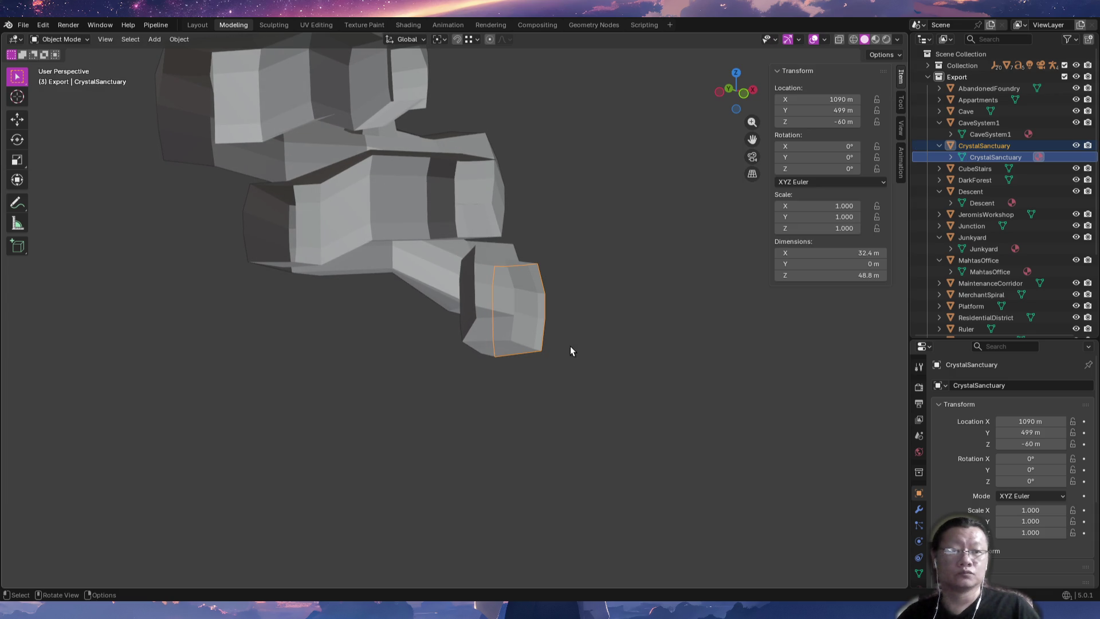
pyautogui.press('Tab')
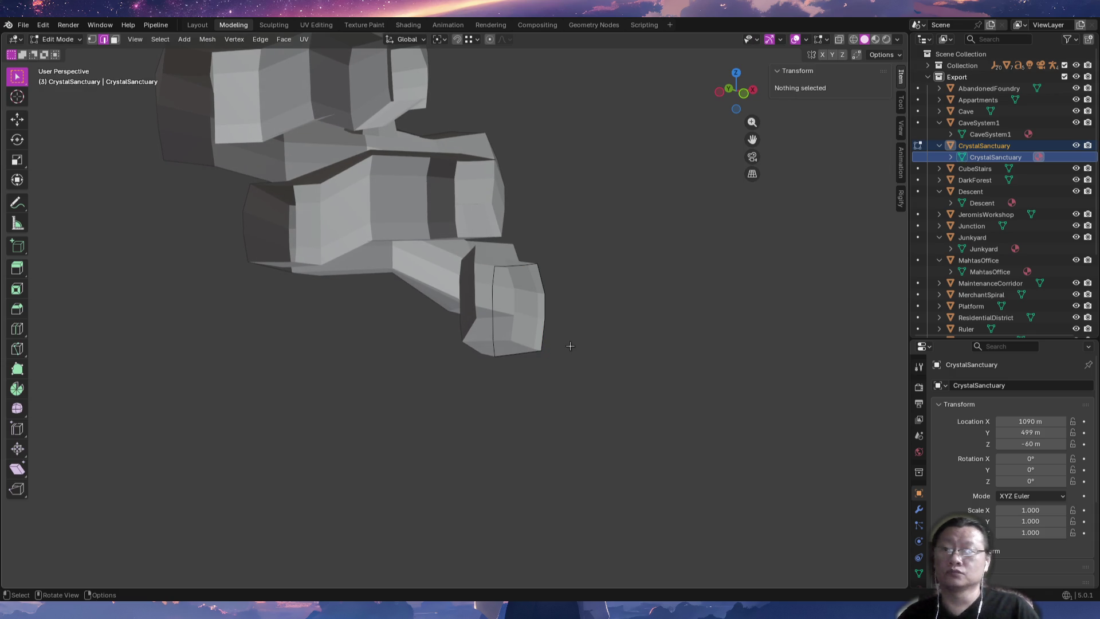
# Extrude the end wall's right and left vertical edges along X into new side walls.
pyautogui.press('a')
pyautogui.press('KP_Decimal')
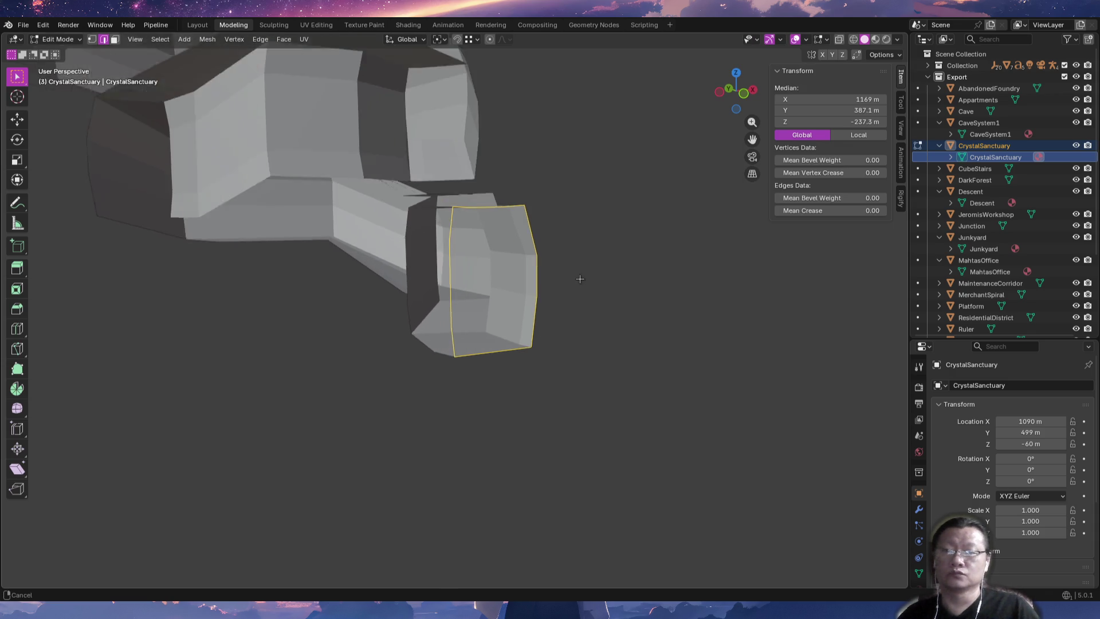
pyautogui.click(535, 302)
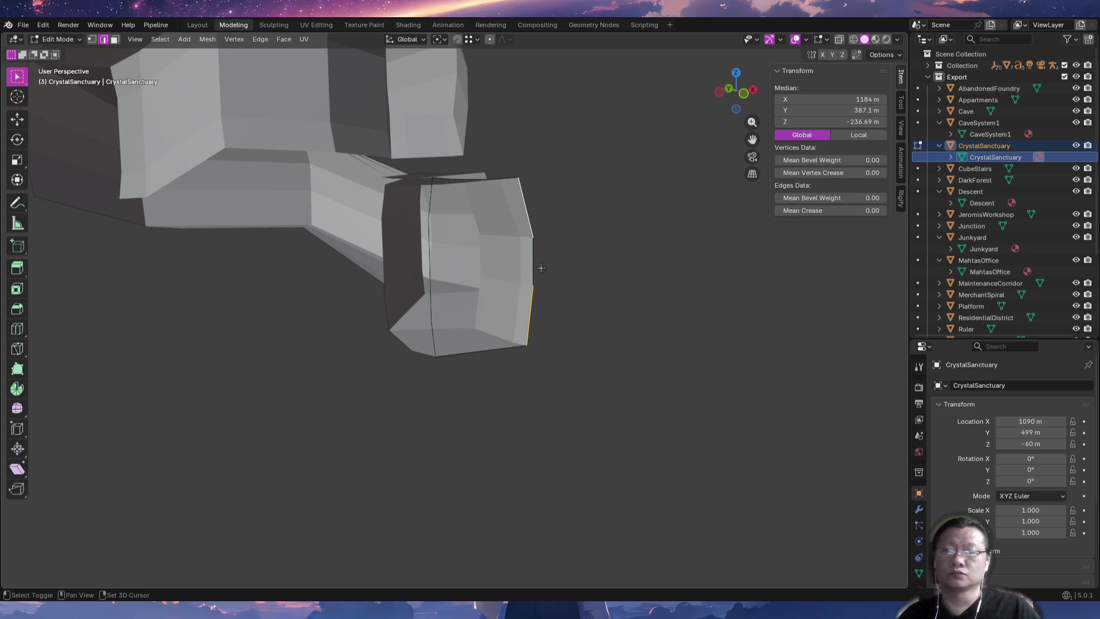
pyautogui.moveTo(530, 273)
pyautogui.mouseDown(button='middle')
pyautogui.moveTo(512, 368)
pyautogui.moveTo(531, 339)
pyautogui.moveTo(531, 349)
pyautogui.mouseUp(button='middle')
pyautogui.press('e')
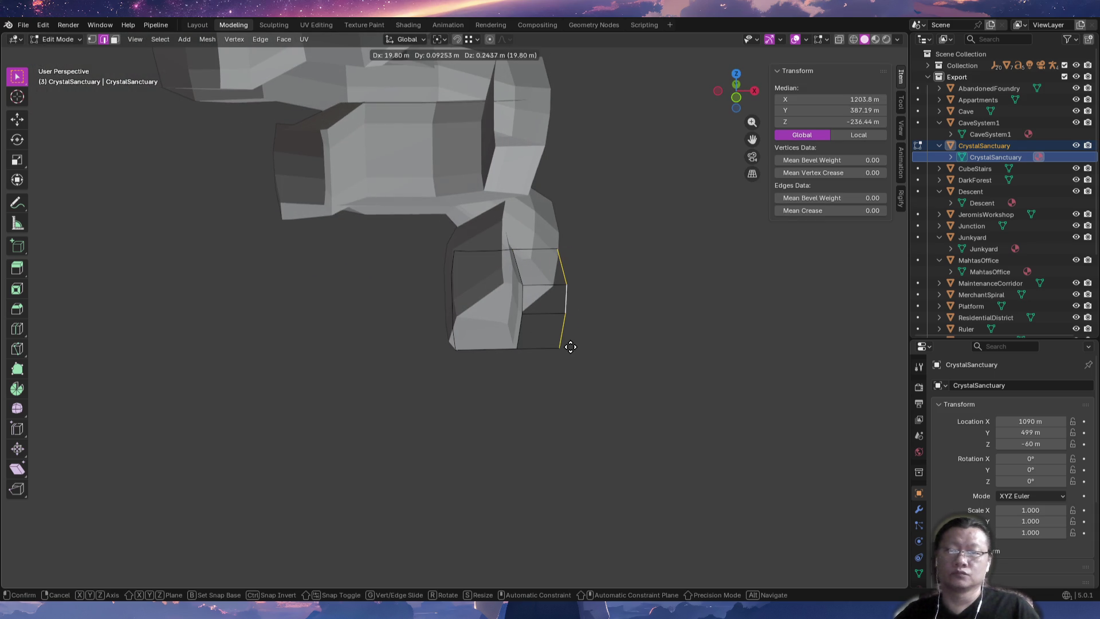
pyautogui.press('x')
pyautogui.click(660, 342)
pyautogui.moveTo(653, 341)
pyautogui.mouseDown(button='middle')
pyautogui.moveTo(584, 358)
pyautogui.moveTo(523, 341)
pyautogui.moveTo(534, 365)
pyautogui.moveTo(559, 343)
pyautogui.mouseUp(button='middle')
pyautogui.click(534, 367)
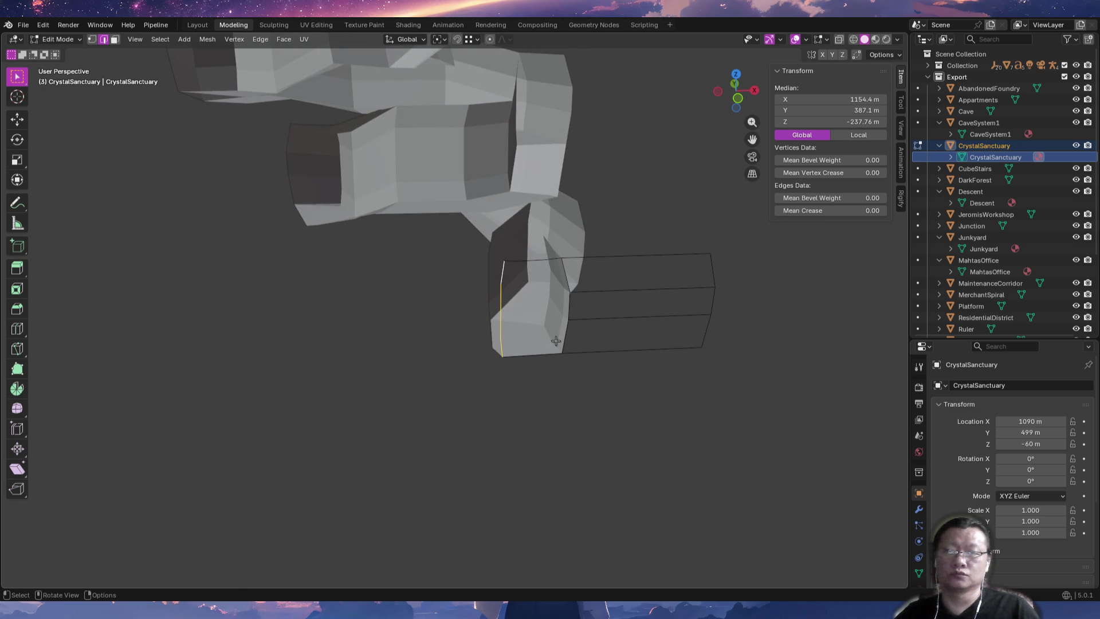
pyautogui.press('e')
pyautogui.press('x')
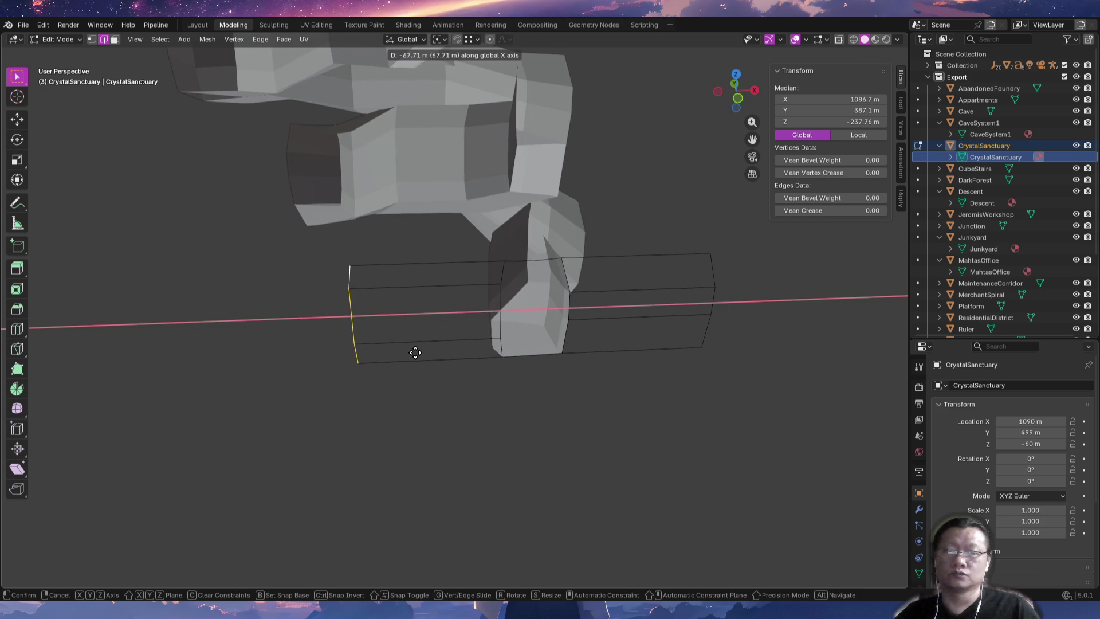
pyautogui.click(416, 353)
# Extrude the walls' top edges upward along Z.
pyautogui.click(453, 264)
pyautogui.keyDown('shift'); pyautogui.click(551, 259); pyautogui.keyUp('shift')
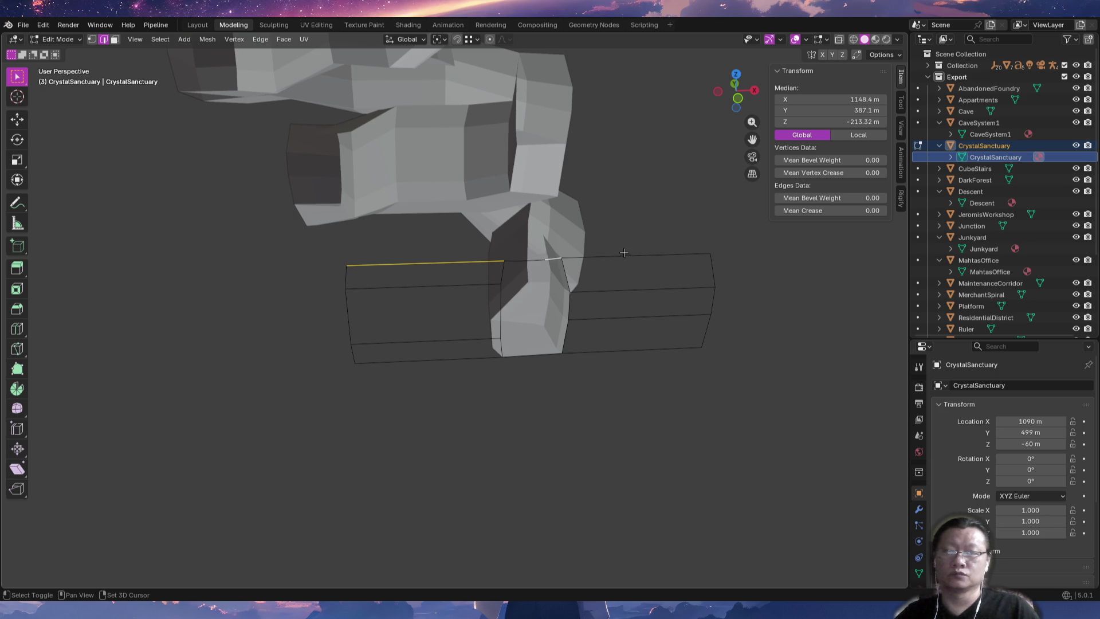
pyautogui.moveTo(587, 283)
pyautogui.mouseDown(button='middle')
pyautogui.moveTo(535, 328)
pyautogui.moveTo(523, 387)
pyautogui.mouseUp(button='middle')
pyautogui.press('e')
pyautogui.press('z')
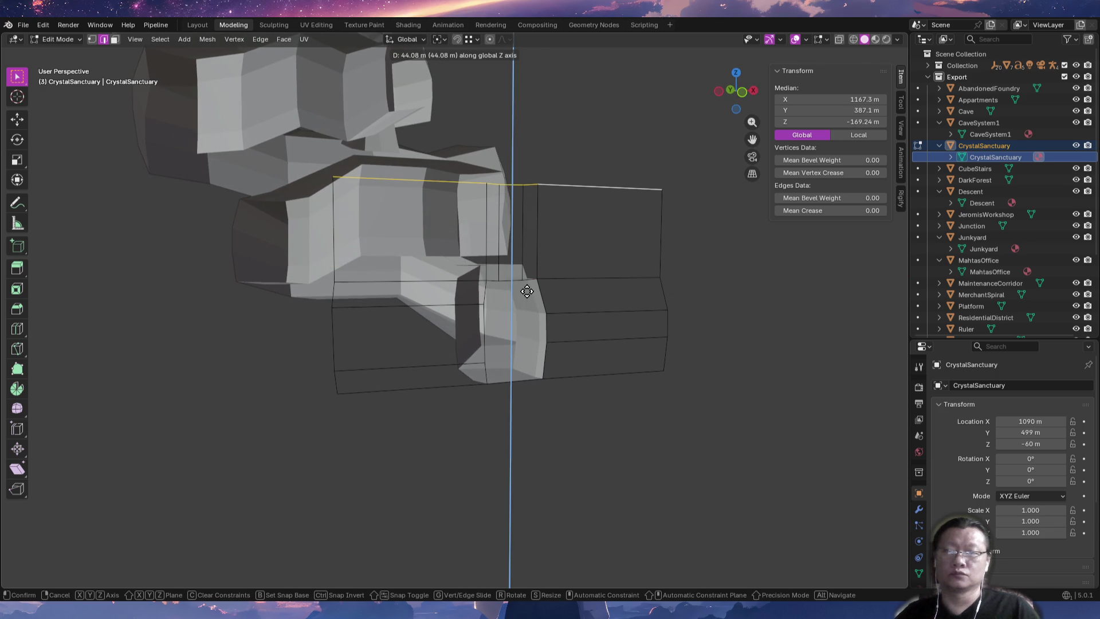
pyautogui.click(524, 307)
# Select the right and top edge loops and move them to a new position.
pyautogui.hotkey('alt', 'a')
pyautogui.moveTo(579, 329)
pyautogui.mouseDown(button='middle')
pyautogui.moveTo(509, 346)
pyautogui.moveTo(483, 369)
pyautogui.moveTo(641, 408)
pyautogui.mouseUp(button='middle')
pyautogui.keyDown('alt'); pyautogui.click(745, 521); pyautogui.keyUp('alt')
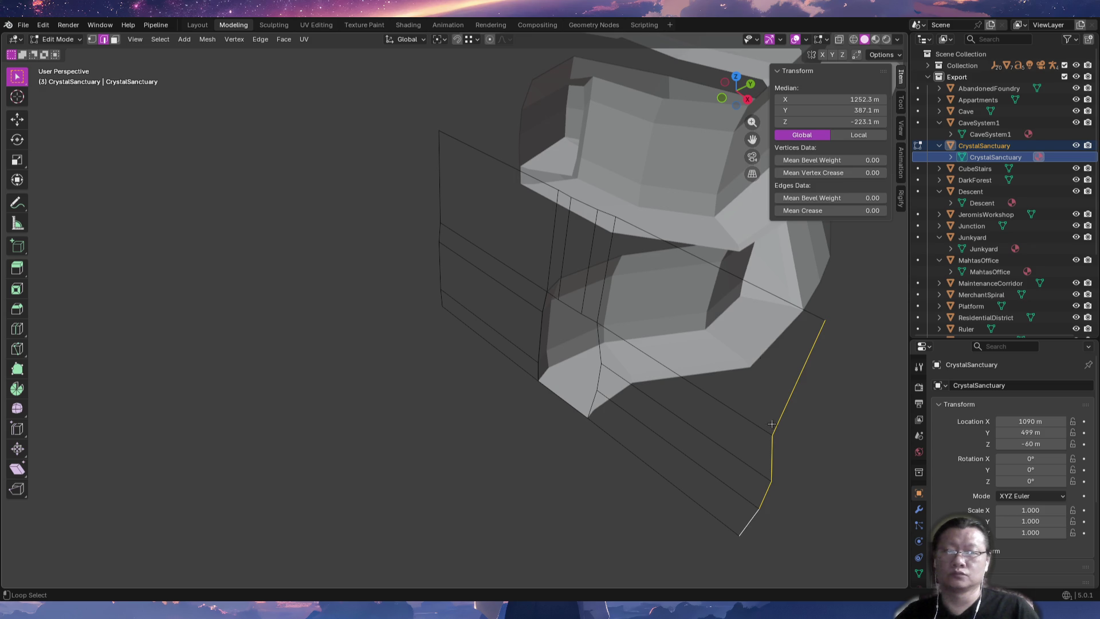
pyautogui.keyDown('alt'); pyautogui.keyDown('shift'); pyautogui.click(731, 282); pyautogui.keyUp('shift'); pyautogui.keyUp('alt')
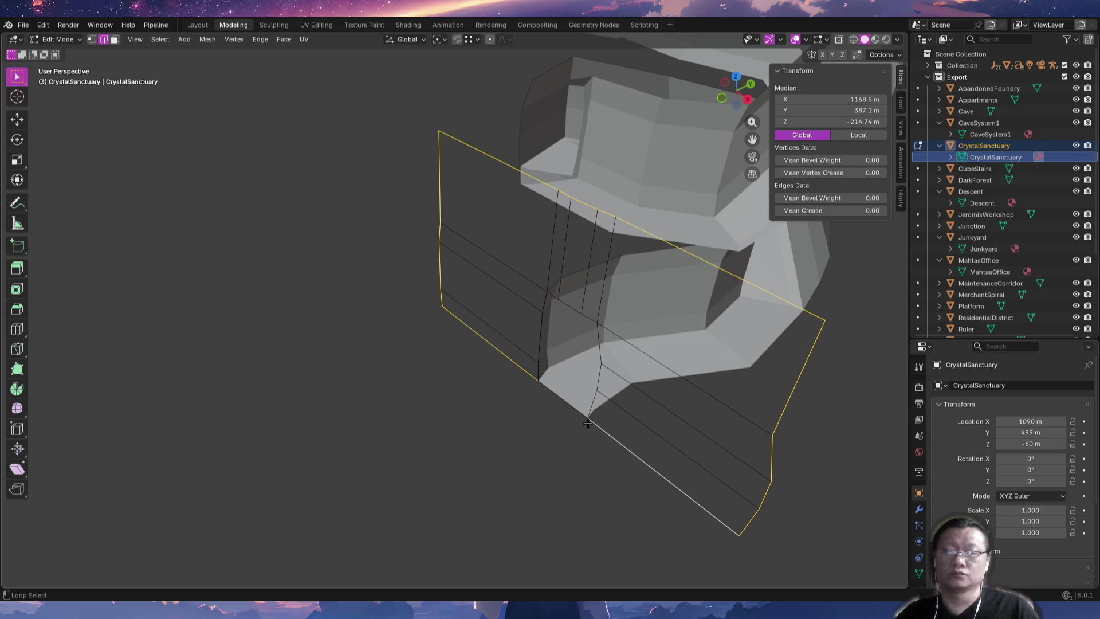
pyautogui.moveTo(593, 405); pyautogui.dragTo(550, 373, button='middle')
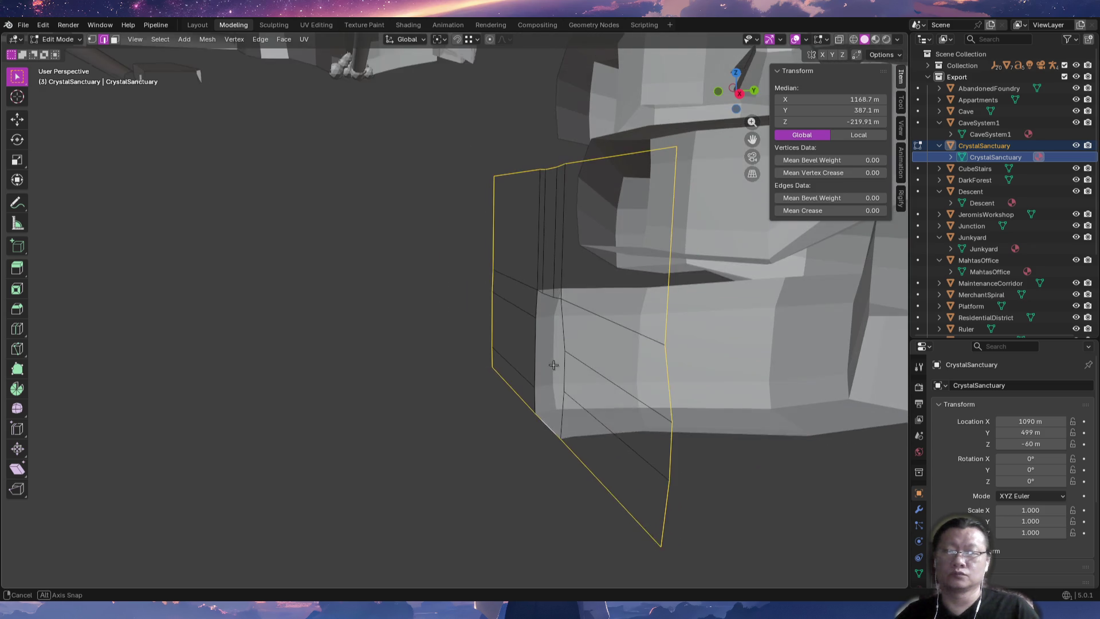
pyautogui.press('g')
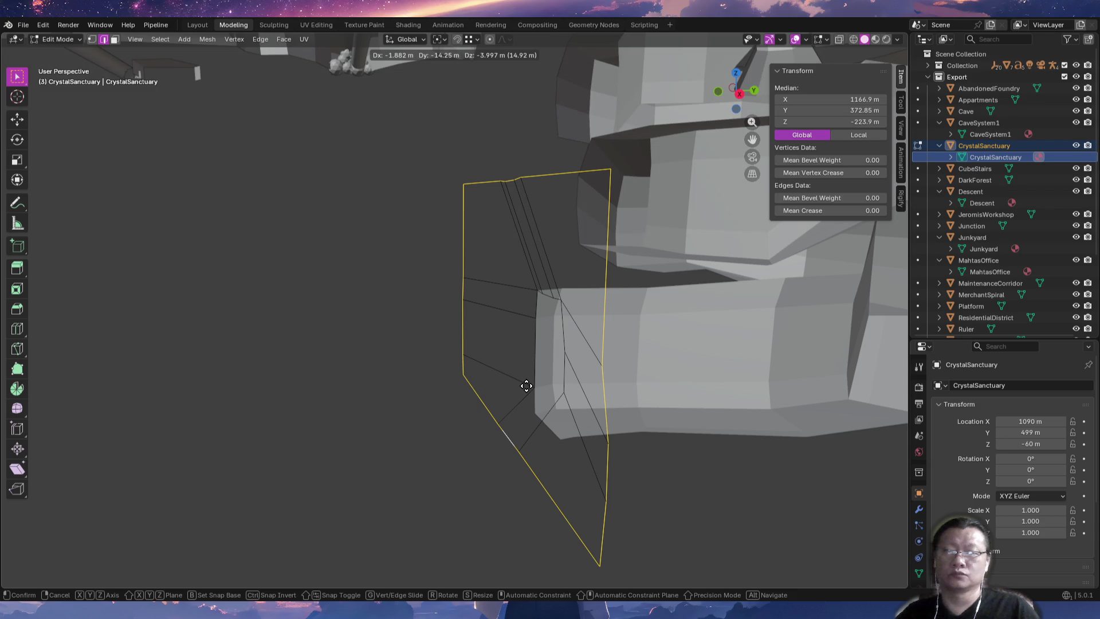
pyautogui.click(526, 386)
pyautogui.moveTo(561, 318); pyautogui.dragTo(543, 414, button='middle')
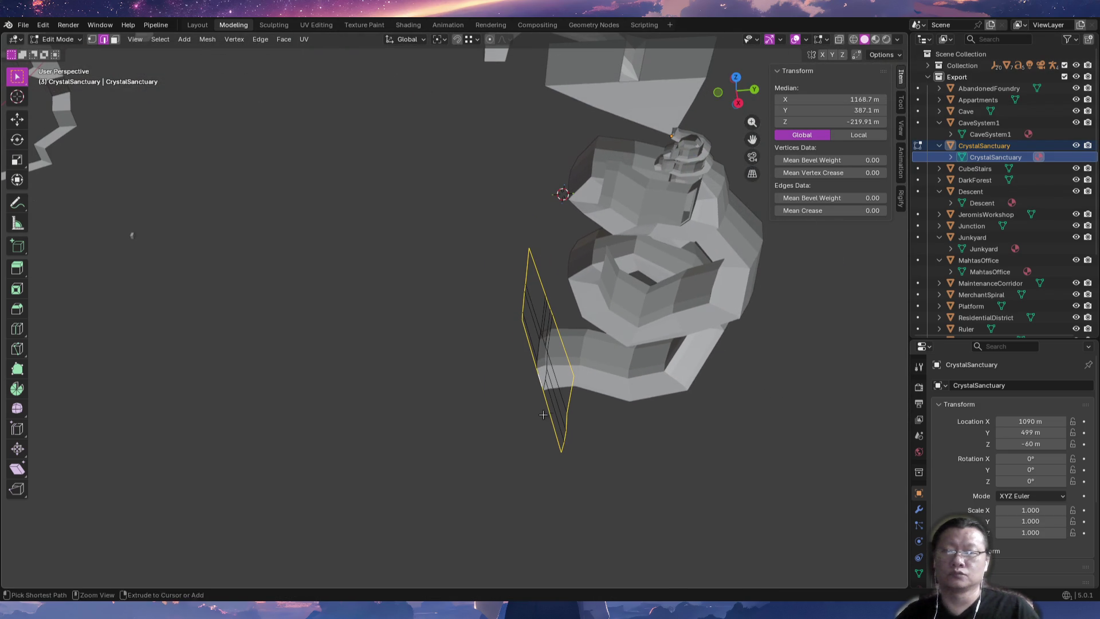
pyautogui.press('KP_7')
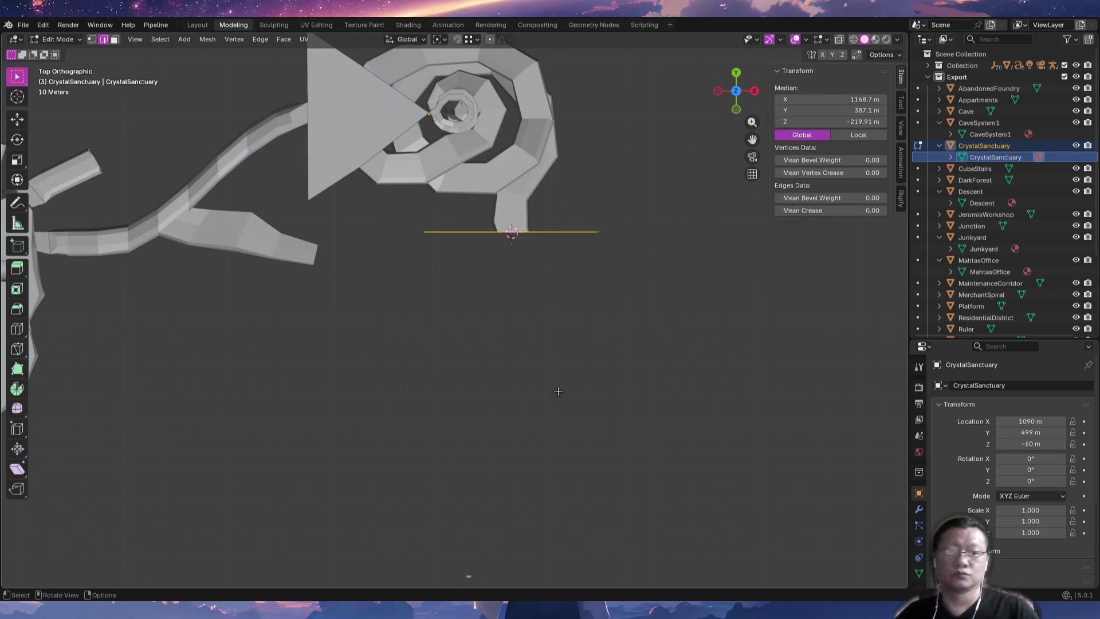
# Extrude the bottom edge about 75.8 m along negative Y into a rectangular face.
pyautogui.keyDown('ctrl'); pyautogui.moveTo(533, 369); pyautogui.dragTo(541, 343, button='middle'); pyautogui.keyUp('ctrl')
pyautogui.press('g')
pyautogui.press('y')
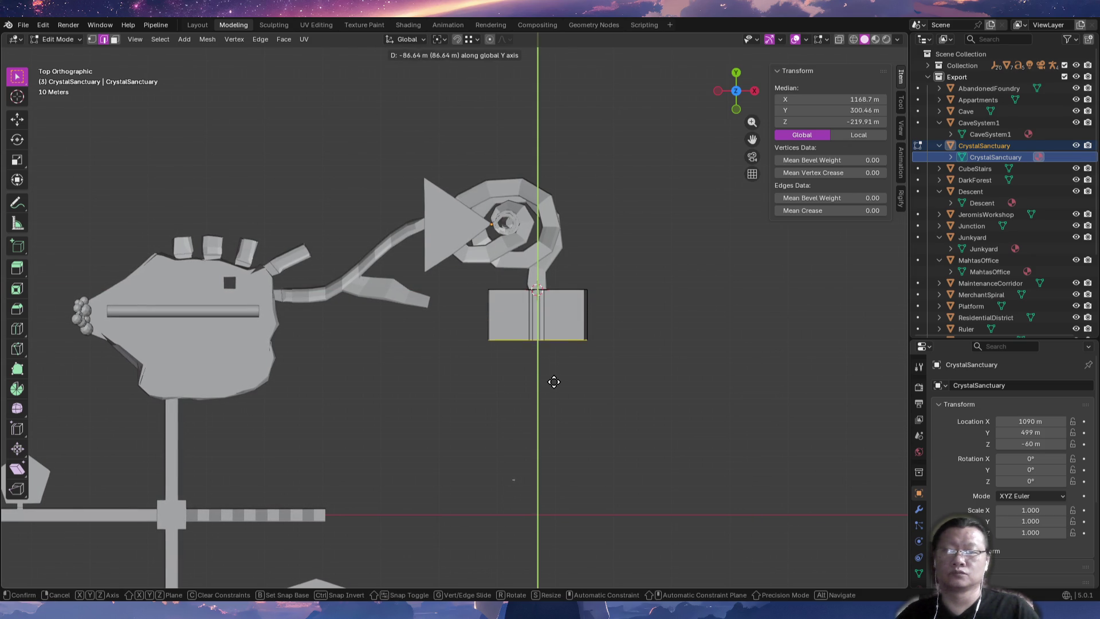
pyautogui.click(554, 377)
pyautogui.keyDown('shift'); pyautogui.moveTo(641, 409); pyautogui.dragTo(631, 448, button='middle'); pyautogui.keyUp('shift')
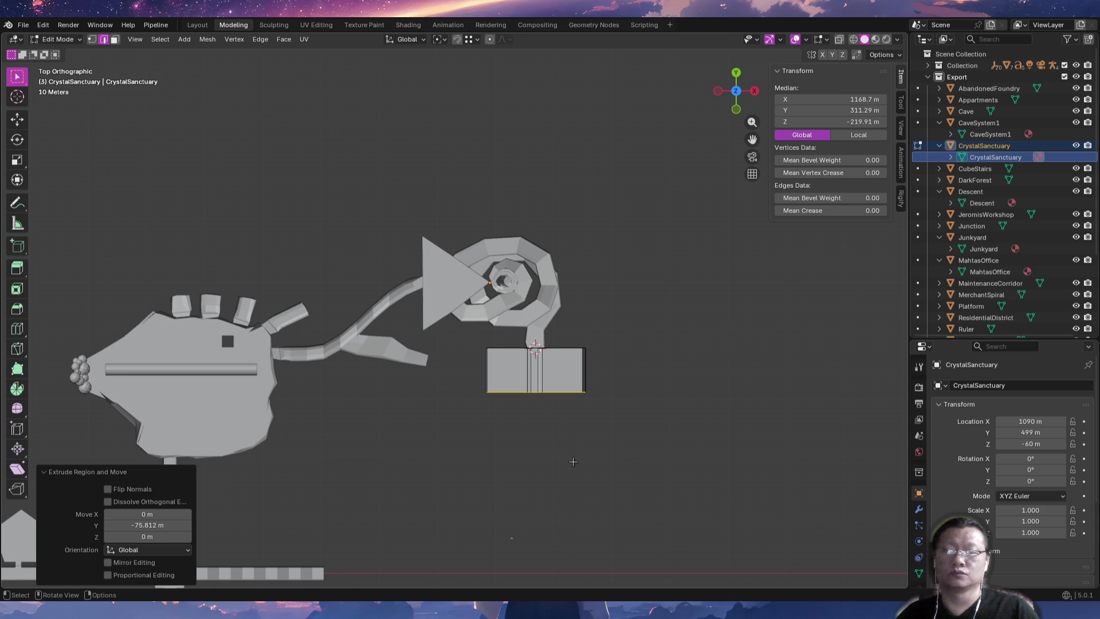
pyautogui.scroll(5, 545, 449)
pyautogui.hotkey('ctrl', 'r')
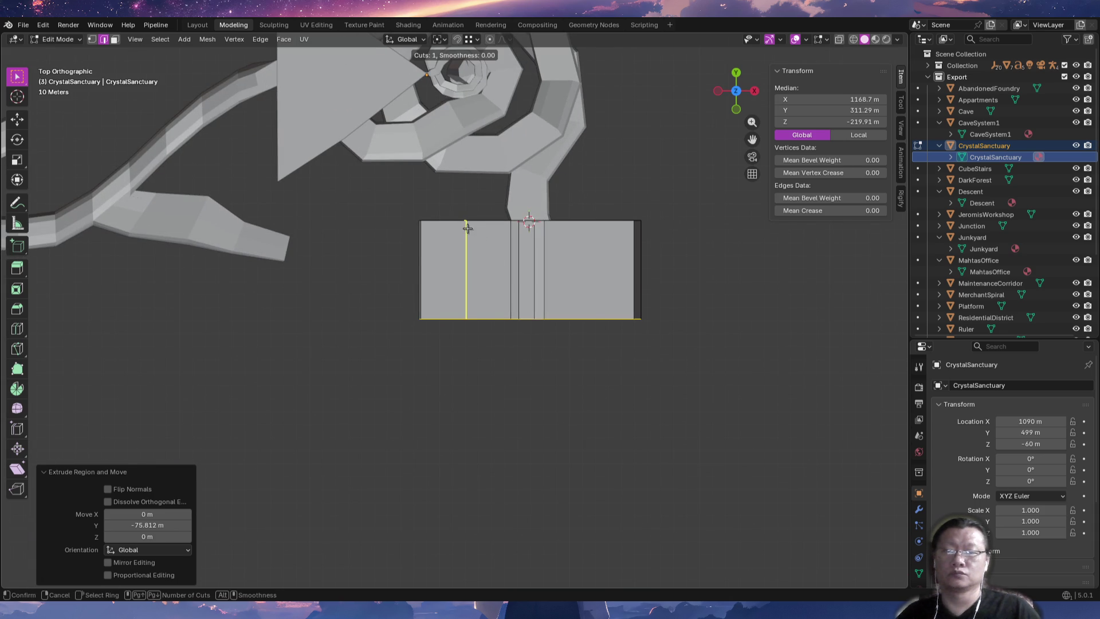
# Add four vertical loop cuts across the CrystalSanctuary block.
pyautogui.click(468, 228)
pyautogui.click(449, 228)
pyautogui.hotkey('ctrl', 'r')
pyautogui.click(479, 233)
pyautogui.click(478, 232)
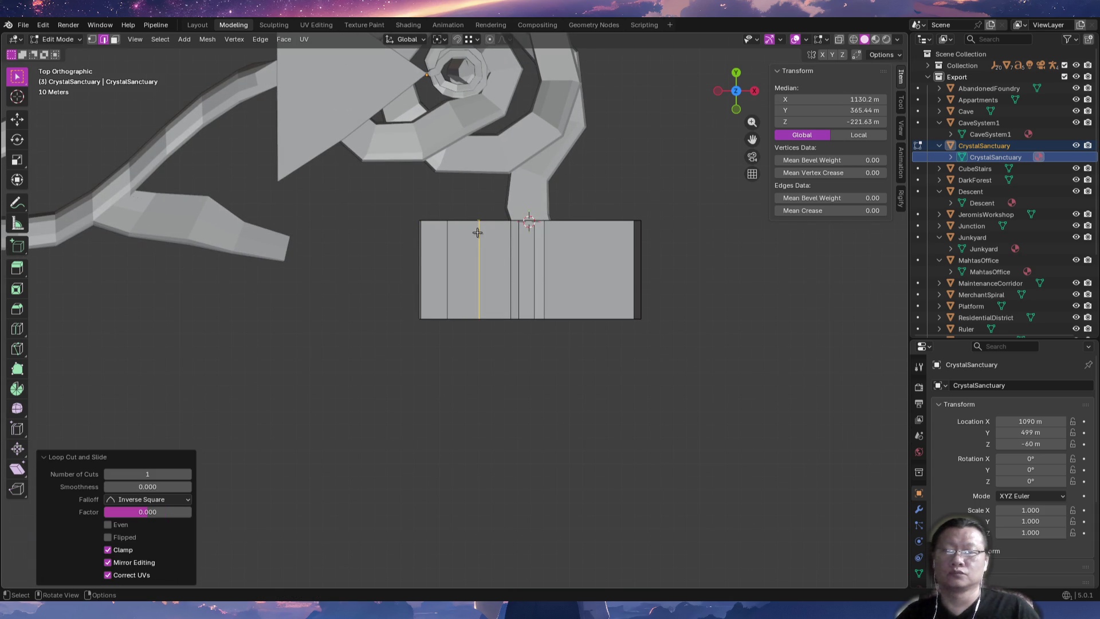
pyautogui.hotkey('ctrl', 'r')
pyautogui.click(565, 231)
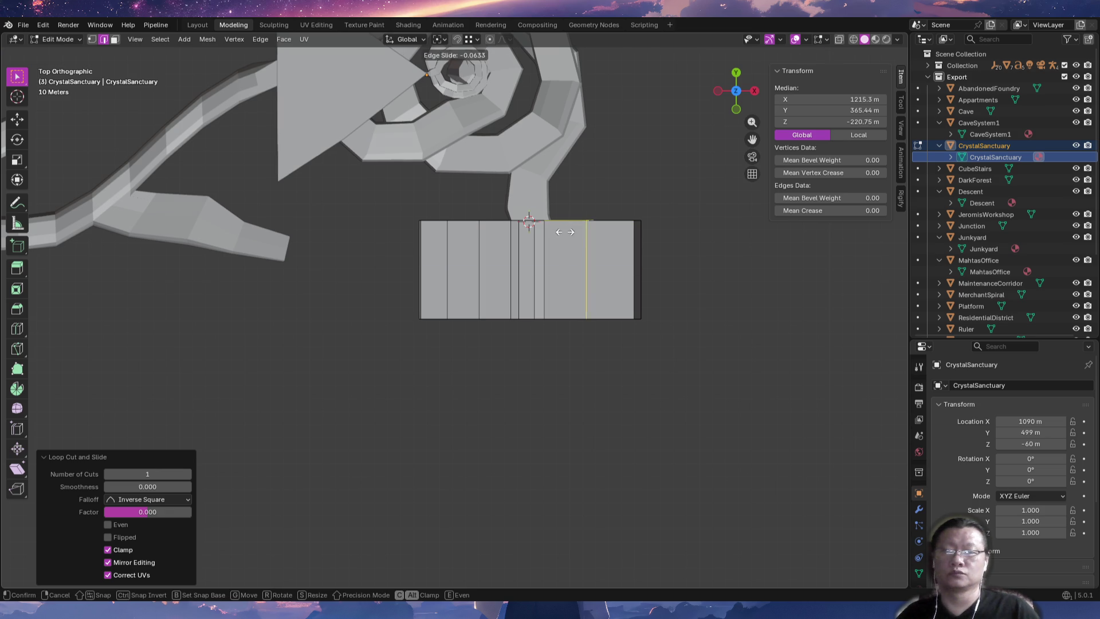
pyautogui.click(554, 232)
pyautogui.hotkey('ctrl', 'r')
pyautogui.click(598, 237)
pyautogui.click(600, 237)
# View the room mesh from directly above with X-ray see-through enabled.
pyautogui.keyDown('shift'); pyautogui.moveTo(664, 299); pyautogui.dragTo(643, 338, button='middle'); pyautogui.keyUp('shift')
pyautogui.scroll(2, 643, 339)
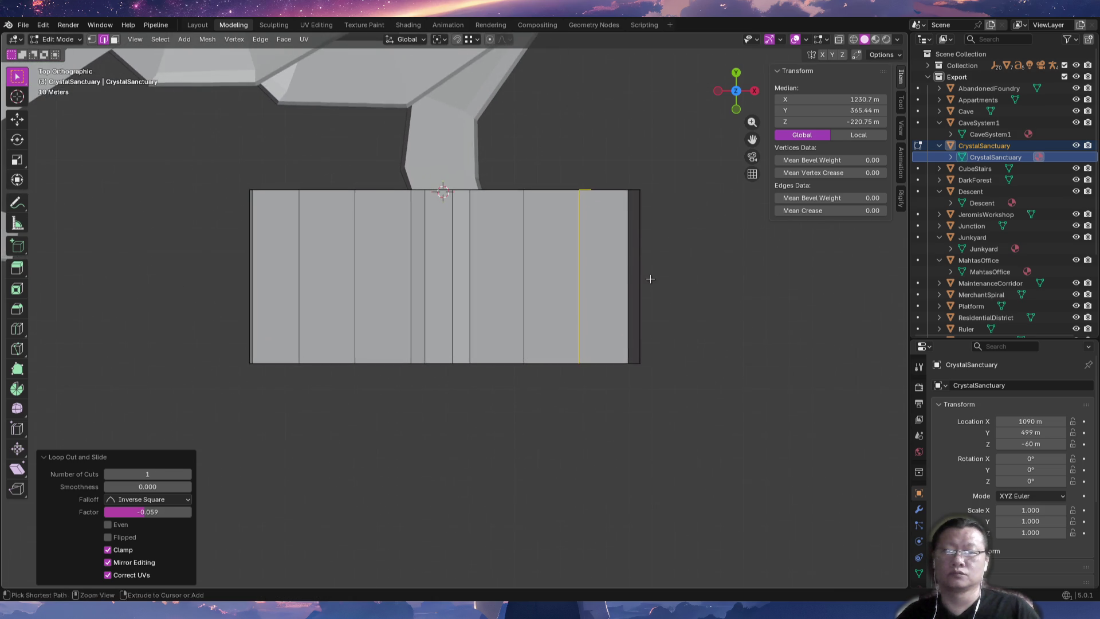
pyautogui.moveTo(545, 380)
pyautogui.mouseDown(button='middle')
pyautogui.moveTo(519, 298)
pyautogui.moveTo(530, 344)
pyautogui.moveTo(514, 361)
pyautogui.moveTo(553, 310)
pyautogui.moveTo(569, 368)
pyautogui.moveTo(610, 315)
pyautogui.mouseUp(button='middle')
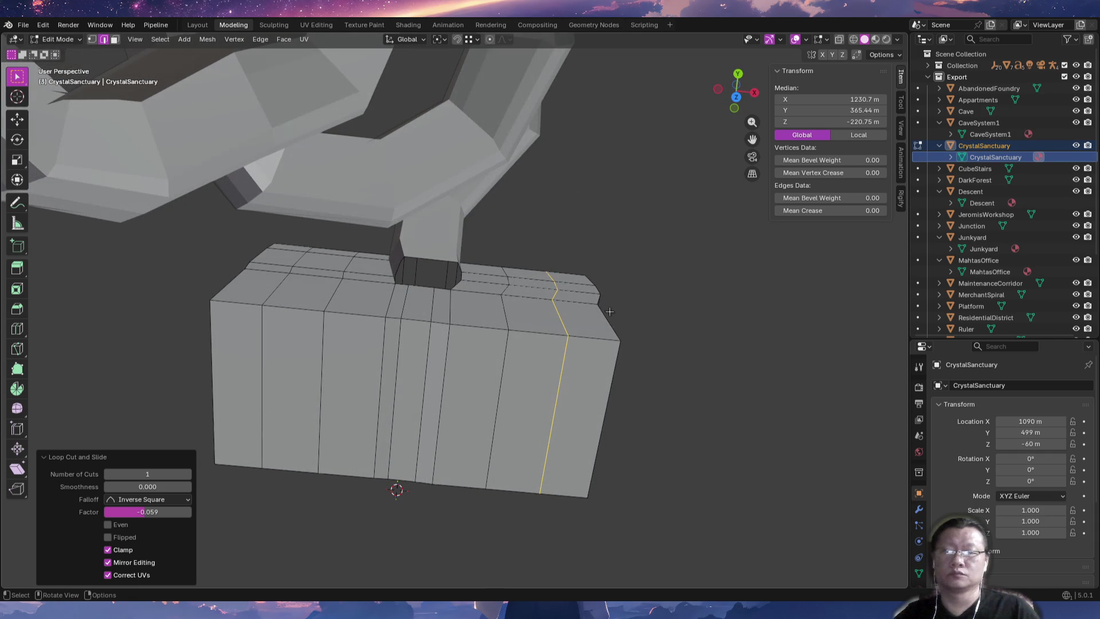
pyautogui.press('KP_7')
pyautogui.hotkey('alt', 'z')
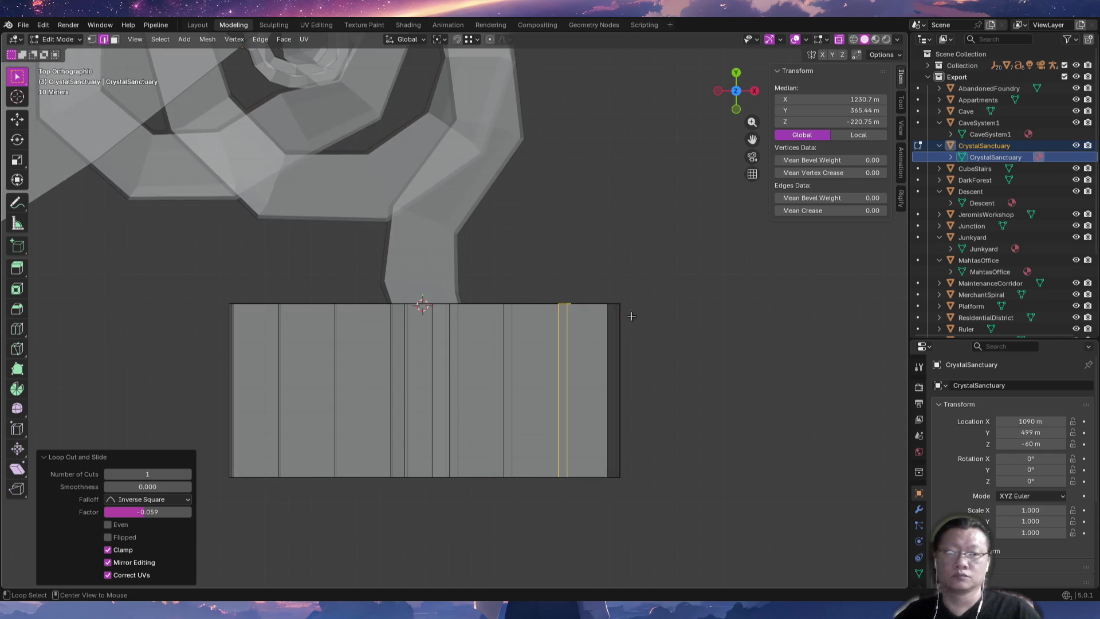
# Pull the top-right and top-left corner vertices inward and down to angle the top corners.
pyautogui.press('1')
pyautogui.moveTo(588, 261); pyautogui.dragTo(624, 312)
pyautogui.press('g')
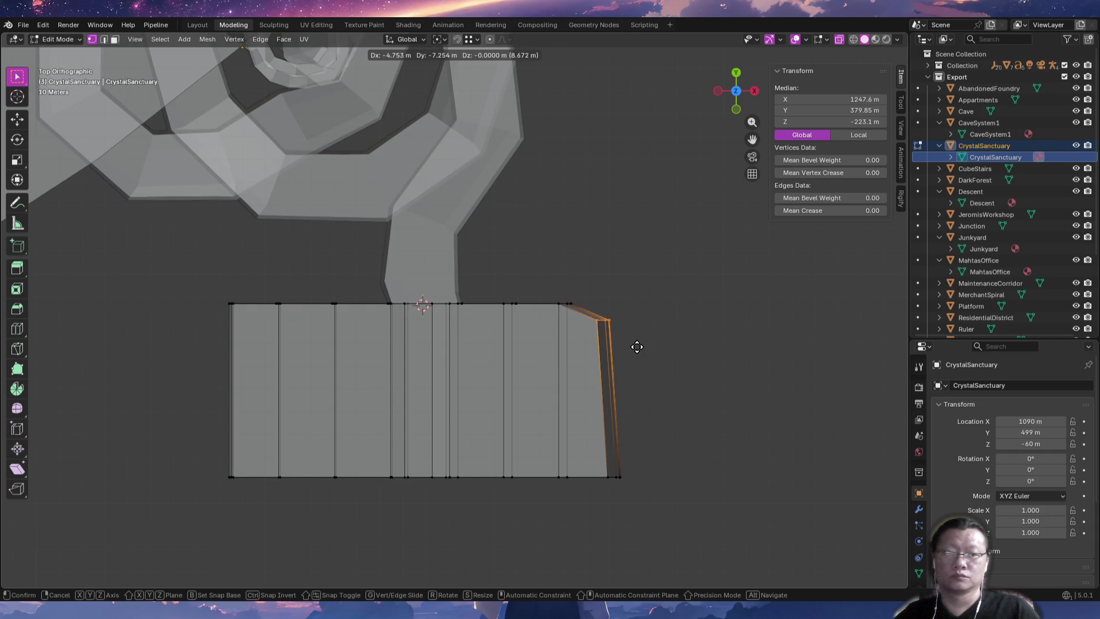
pyautogui.click(635, 349)
pyautogui.moveTo(207, 285); pyautogui.dragTo(242, 321)
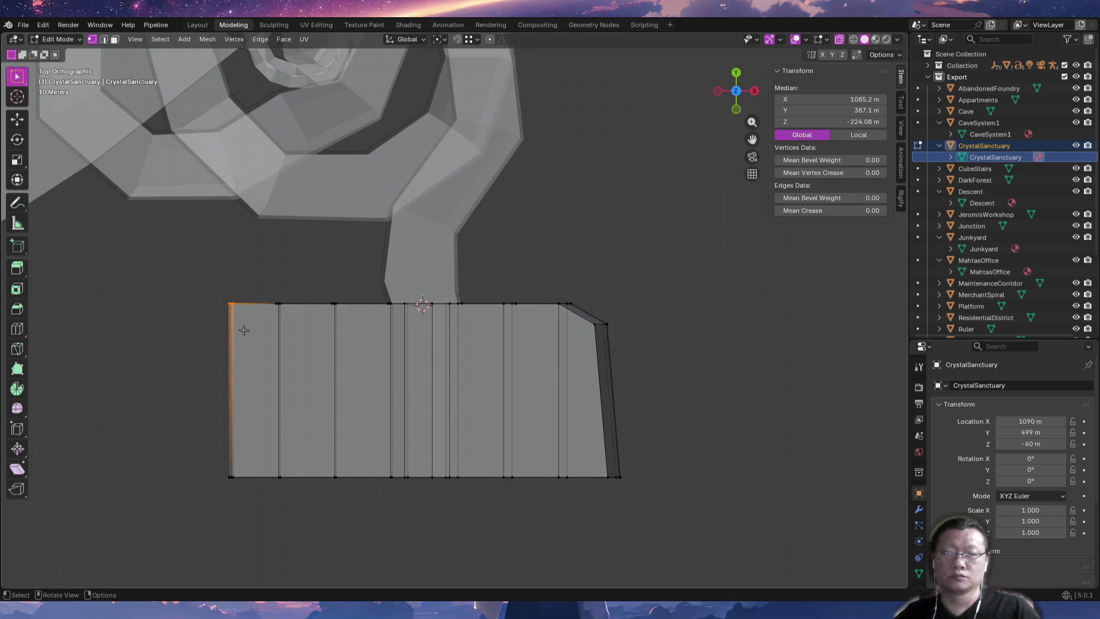
pyautogui.press('g')
pyautogui.click(255, 352)
pyautogui.press('g')
pyautogui.click(244, 344)
# Lower the top-edge vertices into a gentle arch and adjust the right corner vertices.
pyautogui.moveTo(258, 277); pyautogui.dragTo(290, 325)
pyautogui.press('g')
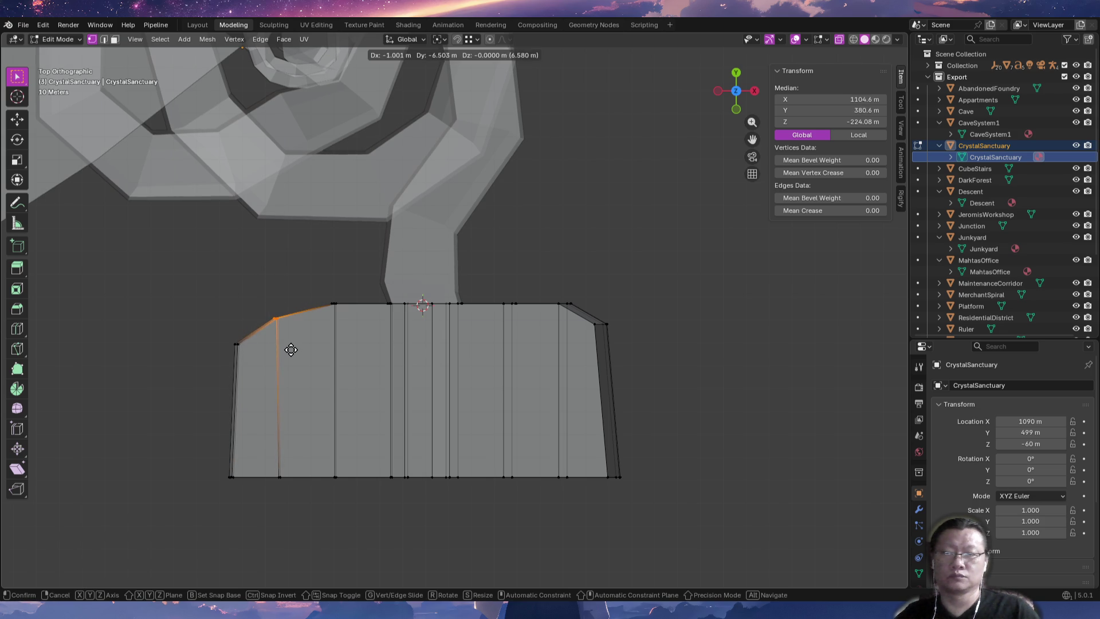
pyautogui.click(295, 353)
pyautogui.moveTo(550, 286); pyautogui.dragTo(578, 314)
pyautogui.press('g')
pyautogui.click(582, 338)
pyautogui.moveTo(495, 289); pyautogui.dragTo(521, 320)
pyautogui.press('g')
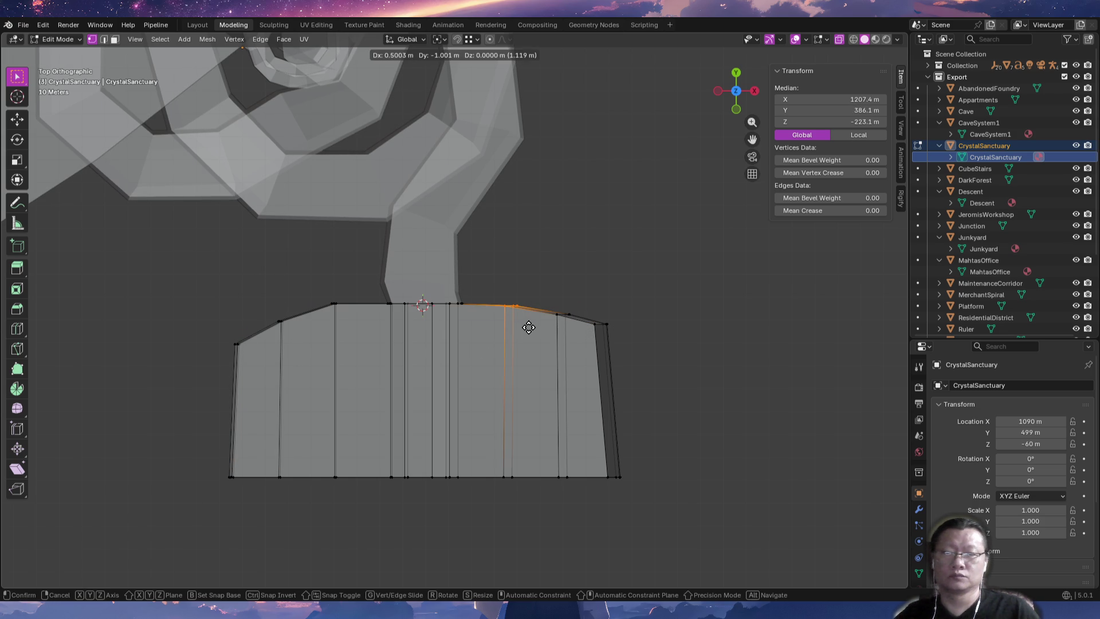
pyautogui.click(528, 327)
pyautogui.moveTo(615, 316); pyautogui.dragTo(588, 346)
pyautogui.press('g')
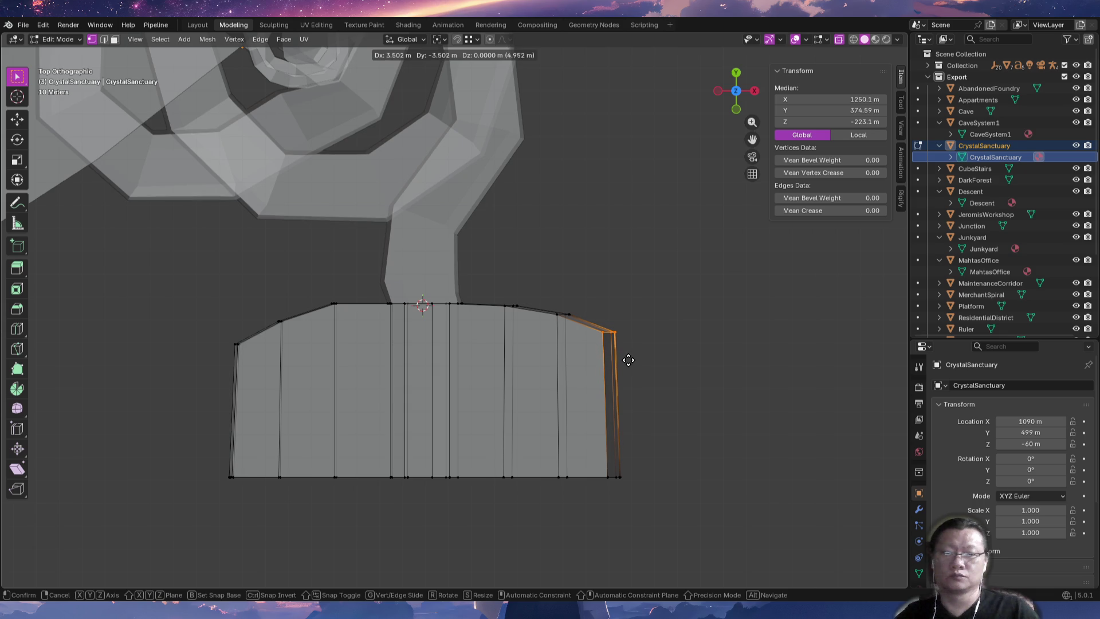
pyautogui.click(629, 360)
# Add a centred horizontal edge loop and push both of its end vertices outward.
pyautogui.hotkey('ctrl', 'r')
pyautogui.click(607, 397)
pyautogui.rightClick(607, 397)
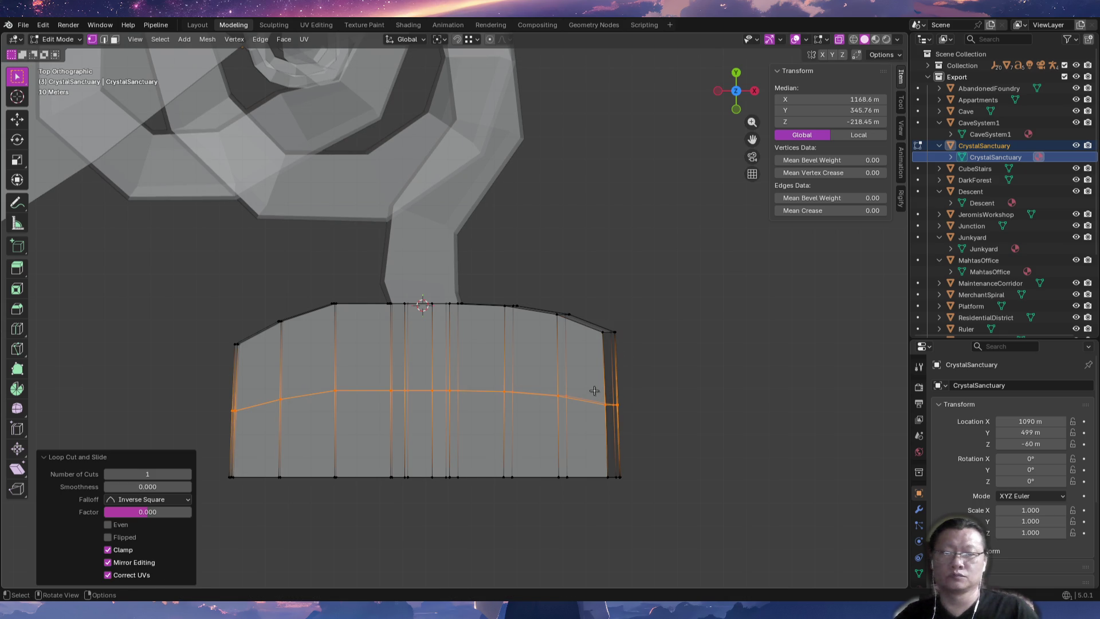
pyautogui.click(630, 413)
pyautogui.press('g')
pyautogui.click(640, 422)
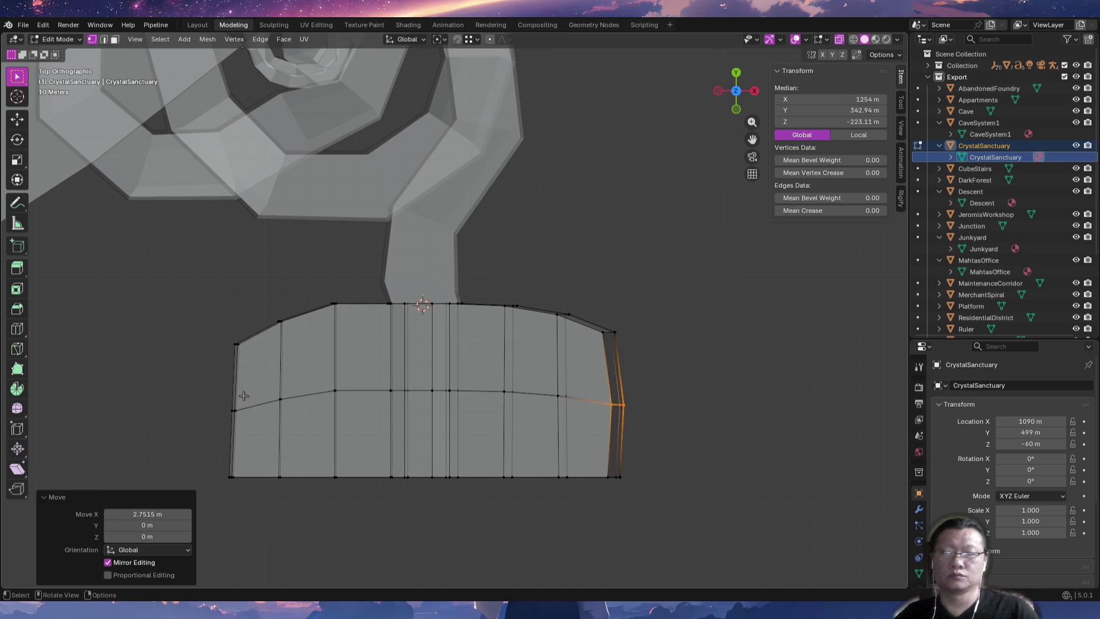
pyautogui.click(248, 430)
pyautogui.press('g')
pyautogui.click(243, 425)
pyautogui.moveTo(242, 425)
pyautogui.mouseDown(button='middle')
pyautogui.moveTo(479, 353)
pyautogui.moveTo(563, 351)
pyautogui.moveTo(560, 362)
pyautogui.moveTo(554, 317)
pyautogui.mouseUp(button='middle')
# Randomize the selected top ring of vertices with an offset amount of 6.93 m.
pyautogui.moveTo(428, 207); pyautogui.dragTo(729, 278)
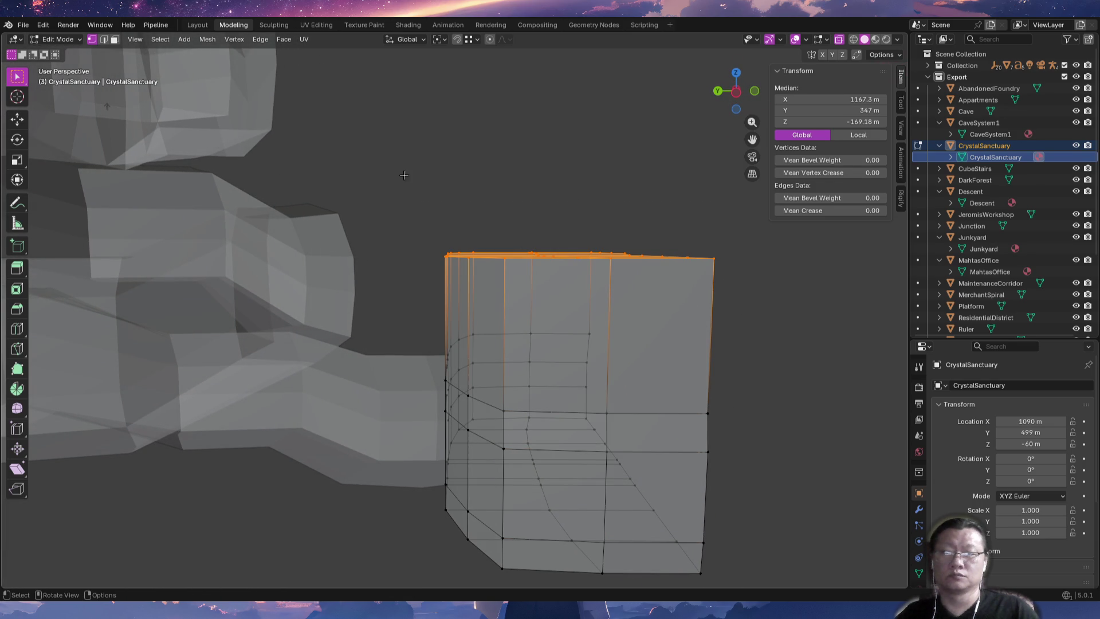
pyautogui.click(207, 39)
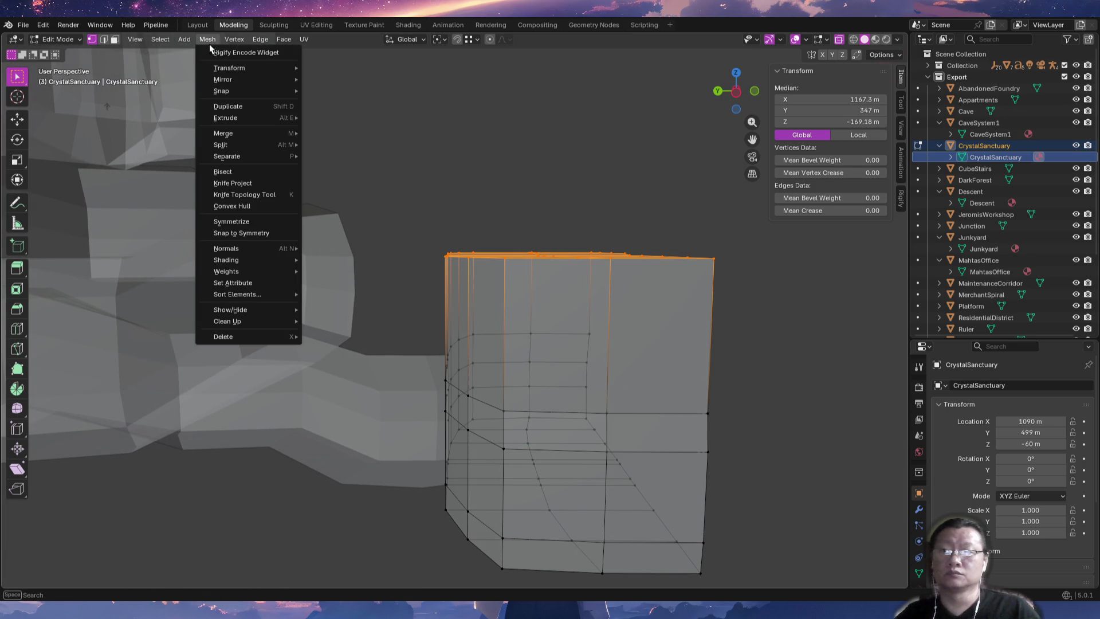
pyautogui.moveTo(221, 71)
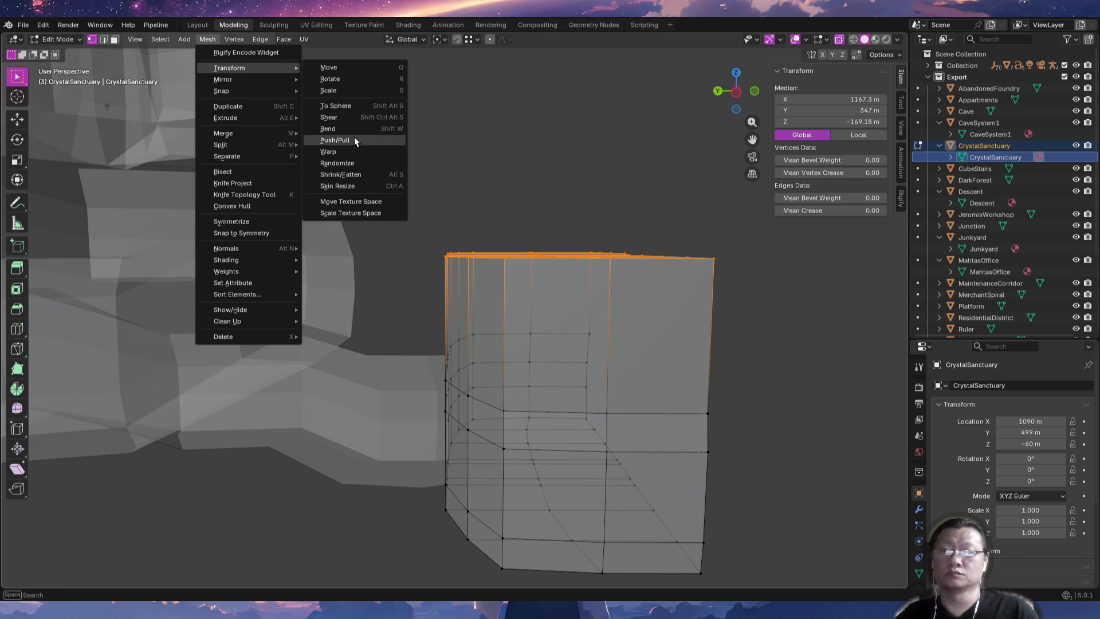
pyautogui.click(360, 165)
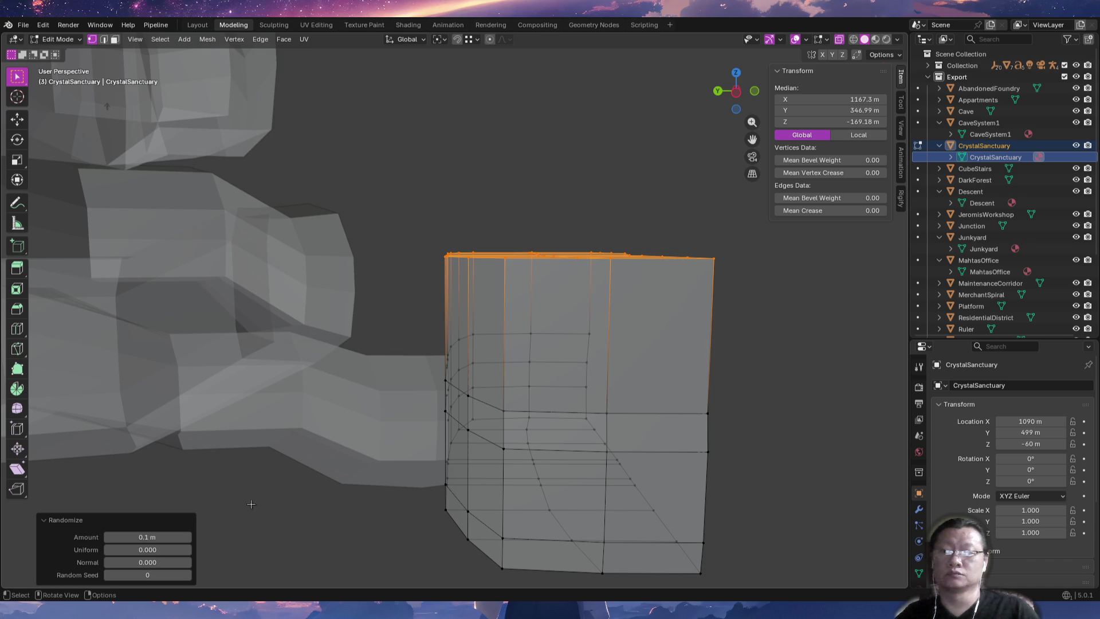
pyautogui.moveTo(147, 537)
pyautogui.mouseDown()
pyautogui.moveTo(263, 537)
pyautogui.moveTo(247, 536)
pyautogui.mouseUp()
pyautogui.moveTo(404, 313)
pyautogui.mouseDown(button='middle')
pyautogui.moveTo(325, 318)
pyautogui.moveTo(300, 290)
pyautogui.moveTo(301, 313)
pyautogui.mouseUp(button='middle')
# Return to Object Mode and orbit around the CrystalSanctuary room to inspect its uneven walls.
pyautogui.press('Tab')
pyautogui.moveTo(383, 381)
pyautogui.mouseDown(button='middle')
pyautogui.moveTo(321, 414)
pyautogui.moveTo(234, 427)
pyautogui.moveTo(172, 405)
pyautogui.moveTo(203, 367)
pyautogui.moveTo(283, 362)
pyautogui.moveTo(442, 437)
pyautogui.moveTo(464, 459)
pyautogui.moveTo(582, 474)
pyautogui.moveTo(508, 319)
pyautogui.moveTo(474, 299)
pyautogui.moveTo(469, 338)
pyautogui.moveTo(506, 322)
pyautogui.moveTo(497, 314)
pyautogui.mouseUp(button='middle')
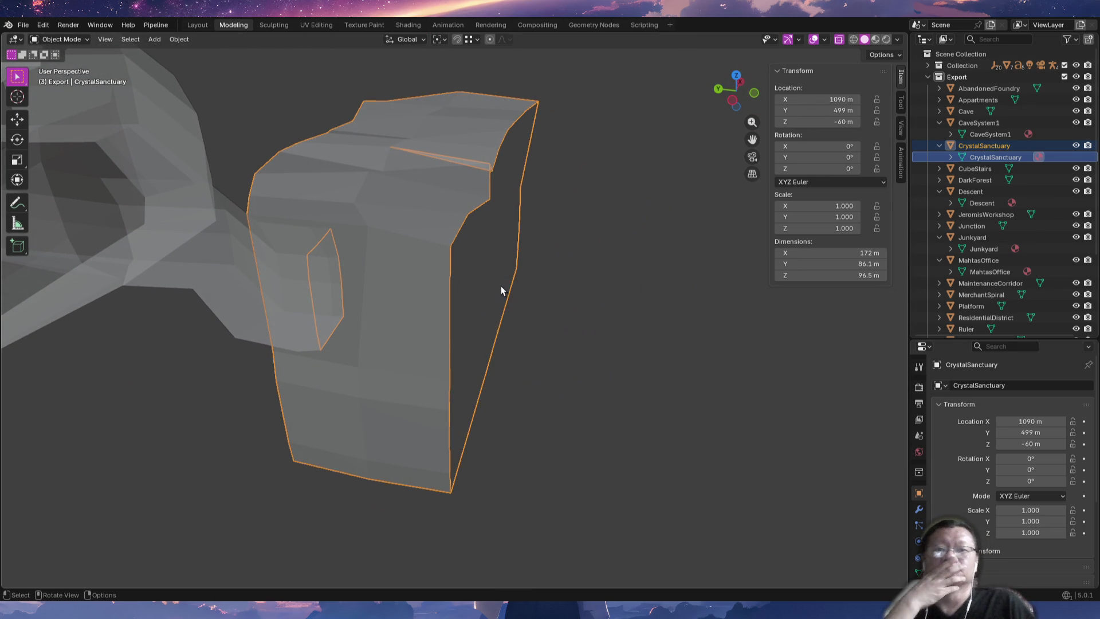
pyautogui.moveTo(500, 280)
pyautogui.mouseDown(button='middle')
pyautogui.moveTo(548, 301)
pyautogui.moveTo(497, 300)
pyautogui.moveTo(443, 252)
pyautogui.moveTo(465, 241)
pyautogui.mouseUp(button='middle')
pyautogui.click(461, 163)
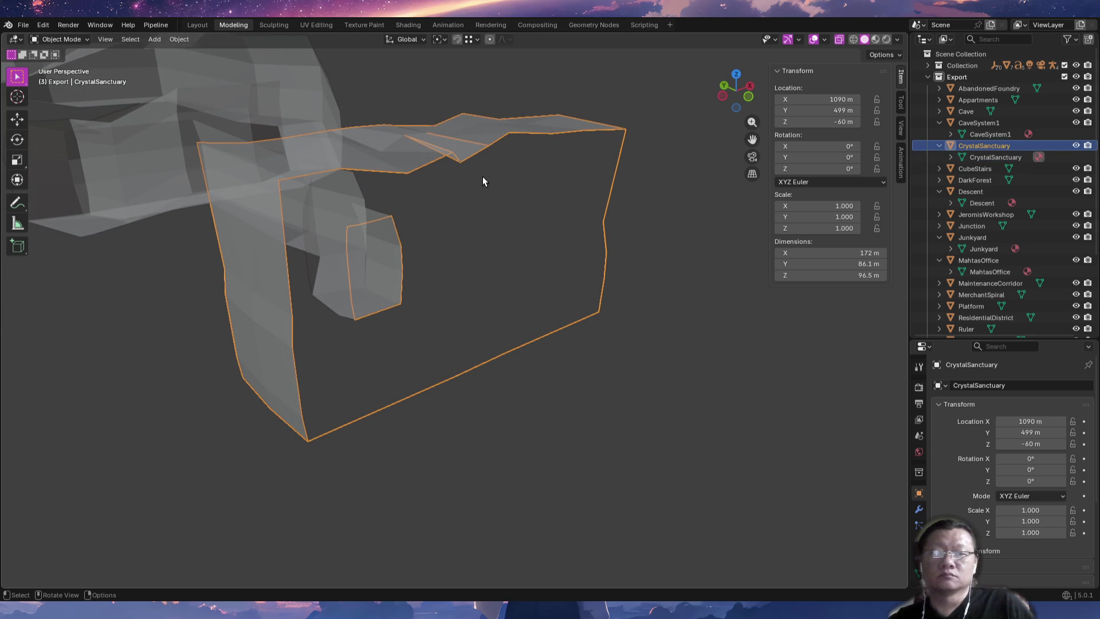
pyautogui.moveTo(481, 181)
pyautogui.mouseDown(button='middle')
pyautogui.moveTo(484, 201)
pyautogui.moveTo(442, 248)
pyautogui.moveTo(446, 238)
pyautogui.moveTo(384, 220)
pyautogui.moveTo(341, 253)
pyautogui.moveTo(246, 242)
pyautogui.mouseUp(button='middle')
pyautogui.moveTo(499, 277)
pyautogui.mouseDown(button='middle')
pyautogui.moveTo(440, 270)
pyautogui.moveTo(418, 215)
pyautogui.moveTo(371, 271)
pyautogui.moveTo(420, 171)
pyautogui.moveTo(411, 218)
pyautogui.moveTo(385, 254)
pyautogui.moveTo(432, 306)
pyautogui.moveTo(409, 236)
pyautogui.moveTo(468, 346)
pyautogui.moveTo(385, 292)
pyautogui.moveTo(378, 302)
pyautogui.moveTo(496, 286)
pyautogui.moveTo(492, 329)
pyautogui.moveTo(502, 342)
pyautogui.moveTo(544, 343)
pyautogui.moveTo(552, 312)
pyautogui.moveTo(562, 338)
pyautogui.moveTo(531, 377)
pyautogui.mouseUp(button='middle')
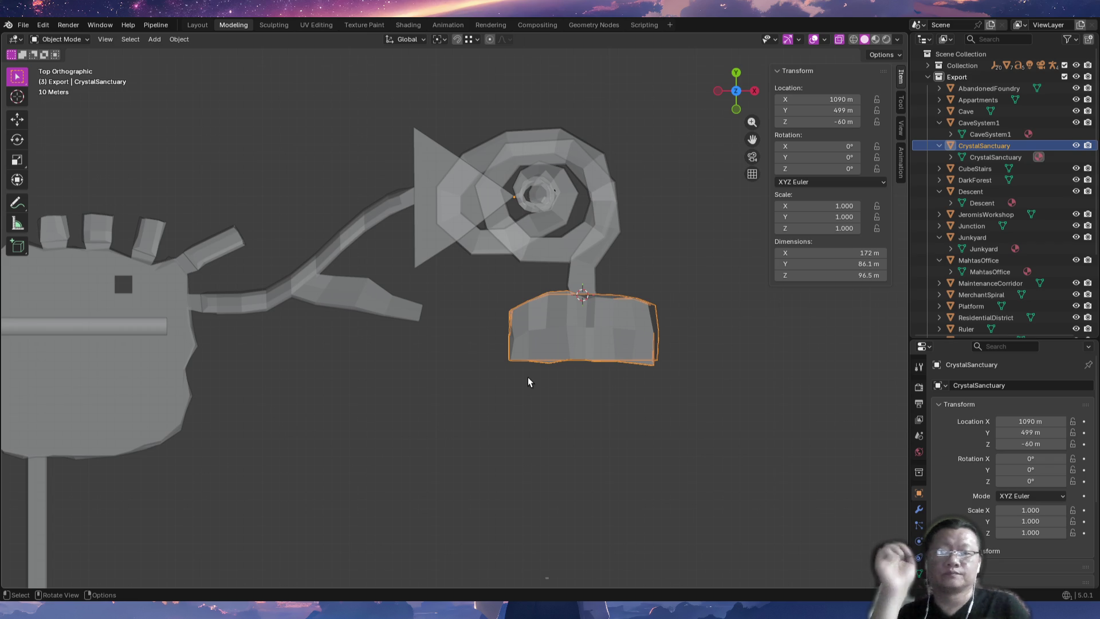
pyautogui.click(555, 196)
# Select metarig.003 and move it inside the CrystalSanctuary room.
pyautogui.click(556, 195)
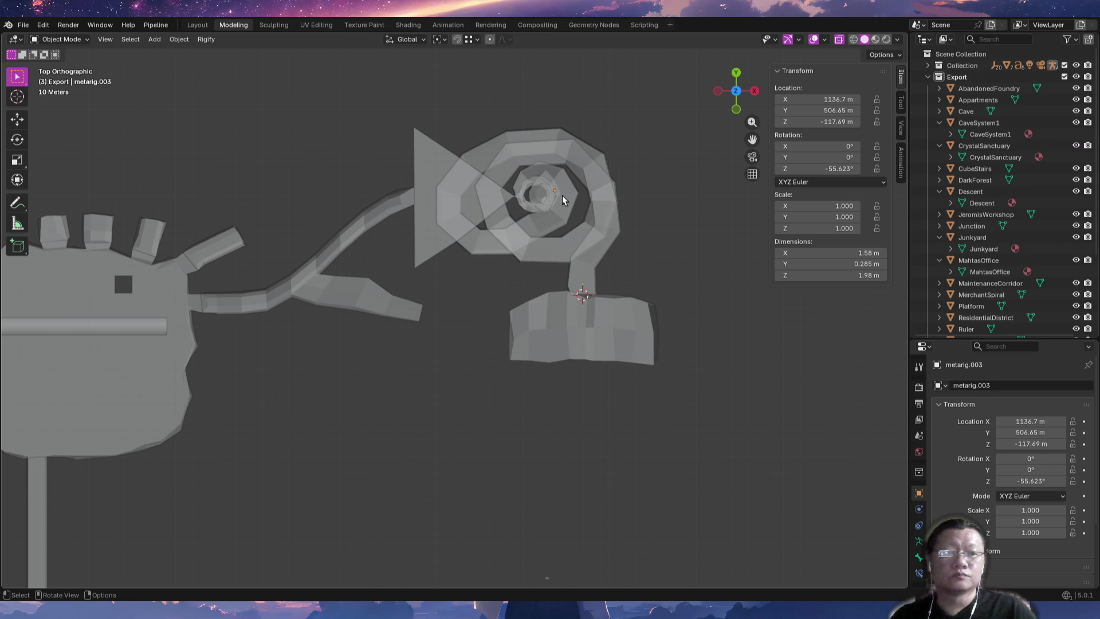
pyautogui.press('KP_Decimal')
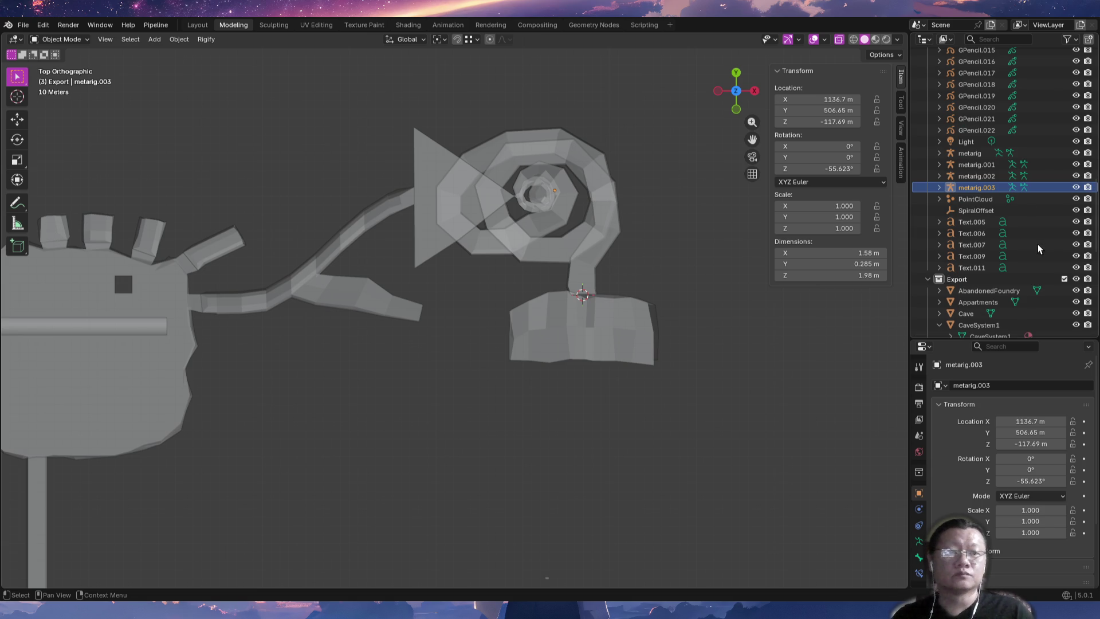
pyautogui.press('g')
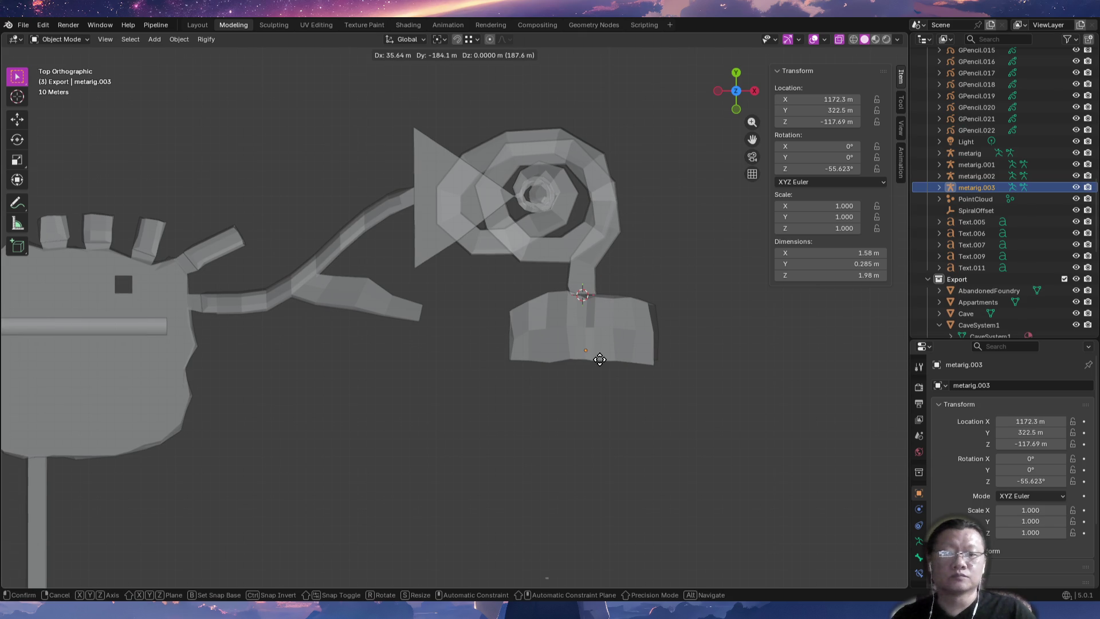
pyautogui.click(598, 360)
pyautogui.press('KP_Decimal')
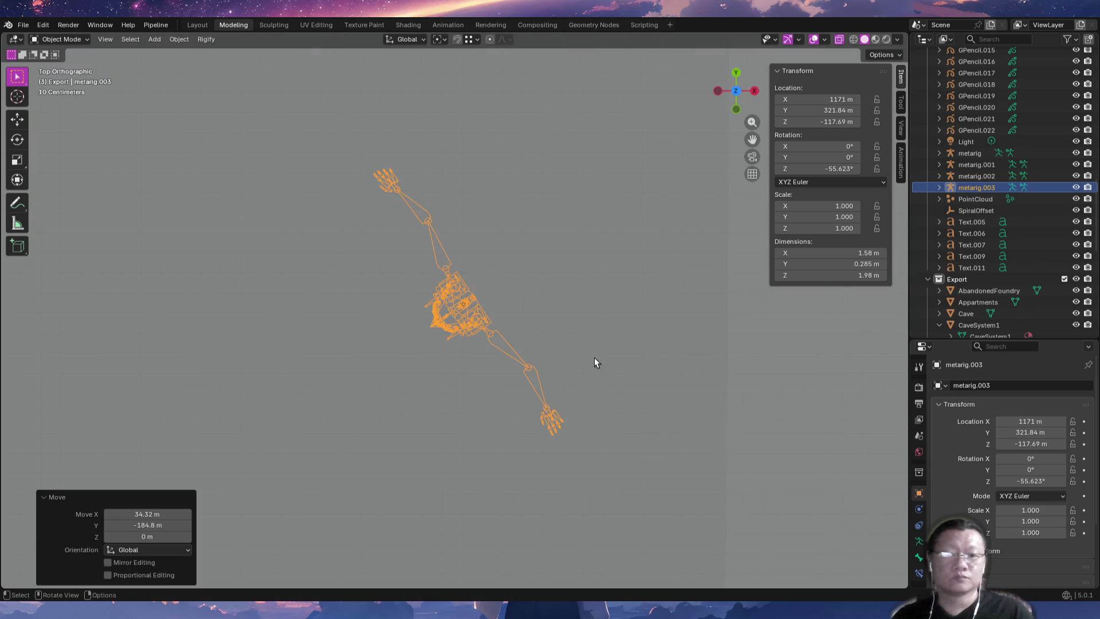
pyautogui.moveTo(515, 404)
pyautogui.mouseDown(button='middle')
pyautogui.moveTo(531, 359)
pyautogui.moveTo(475, 256)
pyautogui.mouseUp(button='middle')
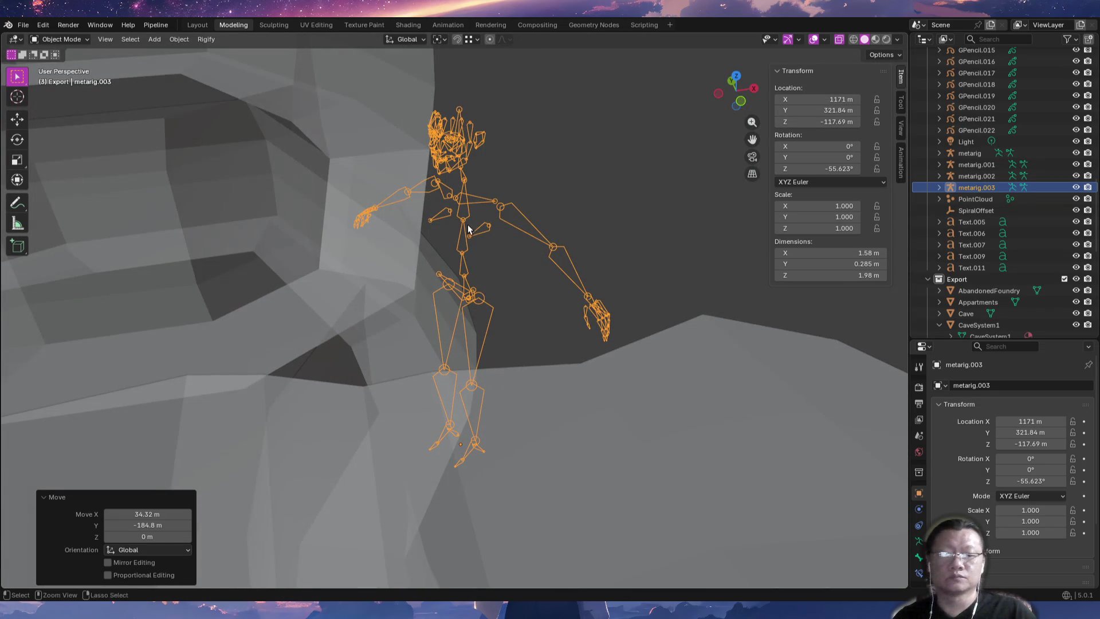
pyautogui.scroll(-8, 520, 509)
pyautogui.moveTo(543, 474)
pyautogui.mouseDown(button='middle')
pyautogui.moveTo(511, 307)
pyautogui.moveTo(529, 451)
pyautogui.moveTo(548, 233)
pyautogui.mouseUp(button='middle')
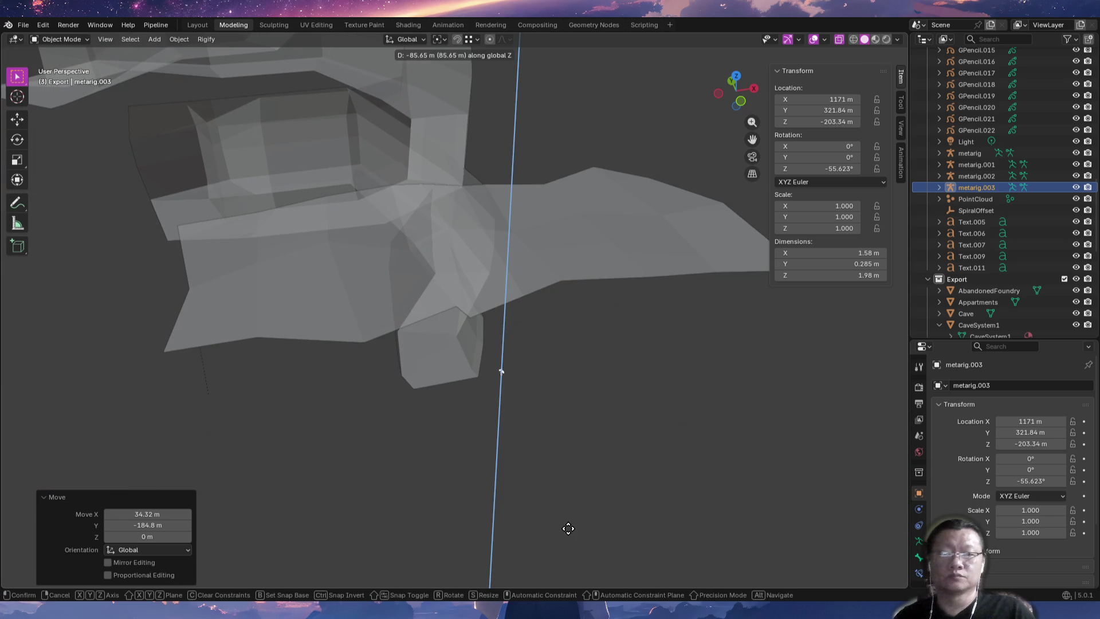
pyautogui.click(539, 503)
pyautogui.keyDown('shift'); pyautogui.moveTo(540, 503); pyautogui.dragTo(528, 205, button='middle'); pyautogui.keyUp('shift')
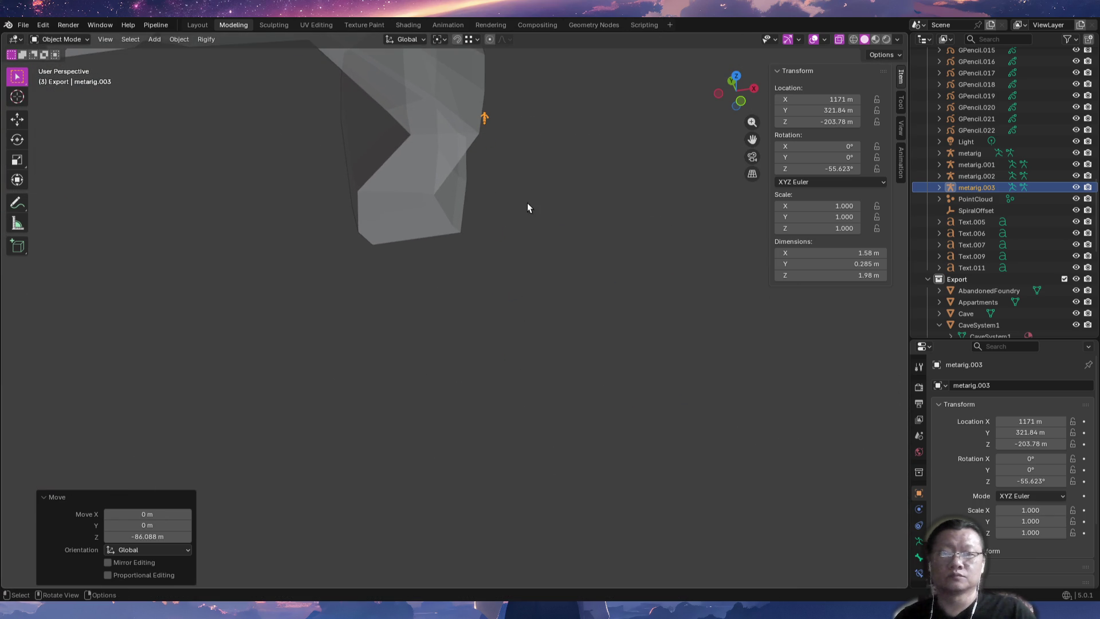
# Lower metarig.003 along Z to about -253 m, then select the room mesh.
pyautogui.press('g')
pyautogui.press('z')
pyautogui.click(550, 343)
pyautogui.moveTo(550, 344)
pyautogui.mouseDown(button='middle')
pyautogui.moveTo(488, 294)
pyautogui.moveTo(554, 260)
pyautogui.moveTo(571, 314)
pyautogui.moveTo(528, 292)
pyautogui.moveTo(576, 362)
pyautogui.moveTo(613, 368)
pyautogui.moveTo(663, 325)
pyautogui.moveTo(640, 328)
pyautogui.moveTo(646, 368)
pyautogui.moveTo(520, 361)
pyautogui.moveTo(486, 385)
pyautogui.moveTo(451, 364)
pyautogui.moveTo(420, 367)
pyautogui.moveTo(529, 354)
pyautogui.moveTo(583, 369)
pyautogui.moveTo(601, 396)
pyautogui.moveTo(535, 368)
pyautogui.mouseUp(button='middle')
pyautogui.press('Tab')
pyautogui.press('Tab')
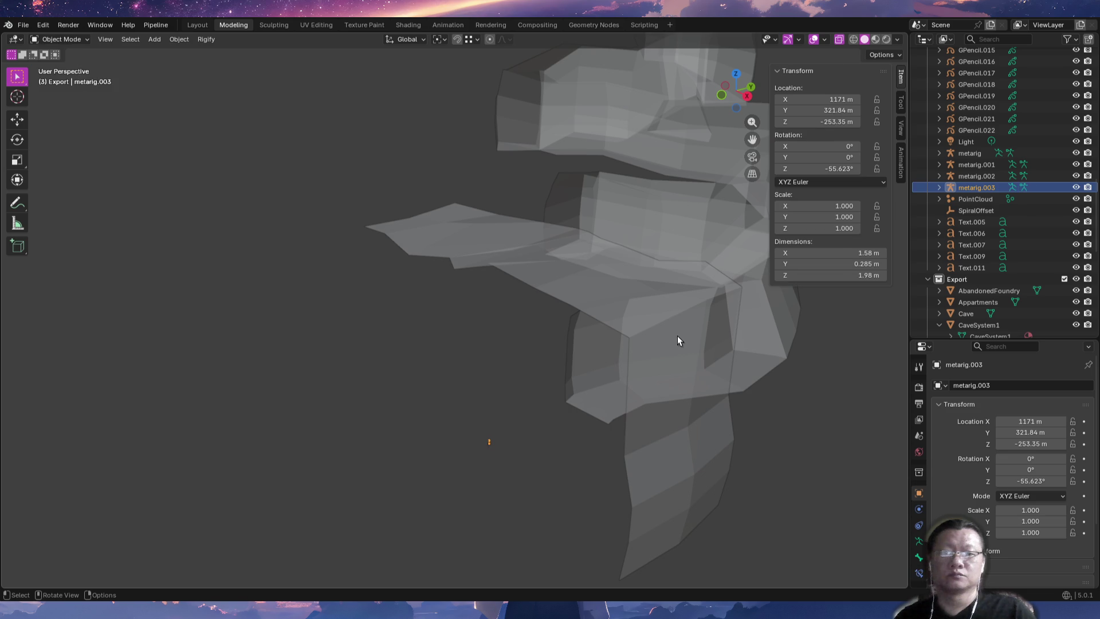
pyautogui.click(678, 335)
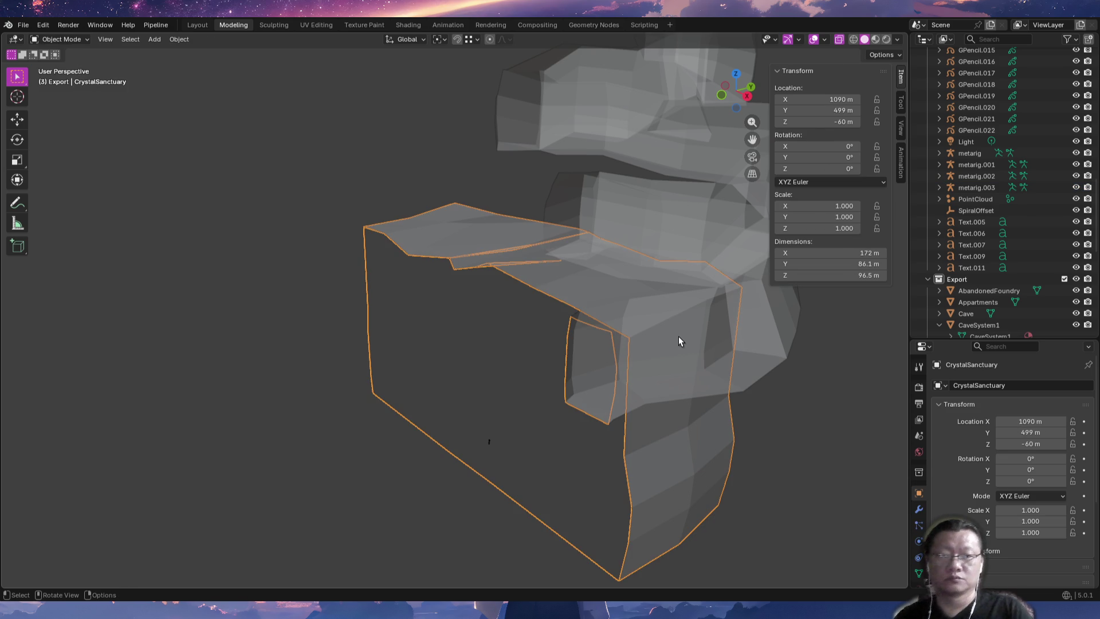
# Flip the CrystalSanctuary room's face normals so the interior is visible.
pyautogui.press('Tab')
pyautogui.rightClick(678, 336)
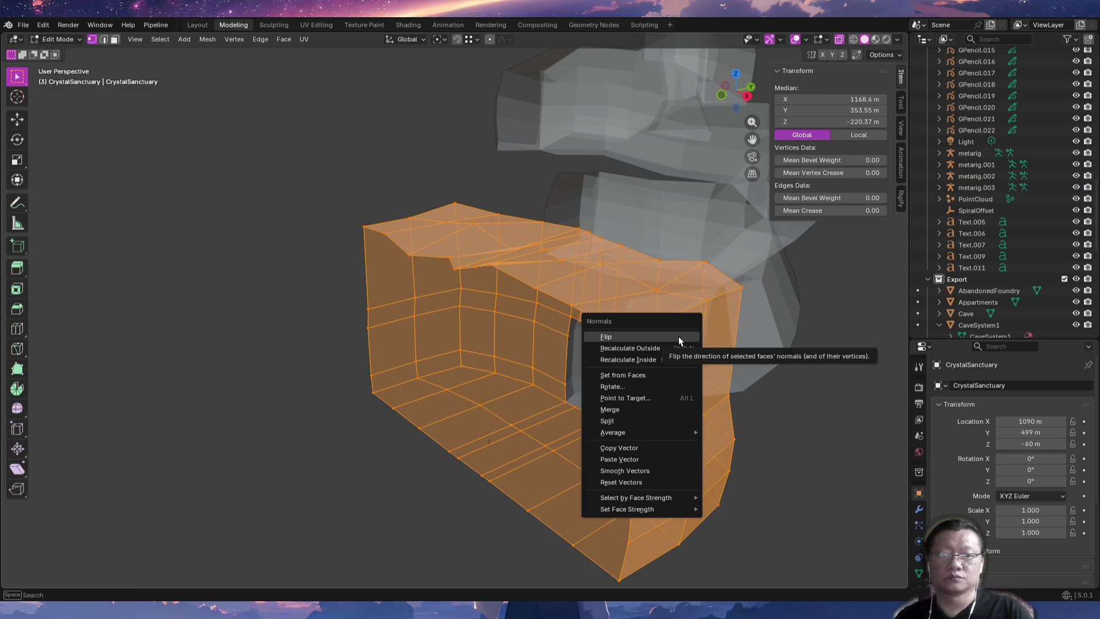
pyautogui.click(679, 336)
pyautogui.press('Tab')
pyautogui.moveTo(679, 336)
pyautogui.mouseDown(button='middle')
pyautogui.moveTo(549, 414)
pyautogui.moveTo(587, 409)
pyautogui.moveTo(548, 452)
pyautogui.moveTo(570, 335)
pyautogui.moveTo(496, 370)
pyautogui.moveTo(503, 383)
pyautogui.moveTo(622, 358)
pyautogui.moveTo(554, 335)
pyautogui.mouseUp(button='middle')
# Lower metarig.003 onto the room floor along Z, then raise it 3.27 m.
pyautogui.click(492, 385)
pyautogui.press('g')
pyautogui.press('z')
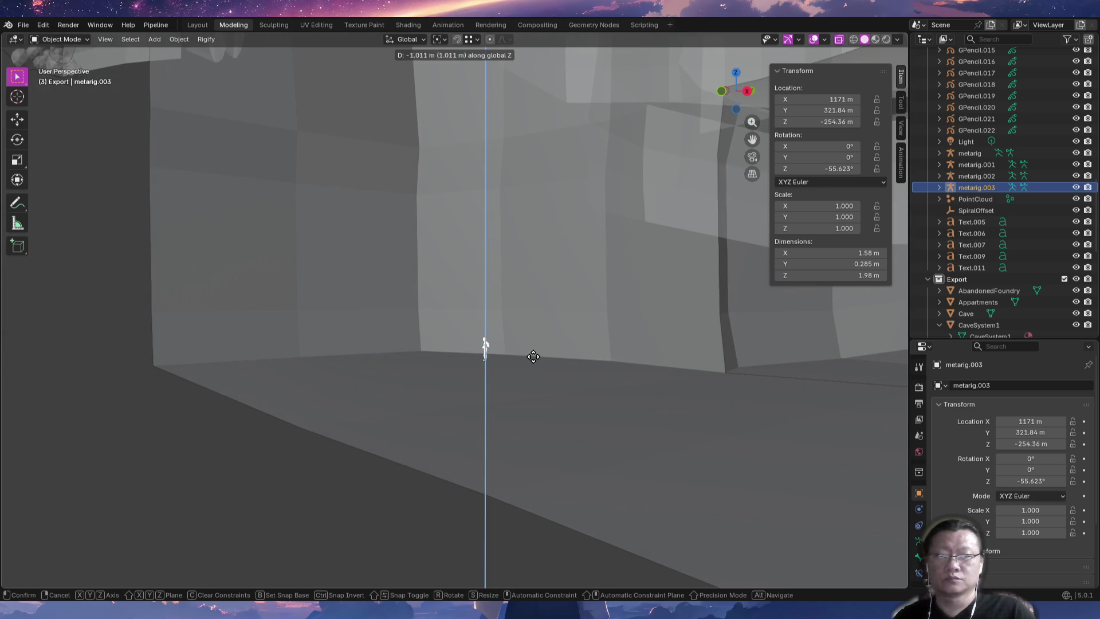
pyautogui.click(544, 457)
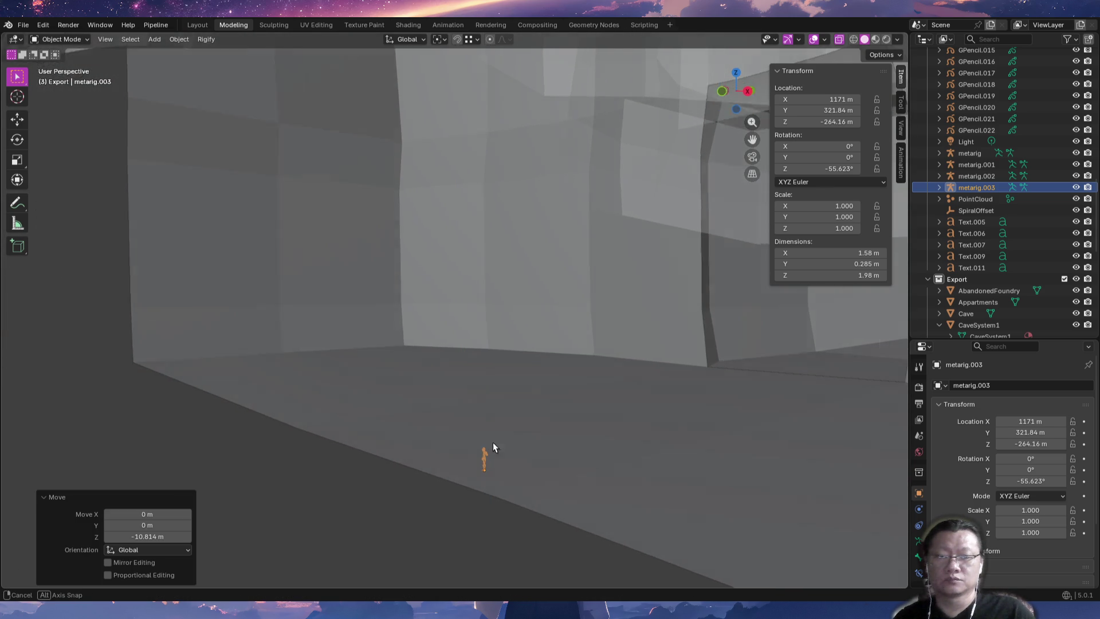
pyautogui.moveTo(544, 457); pyautogui.dragTo(545, 455, button='middle')
pyautogui.press('g')
pyautogui.press('z')
pyautogui.click(521, 419)
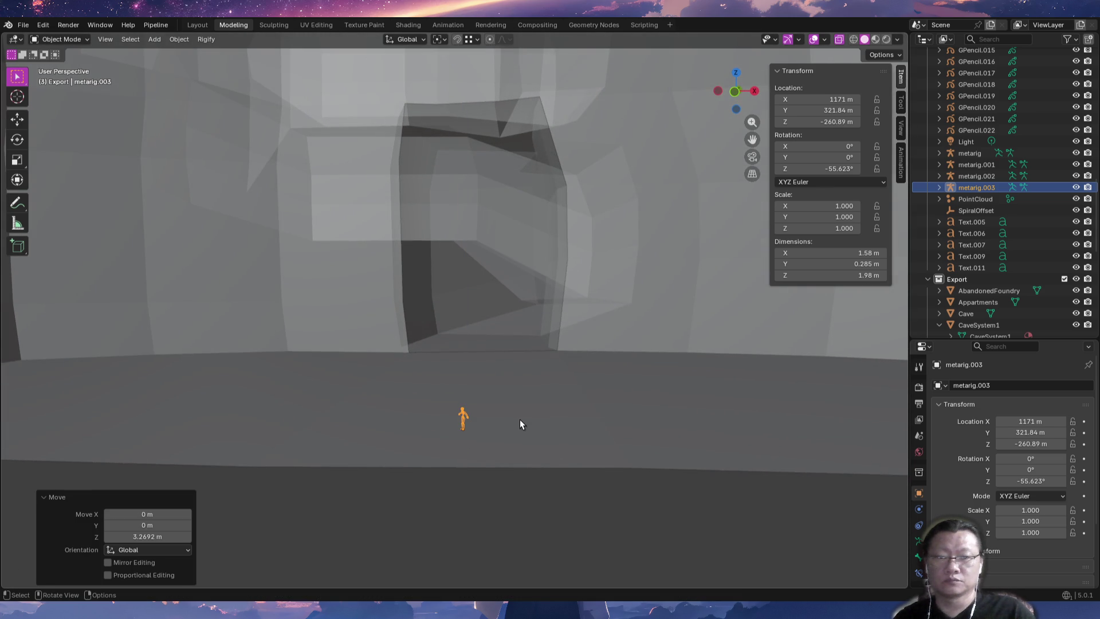
# Lower metarig.003 about 0.38 m along Z to rest at Z -261.28 m.
pyautogui.press('KP_Decimal')
pyautogui.moveTo(561, 406); pyautogui.dragTo(516, 429, button='middle')
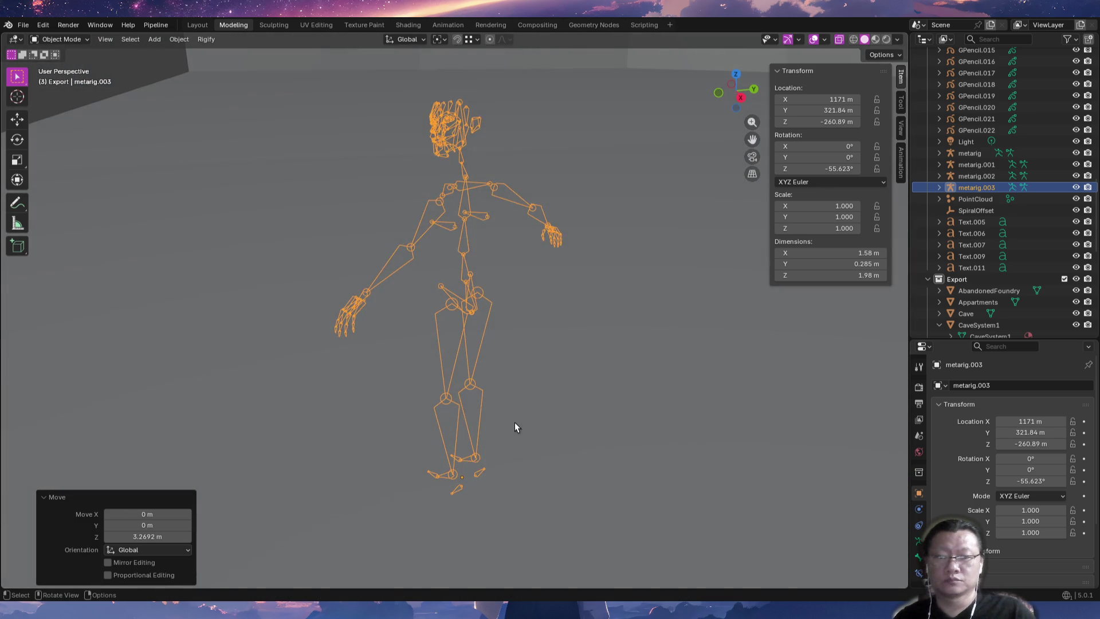
pyautogui.press('g')
pyautogui.press('z')
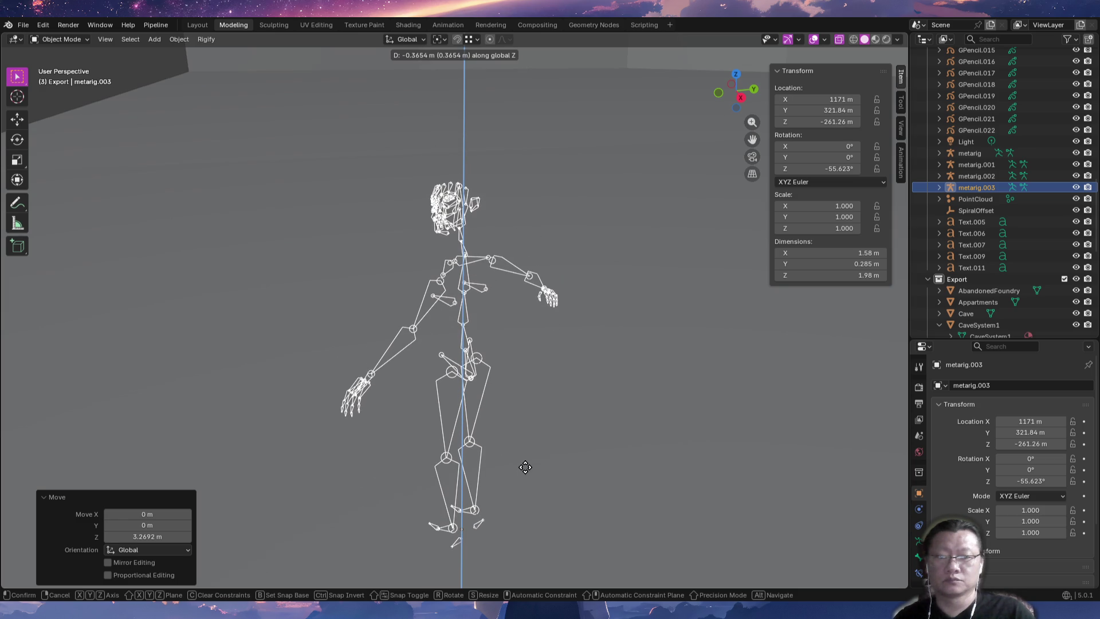
pyautogui.click(520, 471)
pyautogui.moveTo(394, 380); pyautogui.dragTo(393, 384, button='middle')
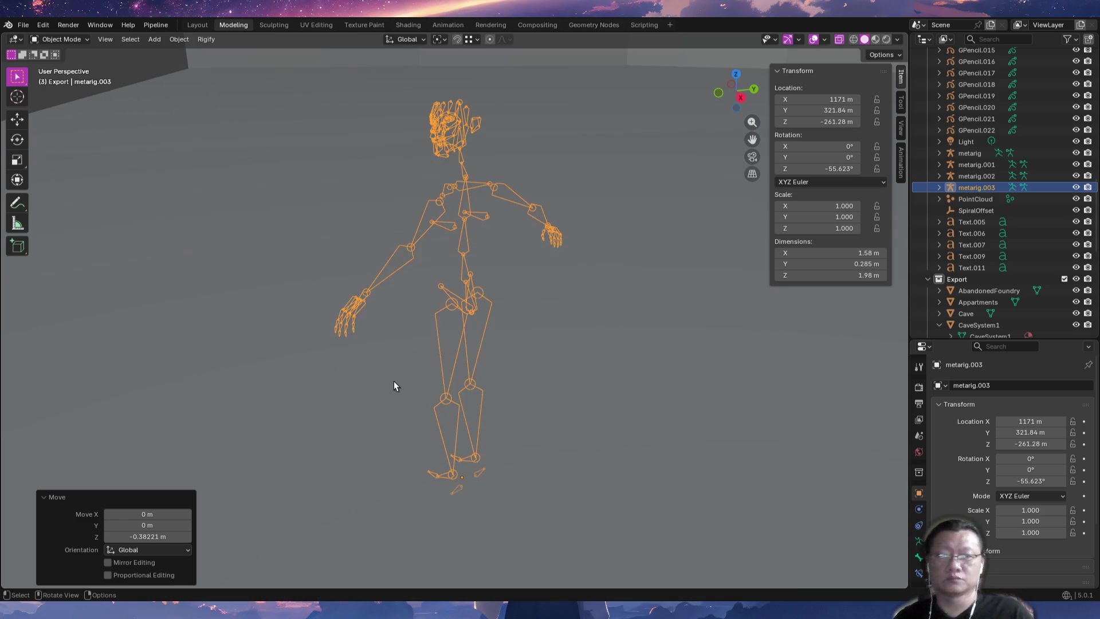
pyautogui.moveTo(280, 290)
pyautogui.mouseDown(button='middle')
pyautogui.moveTo(386, 232)
pyautogui.moveTo(424, 275)
pyautogui.moveTo(435, 371)
pyautogui.moveTo(509, 226)
pyautogui.moveTo(527, 291)
pyautogui.moveTo(445, 309)
pyautogui.moveTo(422, 289)
pyautogui.moveTo(407, 375)
pyautogui.moveTo(404, 341)
pyautogui.mouseUp(button='middle')
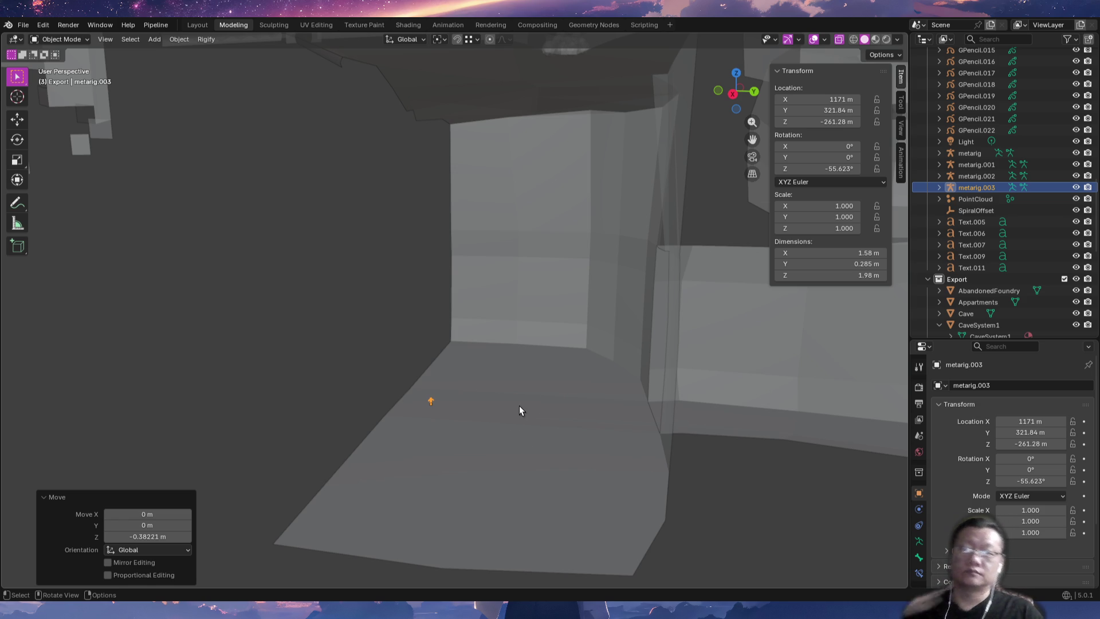
pyautogui.moveTo(544, 409)
pyautogui.mouseDown(button='middle')
pyautogui.moveTo(557, 412)
pyautogui.moveTo(491, 395)
pyautogui.moveTo(507, 382)
pyautogui.moveTo(564, 409)
pyautogui.moveTo(665, 412)
pyautogui.moveTo(702, 430)
pyautogui.moveTo(768, 401)
pyautogui.moveTo(806, 411)
pyautogui.moveTo(772, 396)
pyautogui.moveTo(732, 436)
pyautogui.moveTo(714, 423)
pyautogui.mouseUp(button='middle')
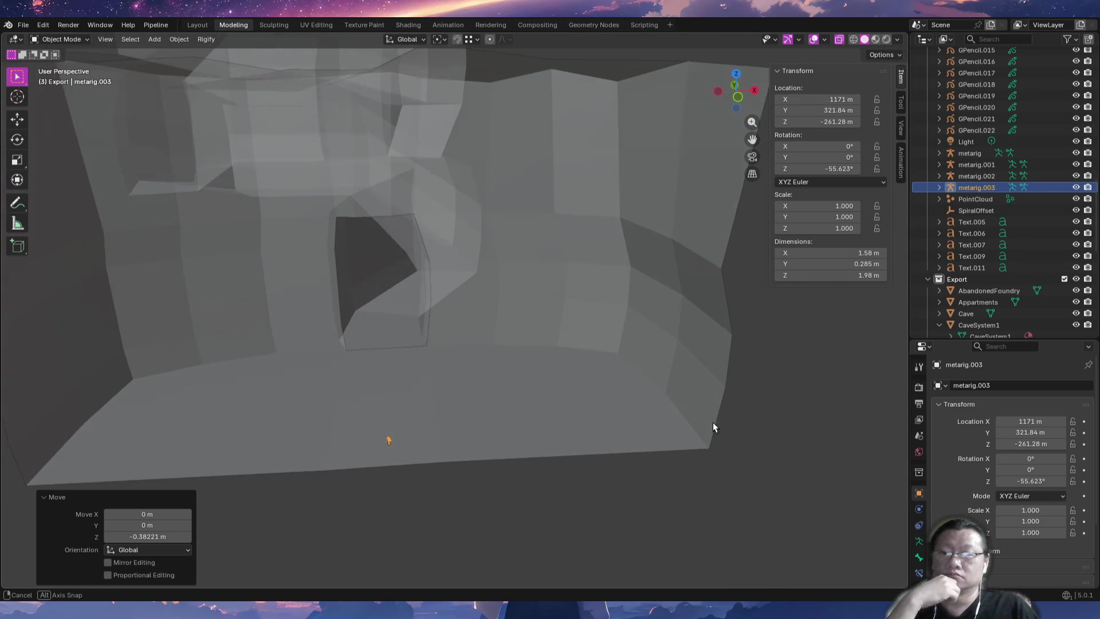
# Grid Fill the CrystalSanctuary mesh in Edit Mode with Simple Blending enabled.
pyautogui.click(633, 446)
pyautogui.press('Tab')
pyautogui.moveTo(636, 445)
pyautogui.mouseDown(button='middle')
pyautogui.moveTo(683, 442)
pyautogui.moveTo(624, 442)
pyautogui.moveTo(644, 422)
pyautogui.moveTo(626, 459)
pyautogui.moveTo(573, 445)
pyautogui.moveTo(633, 442)
pyautogui.moveTo(644, 494)
pyautogui.moveTo(647, 482)
pyautogui.mouseUp(button='middle')
pyautogui.press('F3')
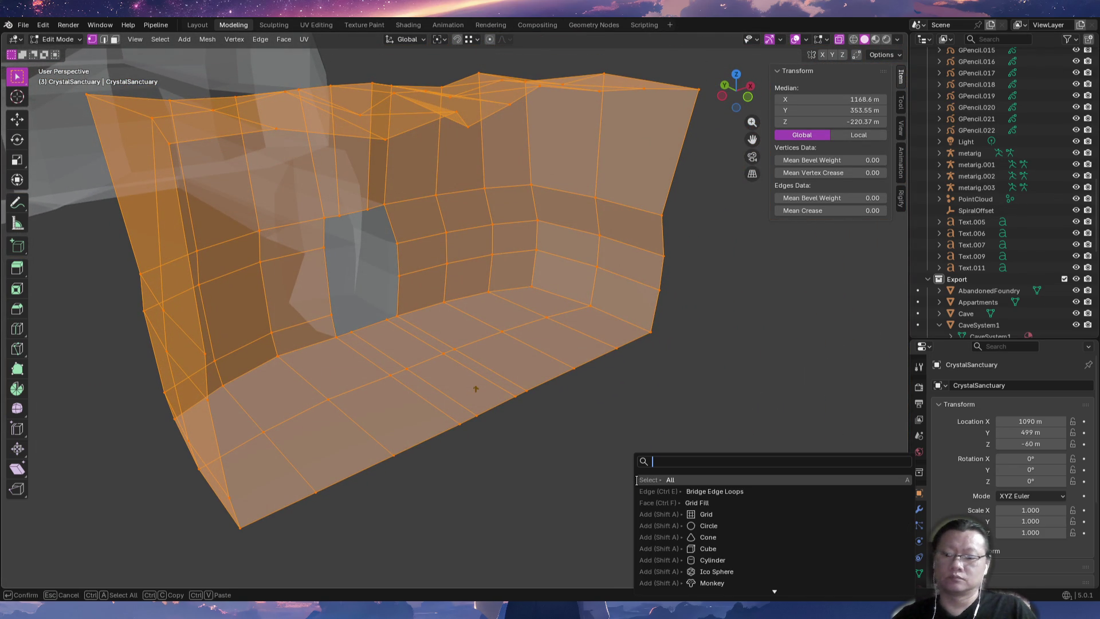
pyautogui.write('gri')
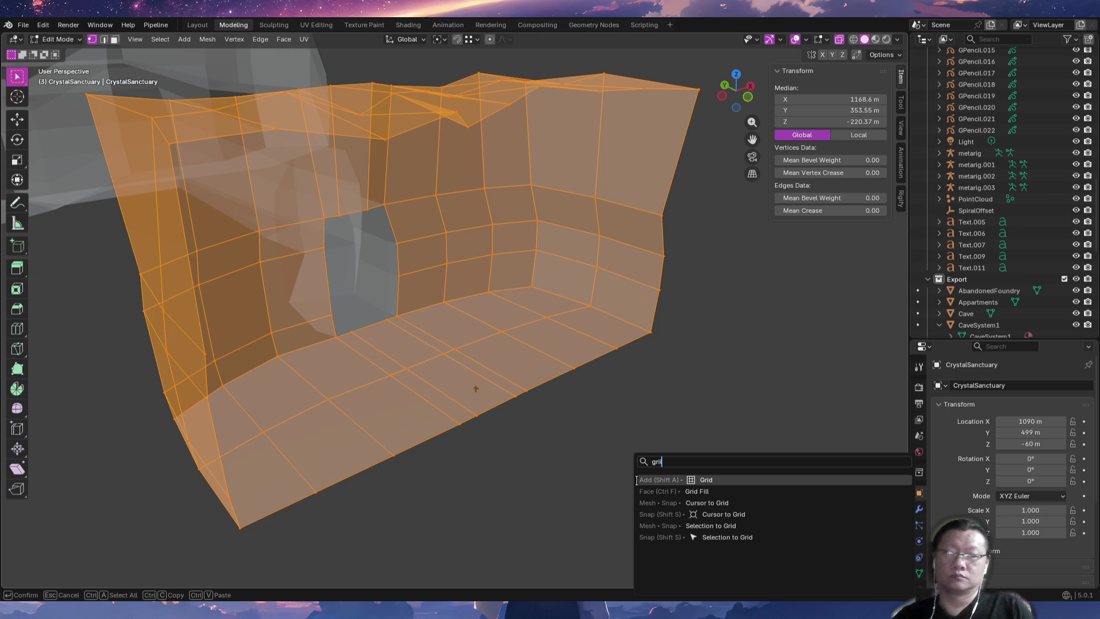
pyautogui.press('Down')
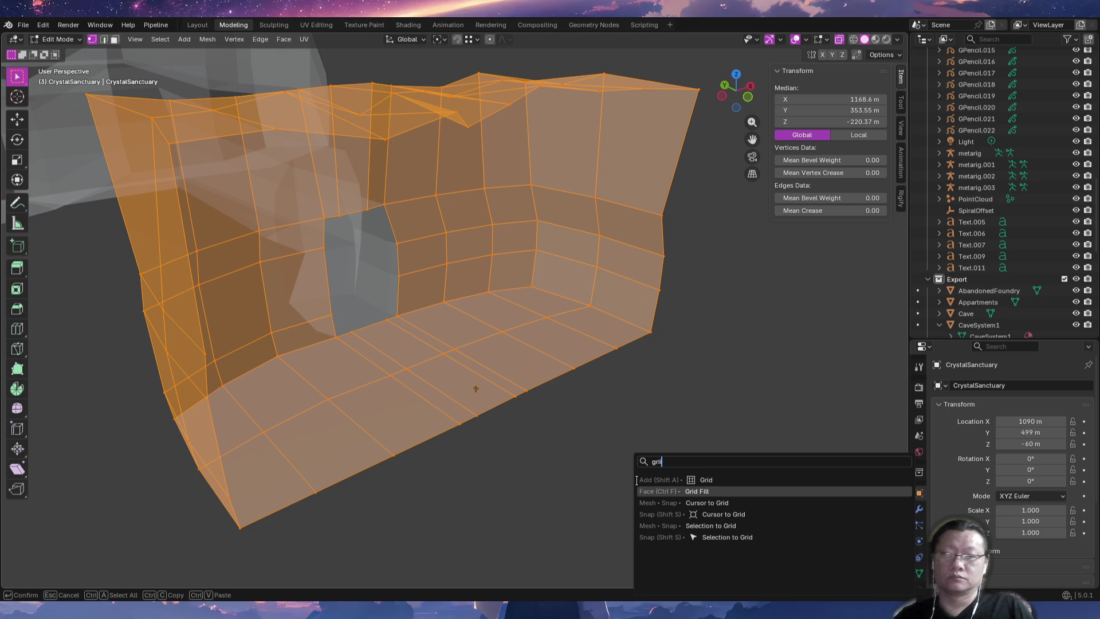
pyautogui.press('Return')
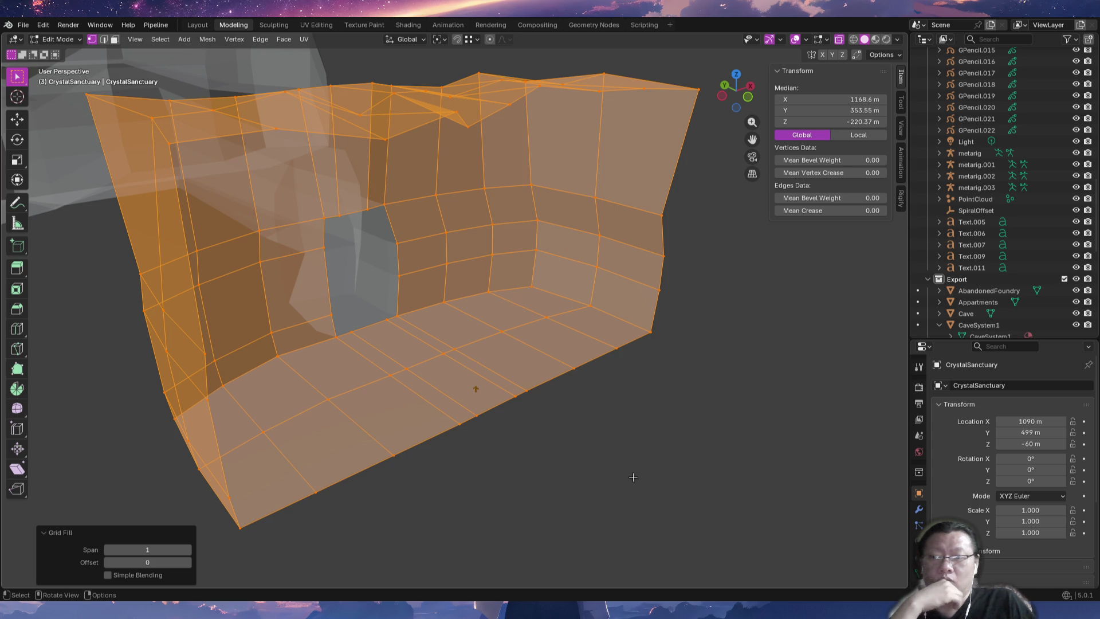
pyautogui.click(151, 577)
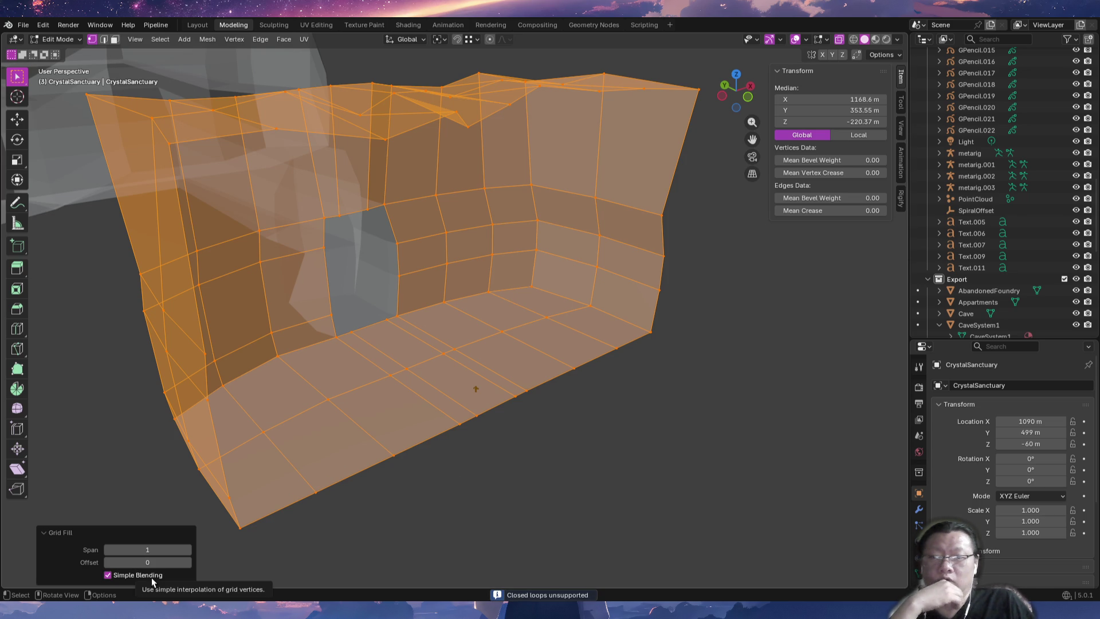
# Select the room's outer boundary edge loop and fill it with Grid Fill.
pyautogui.click(515, 416)
pyautogui.press('2')
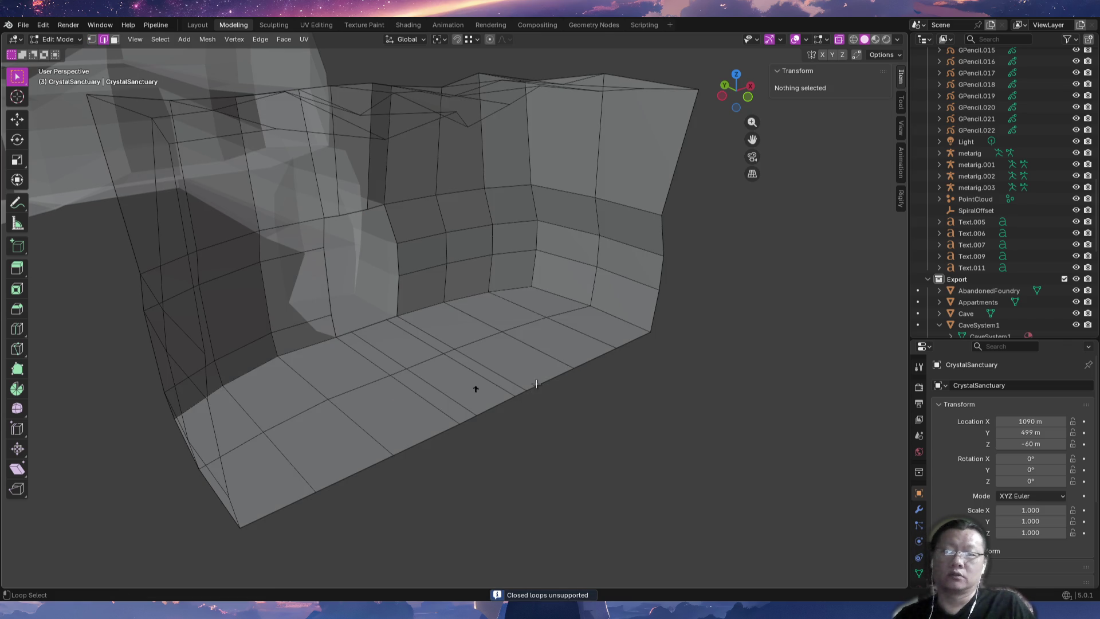
pyautogui.keyDown('alt'); pyautogui.click(536, 396); pyautogui.keyUp('alt')
pyautogui.press('F3')
pyautogui.write('gri')
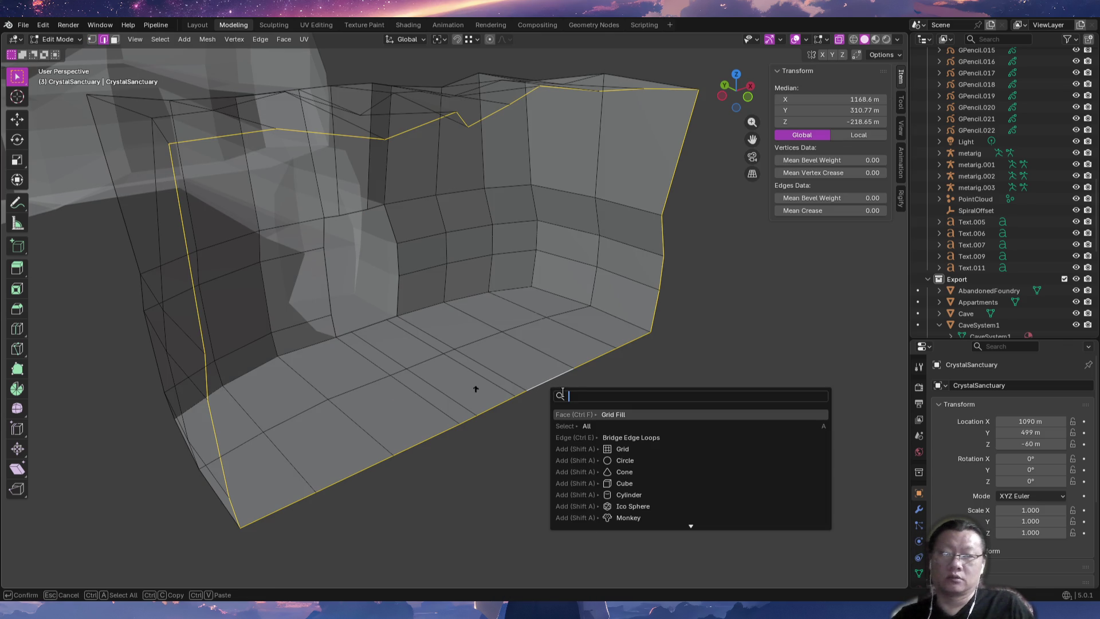
pyautogui.click(615, 416)
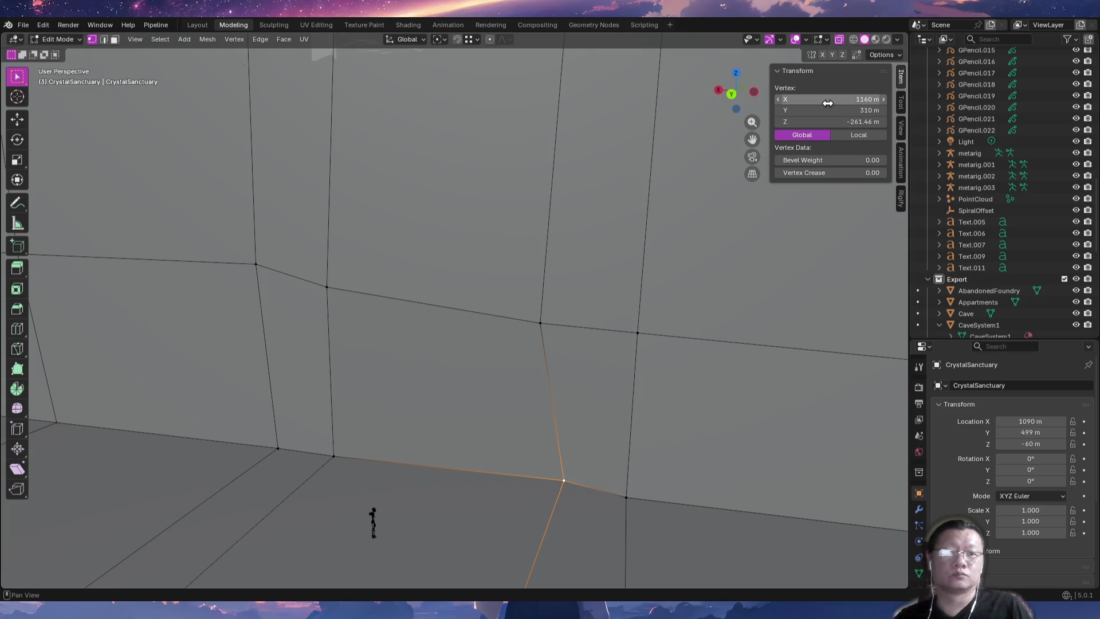
# Set the Z coordinate of two floor-edge vertices to -260 m in the Transform panel.
pyautogui.press('Up')
pyautogui.click(869, 122)
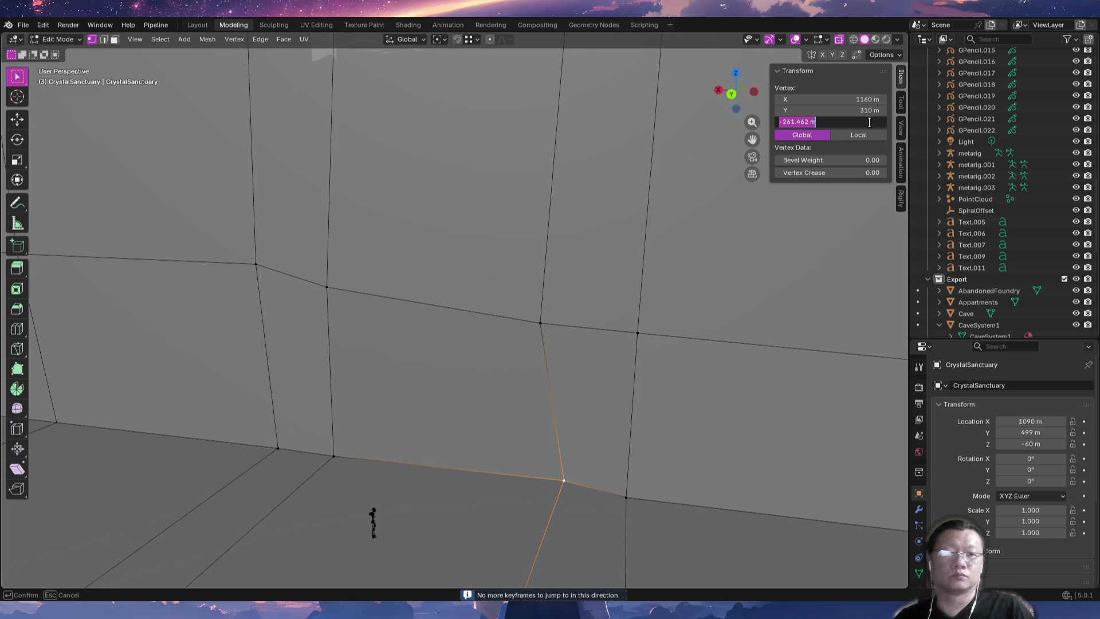
pyautogui.press('Right')
pyautogui.hotkey('shift', 'End')
pyautogui.write('0')
pyautogui.press('Return')
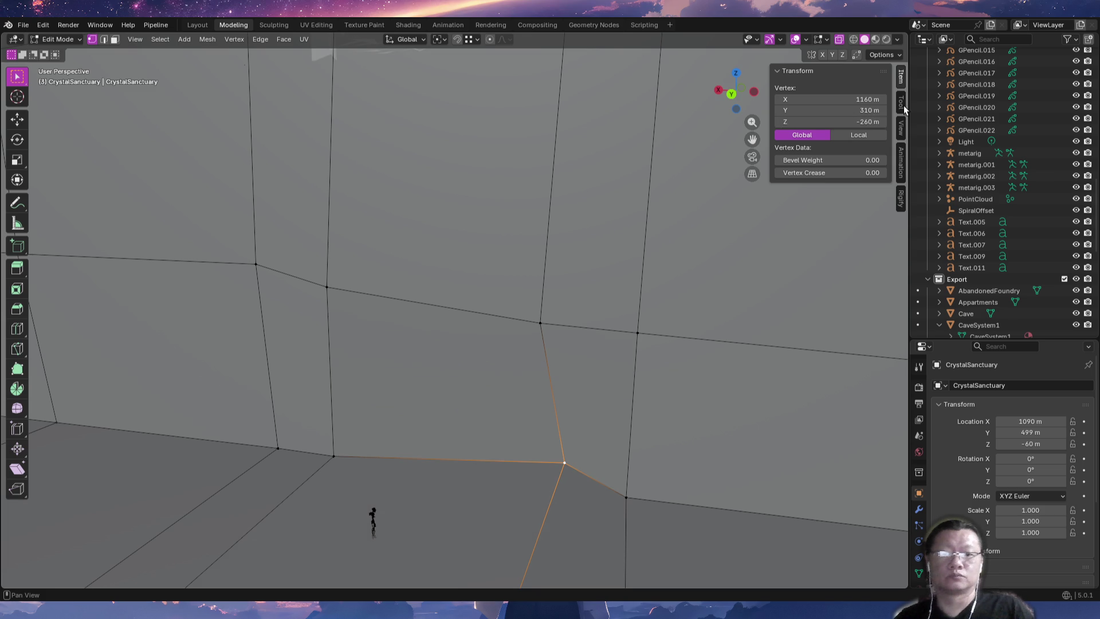
pyautogui.click(334, 456)
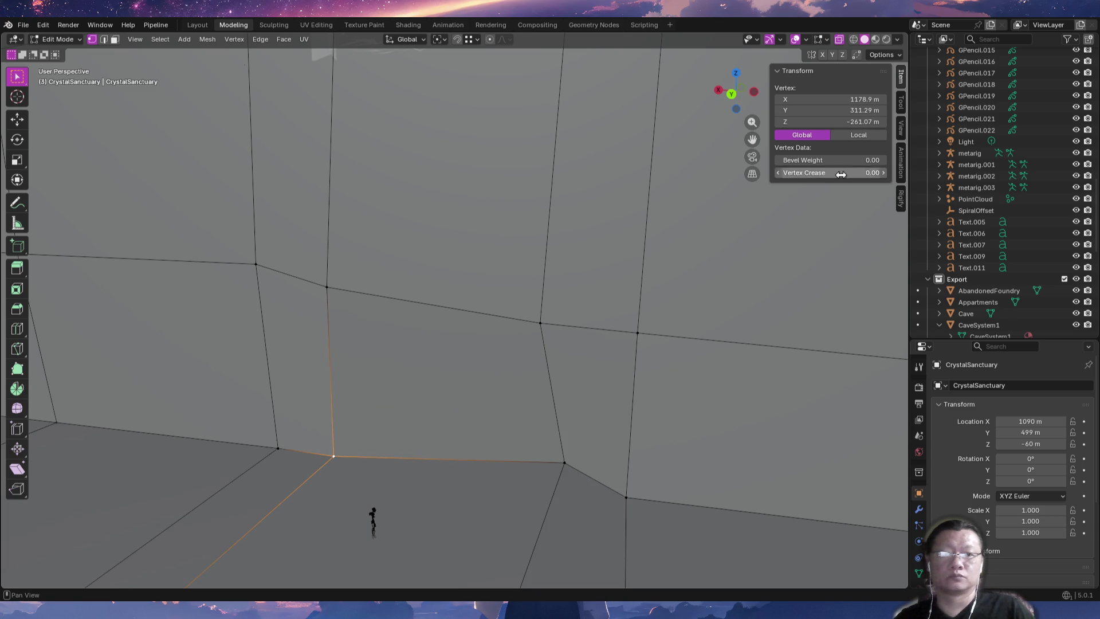
pyautogui.click(859, 122)
pyautogui.press('Home')
pyautogui.press('Right')
pyautogui.press('Right')
pyautogui.hotkey('shift', 'End')
pyautogui.write('0')
pyautogui.press('Return')
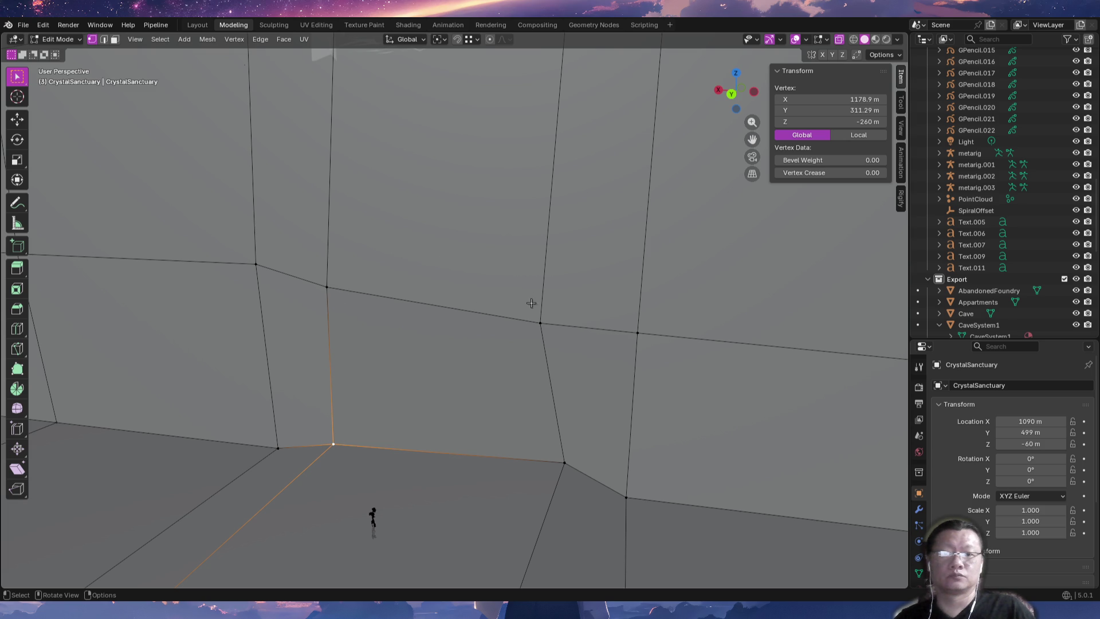
# Lower a wall vertex and shift wall vertices along X, aligning one to X 1160 m.
pyautogui.click(474, 38)
pyautogui.click(330, 290)
pyautogui.press('g')
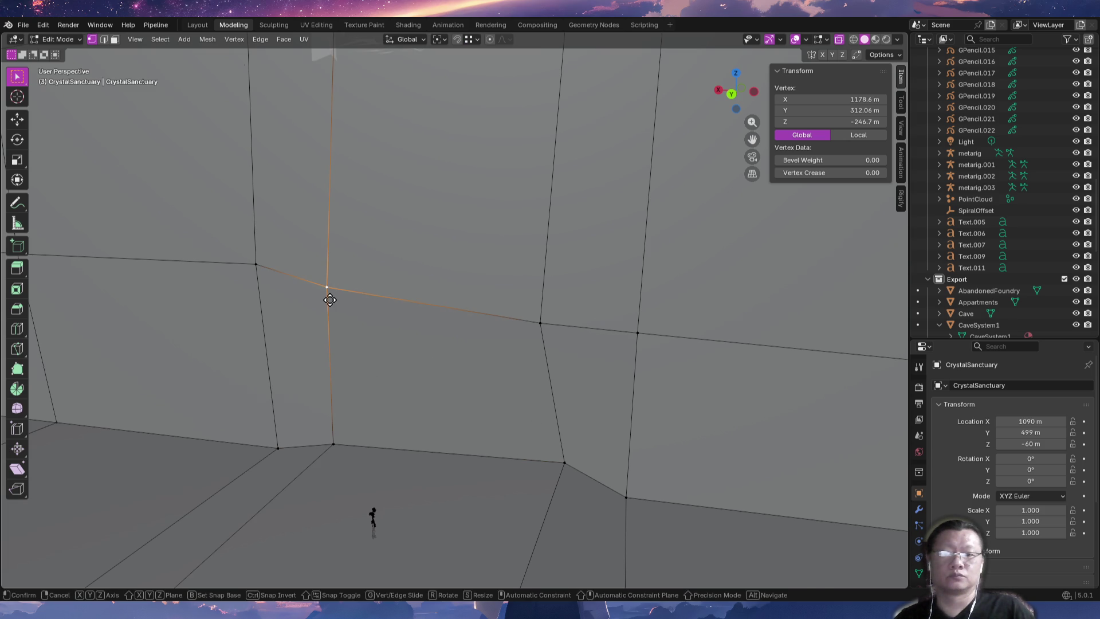
pyautogui.press('z')
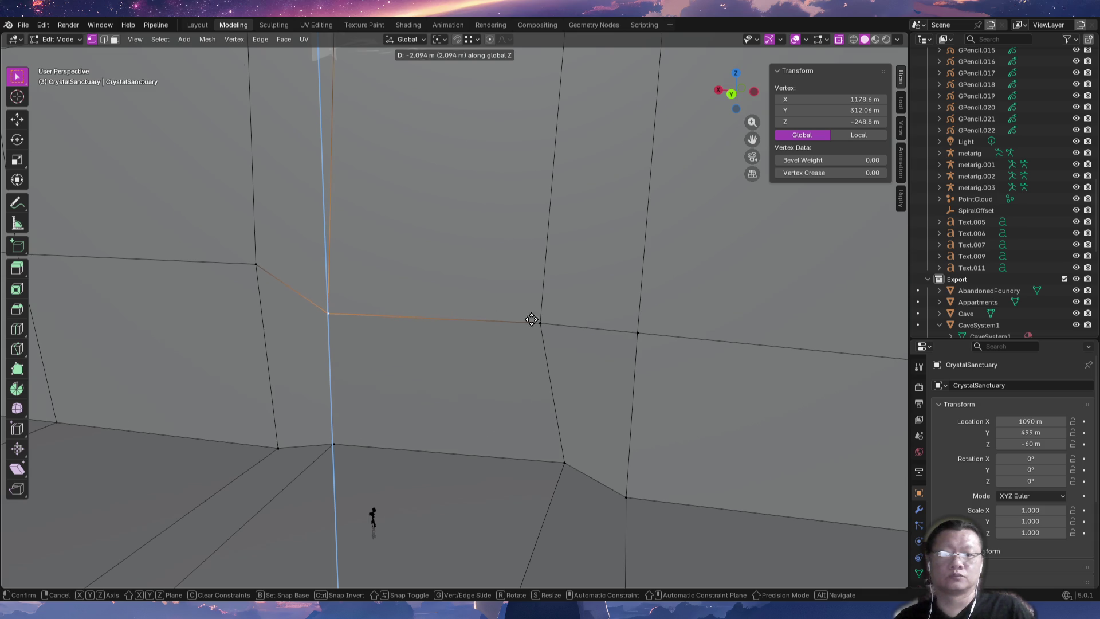
pyautogui.click(540, 322)
pyautogui.click(323, 314)
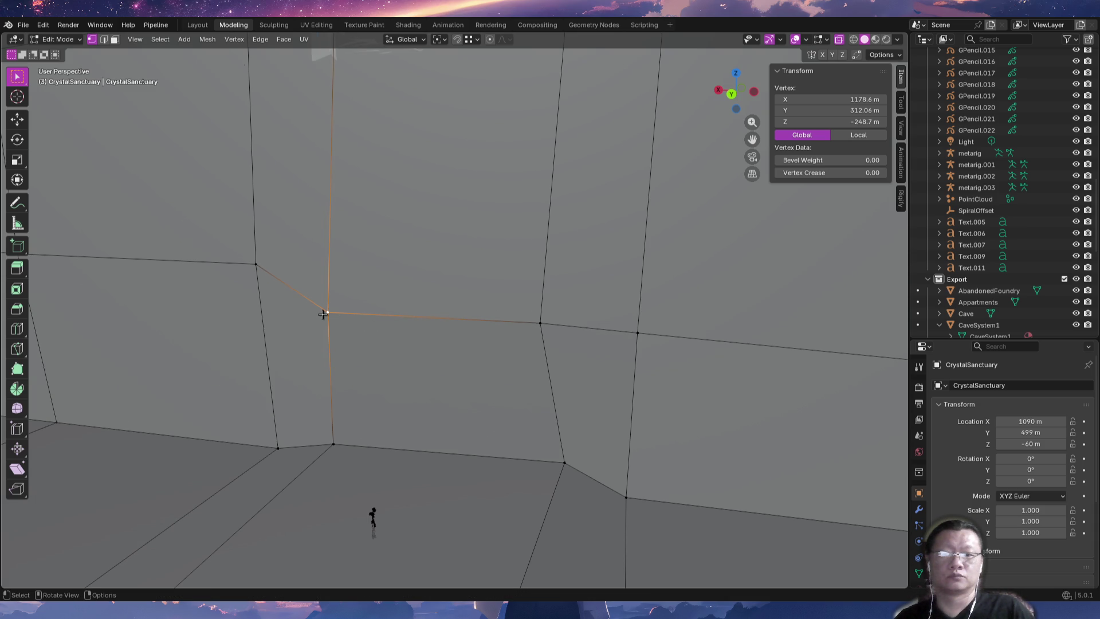
pyautogui.press('g')
pyautogui.press('x')
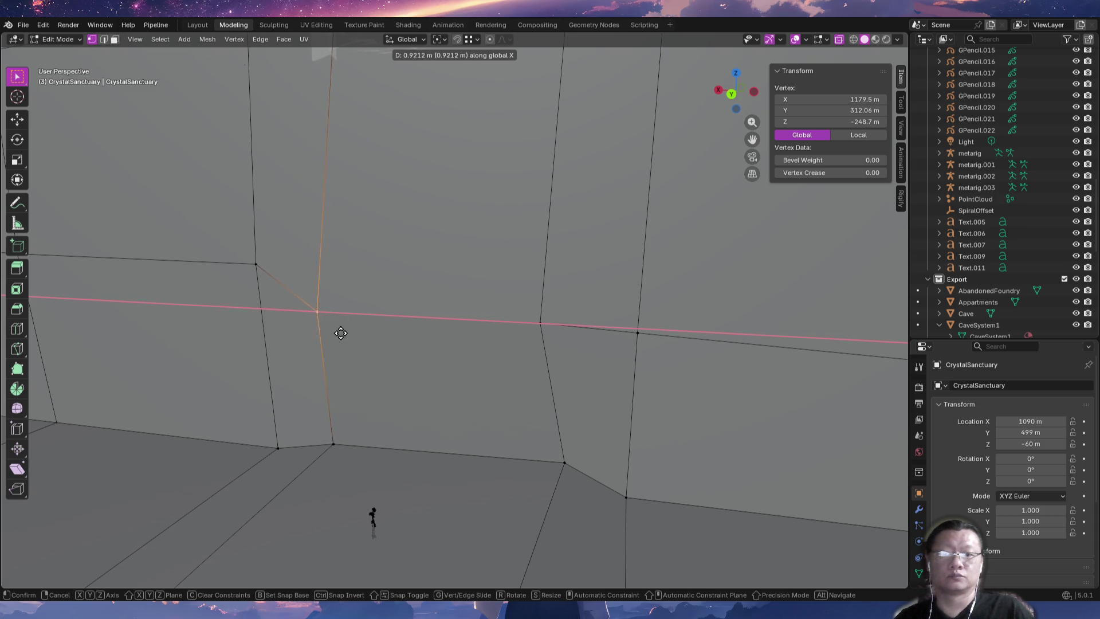
pyautogui.click(332, 439)
pyautogui.keyDown('shift'); pyautogui.scroll(-2, 576, 440); pyautogui.keyUp('shift')
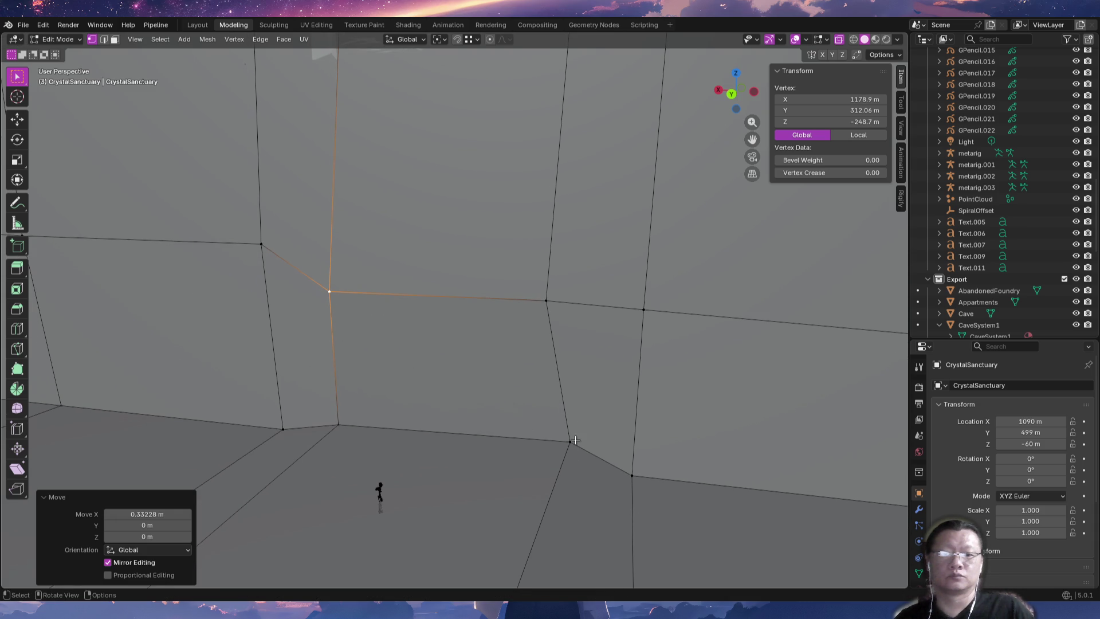
pyautogui.click(546, 301)
pyautogui.press('g')
pyautogui.press('x')
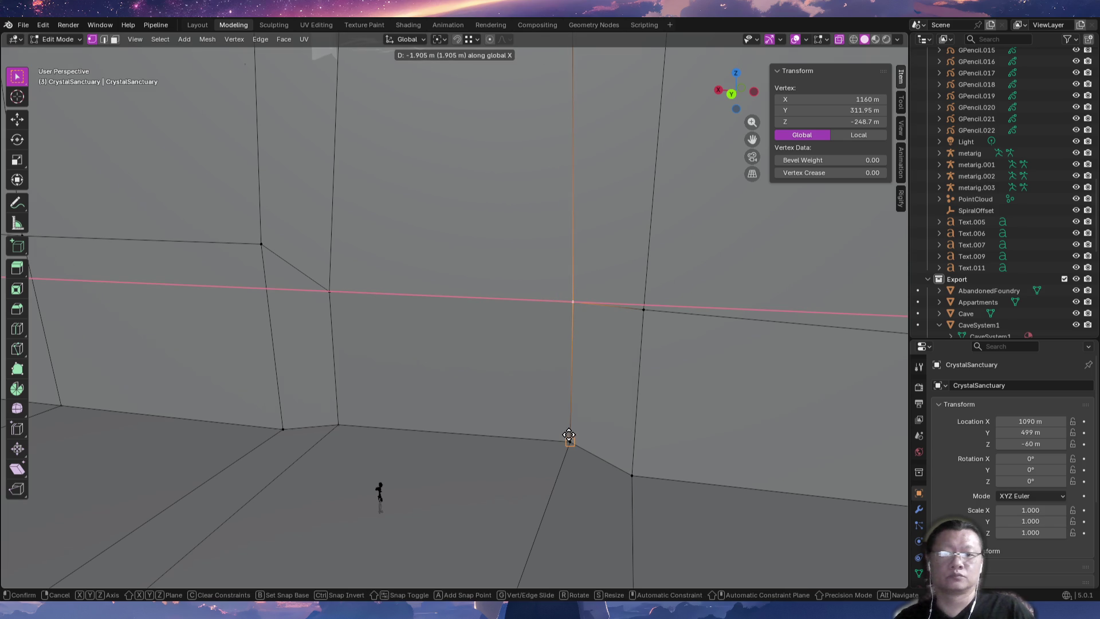
pyautogui.click(568, 434)
# Reposition the right wall vertex horizontally while keeping its height fixed.
pyautogui.click(573, 303)
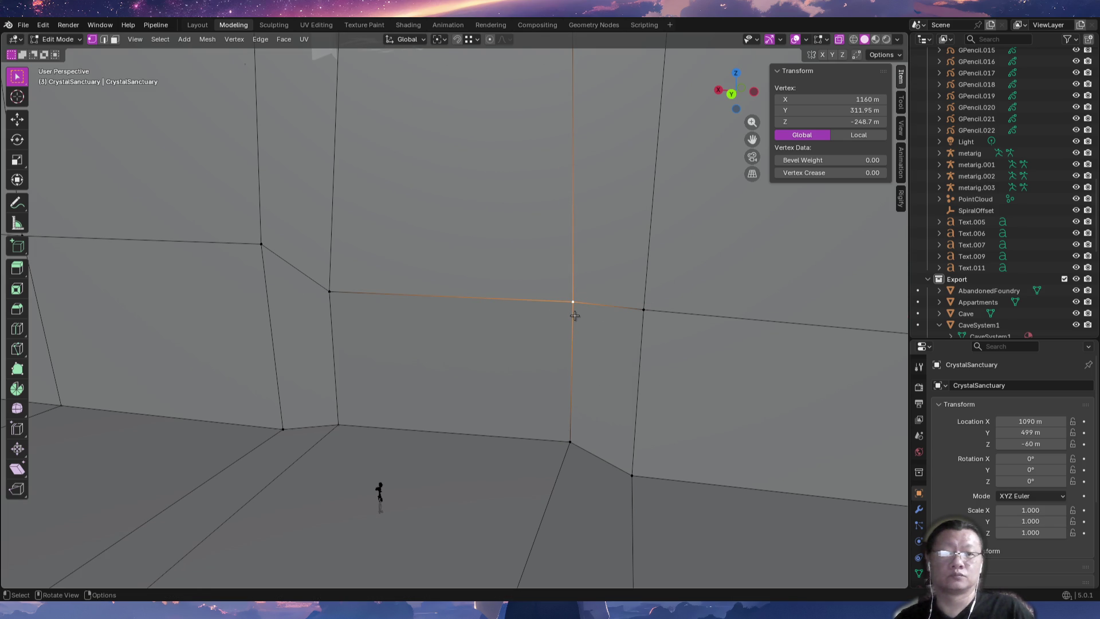
pyautogui.click(573, 443)
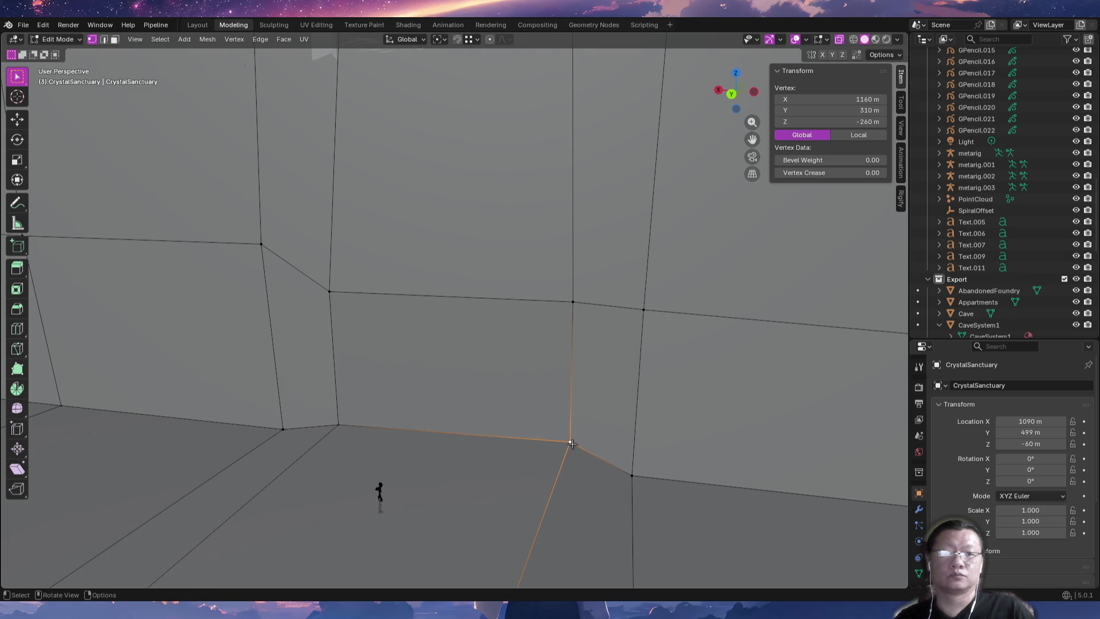
pyautogui.click(571, 305)
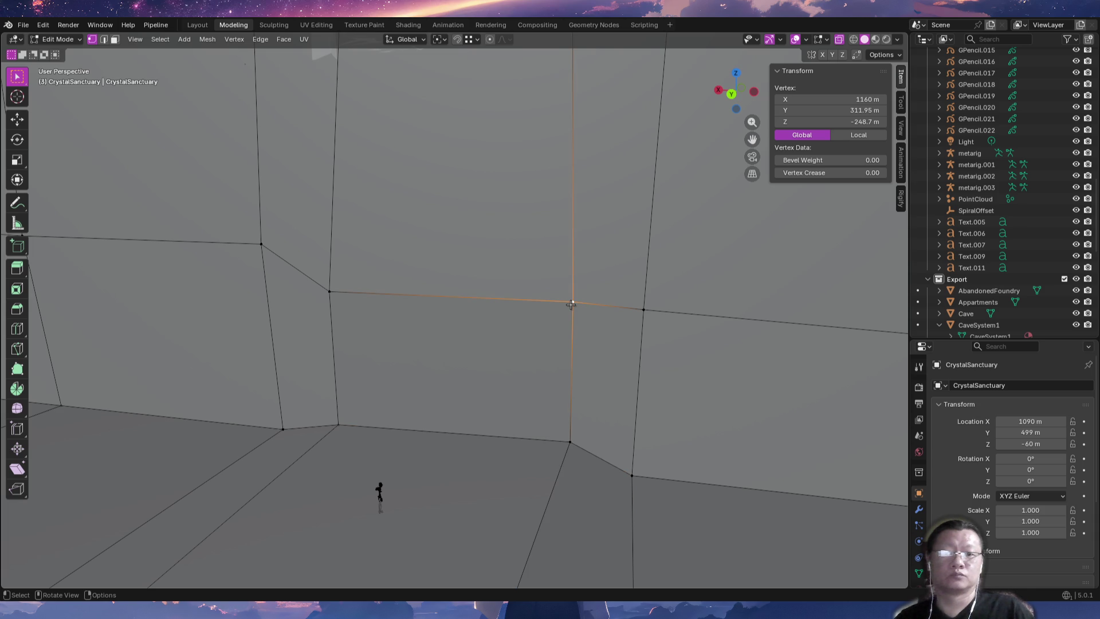
pyautogui.press('g')
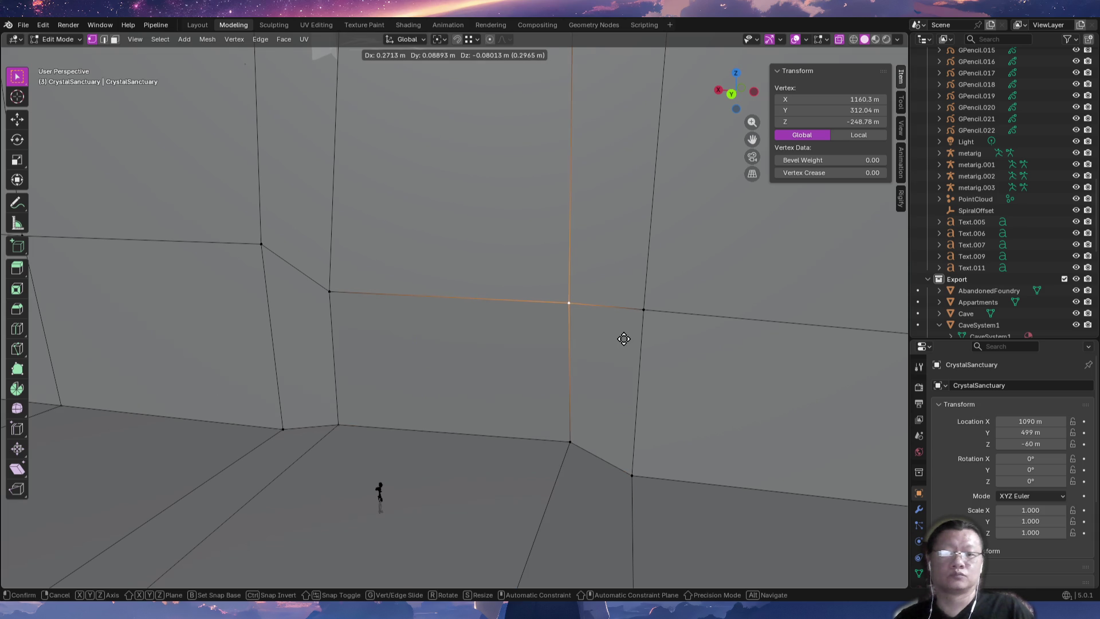
pyautogui.hotkey('shift', 'z')
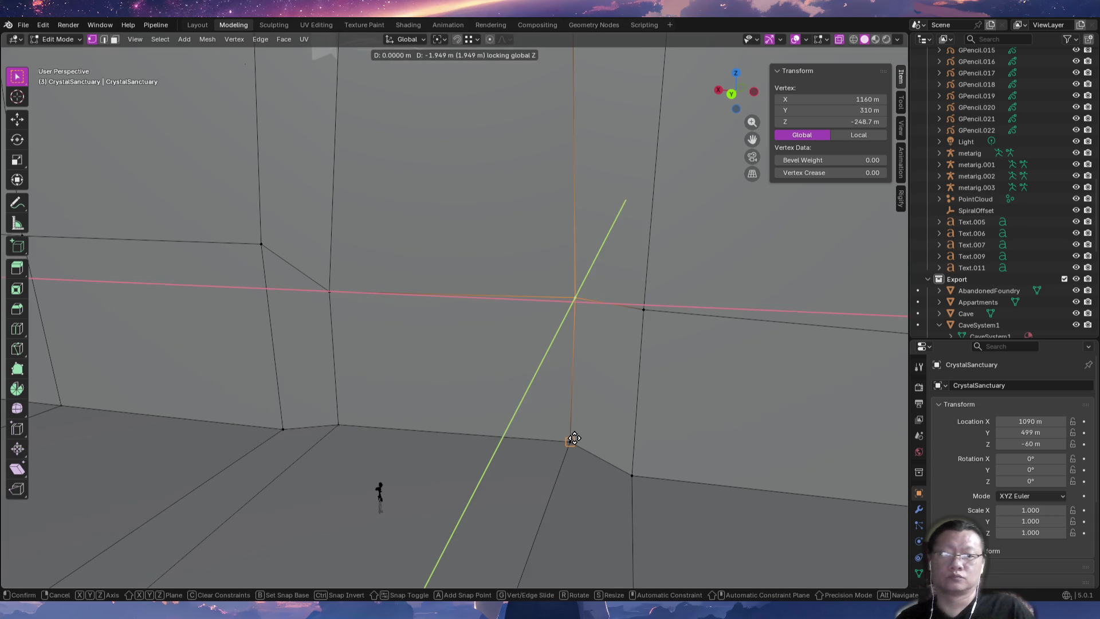
pyautogui.click(574, 440)
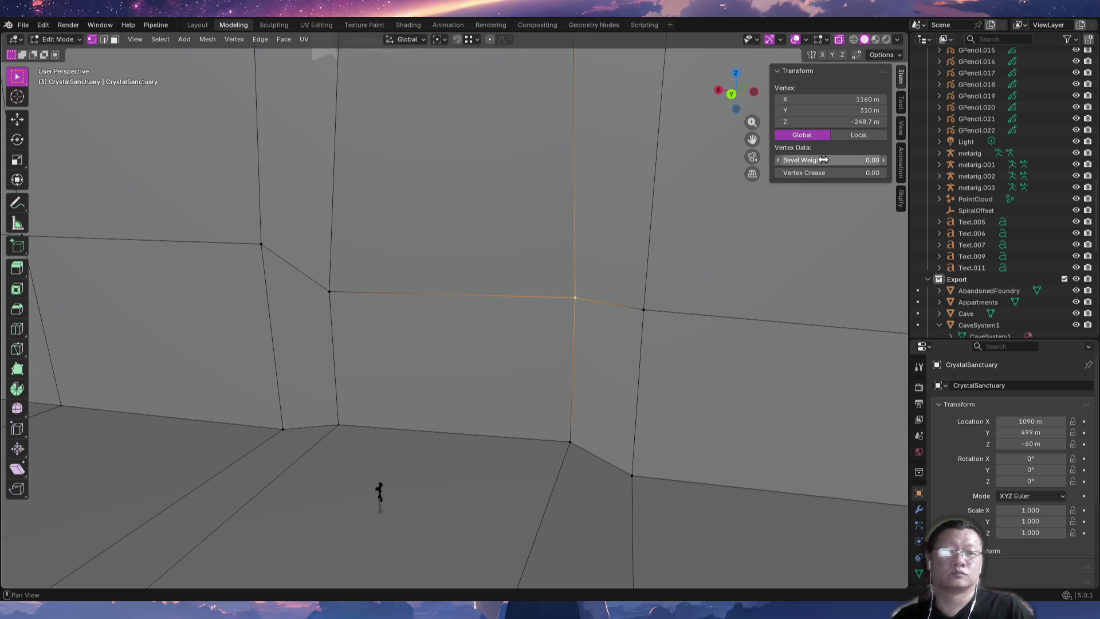
# Set the wall vertex's Z to -250 m and move the left wall vertex to match.
pyautogui.click(854, 122)
pyautogui.press('Right')
pyautogui.press('Left')
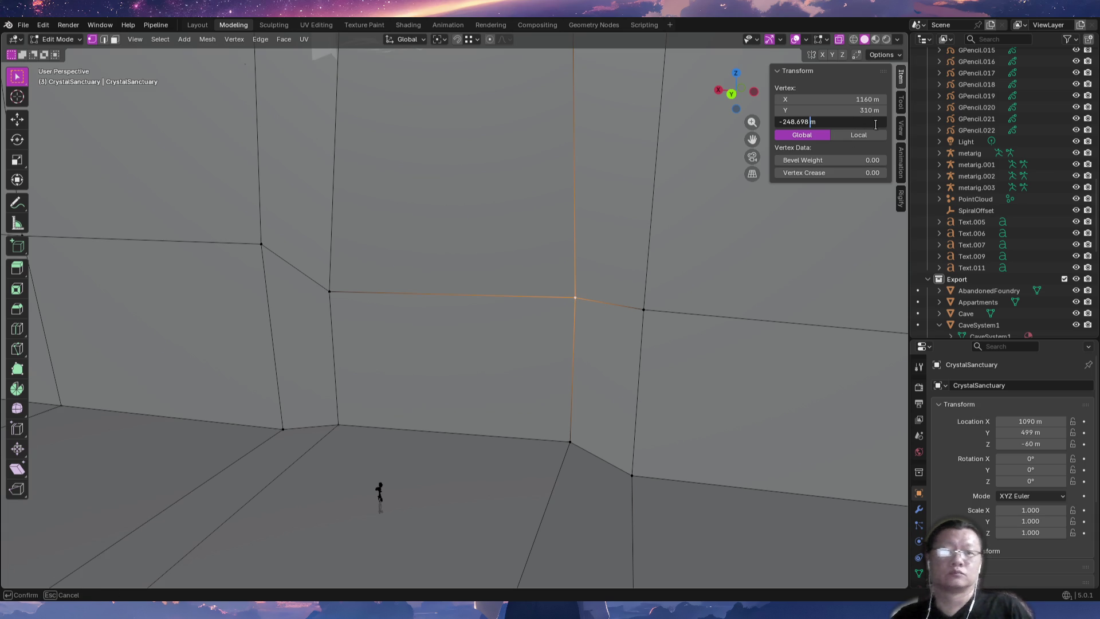
pyautogui.hotkey('shift', 'End')
pyautogui.write('45')
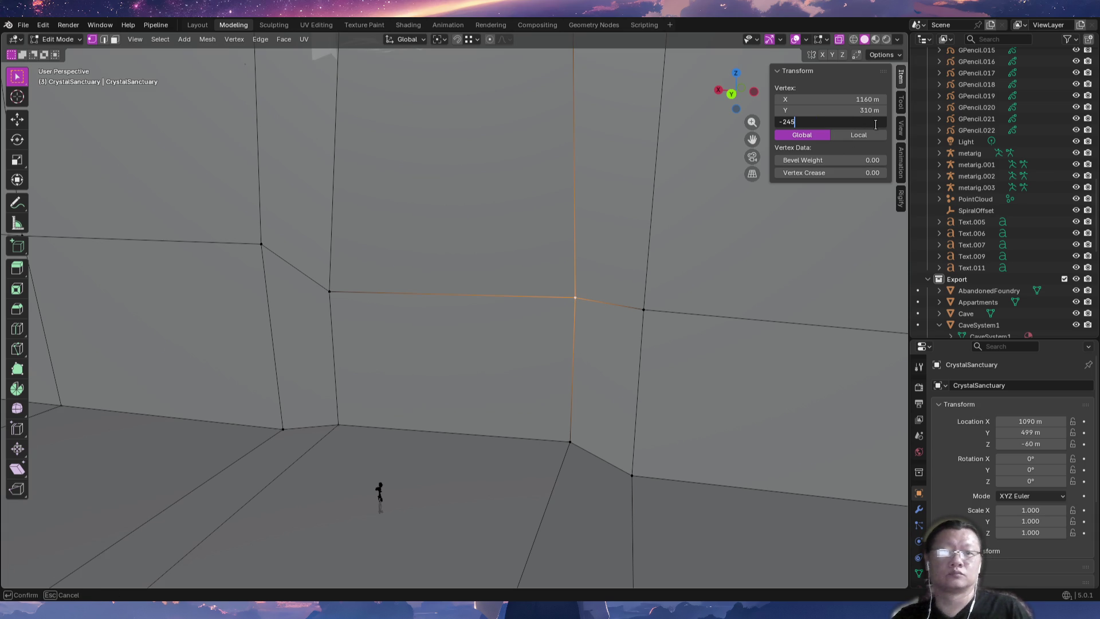
pyautogui.press('BackSpace')
pyautogui.press('BackSpace')
pyautogui.write('50')
pyautogui.press('Return')
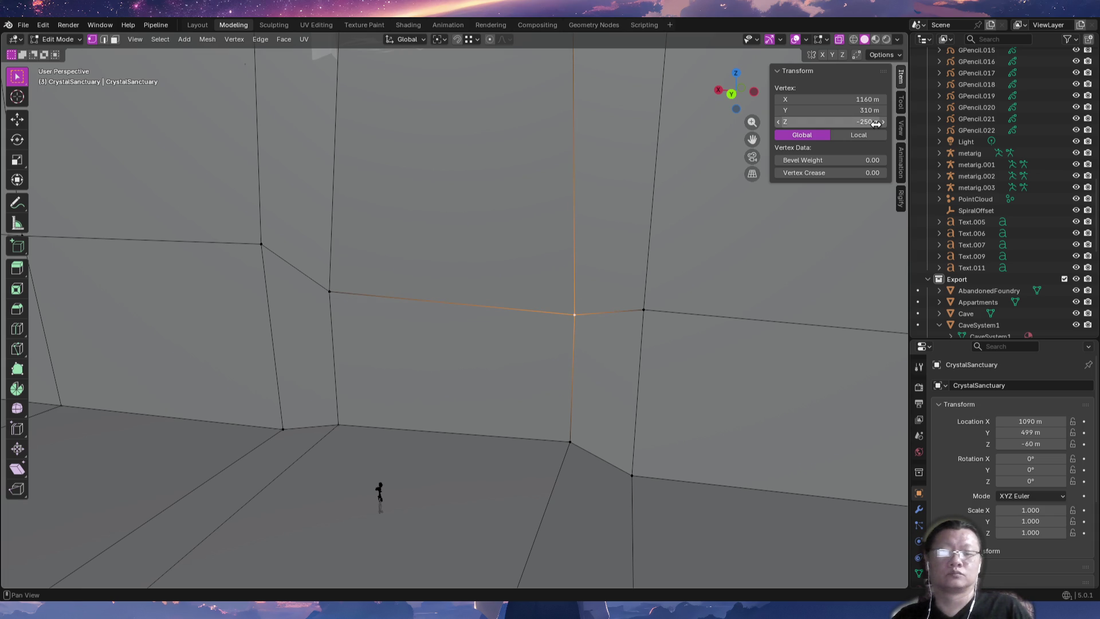
pyautogui.click(333, 295)
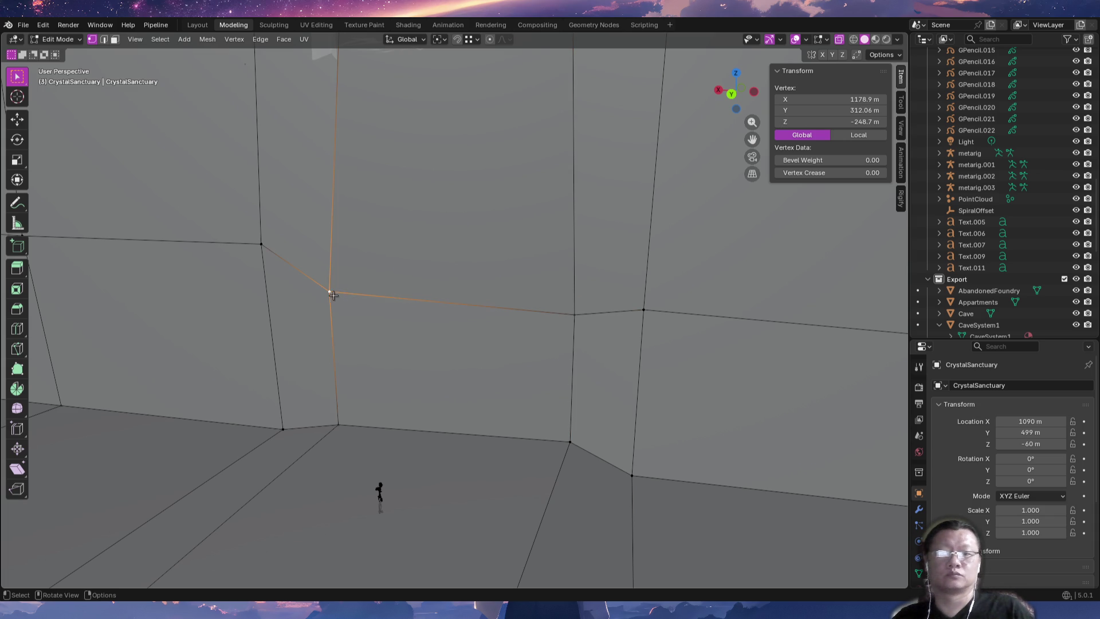
pyautogui.press('g')
pyautogui.press('z')
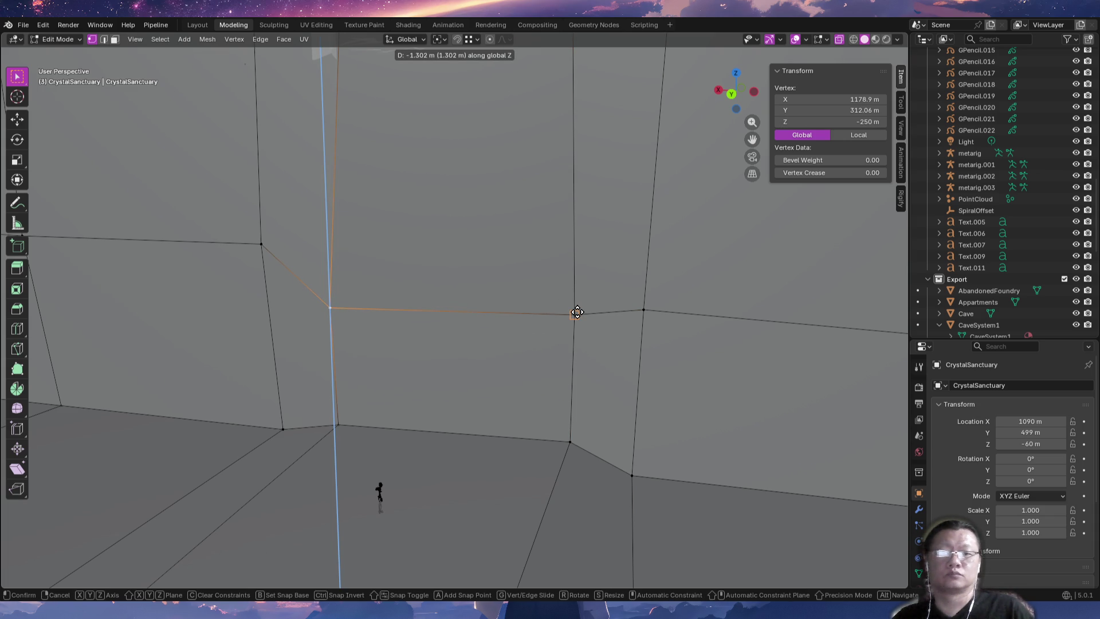
pyautogui.click(575, 314)
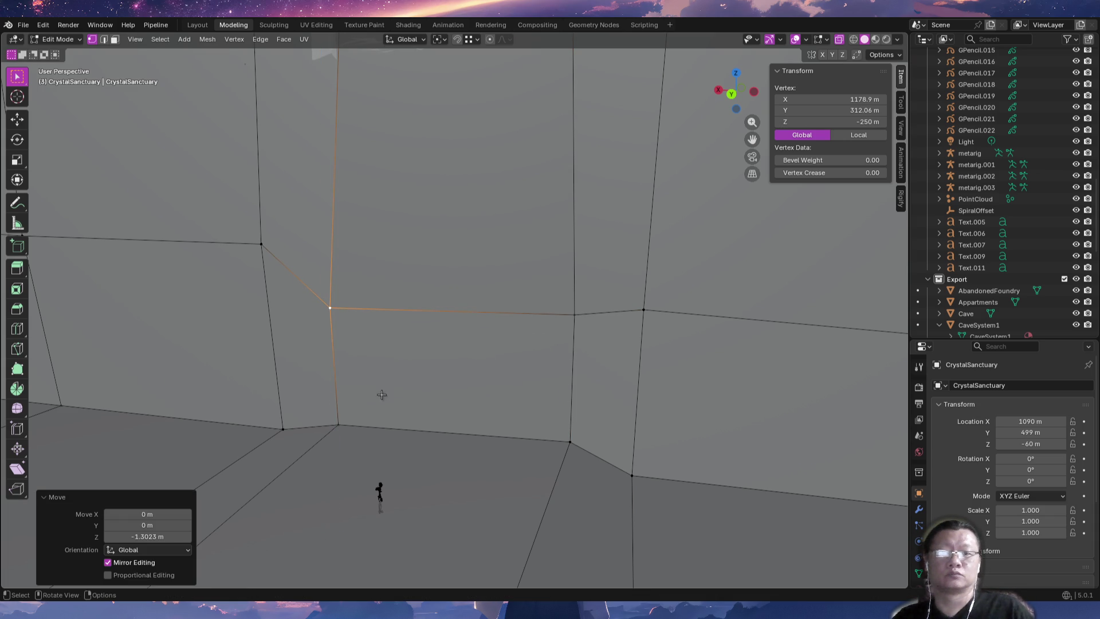
pyautogui.click(344, 425)
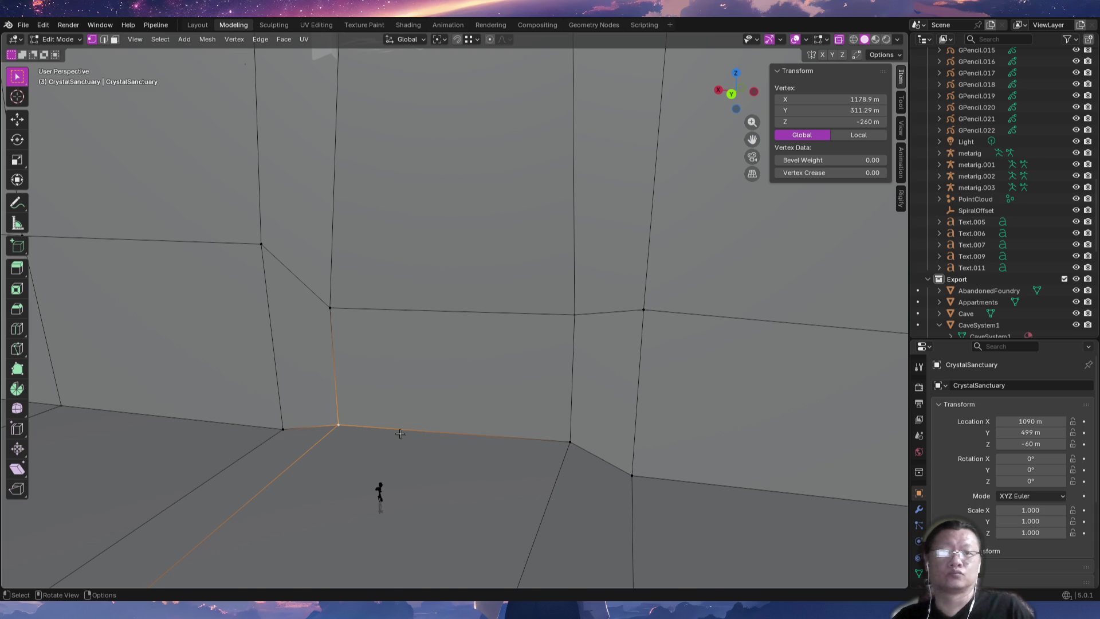
# Snap the floor-level wall vertex to a neighbouring vertex at Y 310 m.
pyautogui.press('g')
pyautogui.hotkey('shift', 'x')
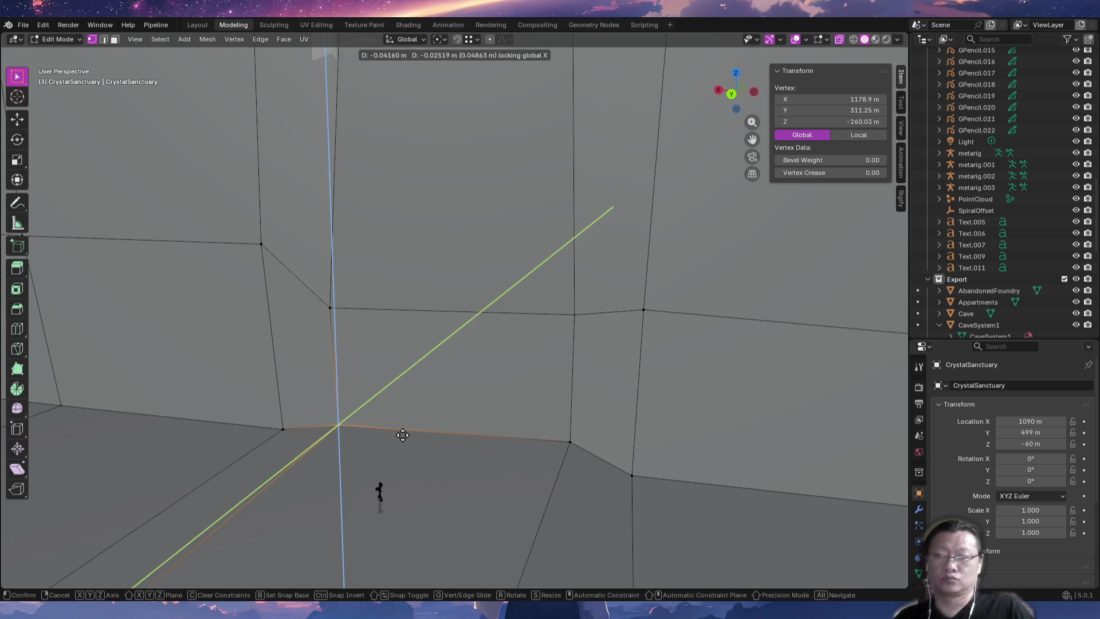
pyautogui.press('ctrl')
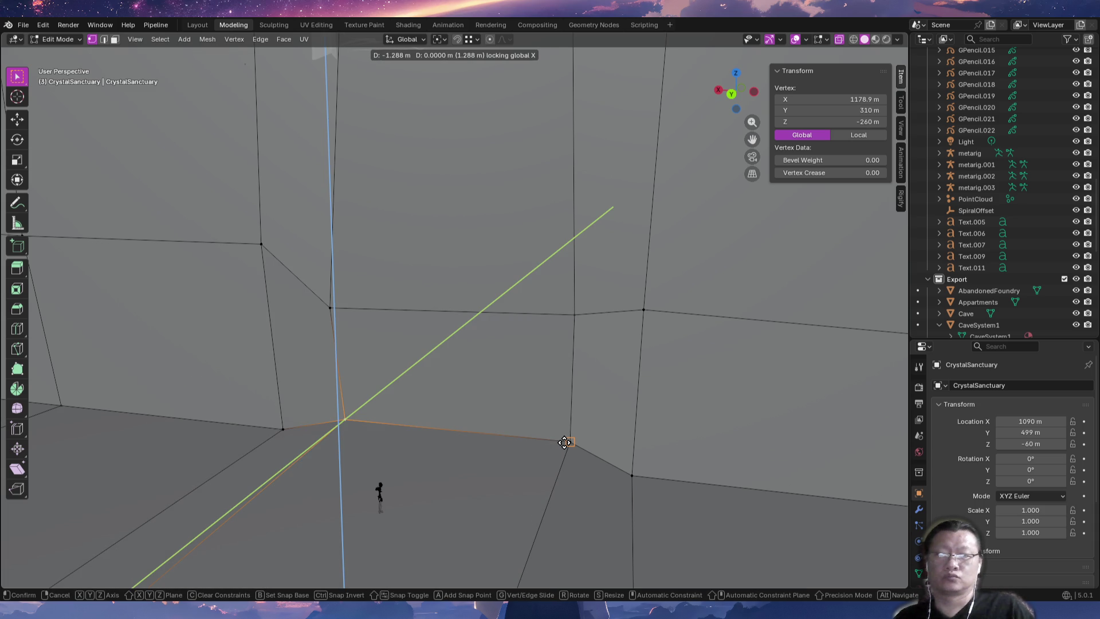
pyautogui.click(565, 442)
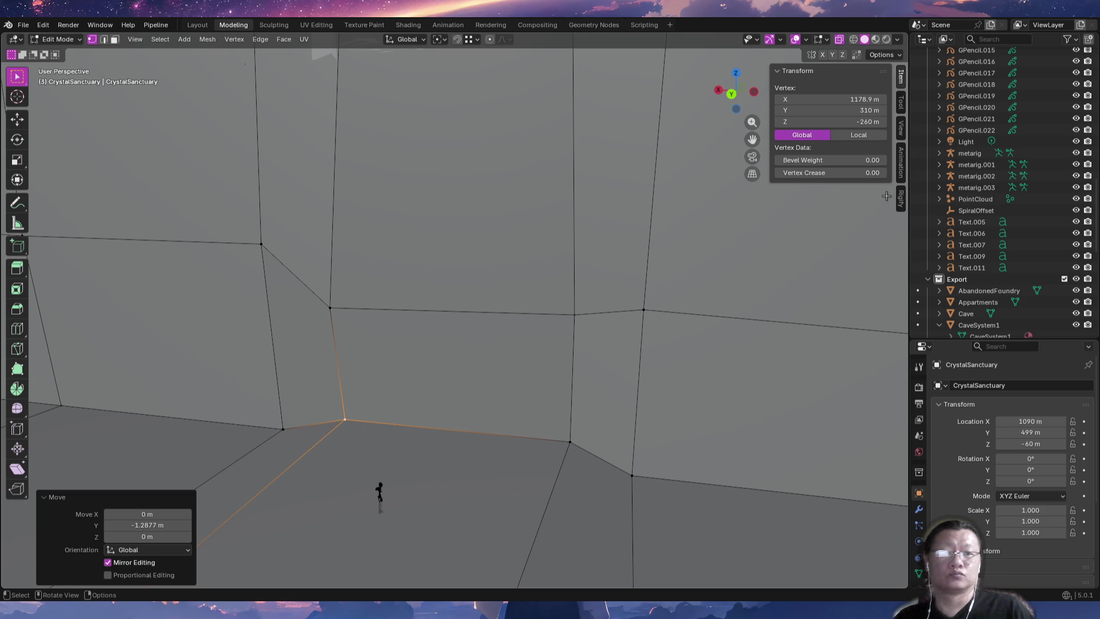
# Slide the floor vertex along X by 8.3493 m to X 1168.1 m.
pyautogui.moveTo(344, 421)
pyautogui.mouseDown()
pyautogui.moveTo(458, 435)
pyautogui.moveTo(382, 426)
pyautogui.mouseUp()
pyautogui.press('x')
pyautogui.moveTo(571, 440); pyautogui.dragTo(468, 433)
pyautogui.press('x')
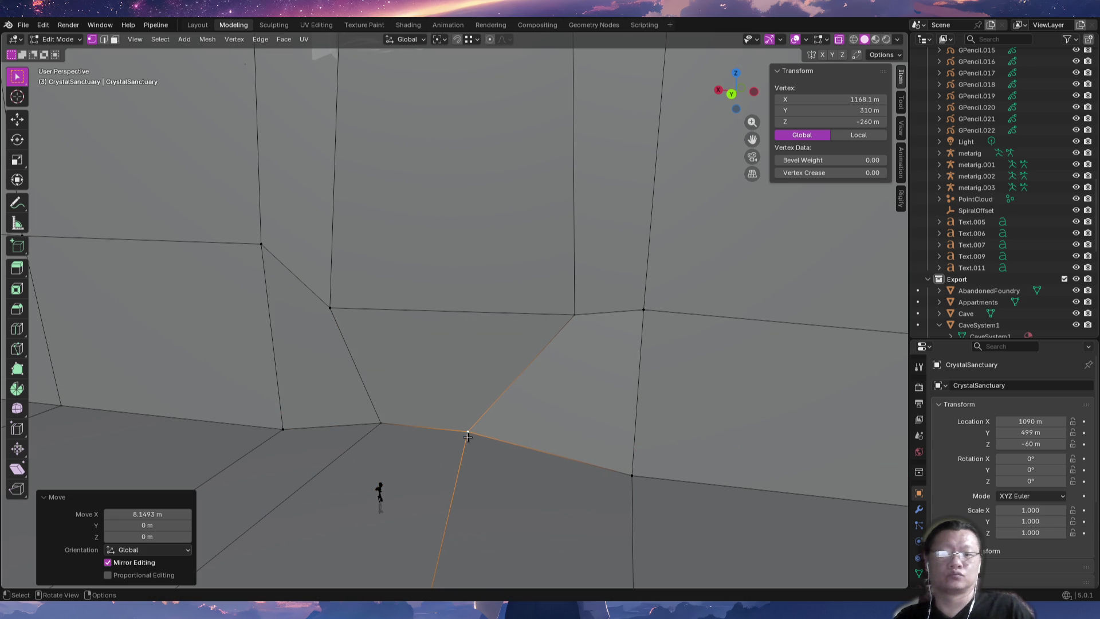
# Slide the upper wall vertex along X and set the floor vertex below it to X 1170 m.
pyautogui.click(576, 315)
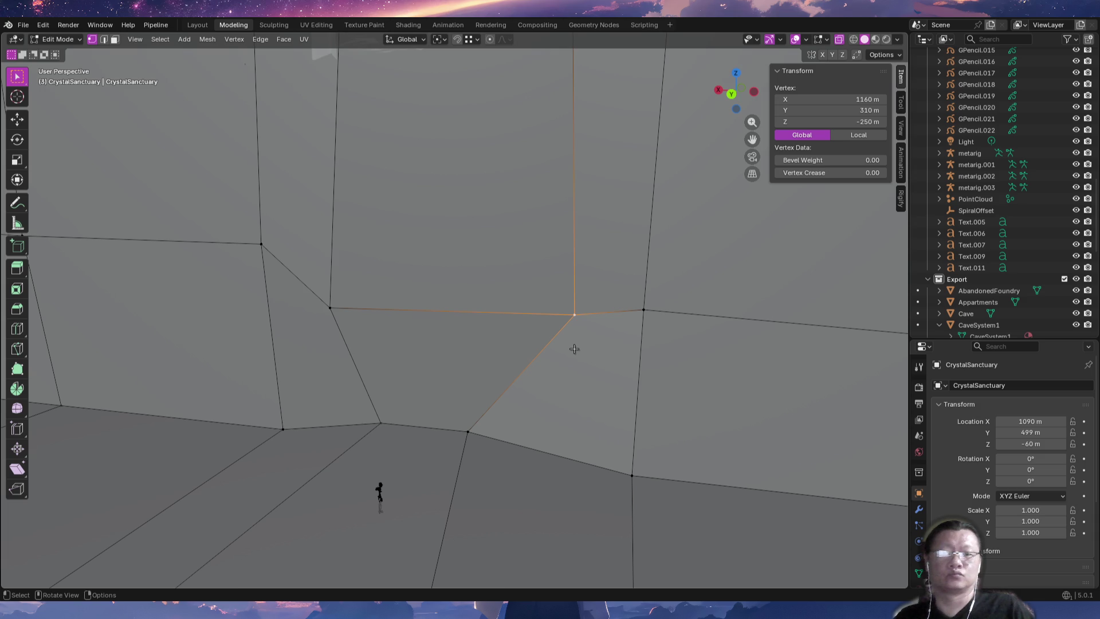
pyautogui.press('g')
pyautogui.press('x')
pyautogui.keyDown('ctrl'); pyautogui.click(471, 421); pyautogui.keyUp('ctrl')
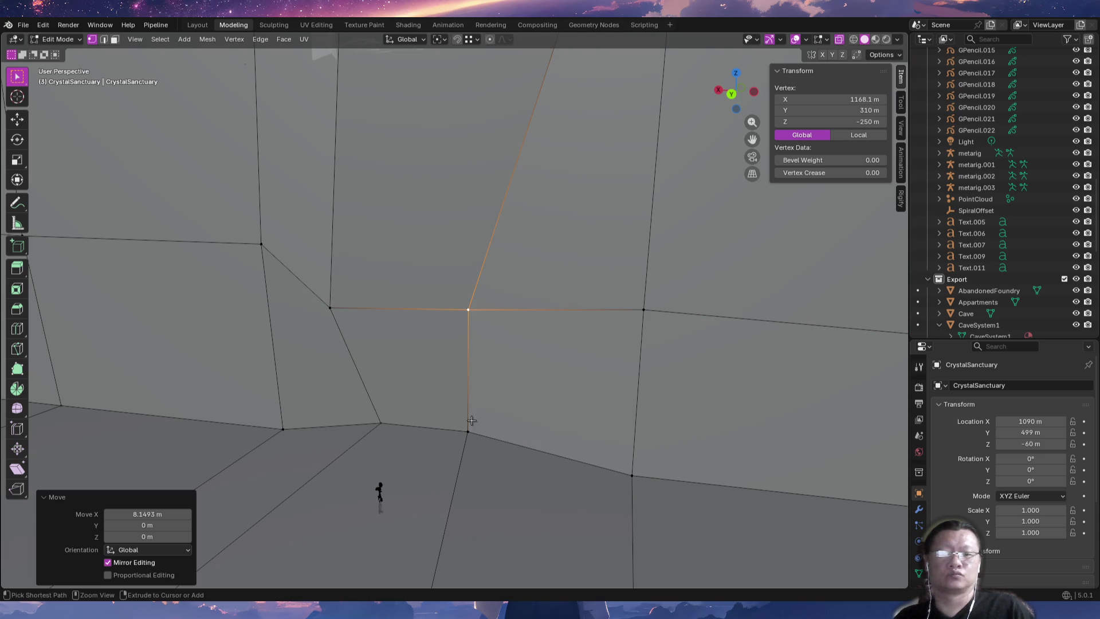
pyautogui.click(468, 430)
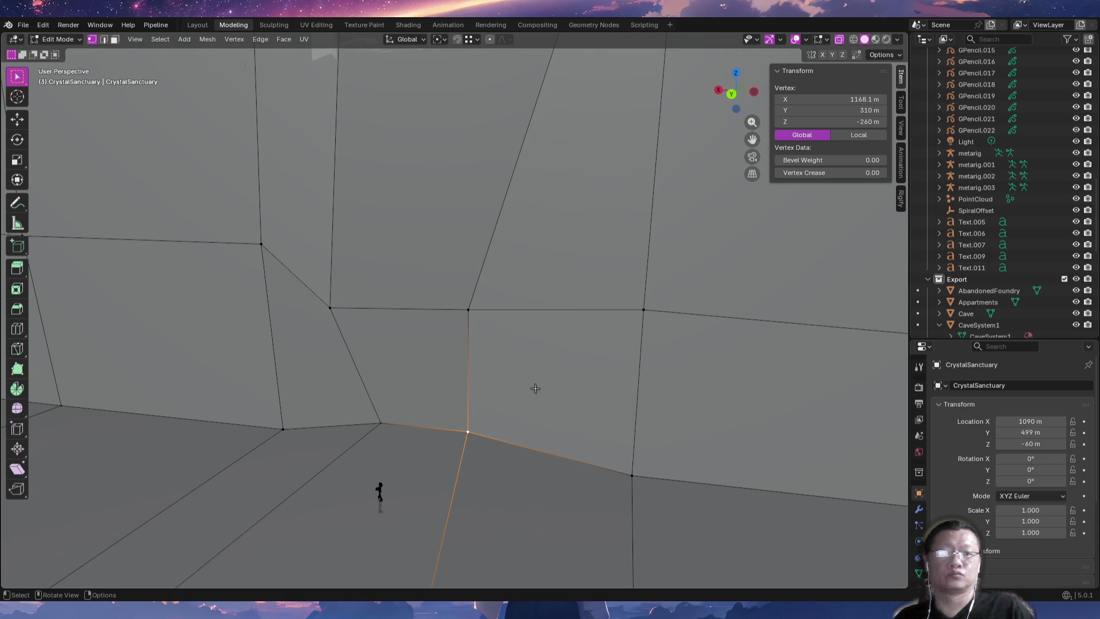
pyautogui.click(854, 99)
pyautogui.press('End')
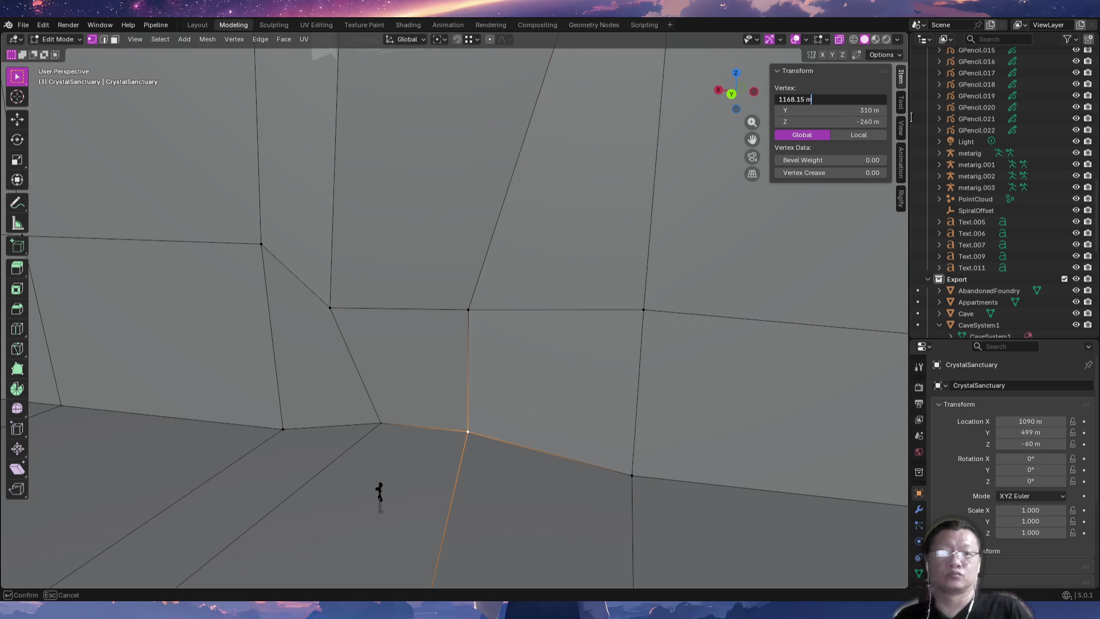
pyautogui.press('Delete')
pyautogui.press('Delete')
pyautogui.press('Delete')
pyautogui.write('70')
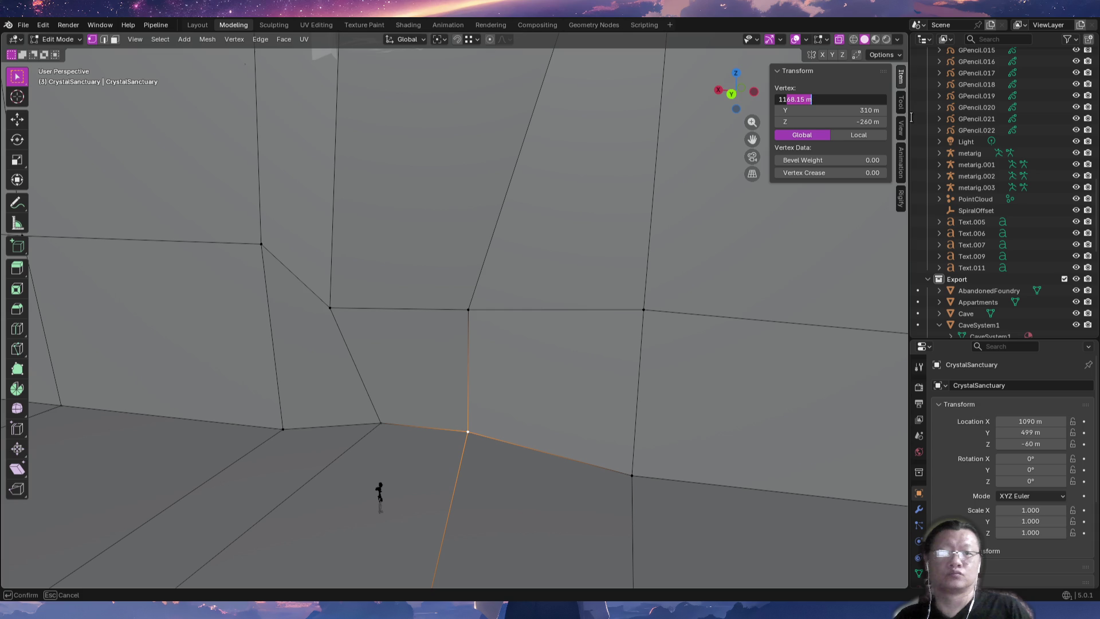
pyautogui.press('Return')
# Set the upper vertex's X to 1170 m, completing the first vertical edge.
pyautogui.click(468, 310)
pyautogui.click(863, 101)
pyautogui.press('End')
pyautogui.press('Left')
pyautogui.press('Left')
pyautogui.press('Left')
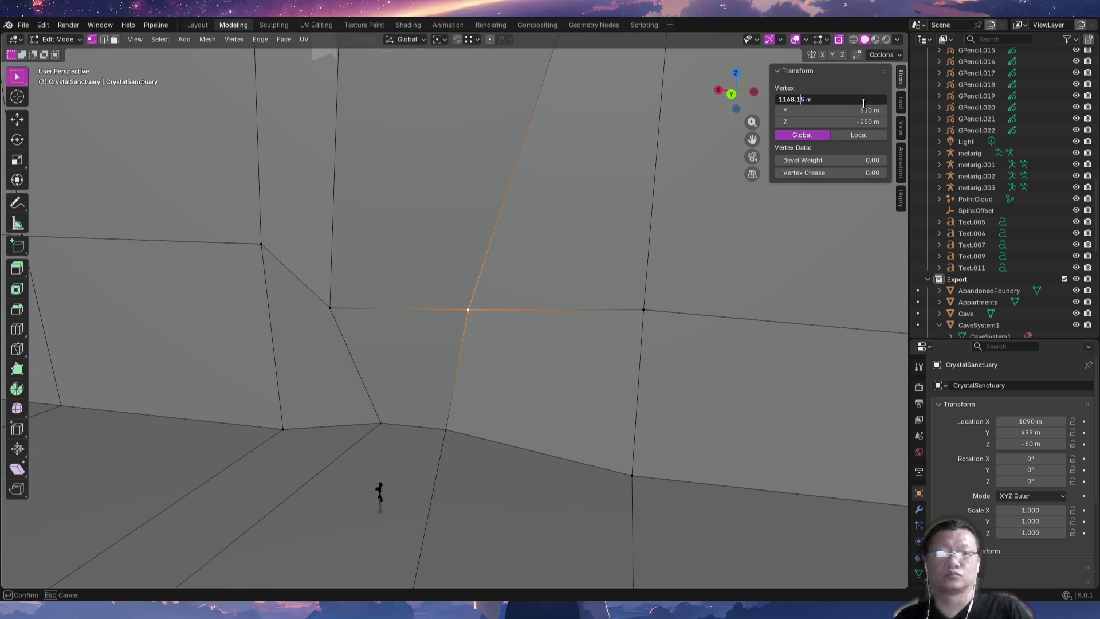
pyautogui.press('Delete')
pyautogui.press('Delete')
pyautogui.press('Delete')
pyautogui.write('70')
pyautogui.press('Return')
# Round the opening's other floor vertex to X 1175 m.
pyautogui.click(330, 307)
pyautogui.click(383, 423)
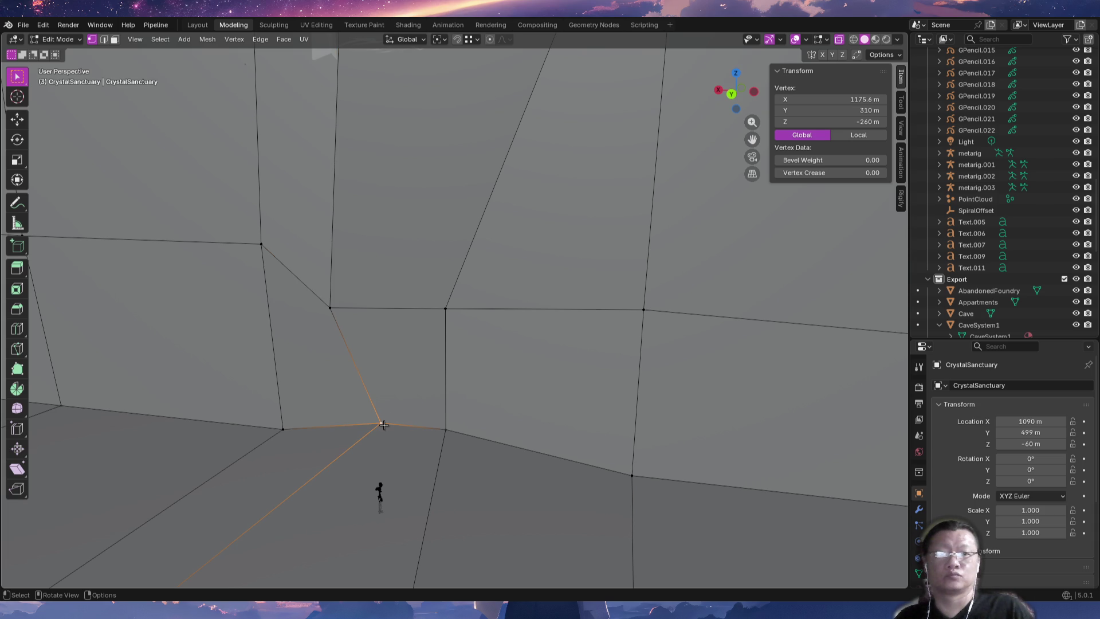
pyautogui.click(841, 99)
pyautogui.press('Right')
pyautogui.press('Left')
pyautogui.press('Left')
pyautogui.hotkey('shift', 'End')
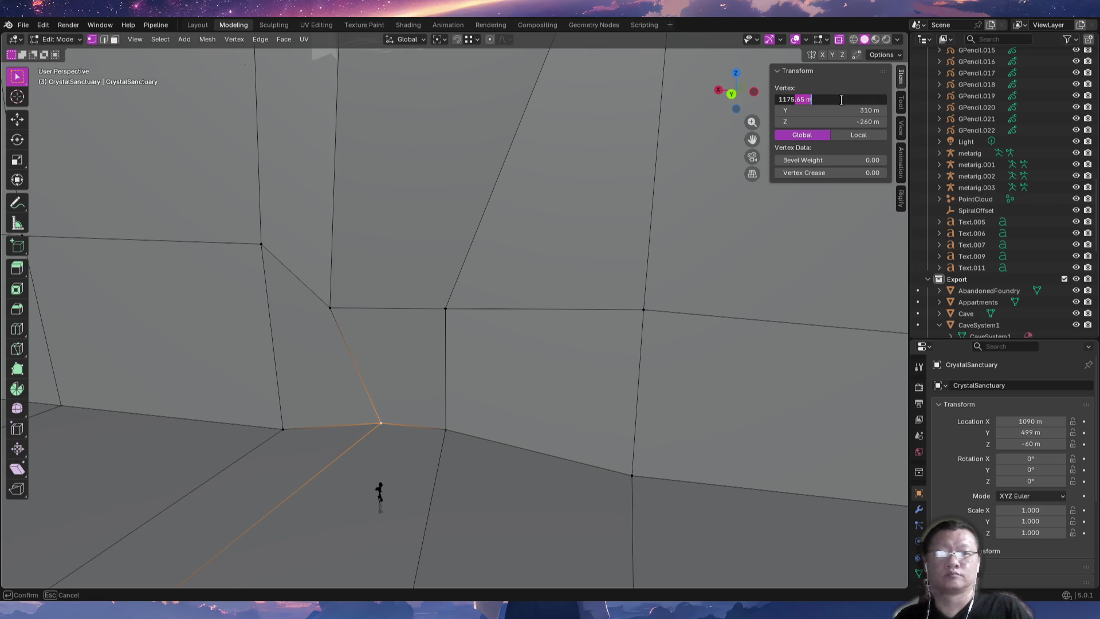
pyautogui.press('BackSpace')
pyautogui.press('Return')
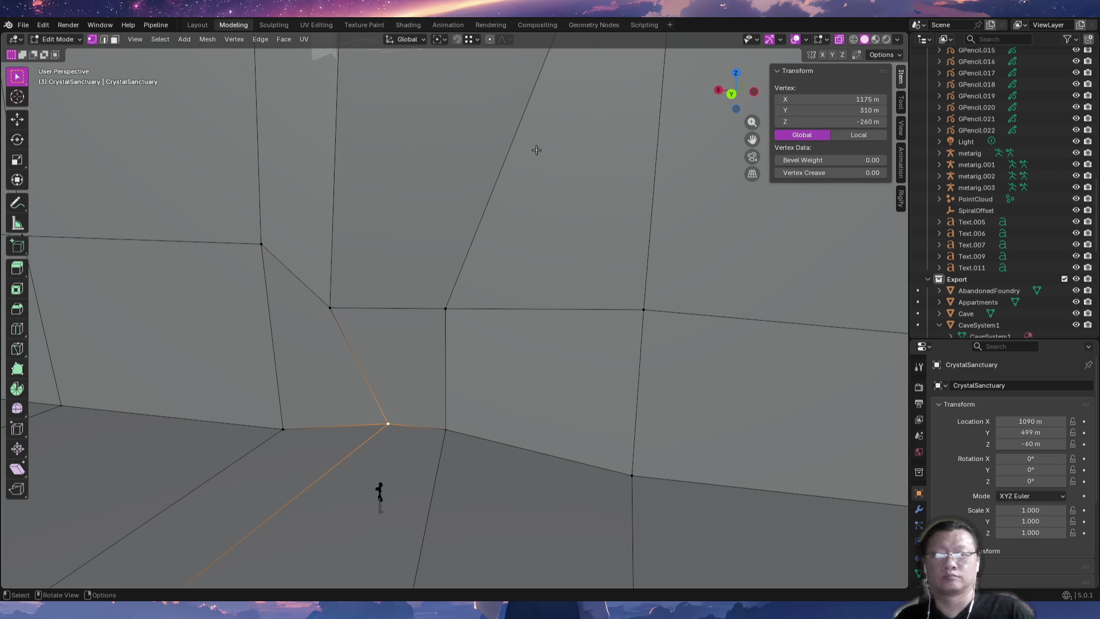
# Snap the upper vertex directly above that floor vertex and return to object mode.
pyautogui.click(333, 306)
pyautogui.press('g')
pyautogui.hotkey('shift', 'z')
pyautogui.click(387, 420)
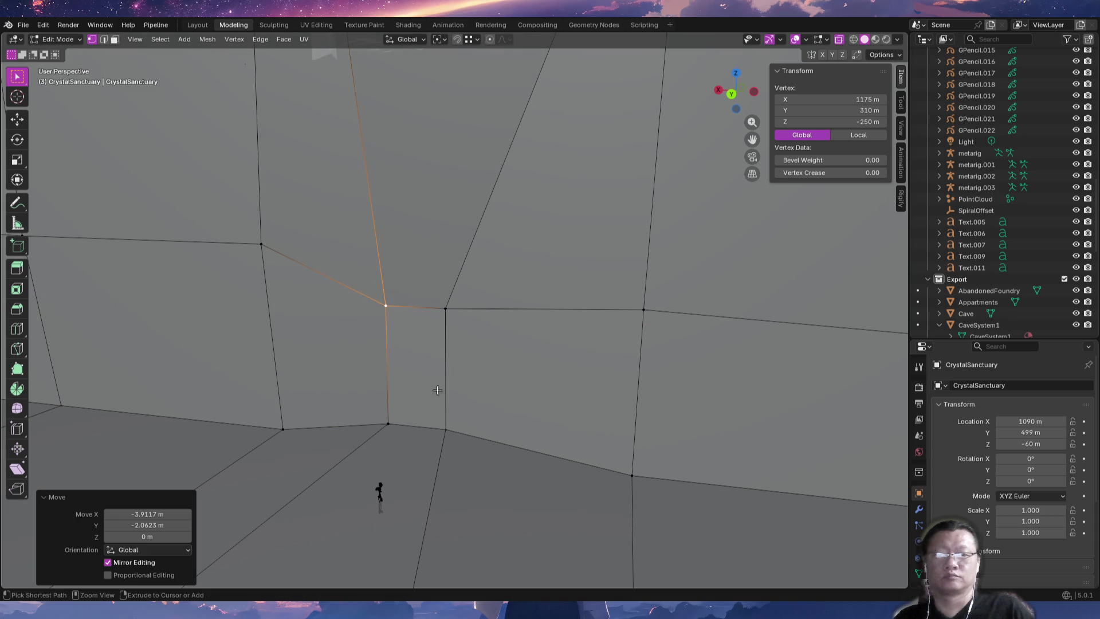
pyautogui.press('Tab')
pyautogui.press('Tab')
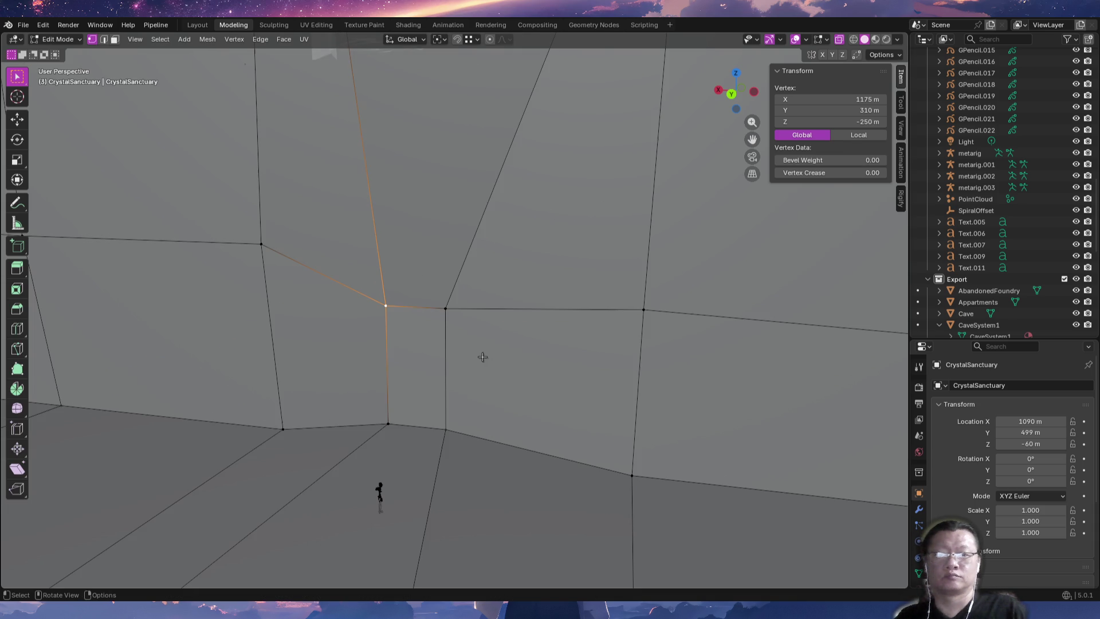
pyautogui.moveTo(565, 380)
pyautogui.mouseDown(button='middle')
pyautogui.moveTo(508, 368)
pyautogui.moveTo(585, 364)
pyautogui.moveTo(550, 368)
pyautogui.mouseUp(button='middle')
# Select the narrow wall face, then adjust two wall vertices in vertex mode.
pyautogui.press('3')
pyautogui.click(424, 366)
pyautogui.moveTo(434, 373)
pyautogui.mouseDown(button='middle')
pyautogui.moveTo(508, 363)
pyautogui.moveTo(459, 452)
pyautogui.moveTo(566, 457)
pyautogui.moveTo(575, 479)
pyautogui.moveTo(494, 468)
pyautogui.mouseUp(button='middle')
pyautogui.press('1')
pyautogui.moveTo(561, 271); pyautogui.dragTo(497, 264)
pyautogui.moveTo(349, 260); pyautogui.dragTo(366, 260)
pyautogui.moveTo(367, 260)
pyautogui.mouseDown(button='middle')
pyautogui.moveTo(467, 282)
pyautogui.moveTo(609, 394)
pyautogui.moveTo(570, 366)
pyautogui.moveTo(545, 382)
pyautogui.mouseUp(button='middle')
# Extrude the narrow doorway face about 1.4 m along its normal.
pyautogui.press('3')
pyautogui.click(470, 453)
pyautogui.moveTo(554, 456)
pyautogui.mouseDown(button='middle')
pyautogui.moveTo(417, 496)
pyautogui.moveTo(440, 446)
pyautogui.mouseUp(button='middle')
pyautogui.press('e')
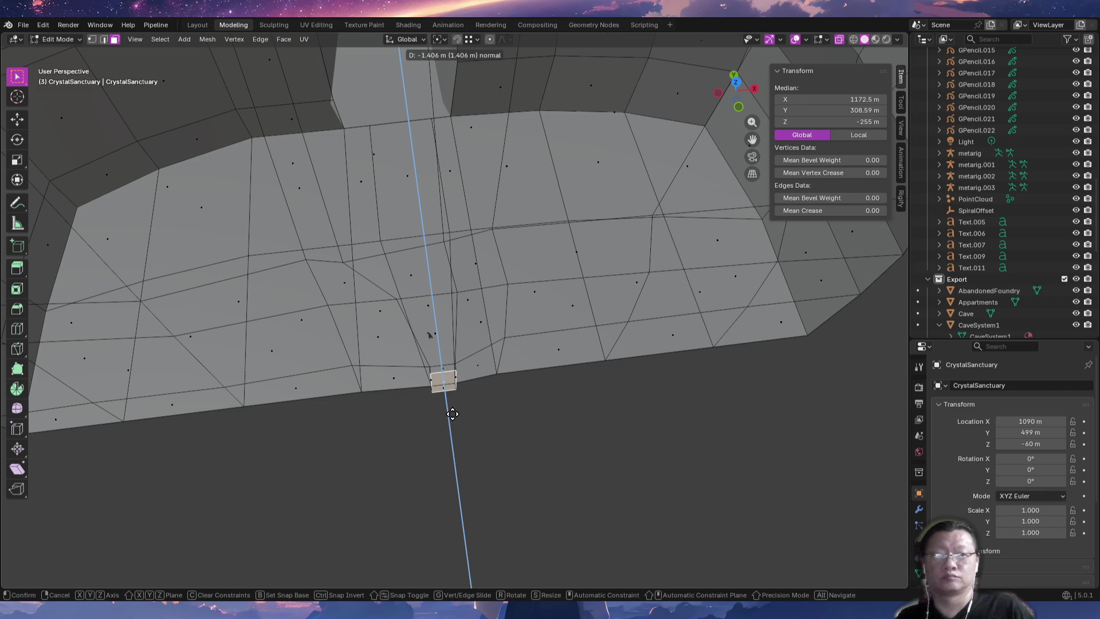
pyautogui.click(453, 414)
# Set the extruded face's median Y to 308.5 m.
pyautogui.click(830, 110)
pyautogui.press('Left')
pyautogui.press('Right')
pyautogui.press('Right')
pyautogui.press('Right')
pyautogui.hotkey('shift', 'End')
pyautogui.write('50')
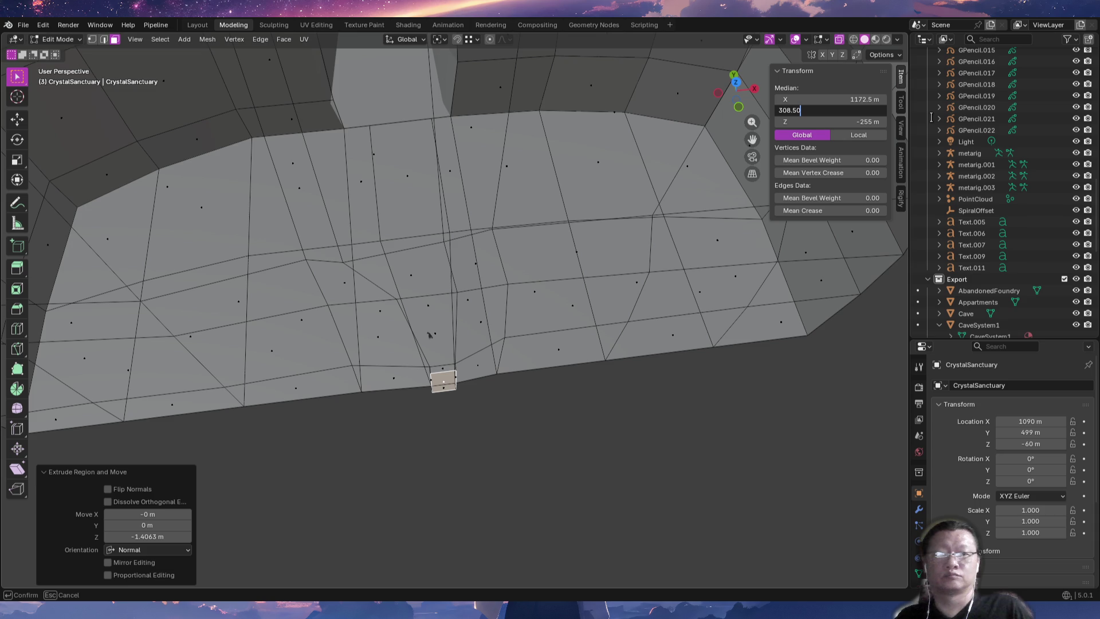
pyautogui.press('Return')
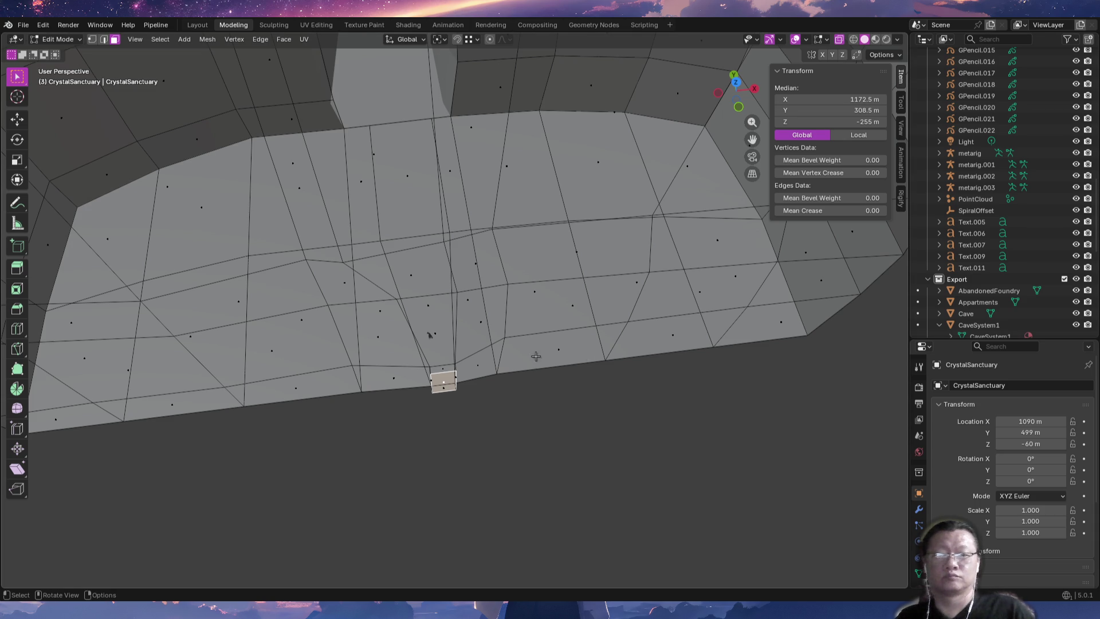
pyautogui.moveTo(481, 413)
pyautogui.mouseDown(button='middle')
pyautogui.moveTo(545, 357)
pyautogui.moveTo(670, 321)
pyautogui.moveTo(719, 322)
pyautogui.moveTo(591, 366)
pyautogui.moveTo(605, 360)
pyautogui.mouseUp(button='middle')
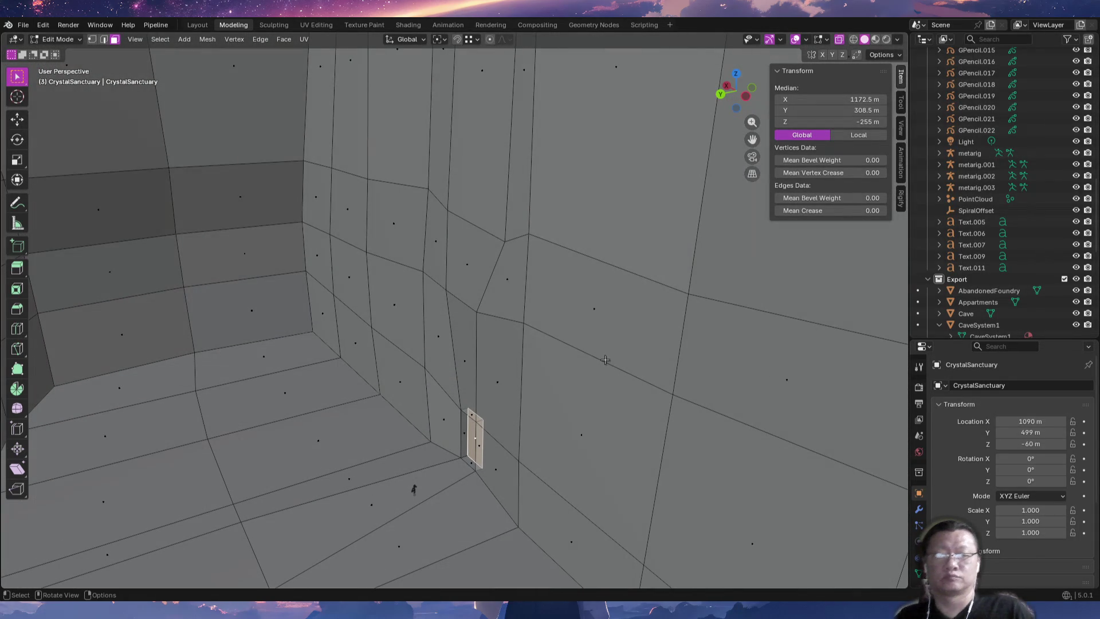
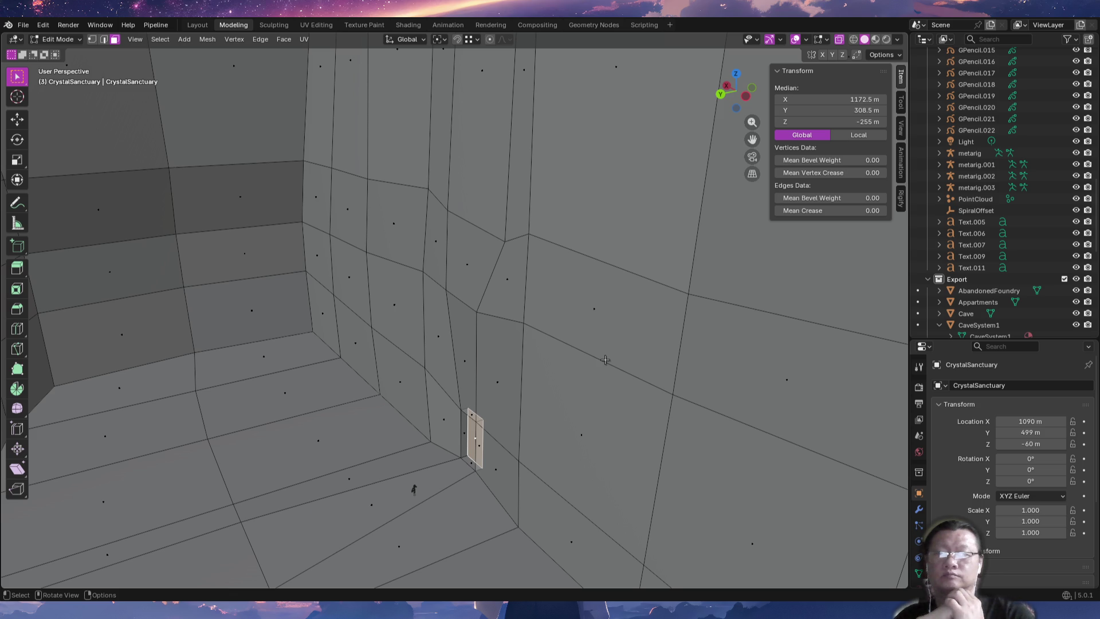
# Frame the CrystalSanctuary chamber in top orthographic view and bring up the Add Mesh list.
pyautogui.press('KP_7')
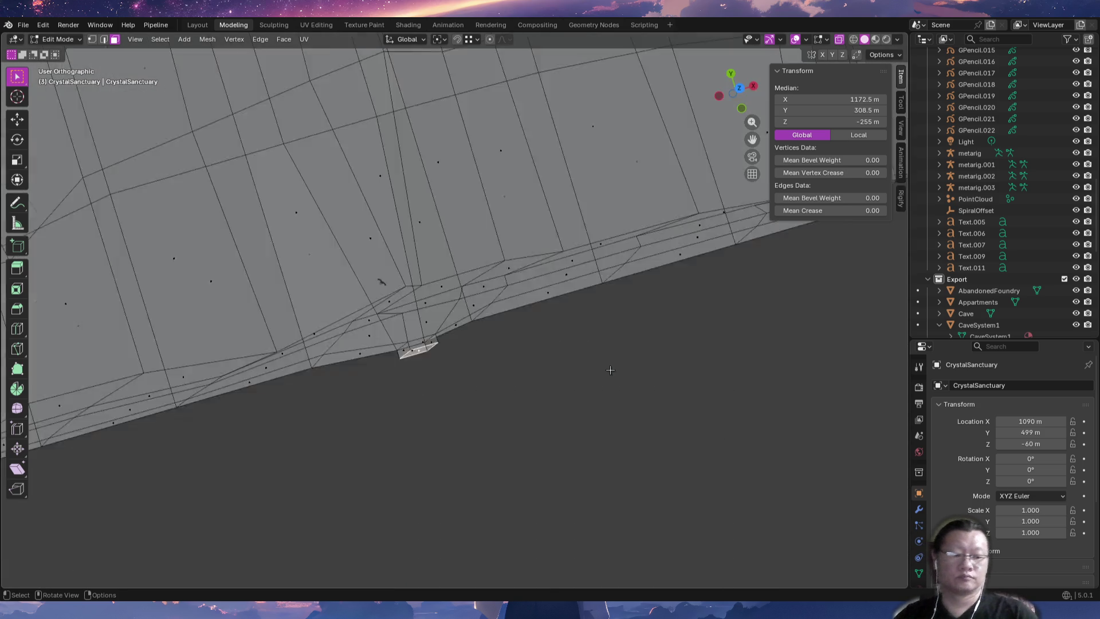
pyautogui.moveTo(508, 447)
pyautogui.keyDown('shift'); pyautogui.mouseDown(button='middle')
pyautogui.moveTo(473, 411)
pyautogui.moveTo(468, 368)
pyautogui.mouseUp(button='middle'); pyautogui.keyUp('shift')
pyautogui.scroll(-3, 439, 447)
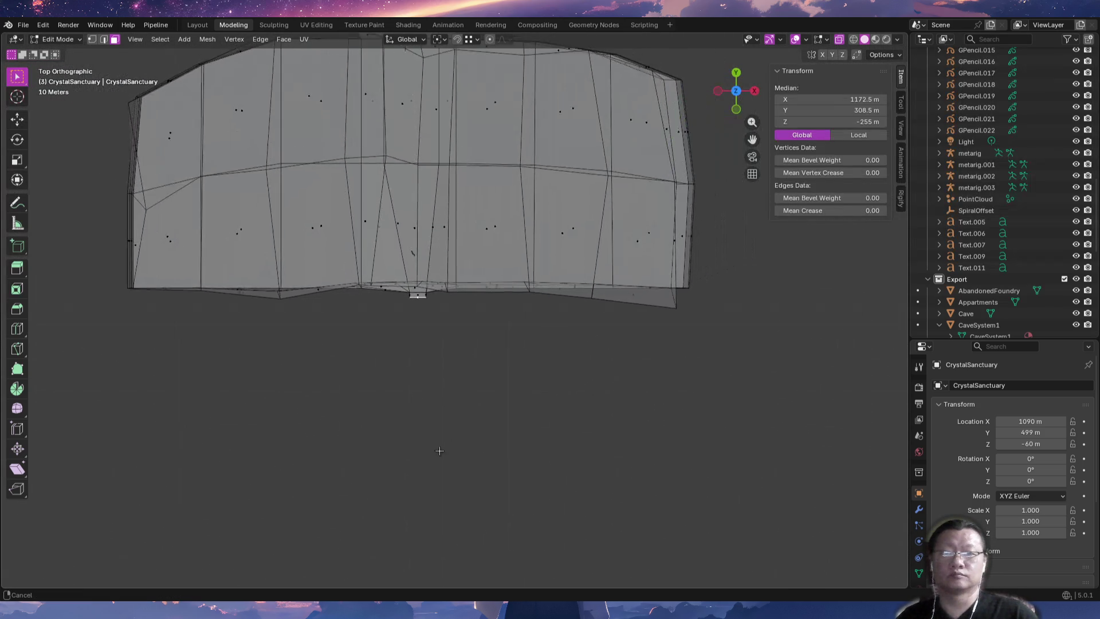
pyautogui.keyDown('ctrl'); pyautogui.moveTo(439, 472); pyautogui.dragTo(445, 437, button='middle'); pyautogui.keyUp('ctrl')
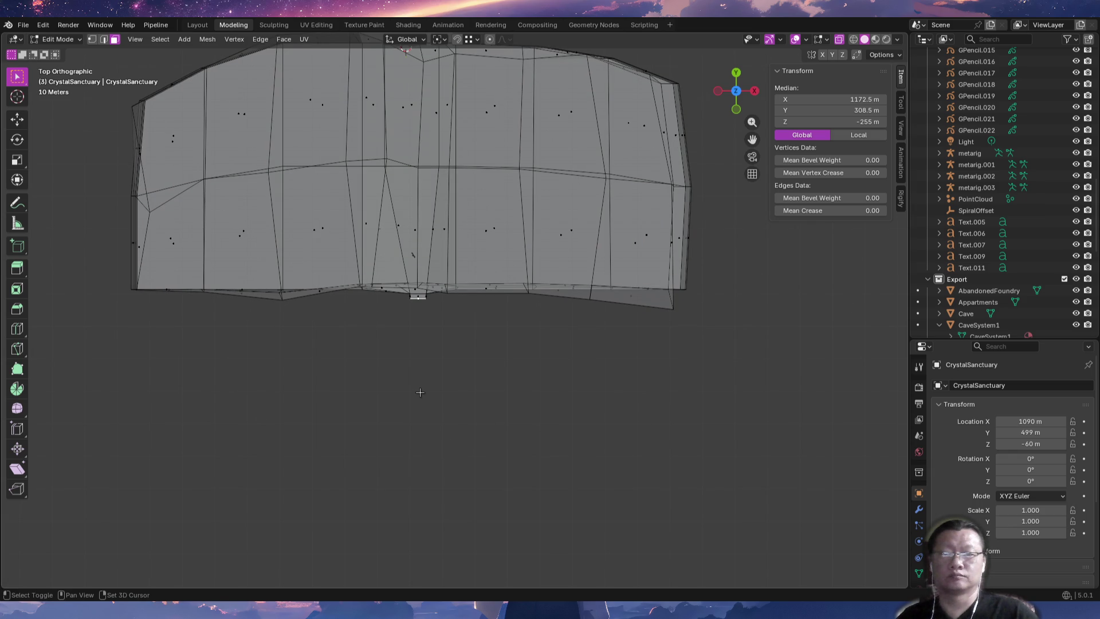
pyautogui.hotkey('shift', 'a')
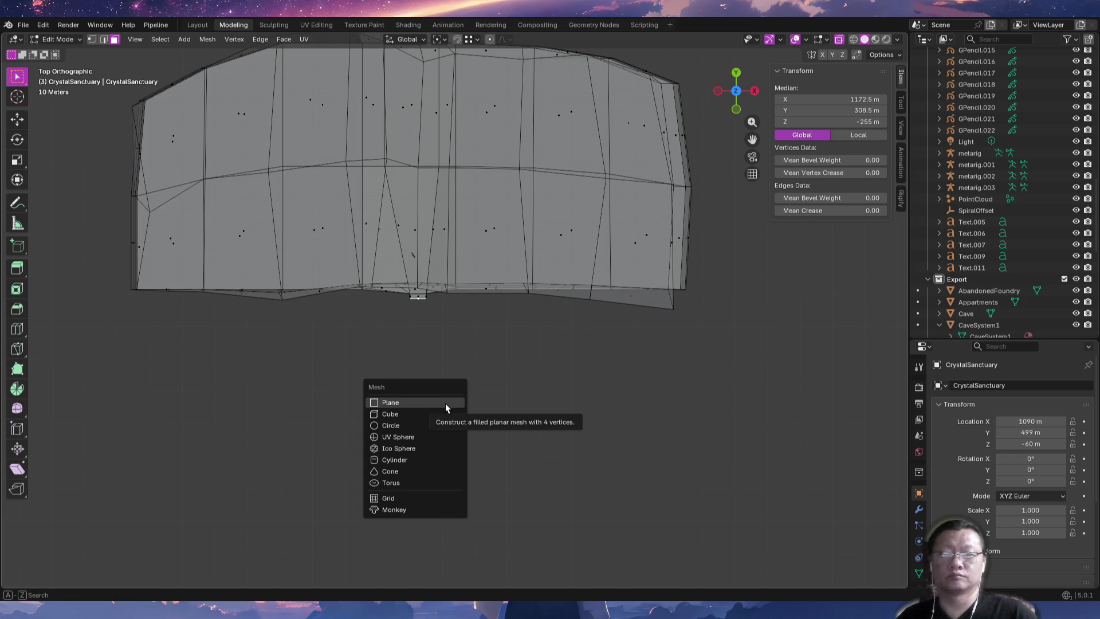
pyautogui.click(444, 456)
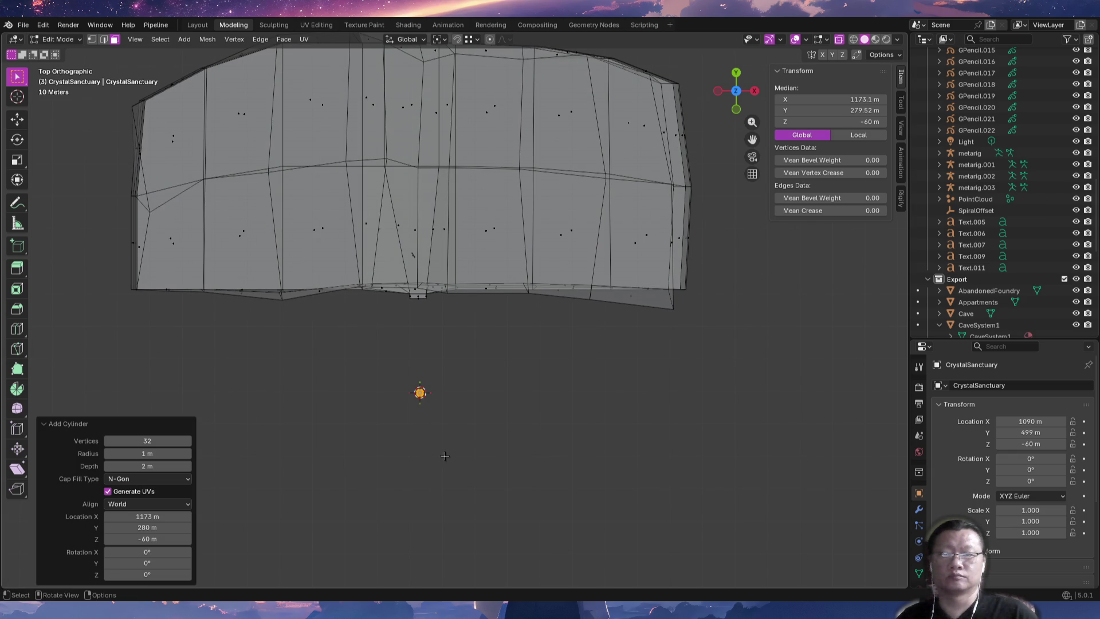
pyautogui.press('s')
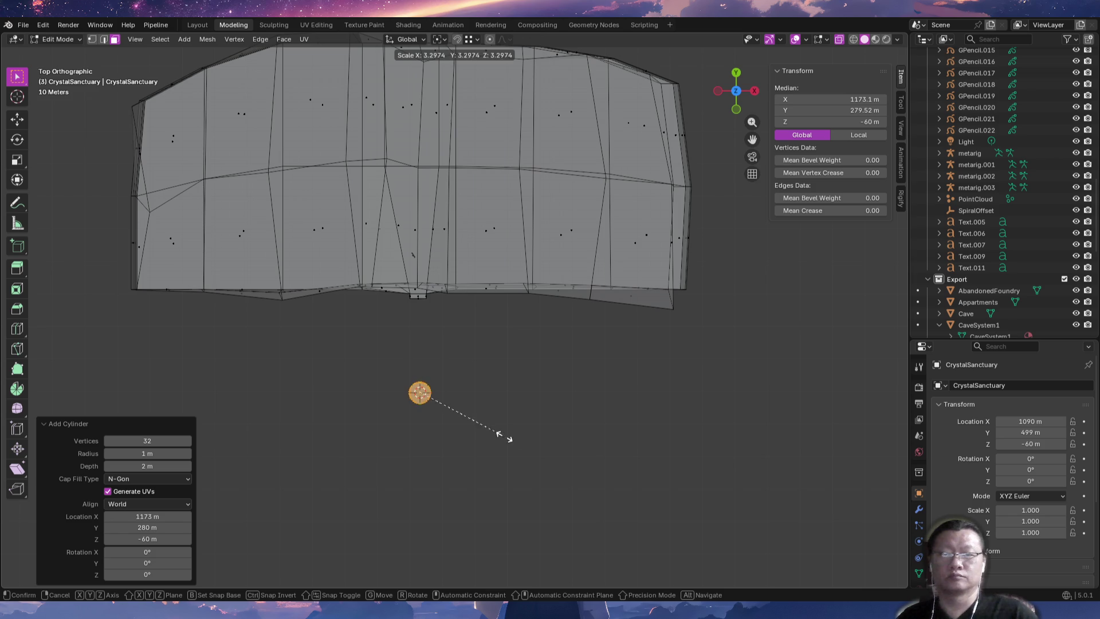
pyautogui.click(770, 507)
pyautogui.press('s')
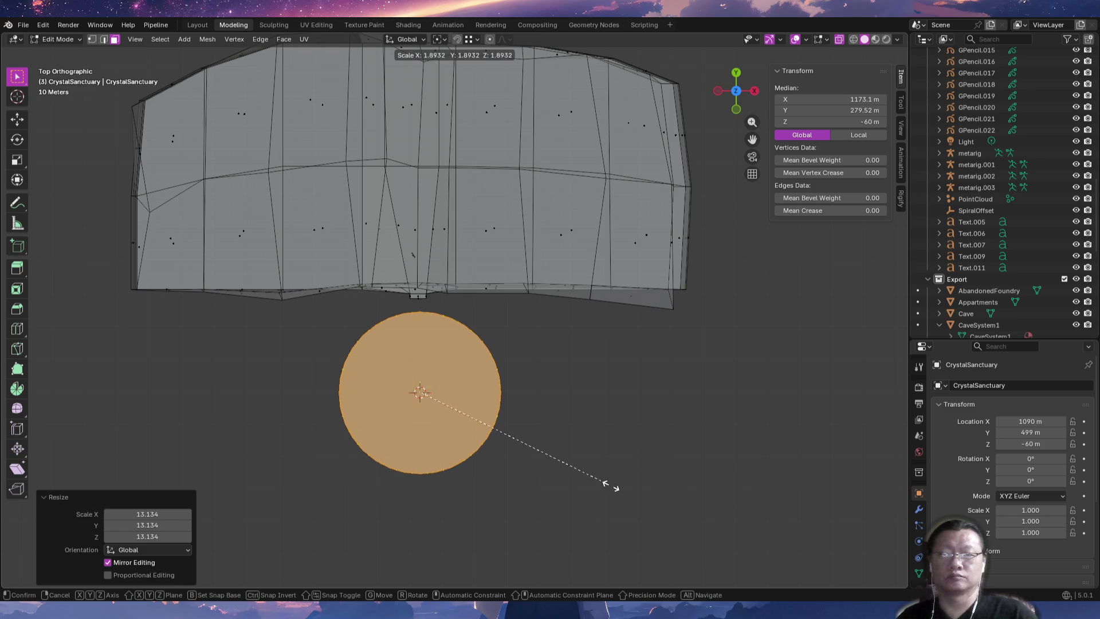
pyautogui.click(640, 494)
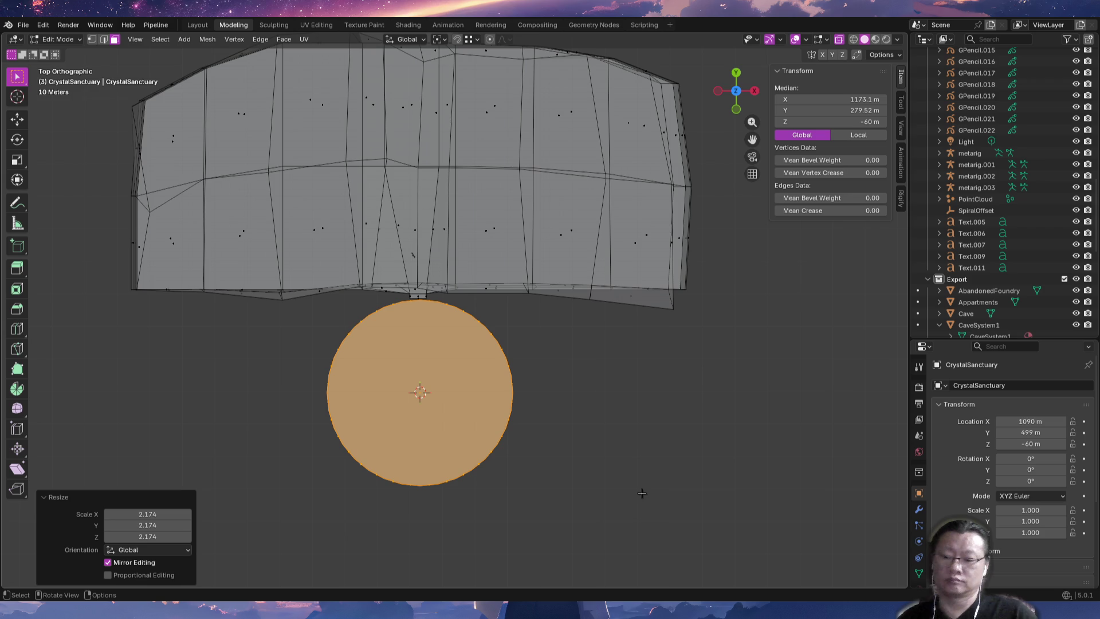
pyautogui.press('x')
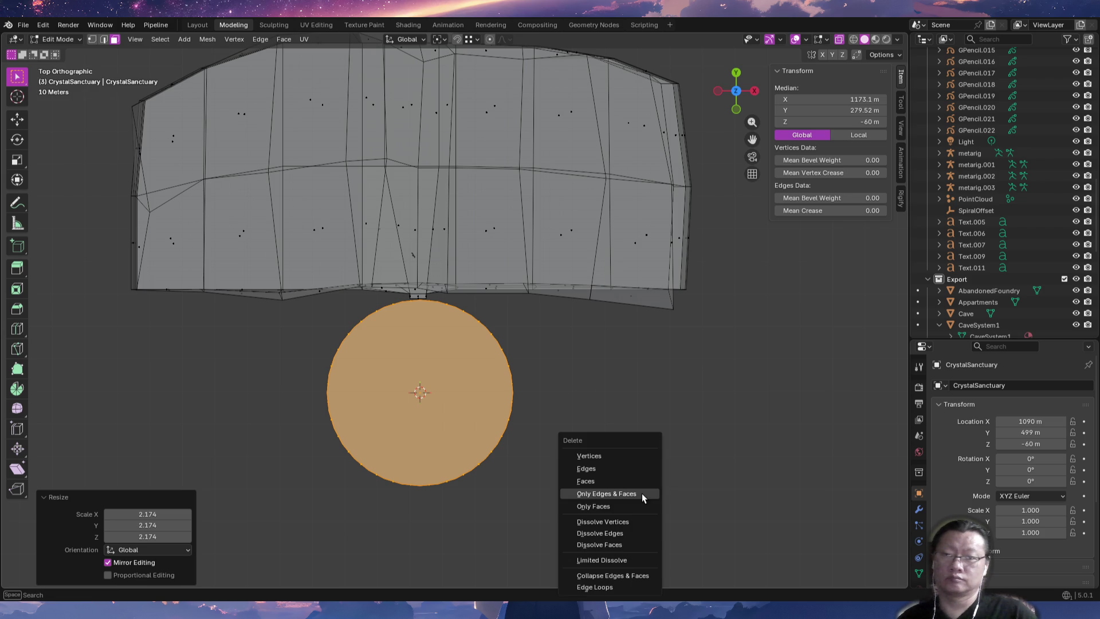
pyautogui.click(620, 455)
pyautogui.hotkey('shift', 'a')
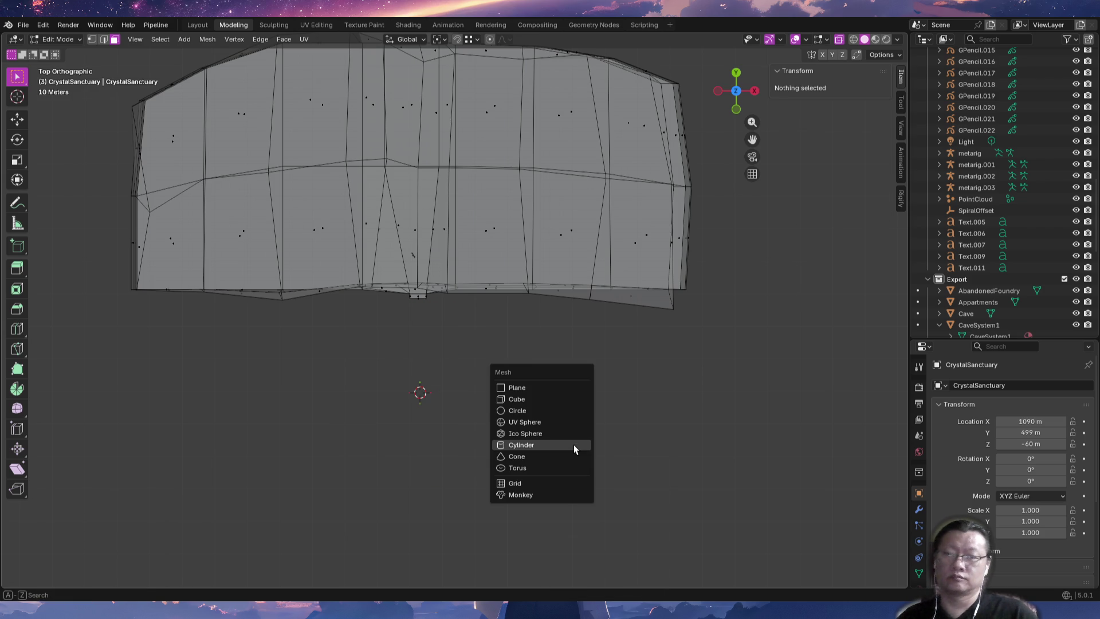
# Add a 28.6 m radius cylinder below the chamber, settling on 8 vertices after trying 16 and 5.
pyautogui.click(565, 443)
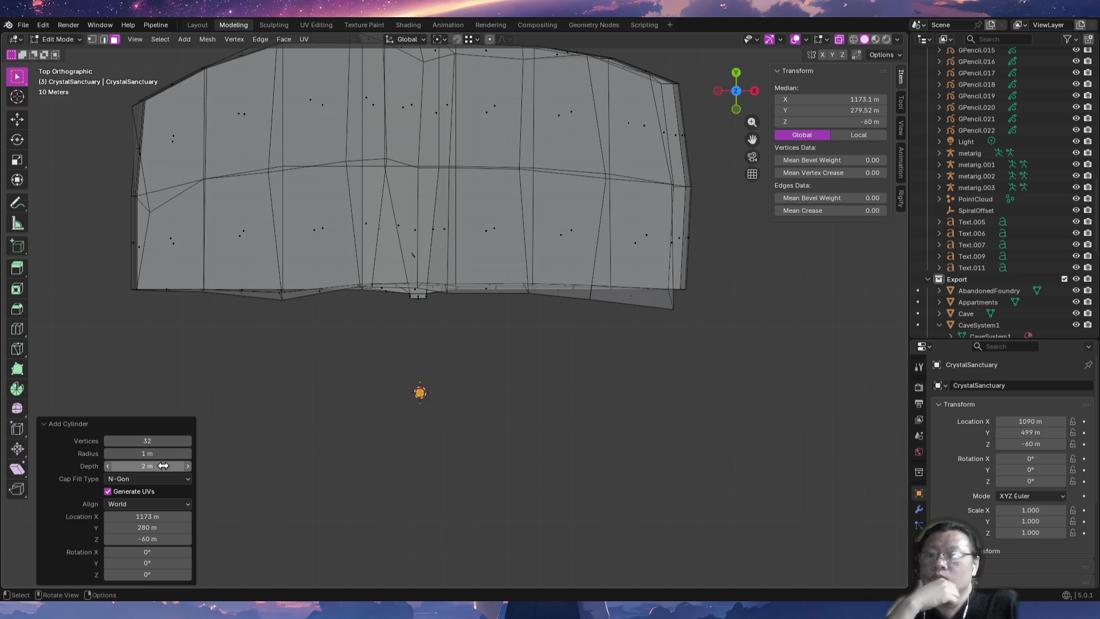
pyautogui.moveTo(140, 454); pyautogui.dragTo(140, 455)
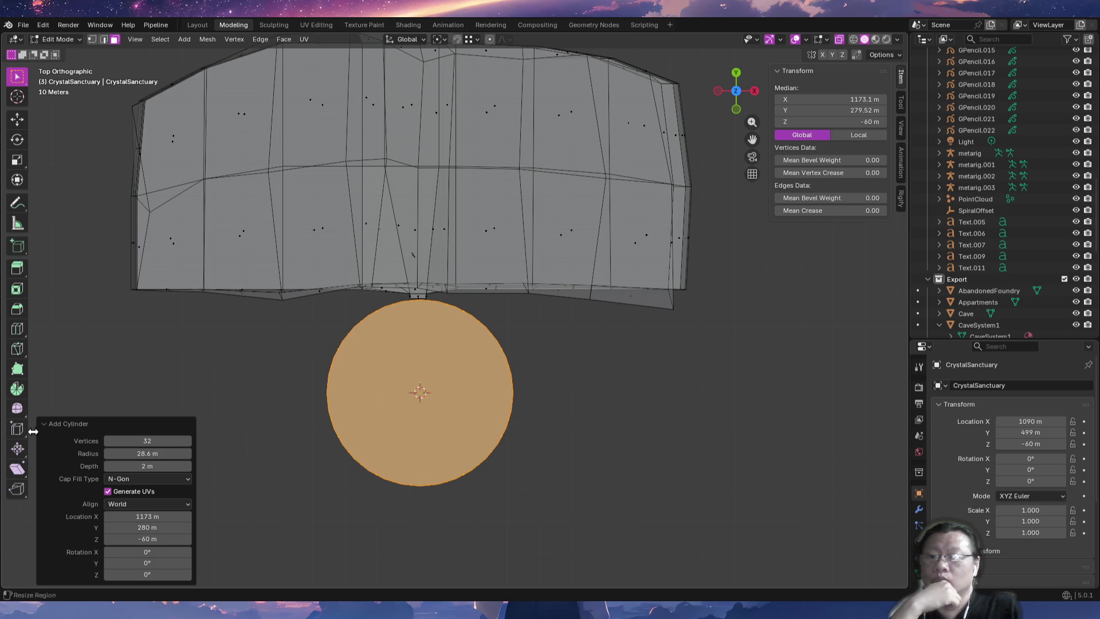
pyautogui.click(138, 443)
pyautogui.write('8')
pyautogui.press('Return')
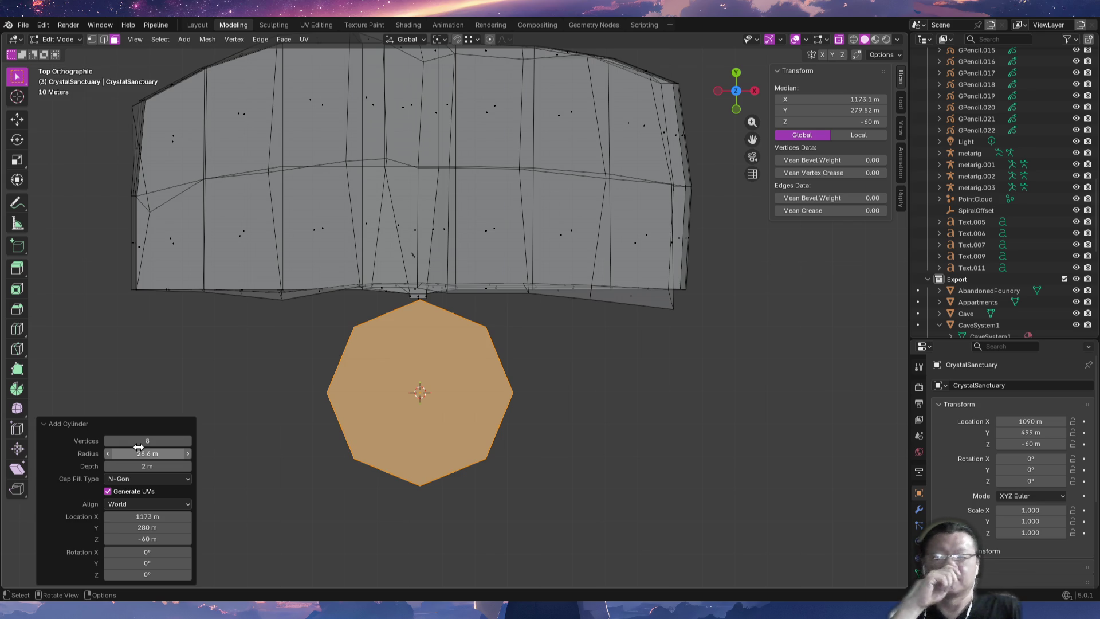
pyautogui.click(146, 441)
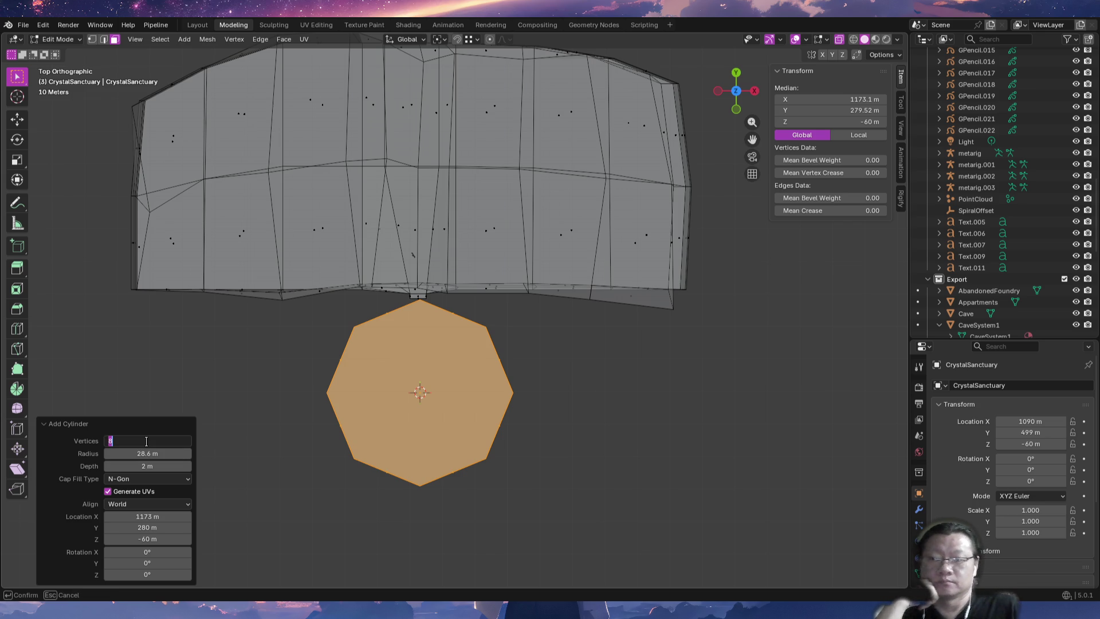
pyautogui.write('16')
pyautogui.press('Return')
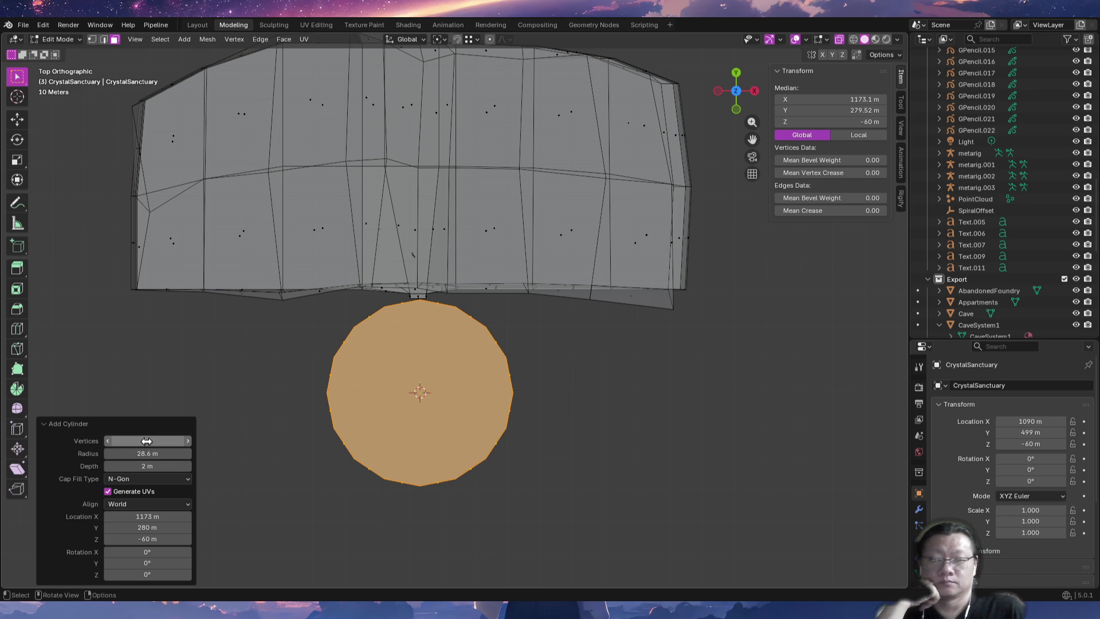
pyautogui.click(147, 442)
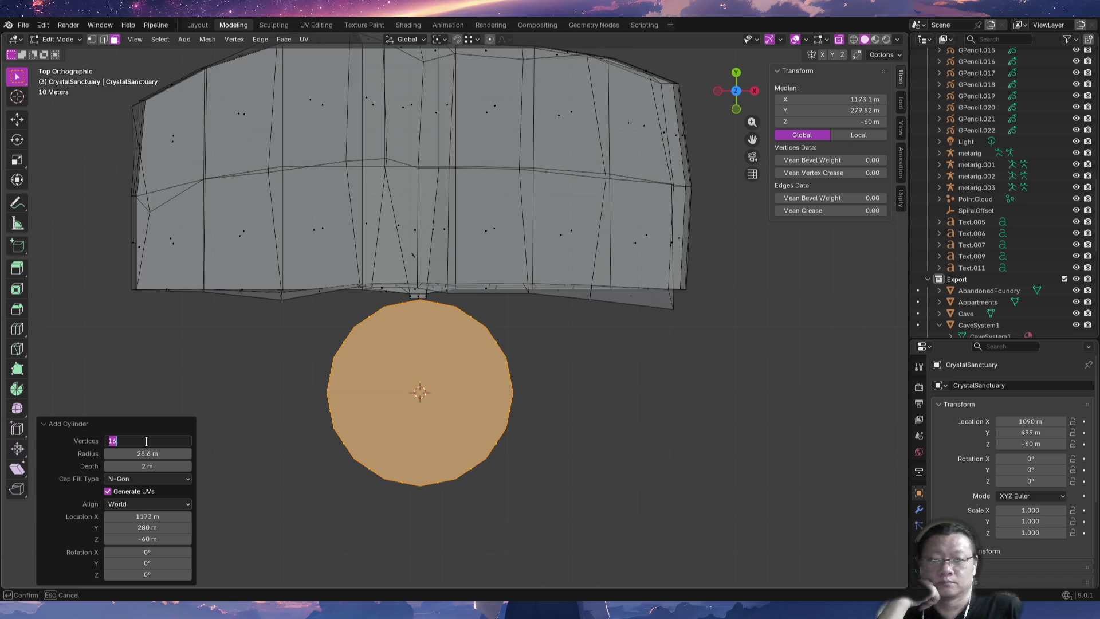
pyautogui.write('5')
pyautogui.press('Return')
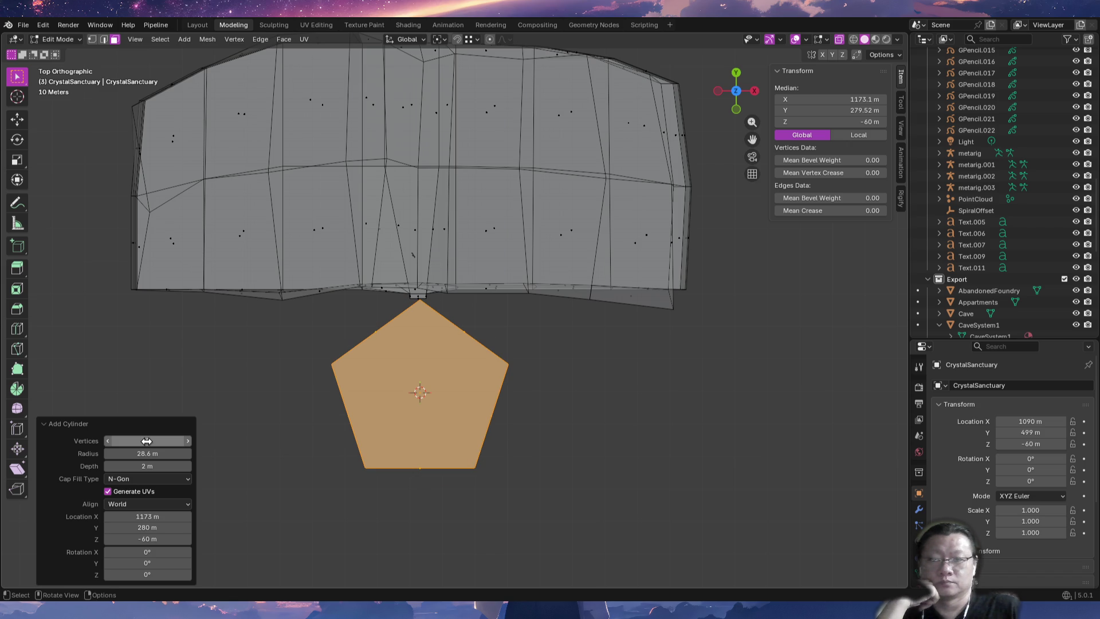
pyautogui.click(147, 441)
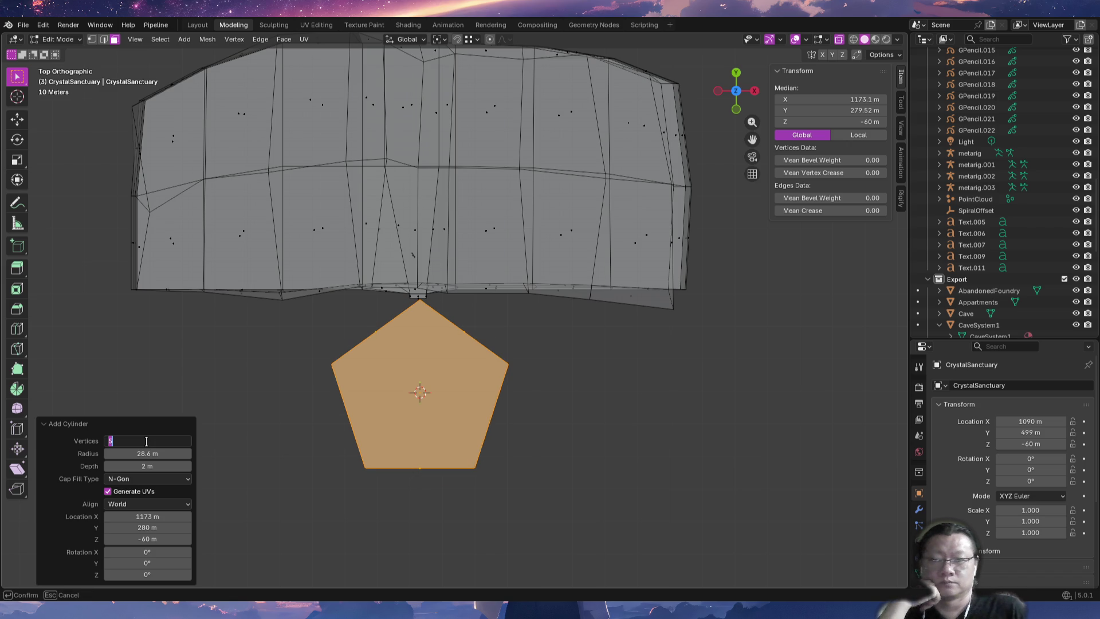
pyautogui.write('8')
pyautogui.press('Return')
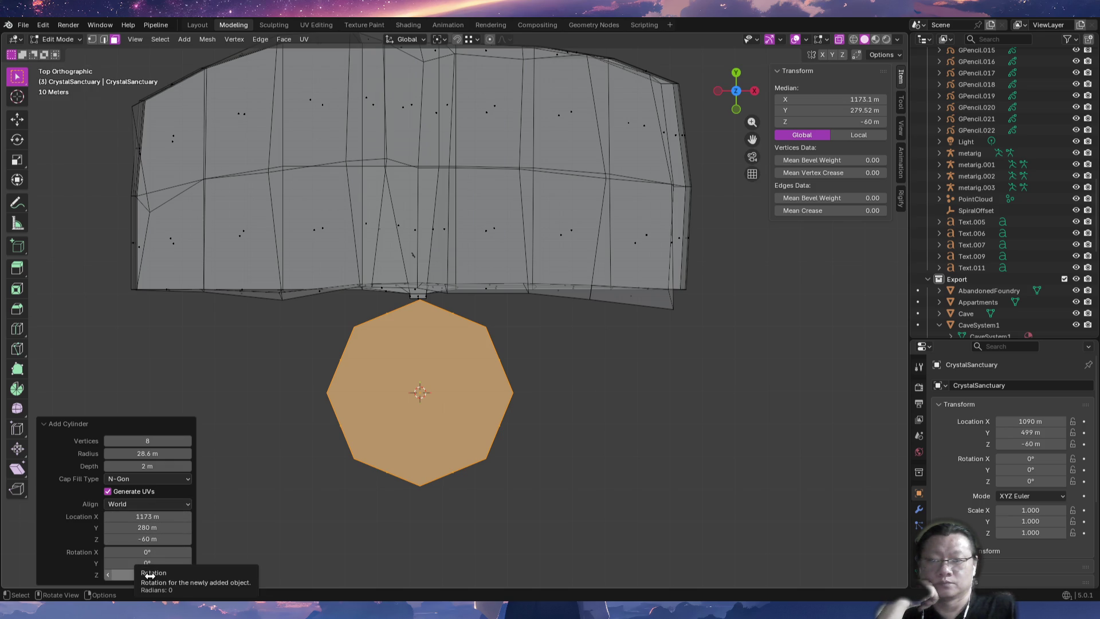
# Rotate the octagon 22.5° (45/2) on Z so a flat side faces the chamber.
pyautogui.click(149, 576)
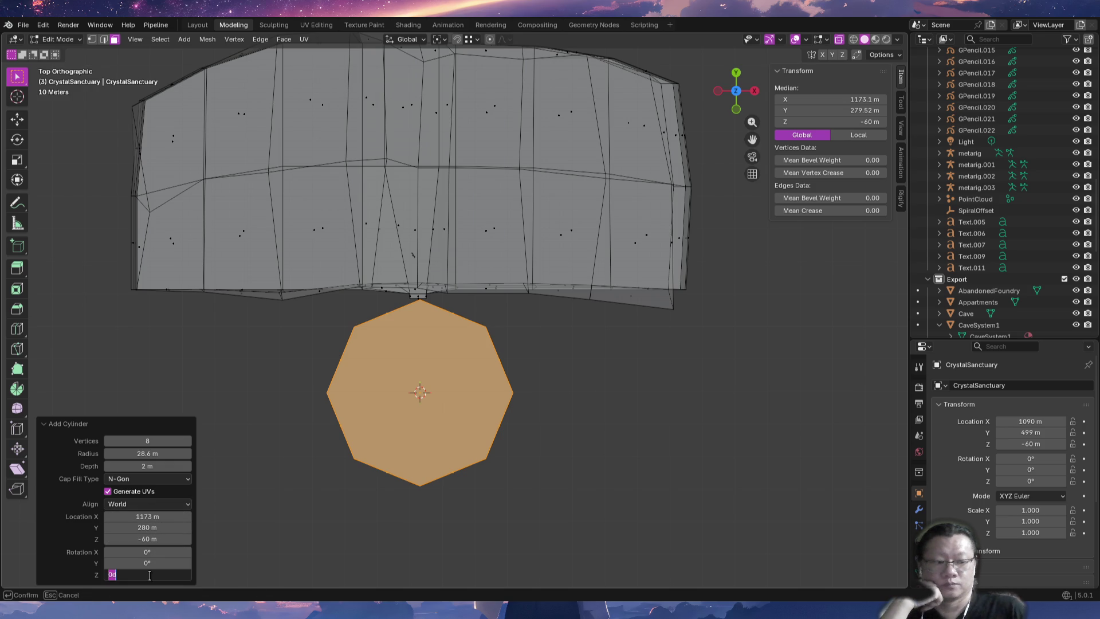
pyautogui.write('360/8')
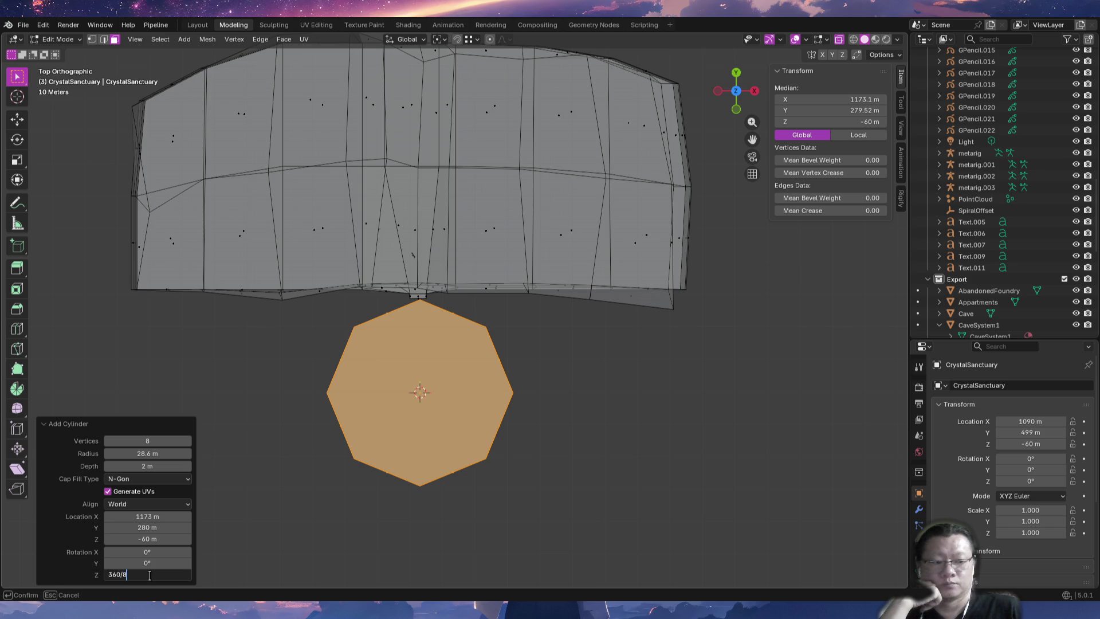
pyautogui.press('Return')
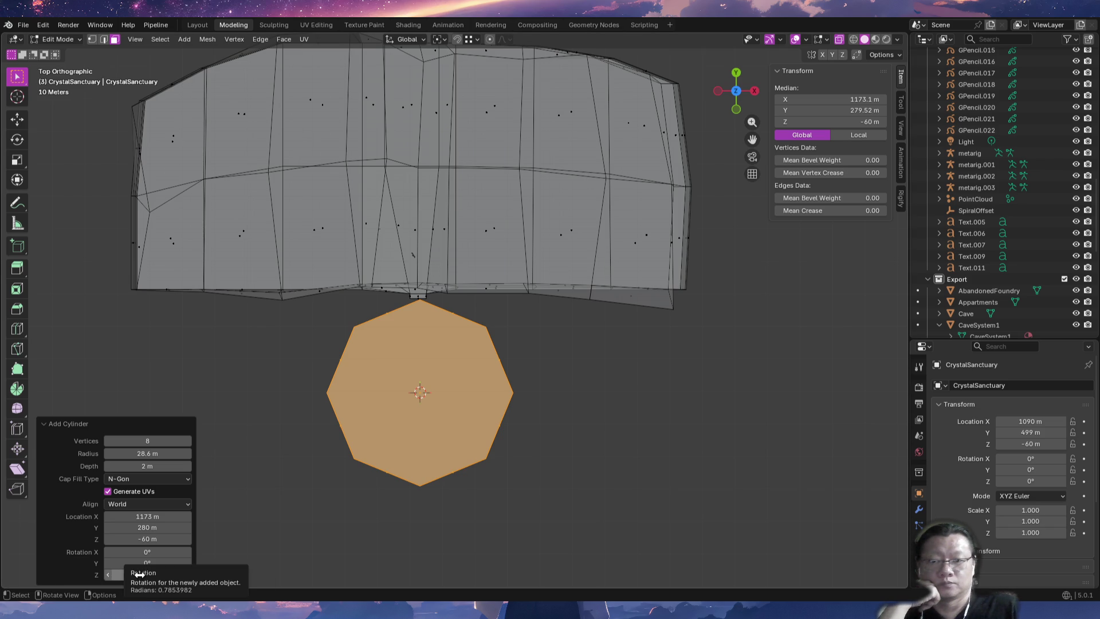
pyautogui.click(169, 574)
pyautogui.click(168, 574)
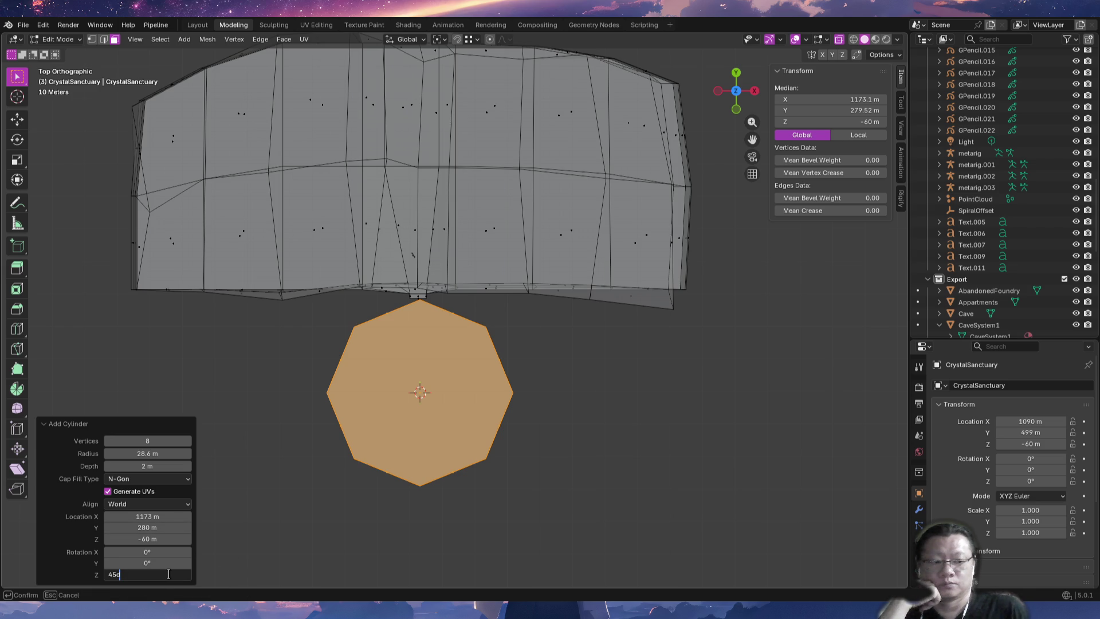
pyautogui.write('2')
pyautogui.press('Return')
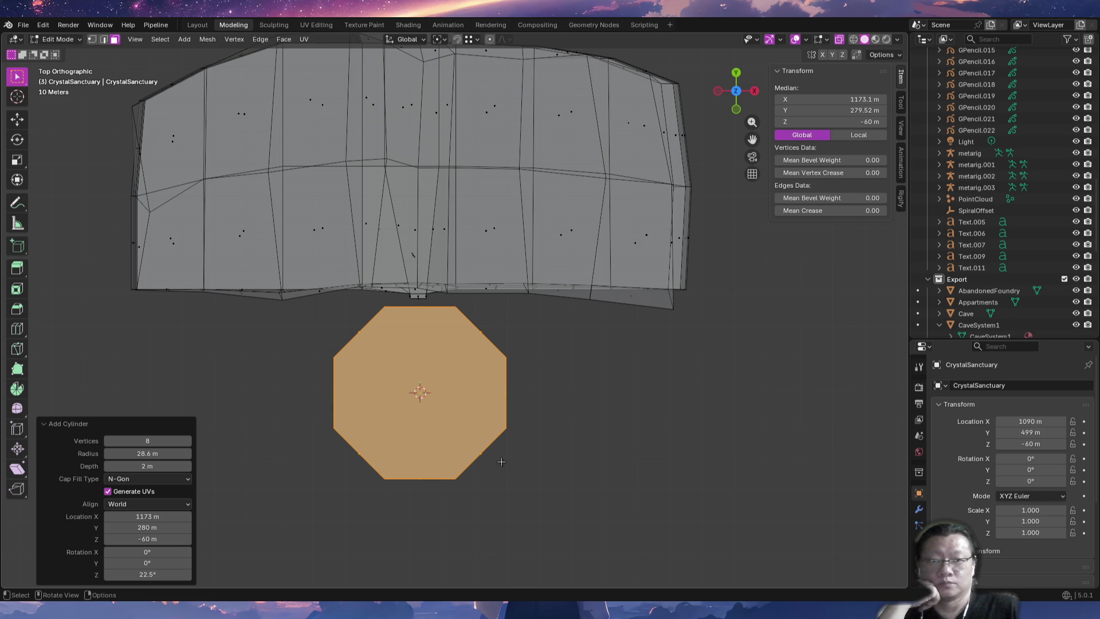
# Enlarge the octagon's radius to 32 m and zoom in on it.
pyautogui.moveTo(148, 450); pyautogui.dragTo(163, 450)
pyautogui.click(144, 456)
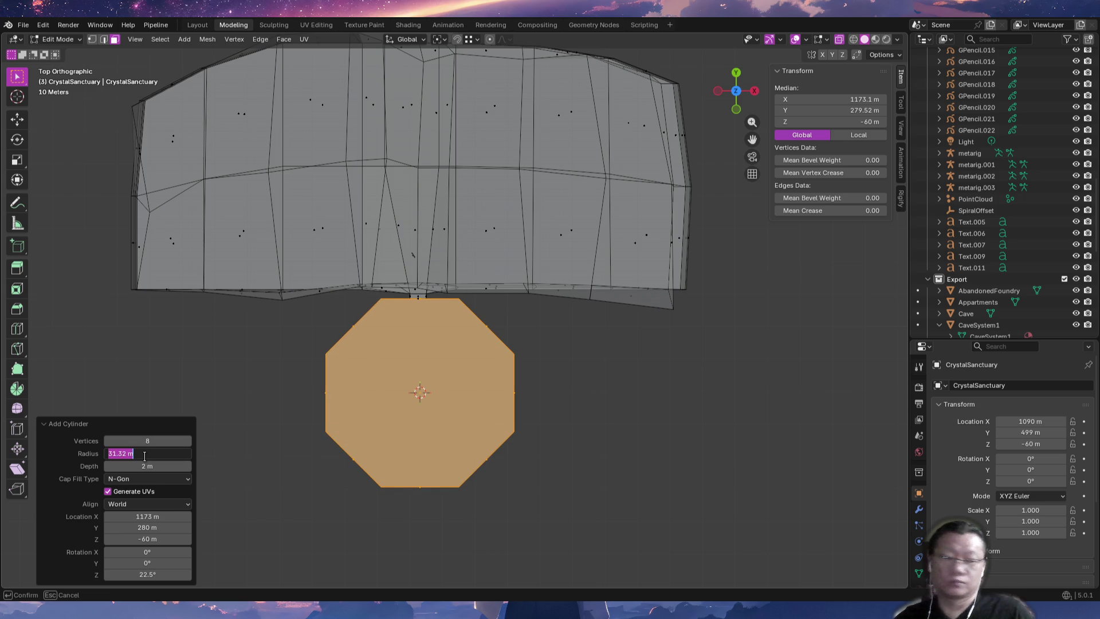
pyautogui.press('Return')
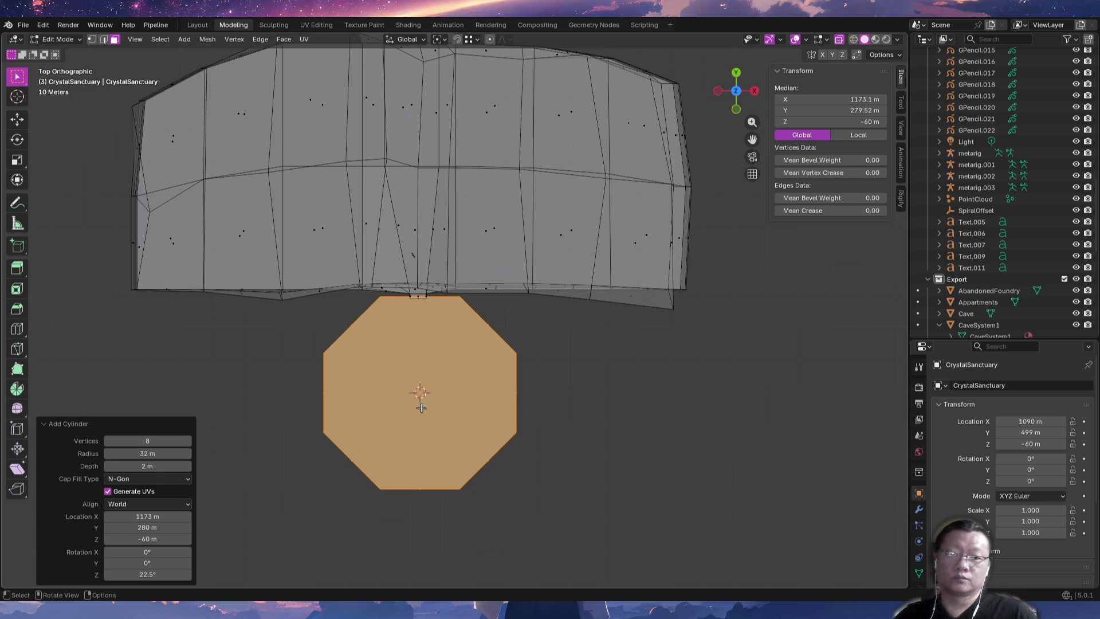
pyautogui.moveTo(447, 395)
pyautogui.keyDown('ctrl'); pyautogui.mouseDown(button='middle')
pyautogui.moveTo(452, 302)
pyautogui.moveTo(452, 361)
pyautogui.moveTo(465, 366)
pyautogui.mouseUp(button='middle'); pyautogui.keyUp('ctrl')
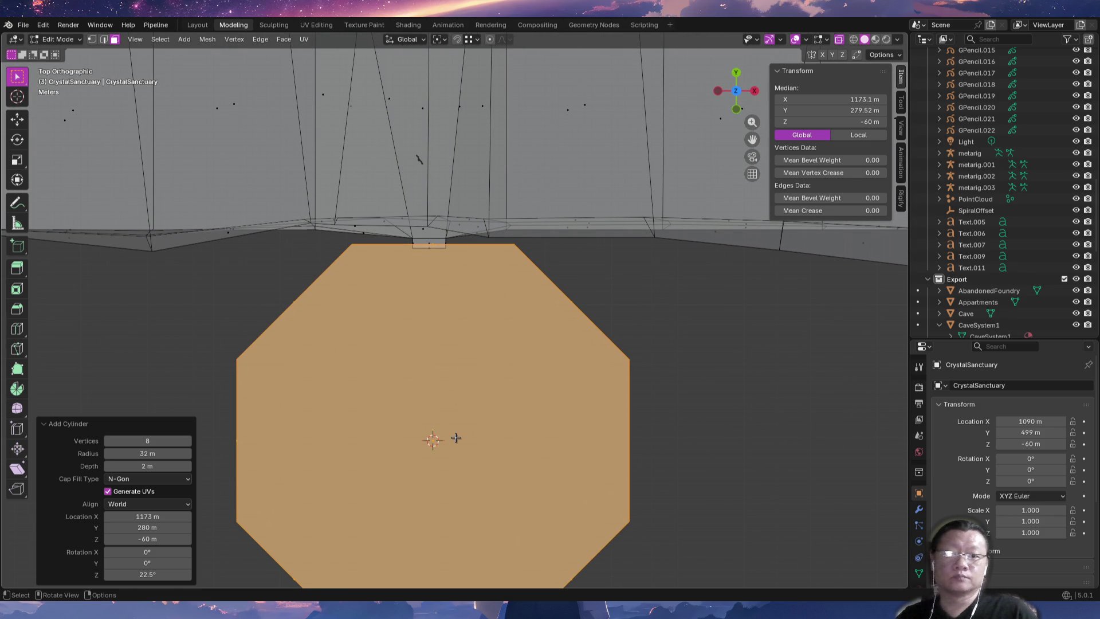
# Select the octagon's top face and frame the slab from the side.
pyautogui.click(455, 438)
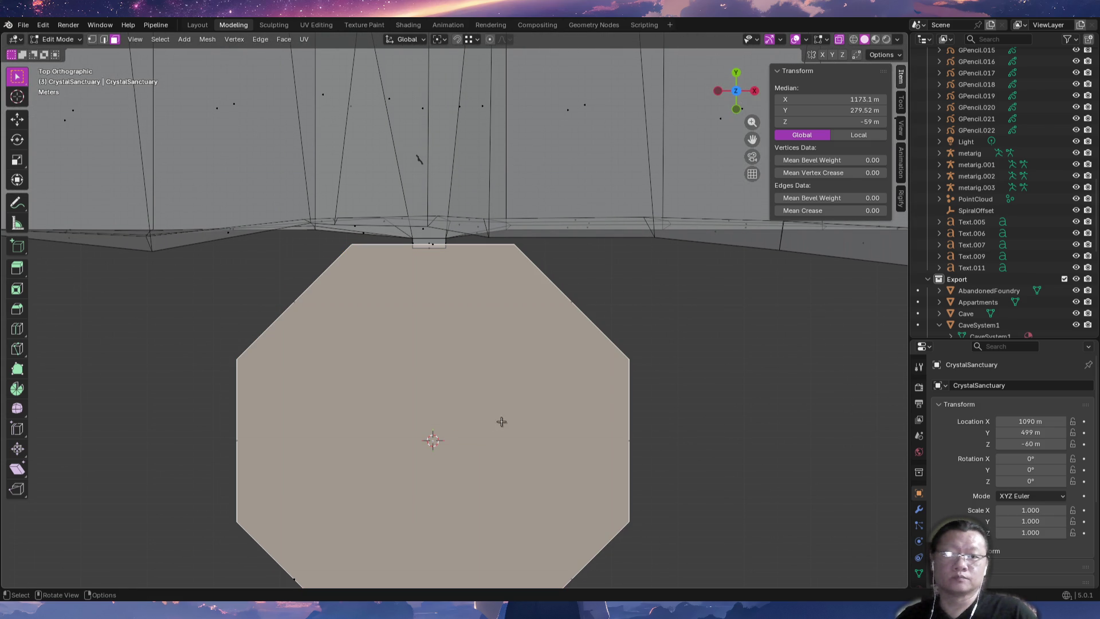
pyautogui.press('i')
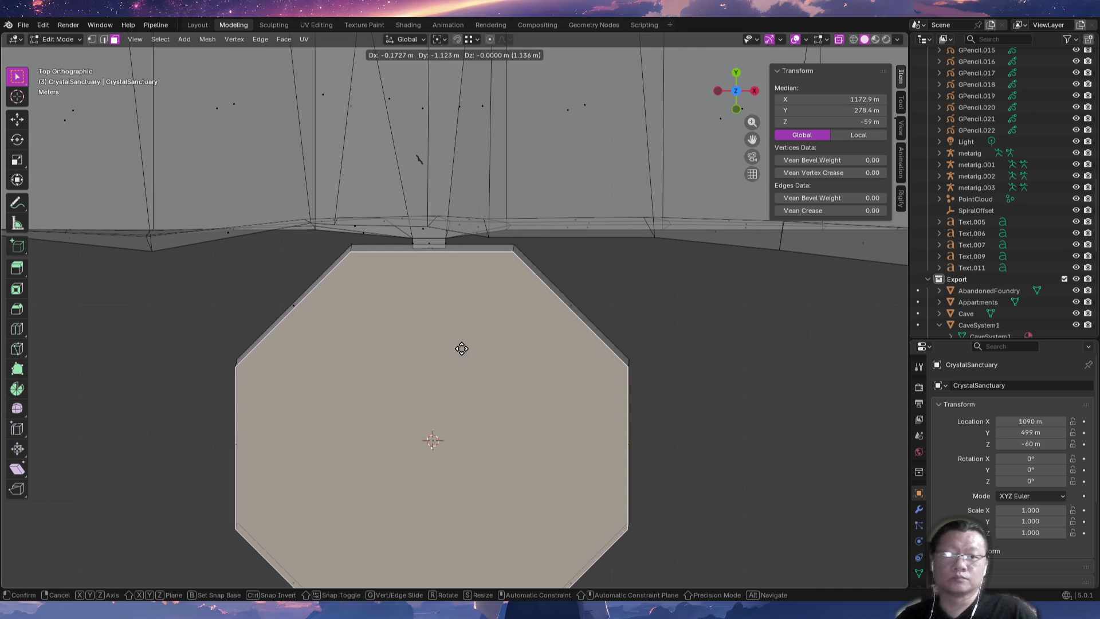
pyautogui.press('Escape')
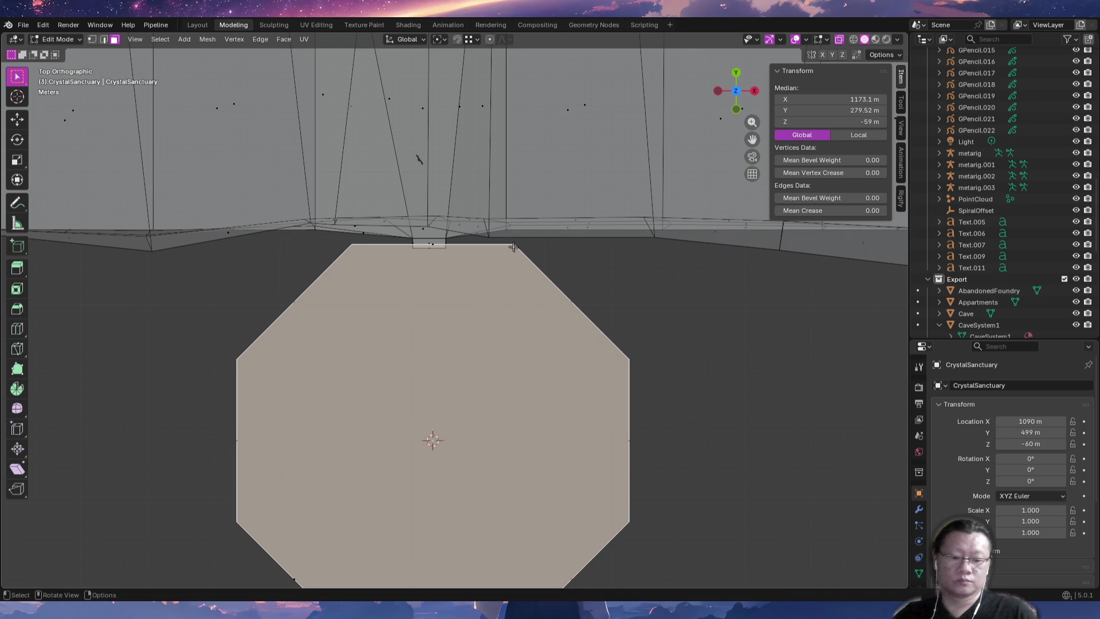
pyautogui.moveTo(474, 319)
pyautogui.keyDown('ctrl'); pyautogui.mouseDown(button='middle')
pyautogui.moveTo(479, 295)
pyautogui.moveTo(488, 360)
pyautogui.moveTo(450, 401)
pyautogui.moveTo(449, 361)
pyautogui.mouseUp(button='middle'); pyautogui.keyUp('ctrl')
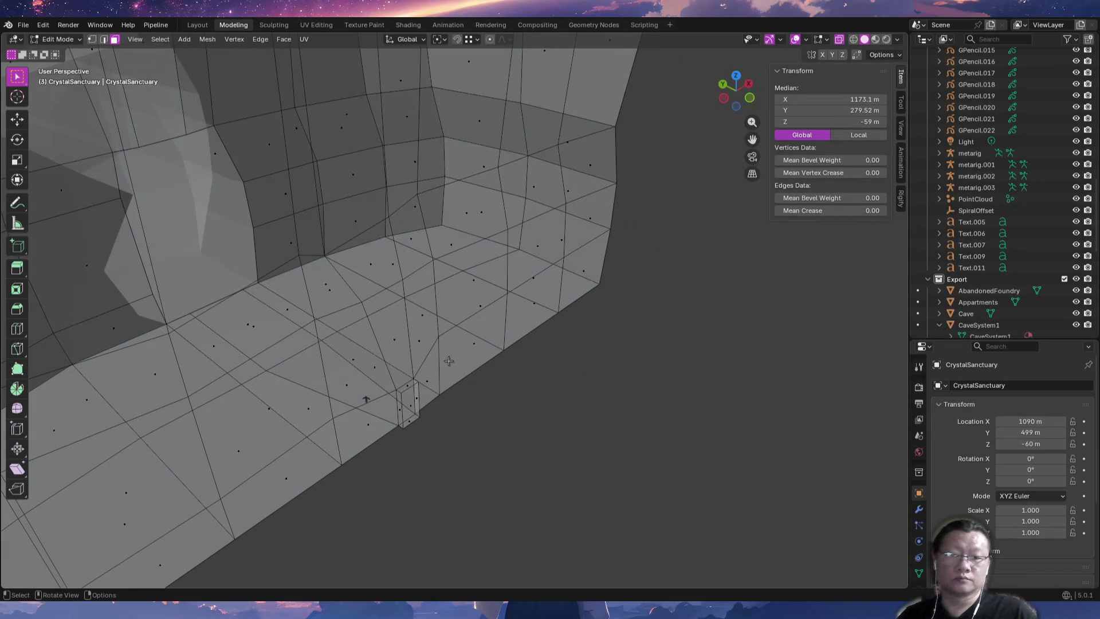
pyautogui.press('KP_Decimal')
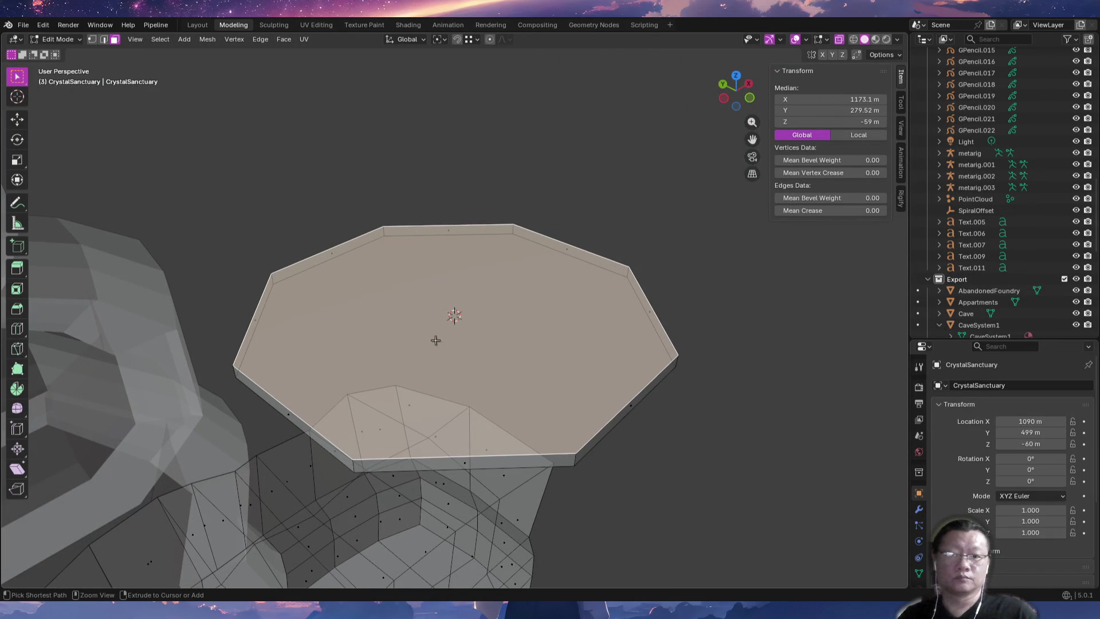
pyautogui.scroll(-2, 435, 340)
pyautogui.moveTo(410, 359)
pyautogui.mouseDown(button='middle')
pyautogui.moveTo(418, 417)
pyautogui.moveTo(474, 368)
pyautogui.mouseUp(button='middle')
# Box-select only the octagon slab and orbit to a tilted side view of it.
pyautogui.hotkey('ctrl', 'l')
pyautogui.hotkey('alt', 'a')
pyautogui.press('l')
pyautogui.moveTo(252, 226); pyautogui.dragTo(634, 383)
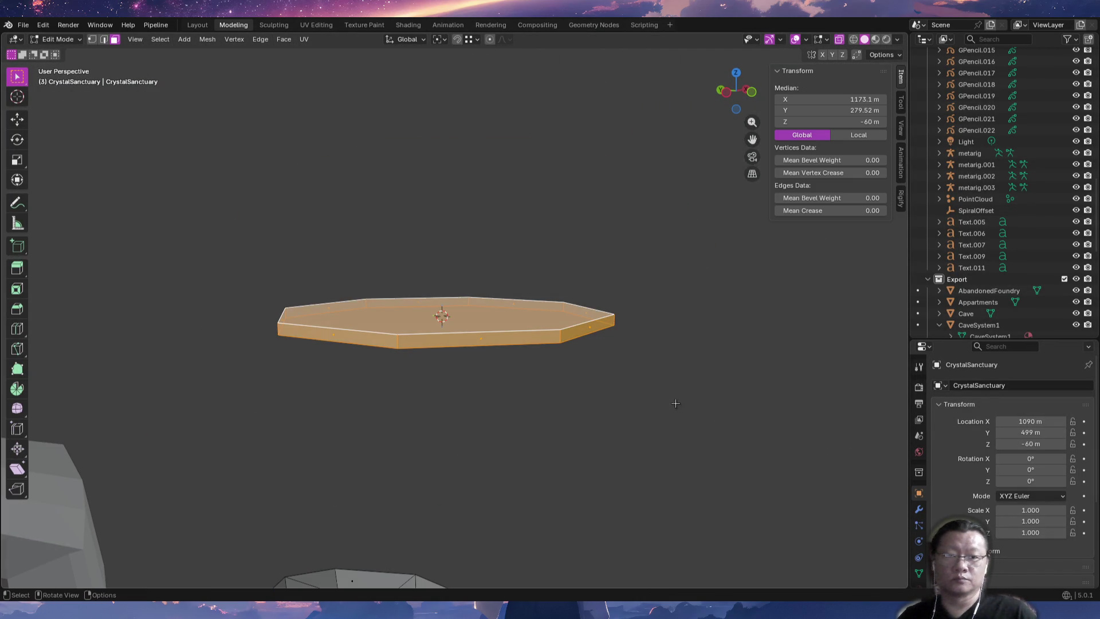
pyautogui.moveTo(473, 414)
pyautogui.keyDown('shift'); pyautogui.mouseDown(button='middle')
pyautogui.moveTo(504, 229)
pyautogui.moveTo(508, 341)
pyautogui.moveTo(477, 259)
pyautogui.mouseUp(button='middle'); pyautogui.keyUp('shift')
pyautogui.moveTo(484, 465); pyautogui.dragTo(467, 376, button='middle')
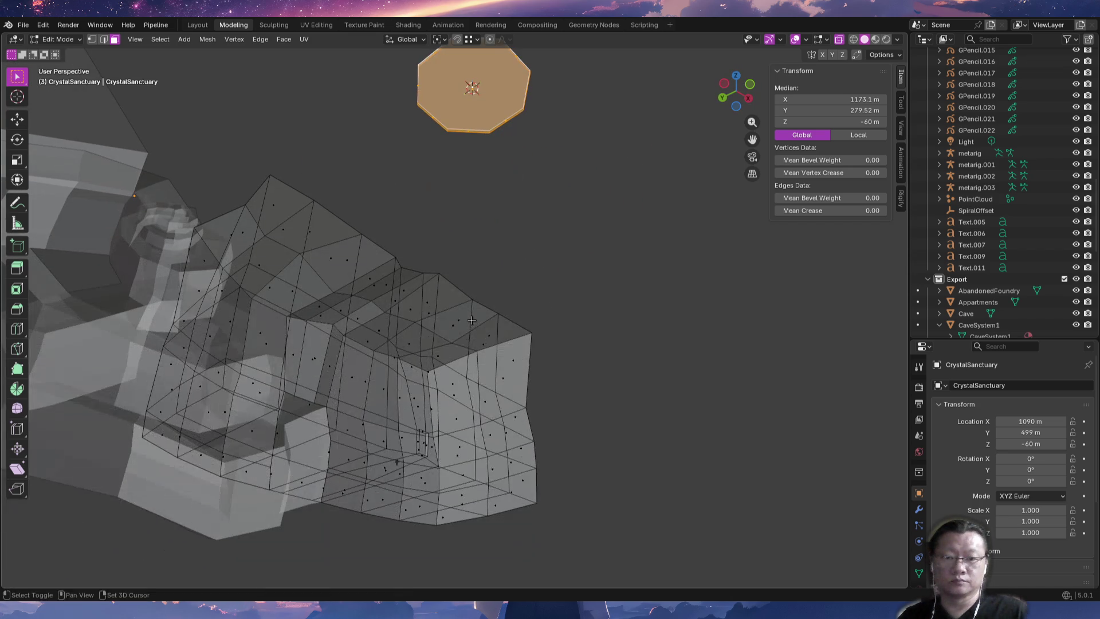
# Lower the octagon slab along Z to about -259 m.
pyautogui.press('g')
pyautogui.press('z')
pyautogui.click(435, 493)
pyautogui.moveTo(435, 492); pyautogui.dragTo(488, 475, button='middle')
pyautogui.press('KP_Decimal')
pyautogui.moveTo(362, 336)
pyautogui.mouseDown(button='middle')
pyautogui.moveTo(401, 372)
pyautogui.moveTo(422, 376)
pyautogui.moveTo(427, 336)
pyautogui.moveTo(395, 304)
pyautogui.moveTo(319, 263)
pyautogui.moveTo(317, 331)
pyautogui.moveTo(520, 328)
pyautogui.mouseUp(button='middle')
# Extrude the slab's top face about 26.3 m upward into walls and turn X-ray off.
pyautogui.hotkey('alt', 'a')
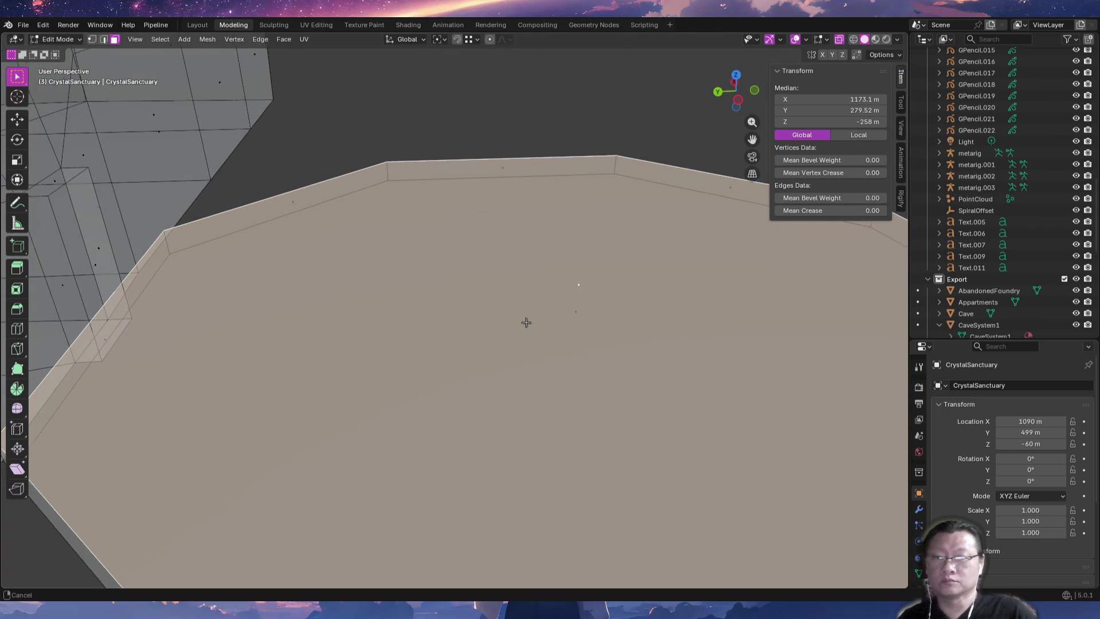
pyautogui.scroll(-5, 523, 322)
pyautogui.moveTo(538, 440); pyautogui.dragTo(515, 418, button='middle')
pyautogui.press('e')
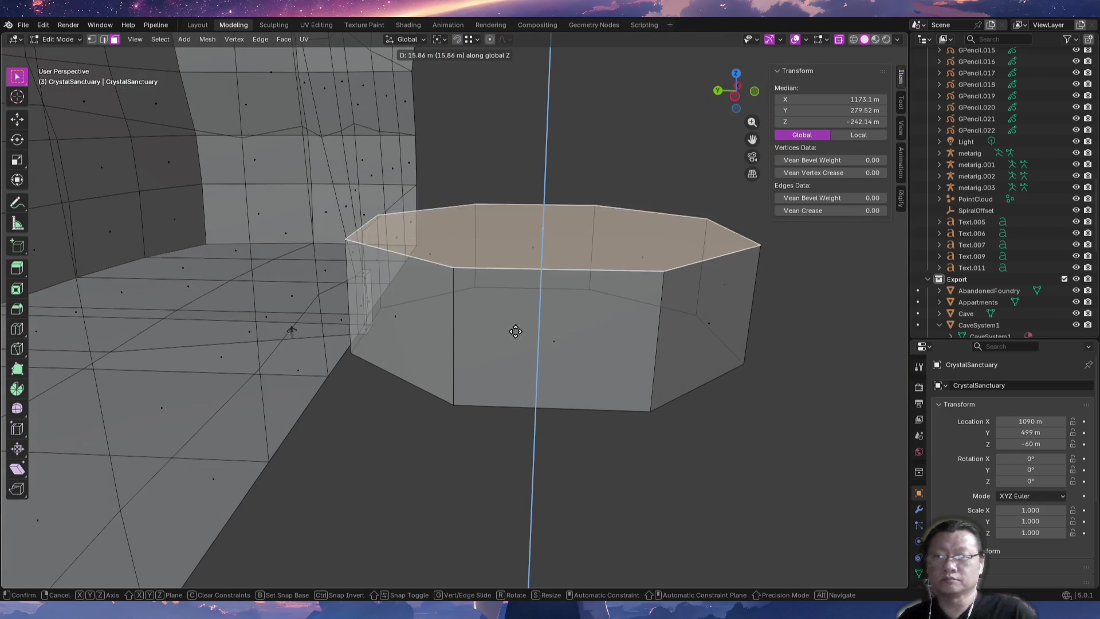
pyautogui.click(515, 275)
pyautogui.moveTo(515, 275)
pyautogui.mouseDown(button='middle')
pyautogui.moveTo(535, 361)
pyautogui.moveTo(507, 334)
pyautogui.moveTo(393, 302)
pyautogui.moveTo(619, 308)
pyautogui.moveTo(656, 328)
pyautogui.mouseUp(button='middle')
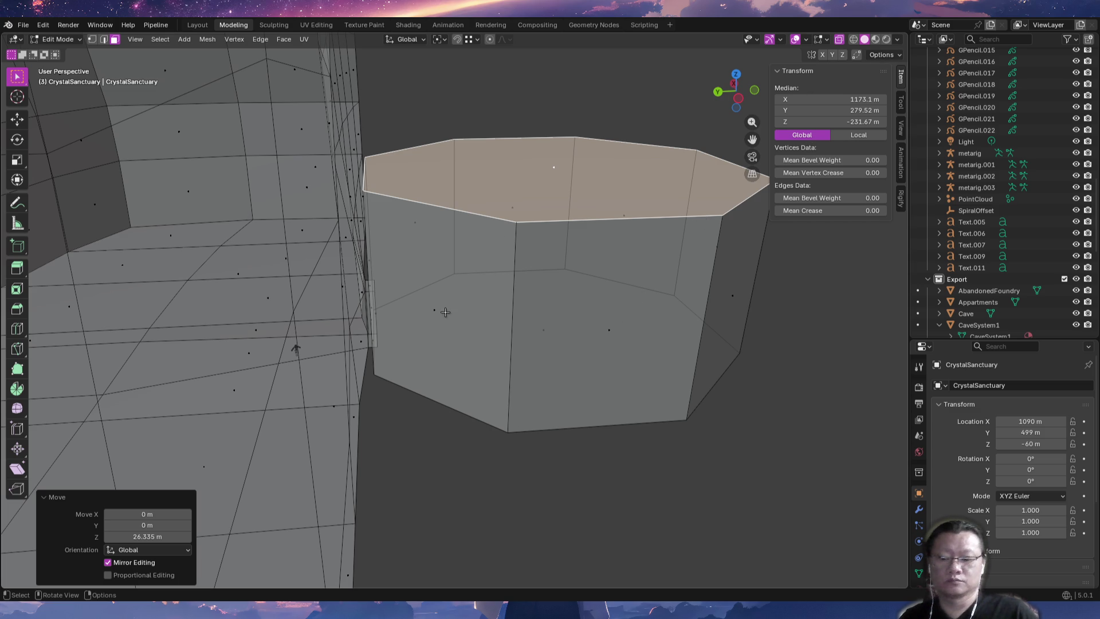
pyautogui.click(795, 40)
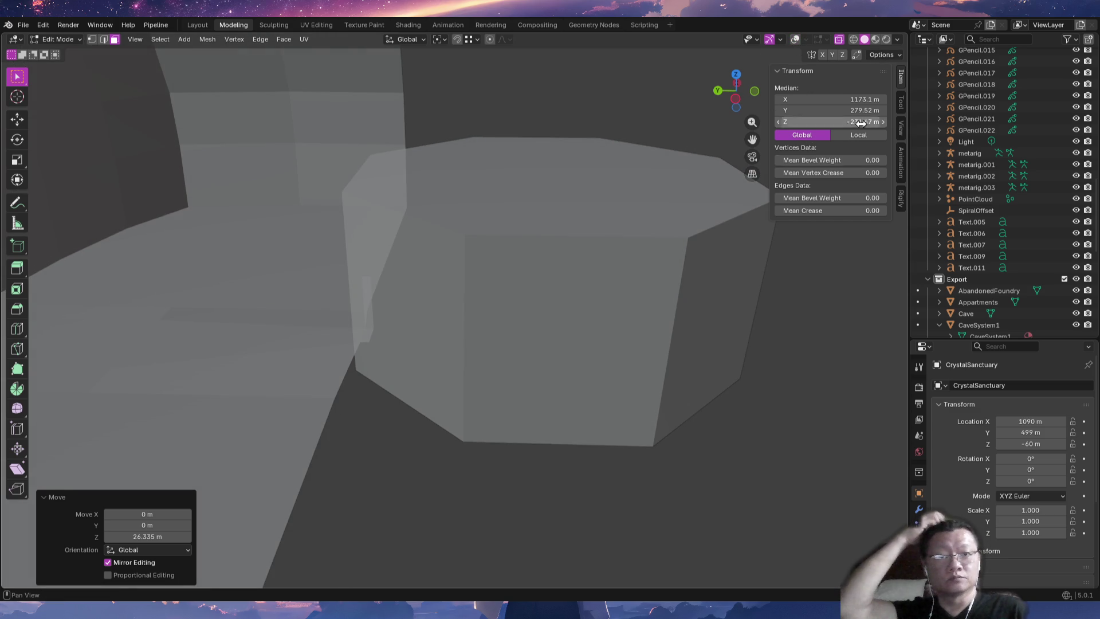
# Check the Viewport Shading options and orbit around the octagonal room.
pyautogui.click(898, 41)
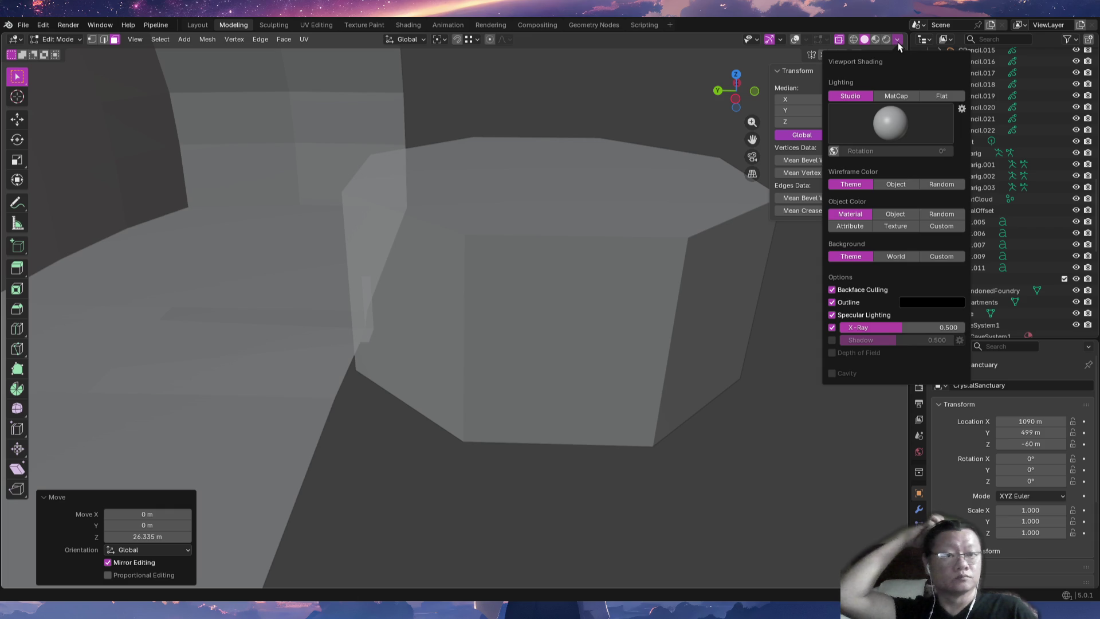
pyautogui.click(899, 43)
pyautogui.click(898, 42)
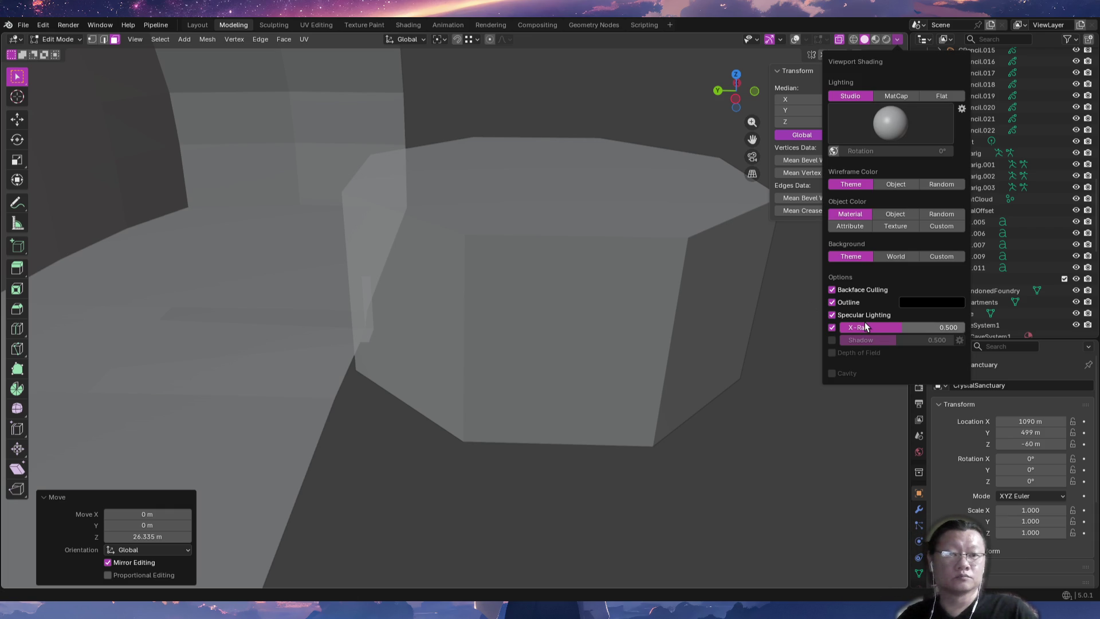
pyautogui.moveTo(638, 307)
pyautogui.mouseDown(button='middle')
pyautogui.moveTo(507, 312)
pyautogui.moveTo(521, 346)
pyautogui.moveTo(543, 287)
pyautogui.moveTo(589, 297)
pyautogui.moveTo(595, 313)
pyautogui.mouseUp(button='middle')
# Toggle between Edit and Object Mode, ending in Object Mode with the room shown solid.
pyautogui.press('Tab')
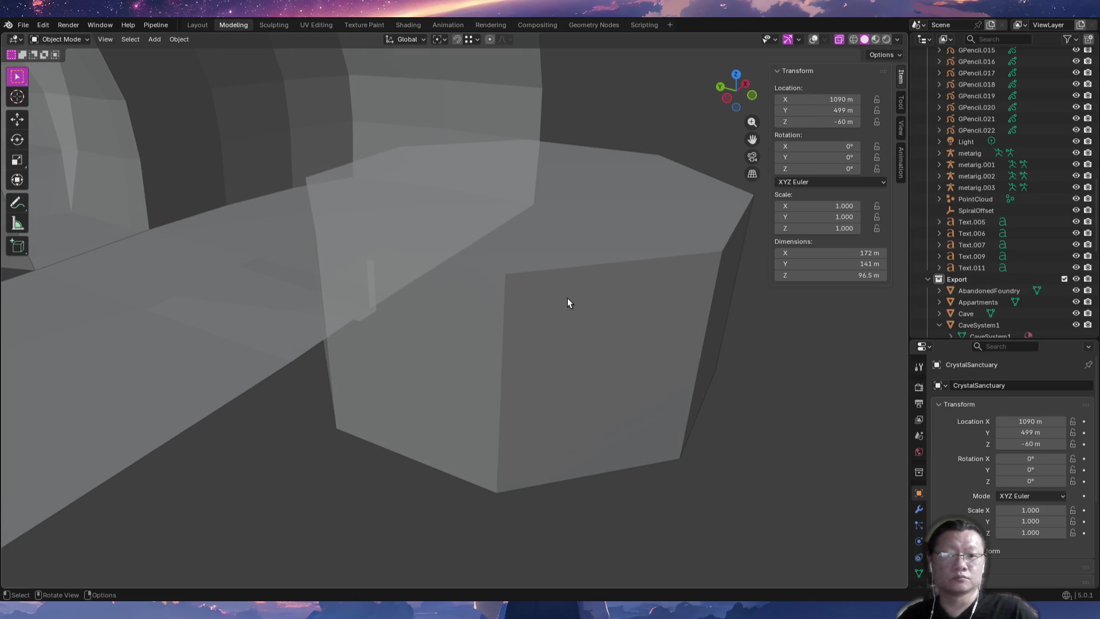
pyautogui.press('Tab')
pyautogui.hotkey('alt', 'a')
pyautogui.press('Tab')
pyautogui.press('Tab')
pyautogui.moveTo(567, 294)
pyautogui.mouseDown(button='middle')
pyautogui.moveTo(542, 285)
pyautogui.moveTo(548, 330)
pyautogui.mouseUp(button='middle')
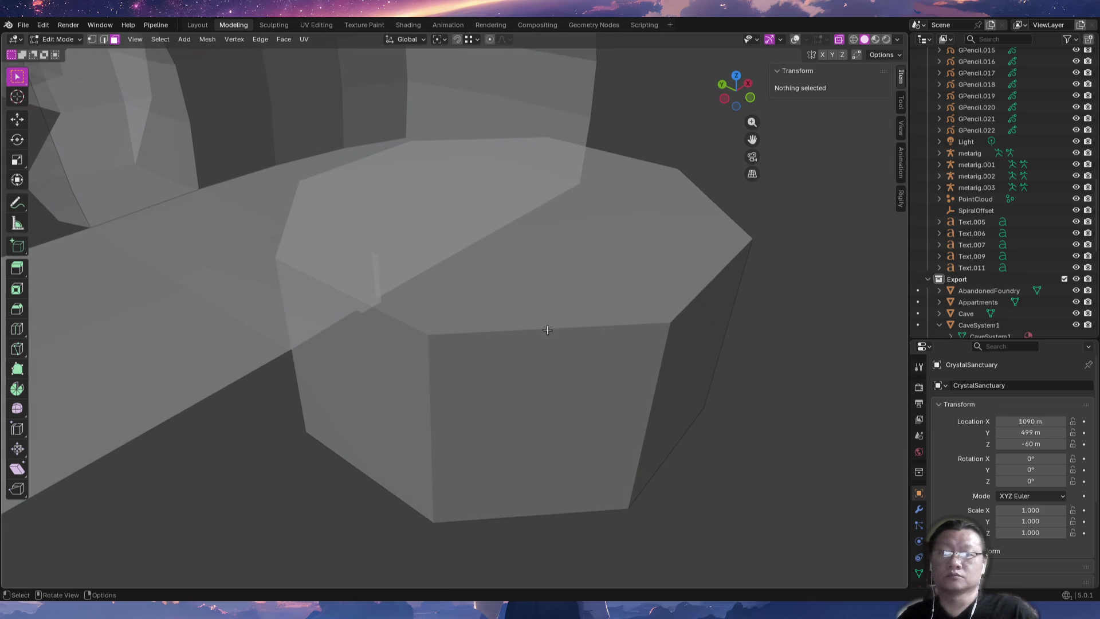
pyautogui.press('Tab')
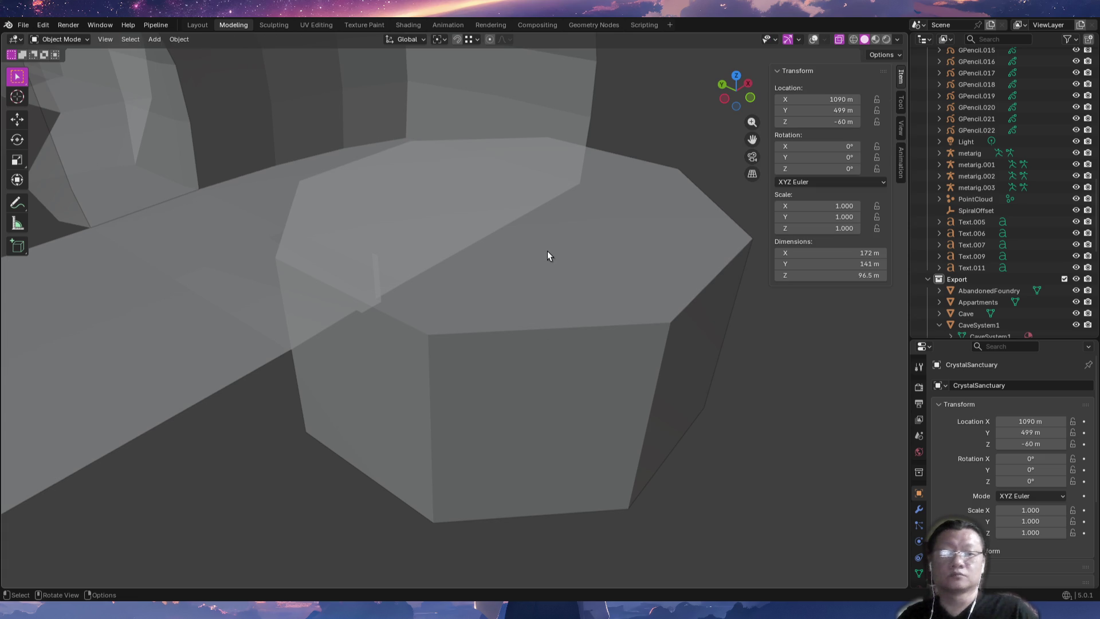
pyautogui.moveTo(346, 155)
pyautogui.mouseDown(button='middle')
pyautogui.moveTo(542, 238)
pyautogui.moveTo(513, 258)
pyautogui.moveTo(390, 256)
pyautogui.moveTo(420, 263)
pyautogui.moveTo(429, 246)
pyautogui.moveTo(460, 247)
pyautogui.mouseUp(button='middle')
pyautogui.press('Tab')
pyautogui.press('Tab')
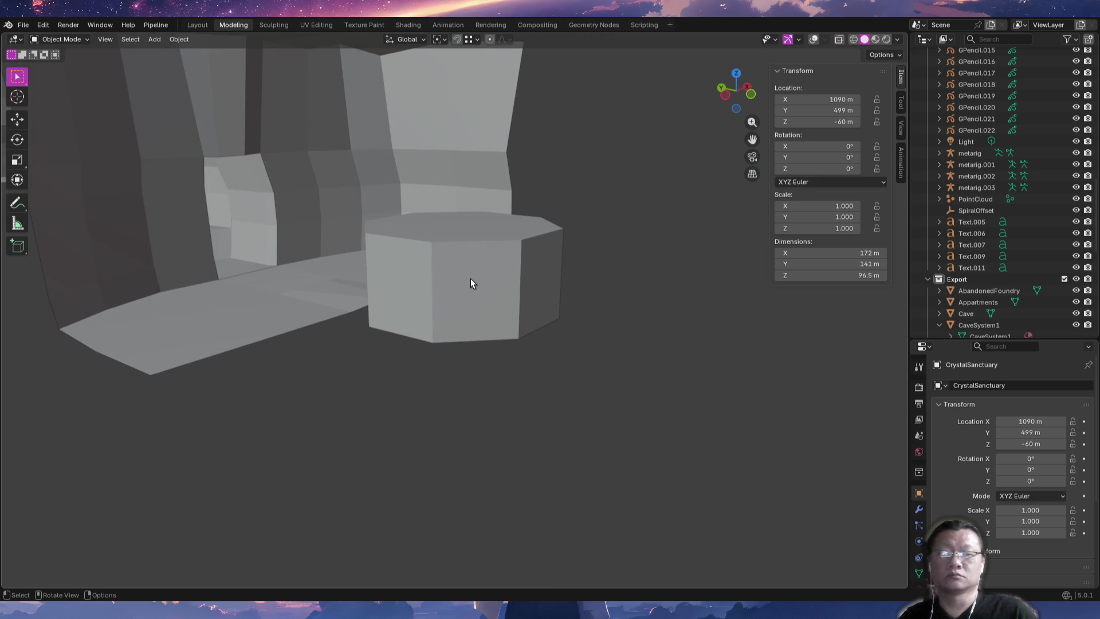
# Show overlays, select the whole octagonal prism in Edit Mode and recalculate its normals.
pyautogui.click(812, 40)
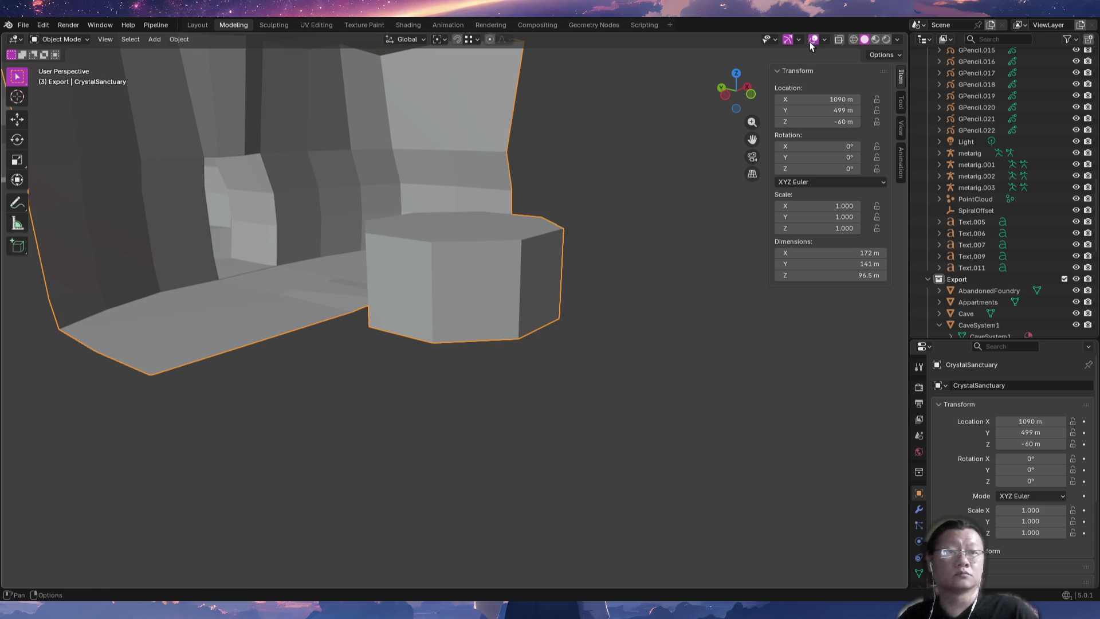
pyautogui.moveTo(487, 304); pyautogui.dragTo(483, 307, button='middle')
pyautogui.press('Tab')
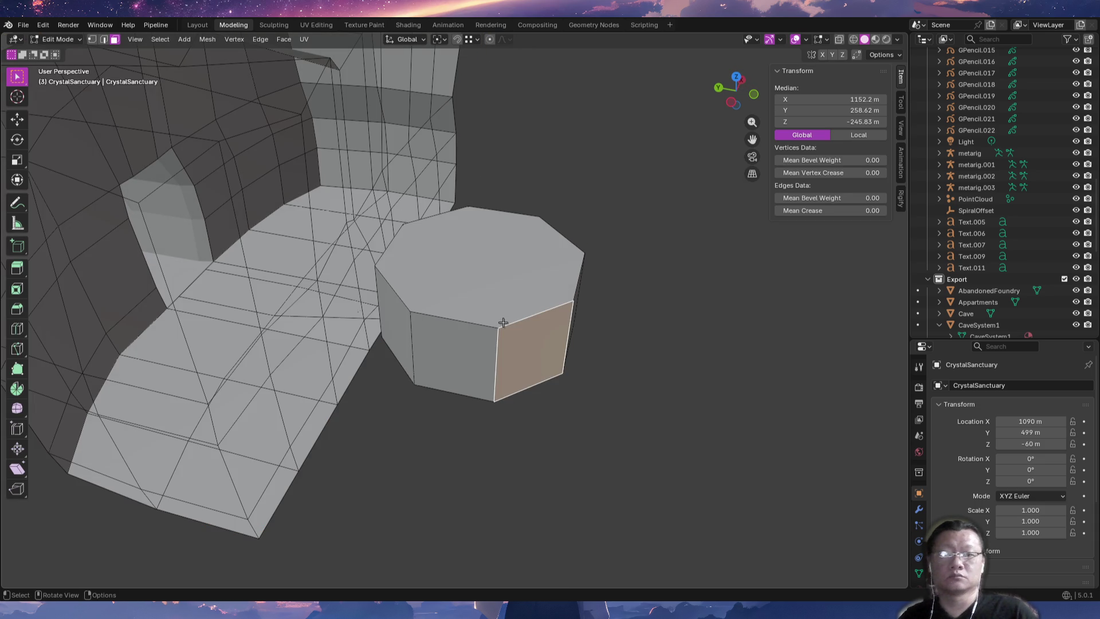
pyautogui.hotkey('alt', 'a')
pyautogui.press('l')
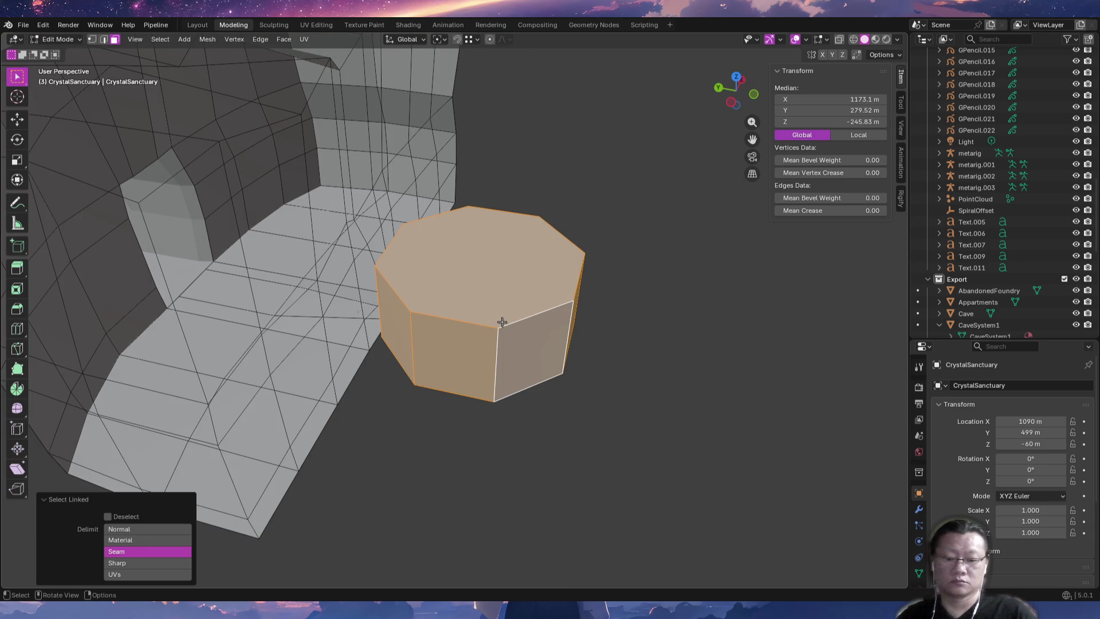
pyautogui.hotkey('alt', 'e')
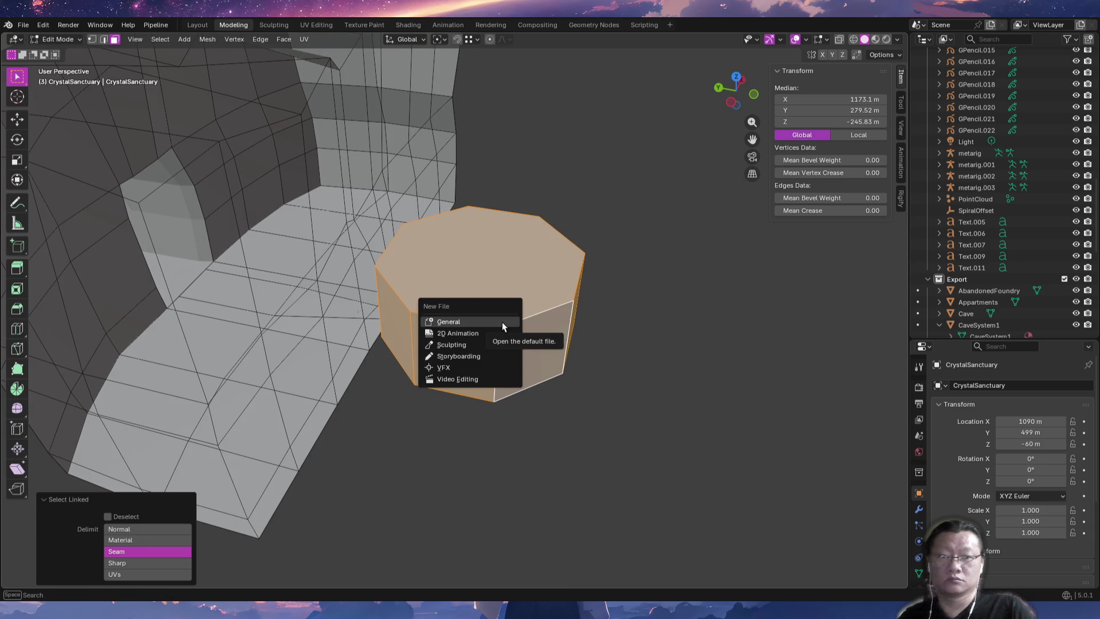
pyautogui.press('Escape')
pyautogui.hotkey('shift', 'n')
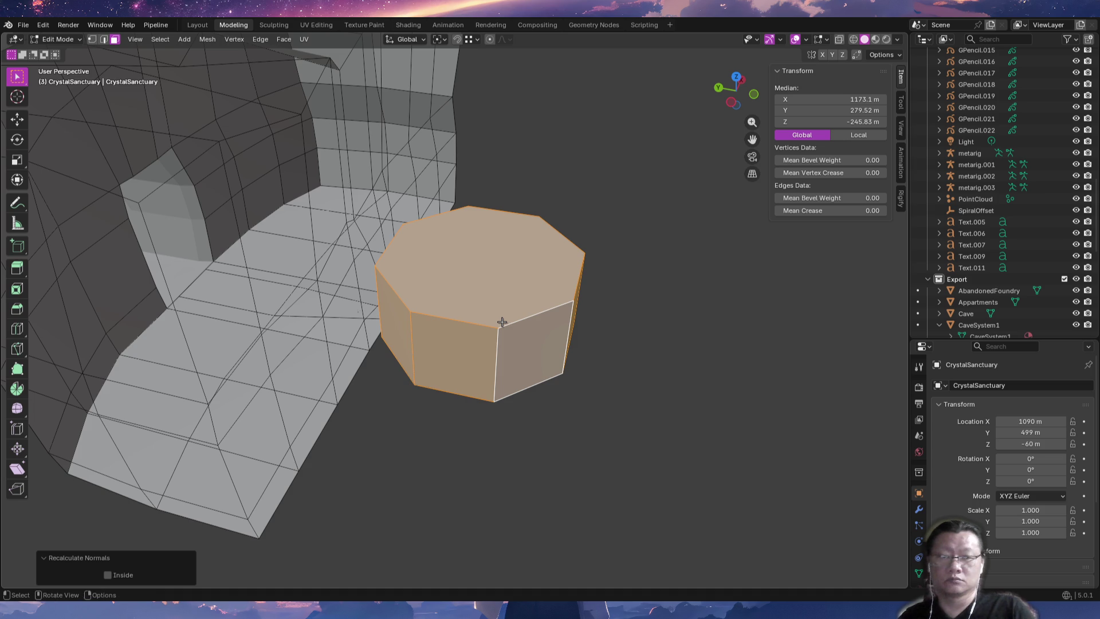
# Delete the prism's top cap face and look into the open room.
pyautogui.rightClick(502, 321)
pyautogui.click(502, 321)
pyautogui.moveTo(534, 333)
pyautogui.mouseDown(button='middle')
pyautogui.moveTo(500, 363)
pyautogui.moveTo(449, 332)
pyautogui.moveTo(386, 235)
pyautogui.moveTo(362, 256)
pyautogui.moveTo(424, 272)
pyautogui.moveTo(510, 250)
pyautogui.moveTo(545, 216)
pyautogui.moveTo(479, 290)
pyautogui.moveTo(402, 294)
pyautogui.moveTo(373, 256)
pyautogui.moveTo(440, 248)
pyautogui.moveTo(435, 413)
pyautogui.moveTo(422, 352)
pyautogui.moveTo(430, 375)
pyautogui.mouseUp(button='middle')
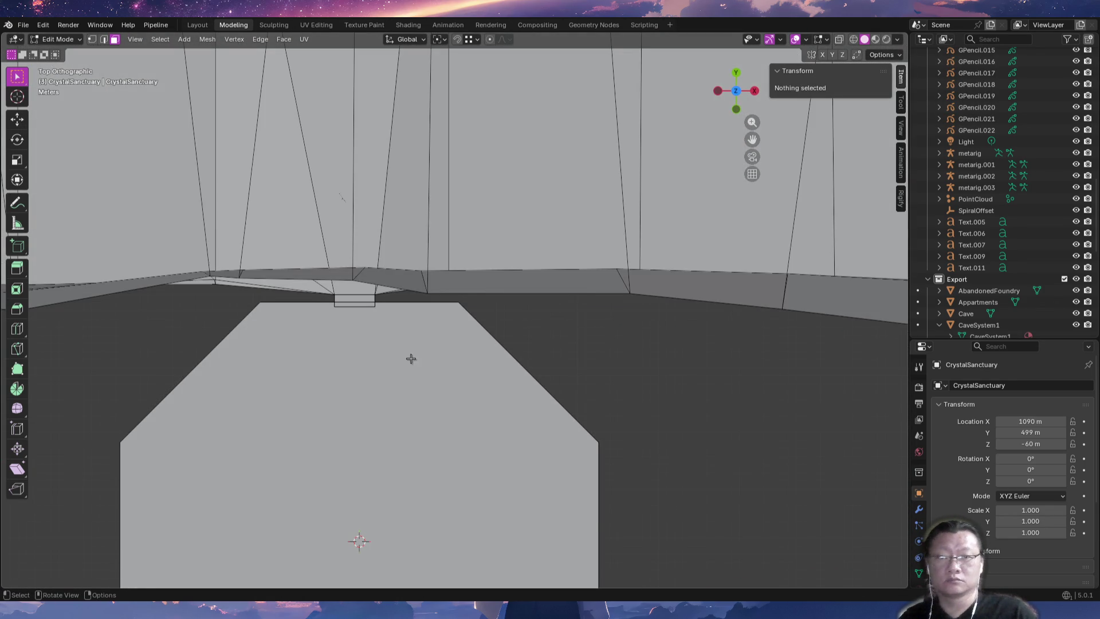
# Nudge the octagonal room -0.75 m in X and -0.60 m in Y to meet the tunnel doorway.
pyautogui.scroll(-5, 411, 358)
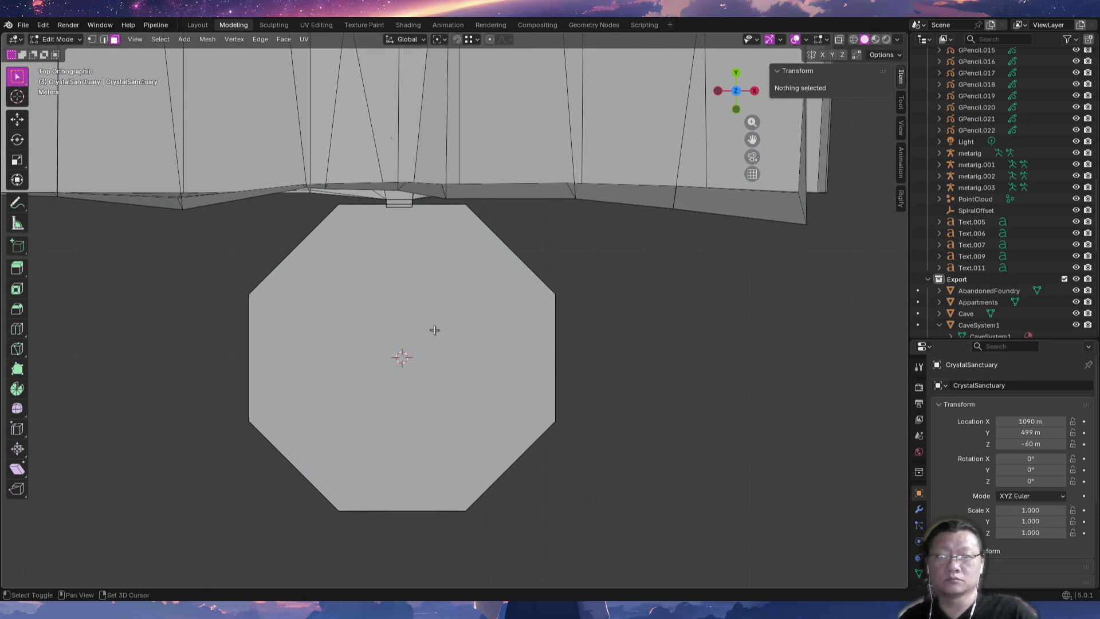
pyautogui.scroll(1, 417, 323)
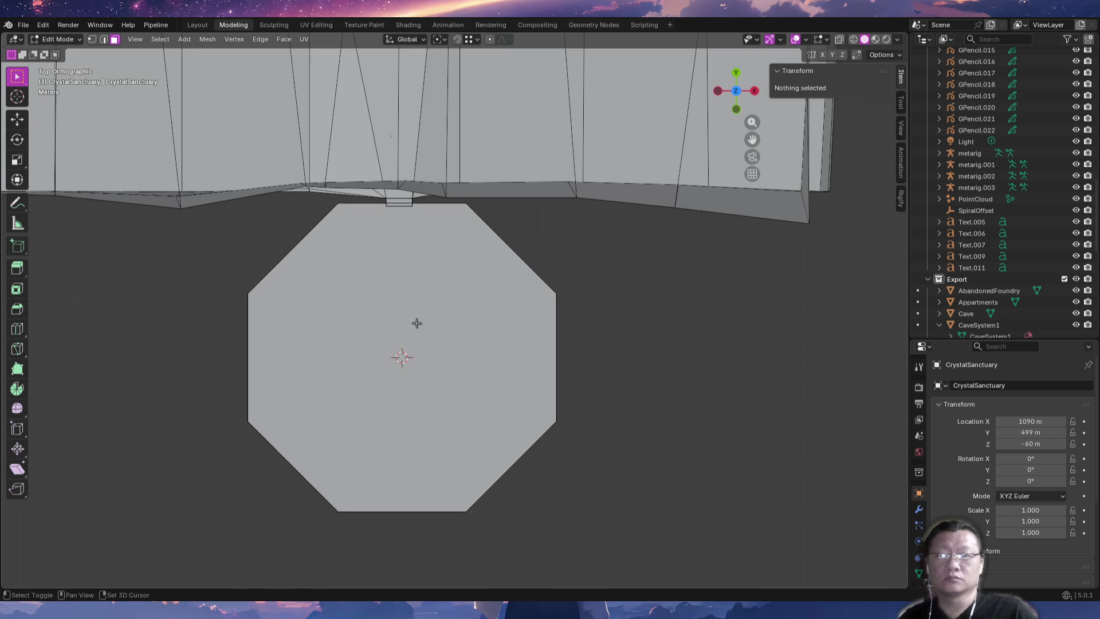
pyautogui.keyDown('shift'); pyautogui.moveTo(417, 323); pyautogui.dragTo(413, 415, button='middle'); pyautogui.keyUp('shift')
pyautogui.scroll(4, 442, 305)
pyautogui.keyDown('shift'); pyautogui.moveTo(457, 327); pyautogui.dragTo(471, 477, button='middle'); pyautogui.keyUp('shift')
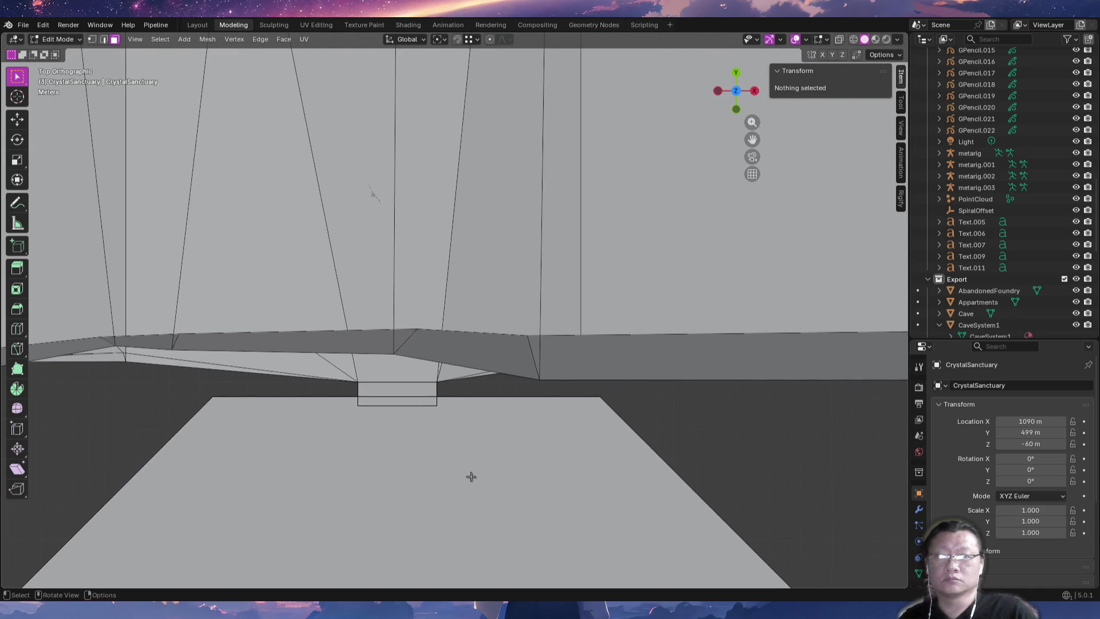
pyautogui.scroll(1, 471, 477)
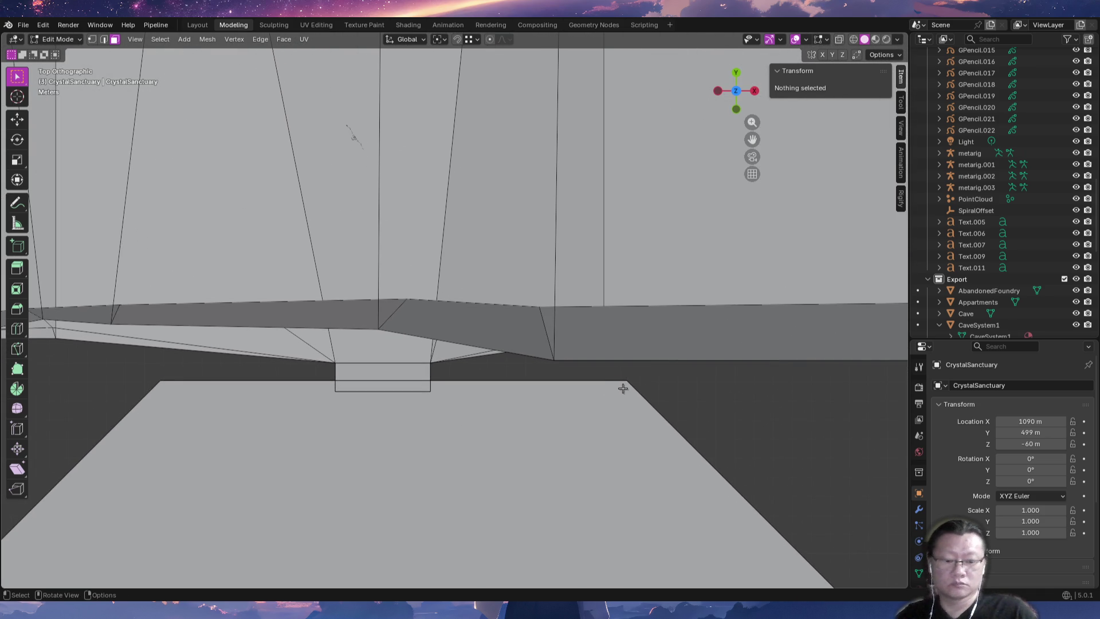
pyautogui.press('l')
pyautogui.press('g')
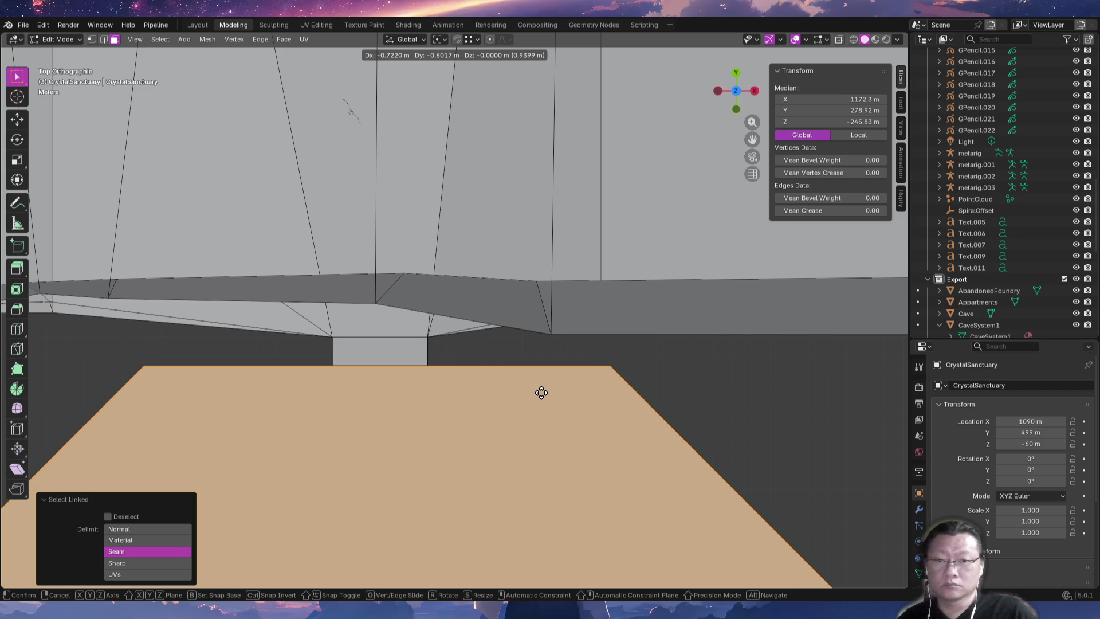
pyautogui.click(541, 393)
pyautogui.moveTo(545, 432)
pyautogui.mouseDown(button='middle')
pyautogui.moveTo(535, 367)
pyautogui.moveTo(550, 366)
pyautogui.moveTo(511, 357)
pyautogui.moveTo(553, 361)
pyautogui.moveTo(548, 388)
pyautogui.moveTo(534, 393)
pyautogui.moveTo(548, 442)
pyautogui.moveTo(535, 373)
pyautogui.moveTo(501, 452)
pyautogui.moveTo(508, 417)
pyautogui.mouseUp(button='middle')
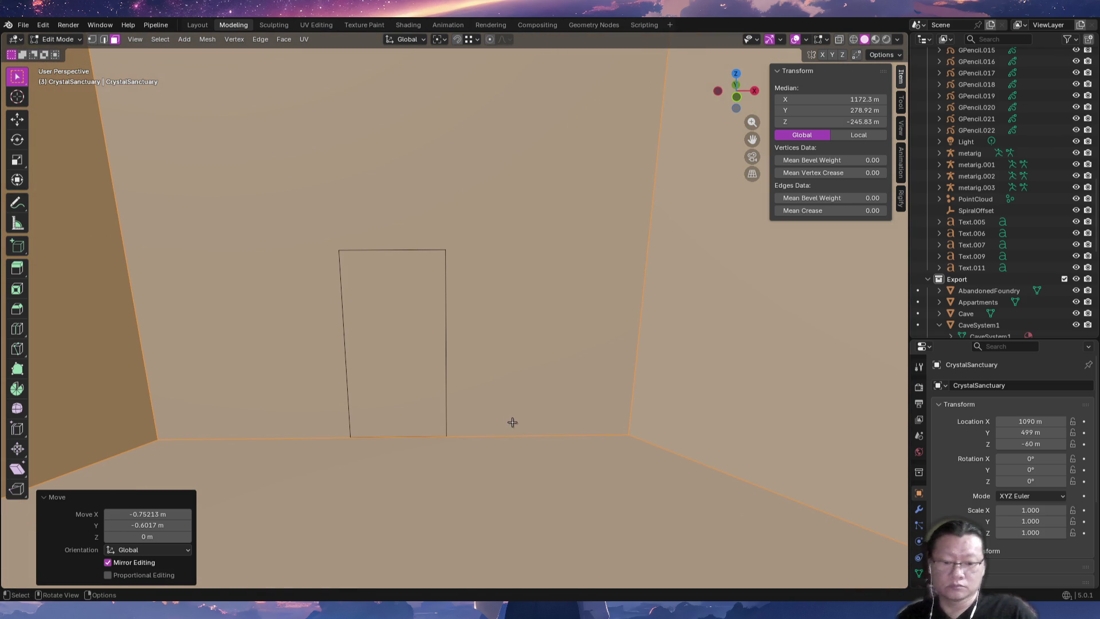
# Make a knife cut at the door outline's bottom-left corner.
pyautogui.press('k')
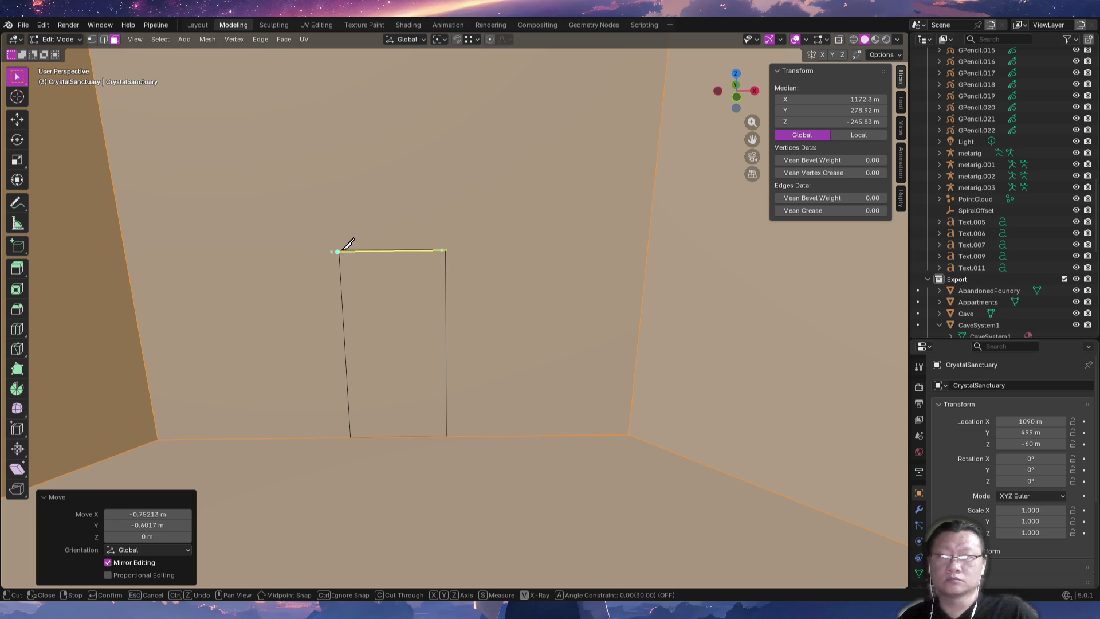
pyautogui.click(350, 438)
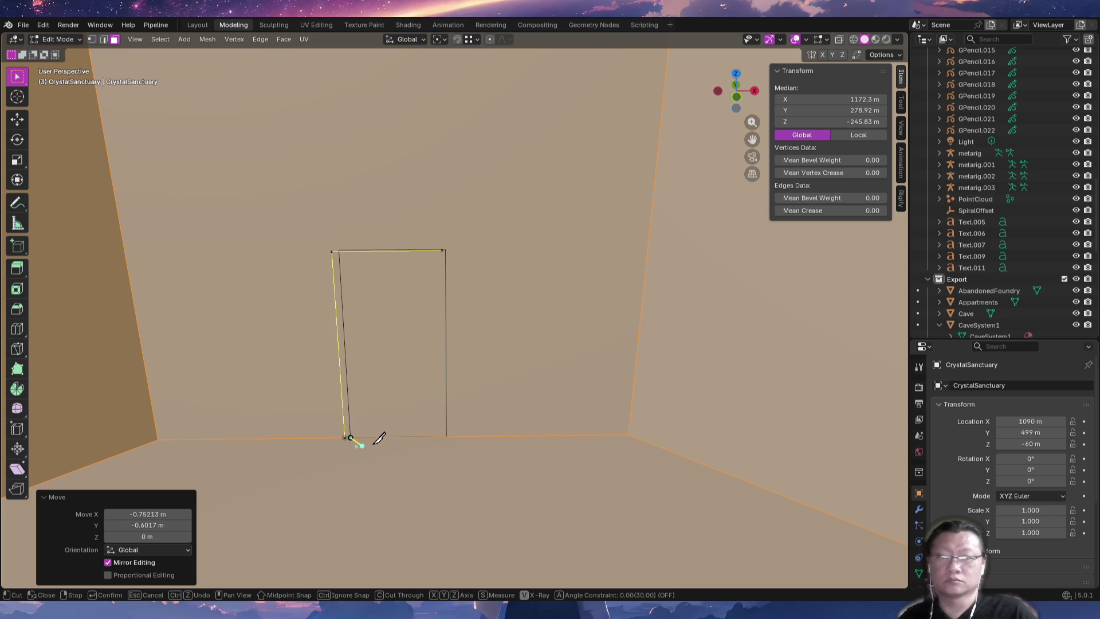
pyautogui.press('Return')
pyautogui.moveTo(439, 417)
pyautogui.mouseDown(button='middle')
pyautogui.moveTo(430, 378)
pyautogui.moveTo(449, 400)
pyautogui.mouseUp(button='middle')
pyautogui.scroll(1, 462, 444)
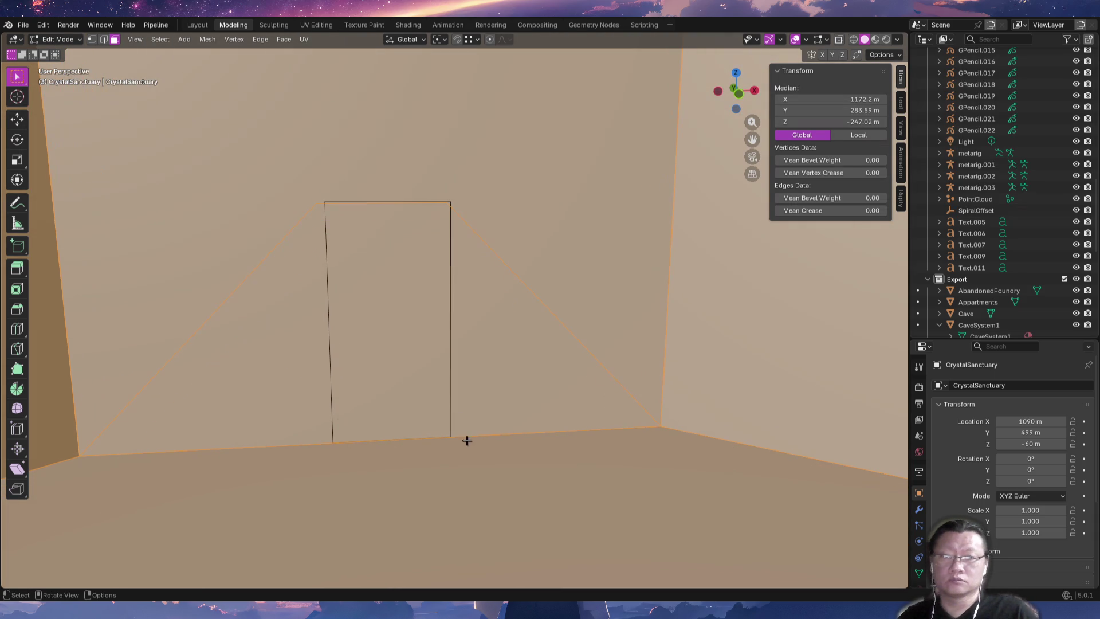
pyautogui.moveTo(469, 437)
pyautogui.mouseDown(button='middle')
pyautogui.moveTo(454, 429)
pyautogui.moveTo(471, 428)
pyautogui.moveTo(478, 442)
pyautogui.mouseUp(button='middle')
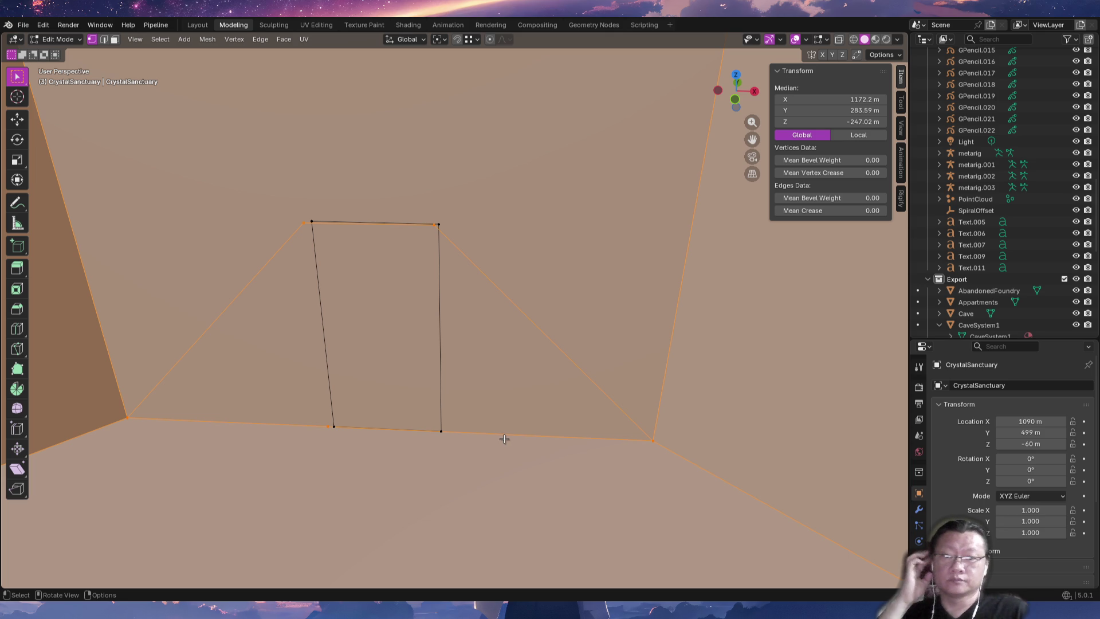
# Knife-cut vertical edges from the door's right and left sides down to the floor edge.
pyautogui.press('k')
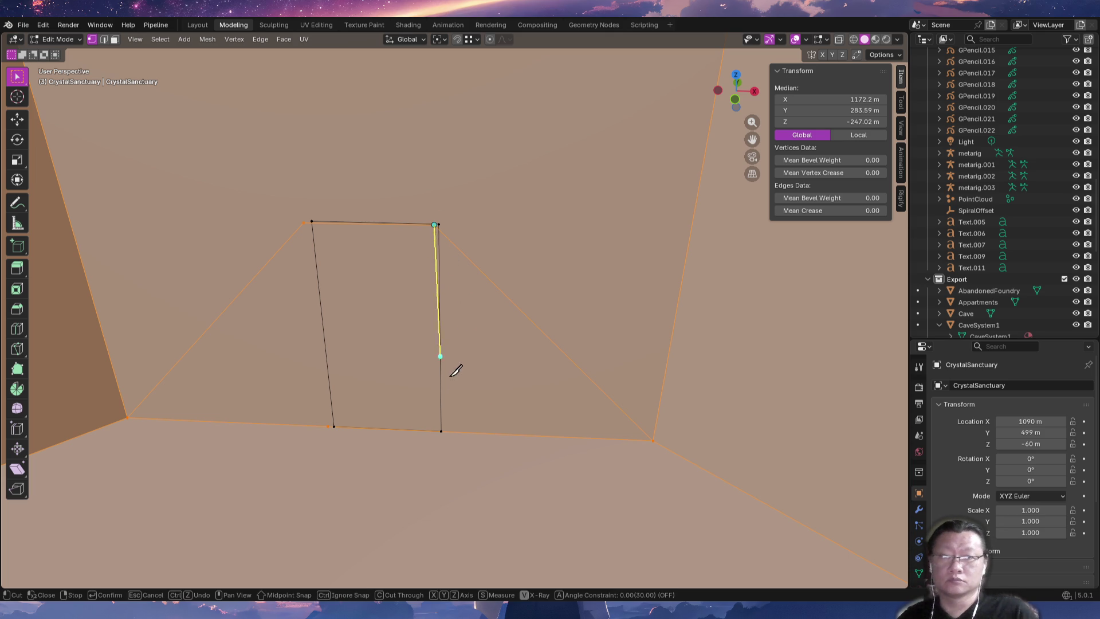
pyautogui.click(432, 428)
pyautogui.press('Return')
pyautogui.press('k')
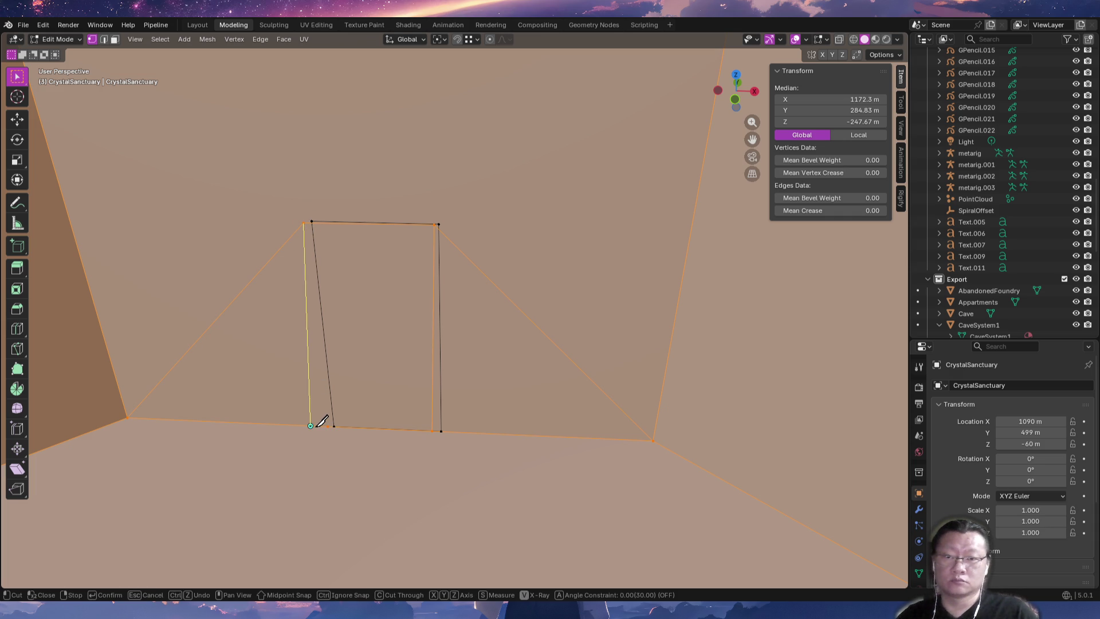
pyautogui.click(317, 426)
pyautogui.press('Return')
# Select the door-shaped face in face mode for deletion.
pyautogui.click(314, 427)
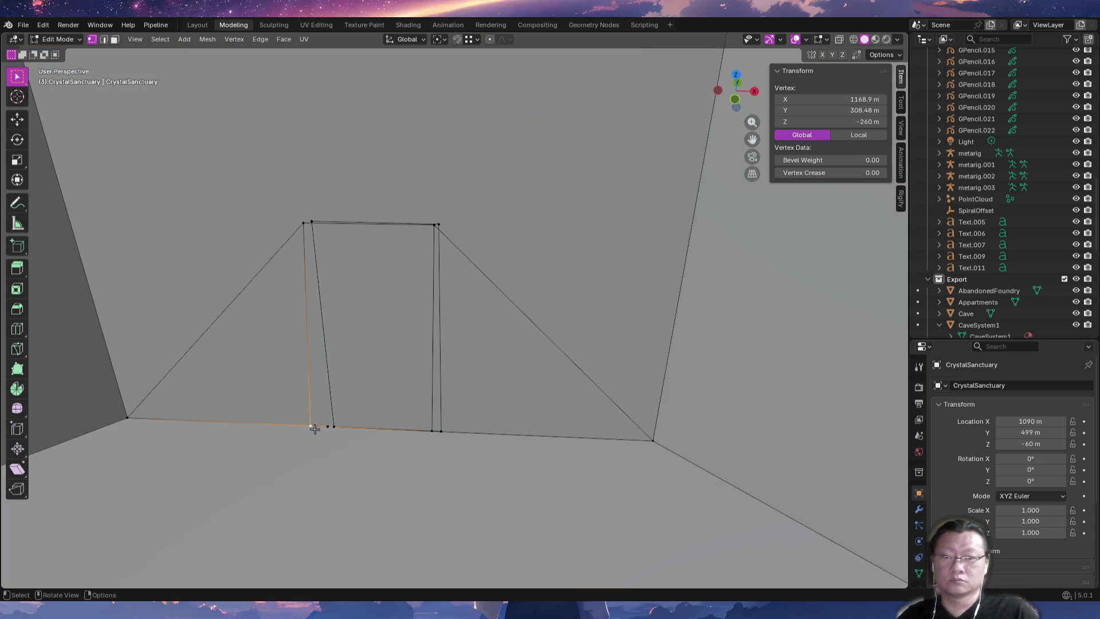
pyautogui.press('3')
pyautogui.click(376, 330)
pyautogui.press('x')
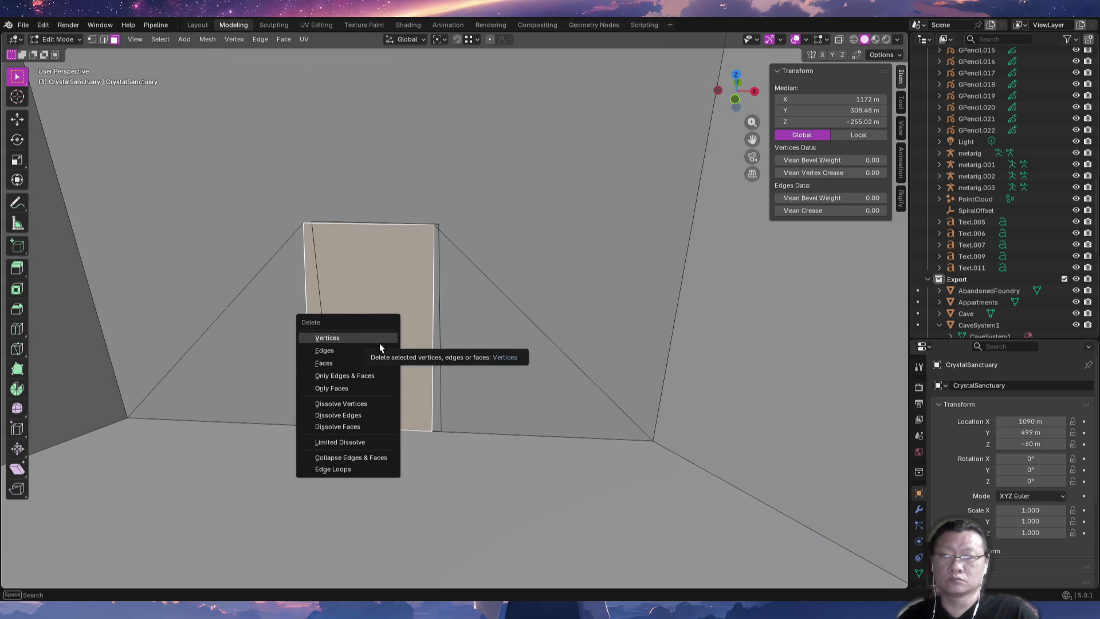
# Nudge the doorway's bottom-left vertex into place, then delete the selected vertex.
pyautogui.moveTo(390, 392); pyautogui.dragTo(382, 406, button='middle')
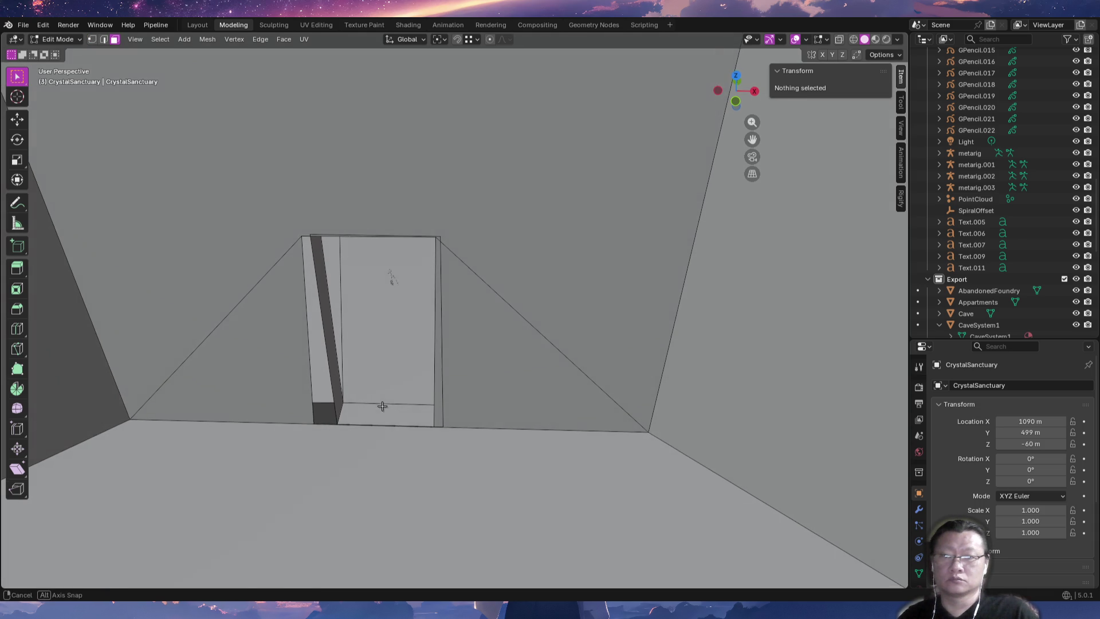
pyautogui.click(330, 427)
pyautogui.moveTo(326, 432)
pyautogui.keyDown('ctrl'); pyautogui.mouseDown(button='middle')
pyautogui.moveTo(375, 432)
pyautogui.moveTo(359, 432)
pyautogui.moveTo(367, 354)
pyautogui.moveTo(329, 404)
pyautogui.mouseUp(button='middle'); pyautogui.keyUp('ctrl')
pyautogui.press('g')
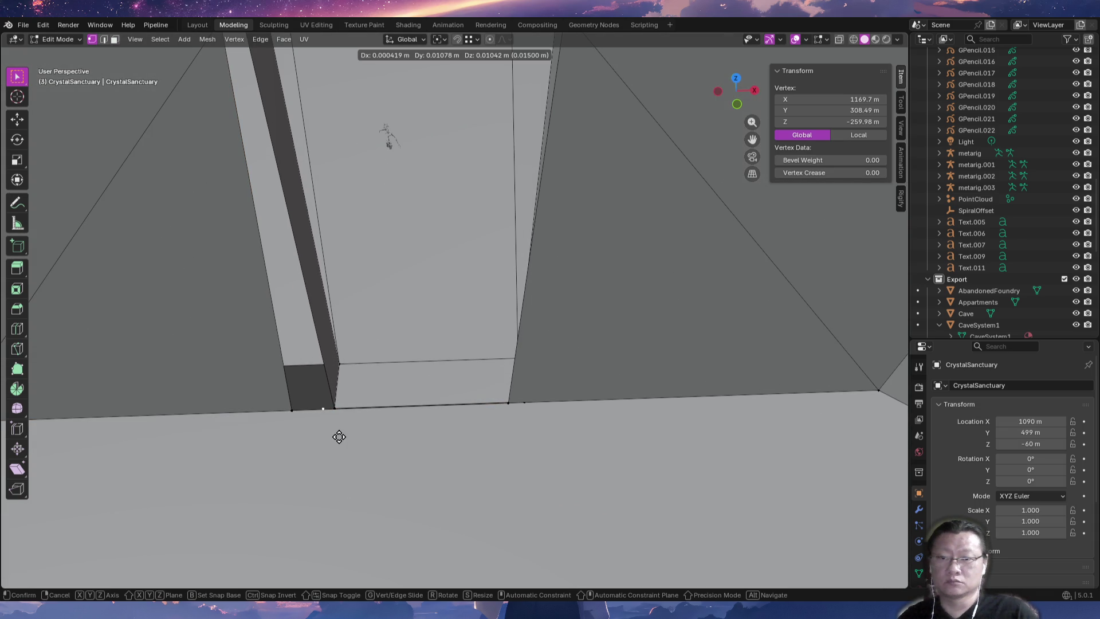
pyautogui.click(324, 408)
pyautogui.press('x')
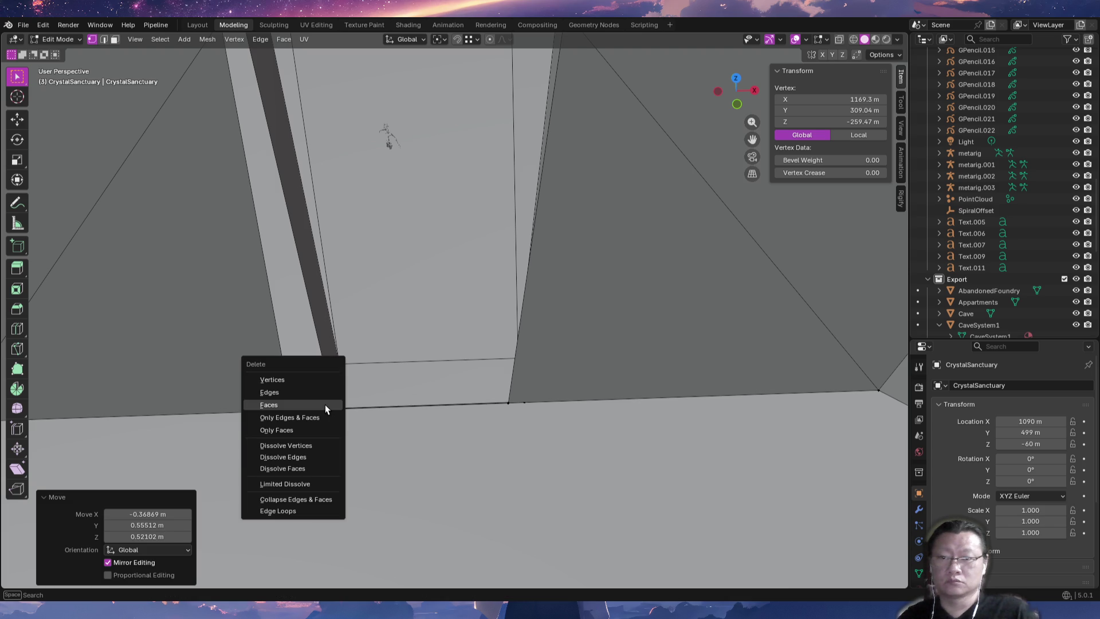
pyautogui.click(317, 384)
# Reposition the doorway's lower-left and top-left corner vertices.
pyautogui.click(288, 417)
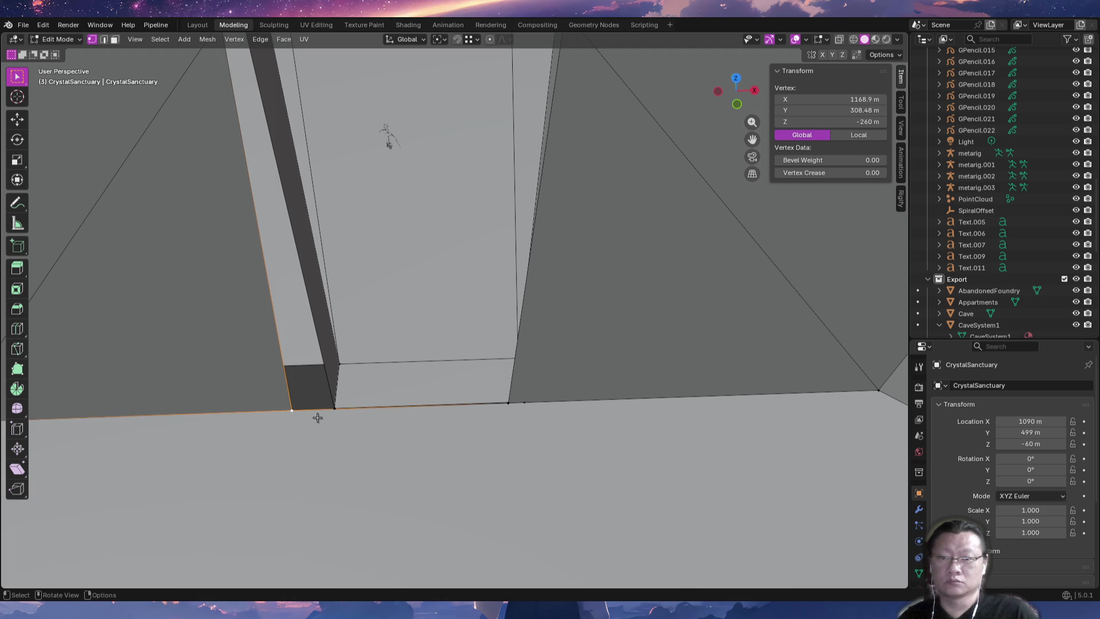
pyautogui.press('g')
pyautogui.click(343, 415)
pyautogui.moveTo(349, 359); pyautogui.dragTo(301, 302, button='middle')
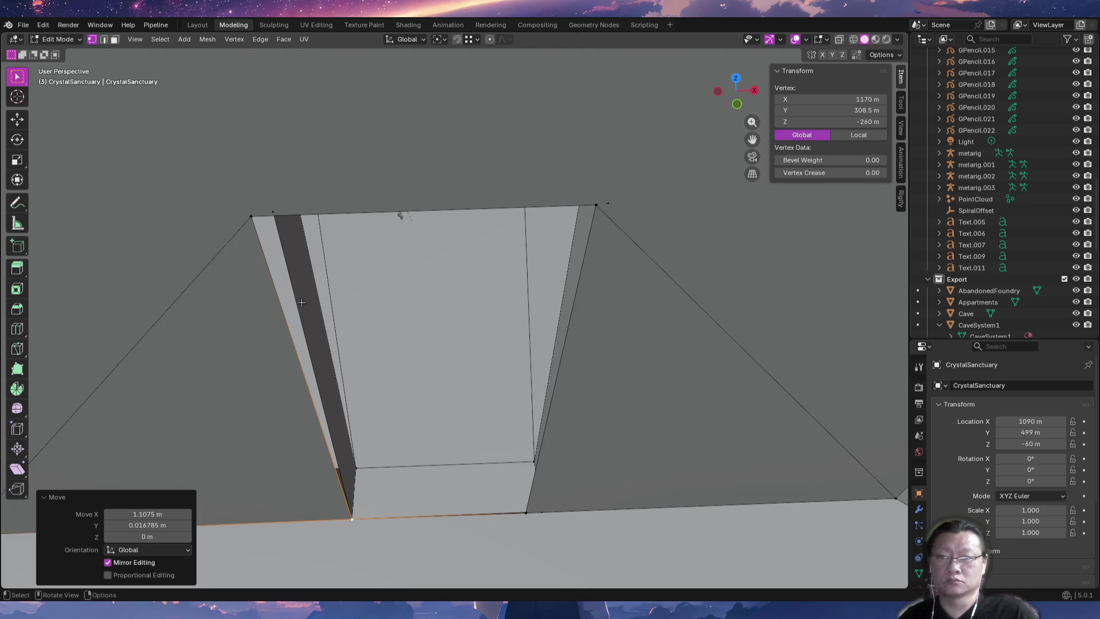
pyautogui.click(250, 215)
pyautogui.press('g')
pyautogui.click(272, 212)
# Align the doorway's top-right and bottom-right vertices to their corners.
pyautogui.click(596, 204)
pyautogui.press('g')
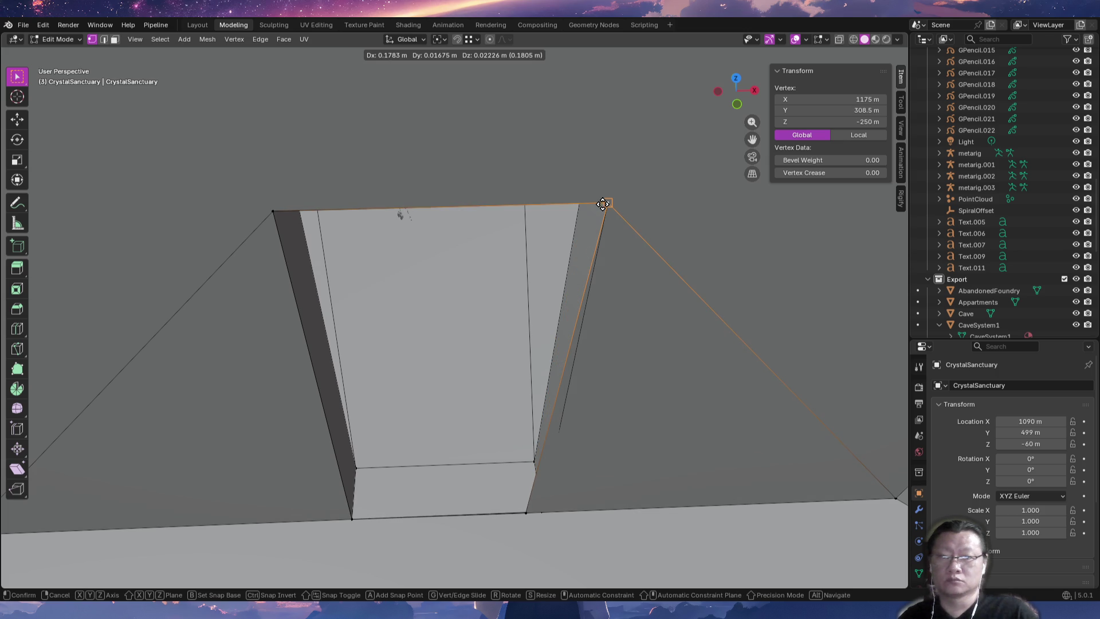
pyautogui.click(603, 204)
pyautogui.click(526, 515)
pyautogui.press('g')
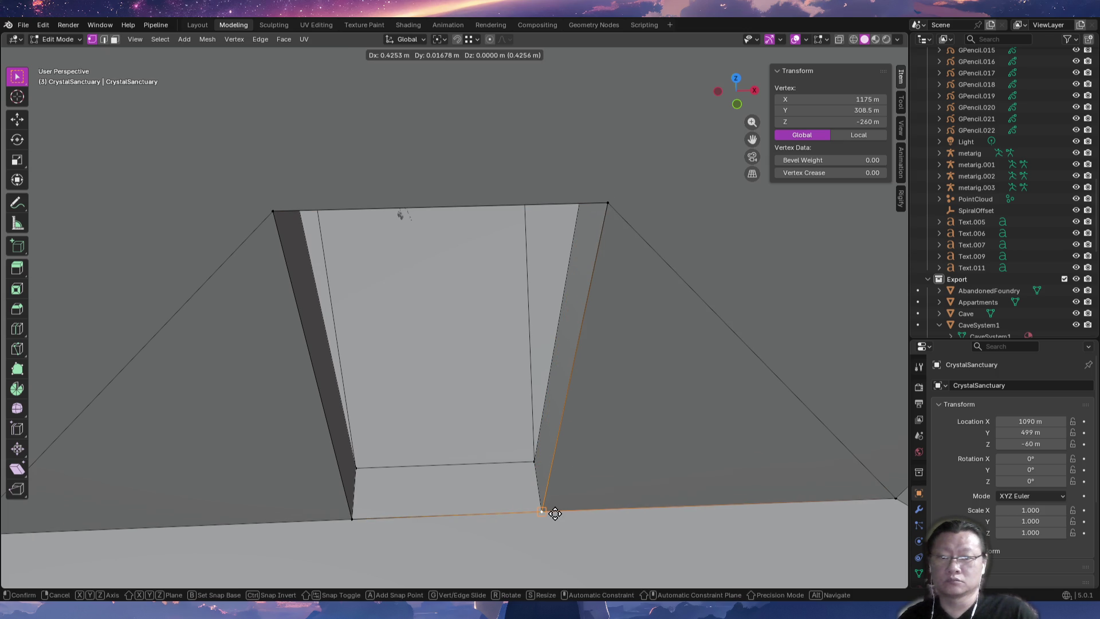
pyautogui.click(555, 514)
pyautogui.moveTo(554, 513)
pyautogui.mouseDown(button='middle')
pyautogui.moveTo(560, 408)
pyautogui.moveTo(577, 393)
pyautogui.moveTo(520, 423)
pyautogui.moveTo(514, 442)
pyautogui.moveTo(478, 403)
pyautogui.mouseUp(button='middle')
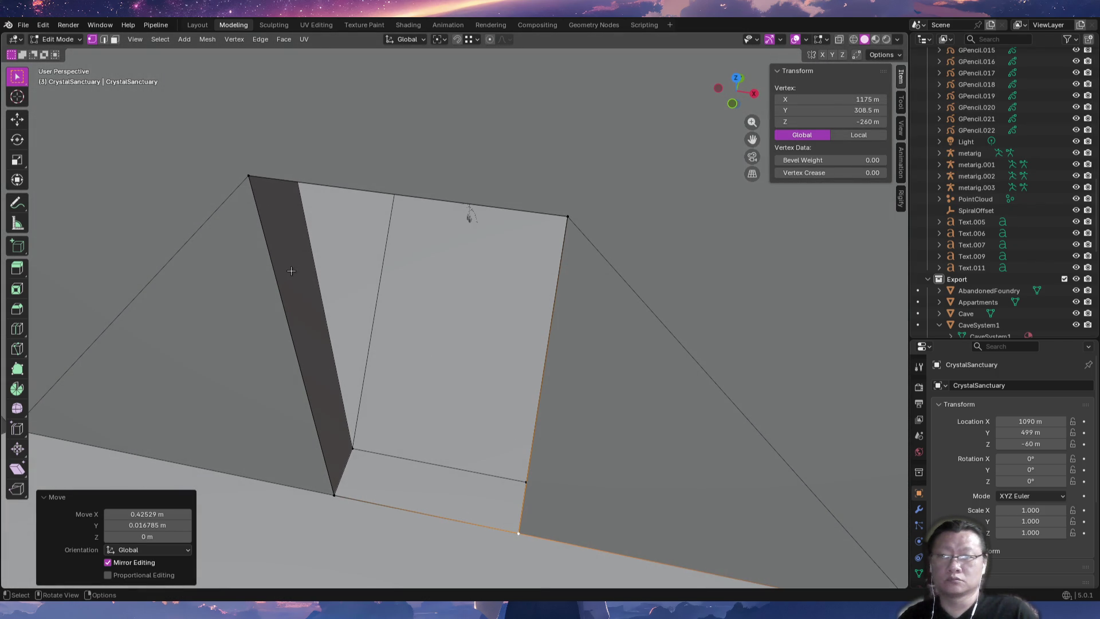
# Merge duplicate vertices by distance across the whole mesh, then return to Object Mode.
pyautogui.press('a')
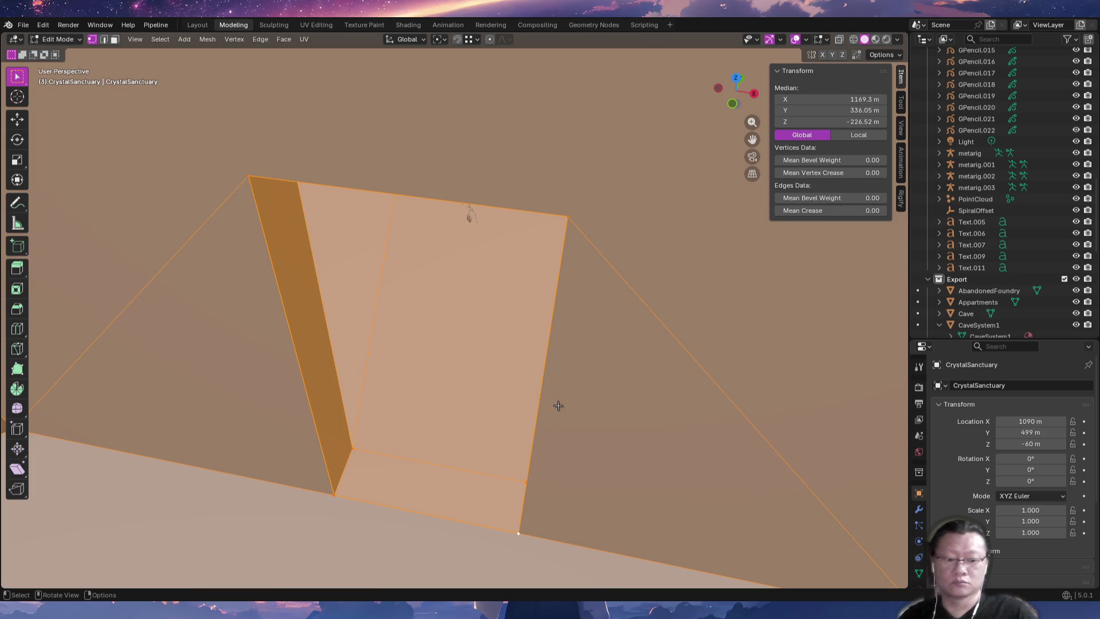
pyautogui.press('Up')
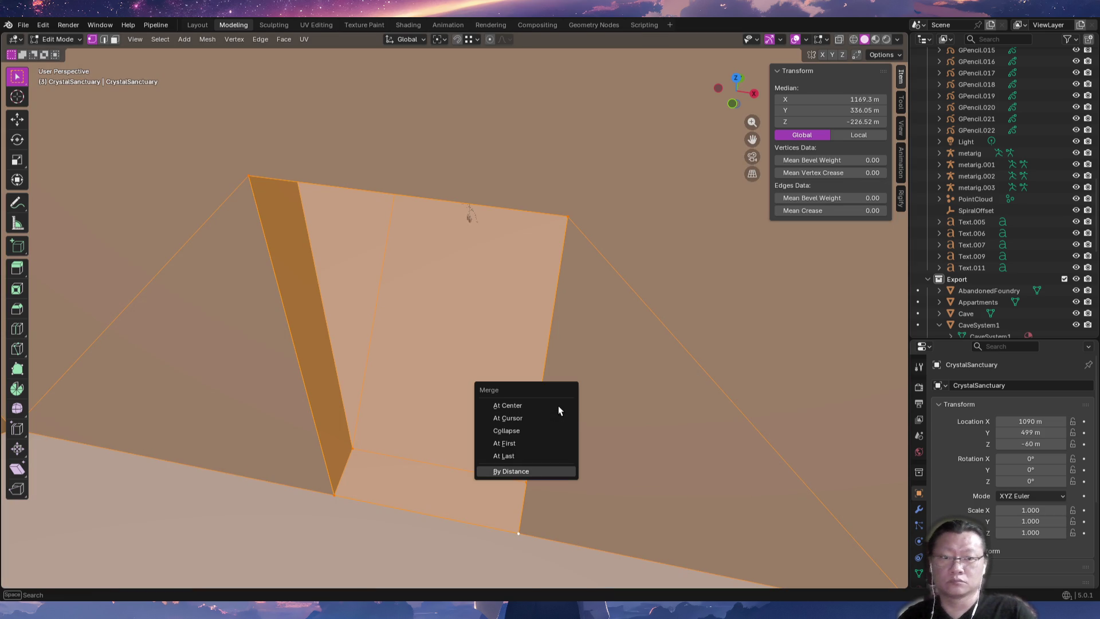
pyautogui.press('Return')
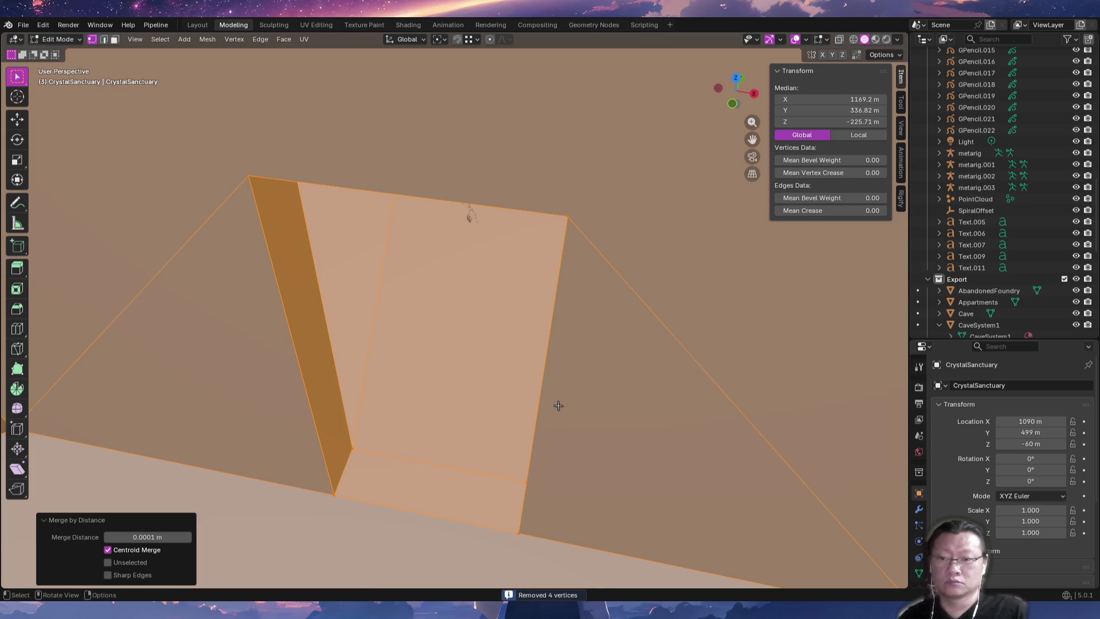
pyautogui.press('Tab')
# In Right Orthographic view and Edit Mode, flatten the lower-left corner vertices to zero height (S Z 0).
pyautogui.moveTo(587, 432)
pyautogui.mouseDown(button='middle')
pyautogui.moveTo(569, 393)
pyautogui.moveTo(531, 405)
pyautogui.moveTo(568, 474)
pyautogui.moveTo(557, 456)
pyautogui.moveTo(591, 425)
pyautogui.moveTo(545, 424)
pyautogui.moveTo(542, 410)
pyautogui.moveTo(699, 420)
pyautogui.moveTo(683, 403)
pyautogui.moveTo(677, 452)
pyautogui.moveTo(727, 503)
pyautogui.moveTo(796, 480)
pyautogui.moveTo(798, 430)
pyautogui.moveTo(712, 423)
pyautogui.moveTo(611, 439)
pyautogui.moveTo(452, 417)
pyautogui.moveTo(437, 429)
pyautogui.moveTo(521, 422)
pyautogui.moveTo(525, 431)
pyautogui.mouseUp(button='middle')
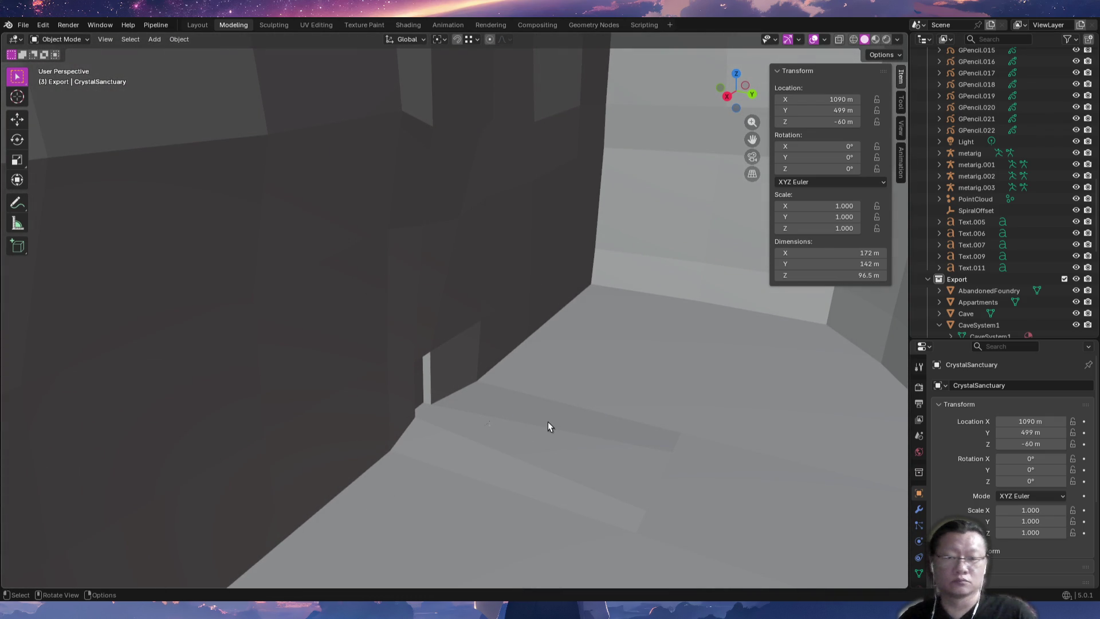
pyautogui.press('KP_3')
pyautogui.keyDown('shift'); pyautogui.moveTo(572, 442); pyautogui.dragTo(446, 484, button='middle'); pyautogui.keyUp('shift')
pyautogui.press('Tab')
pyautogui.scroll(3, 362, 497)
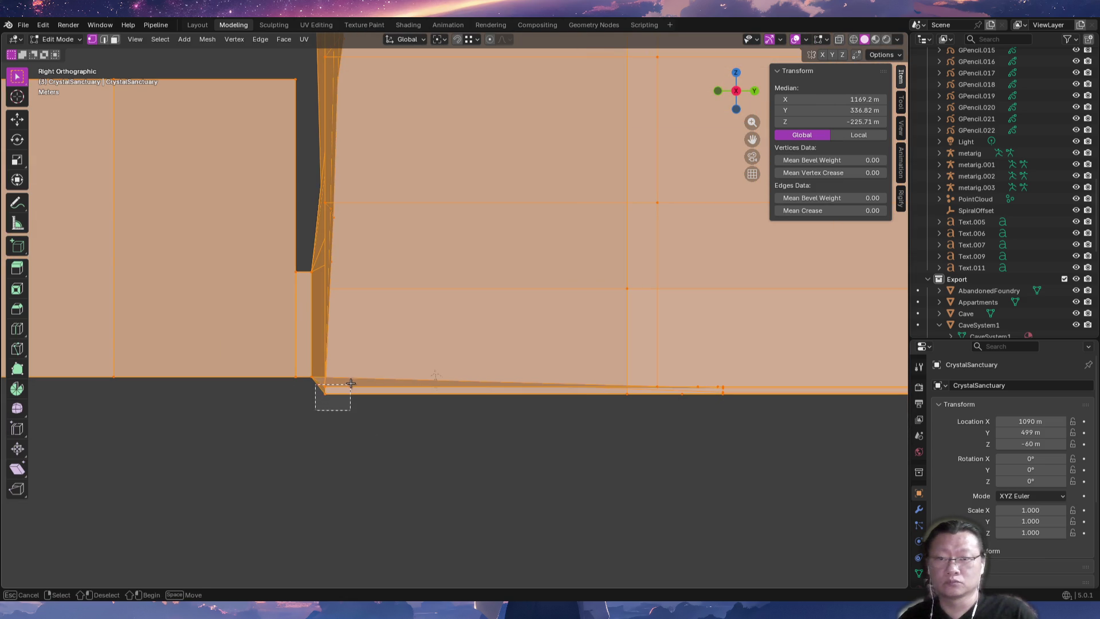
pyautogui.moveTo(351, 383); pyautogui.dragTo(351, 384)
pyautogui.keyDown('shift'); pyautogui.moveTo(335, 427); pyautogui.dragTo(423, 476, button='middle'); pyautogui.keyUp('shift')
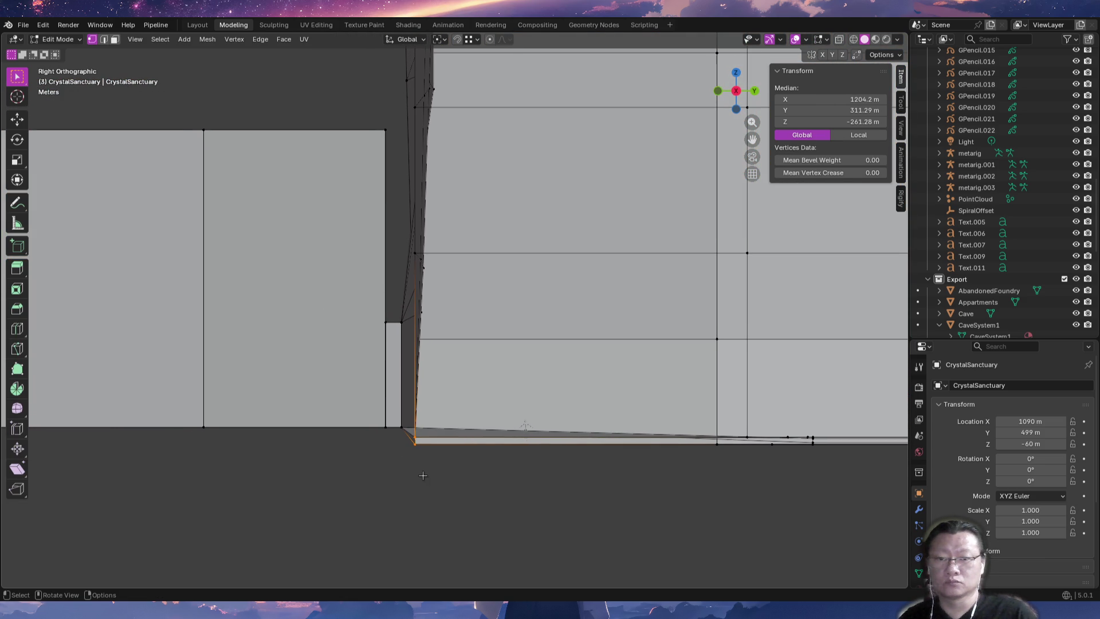
pyautogui.press('s')
pyautogui.press('z')
pyautogui.press('0')
pyautogui.press('Return')
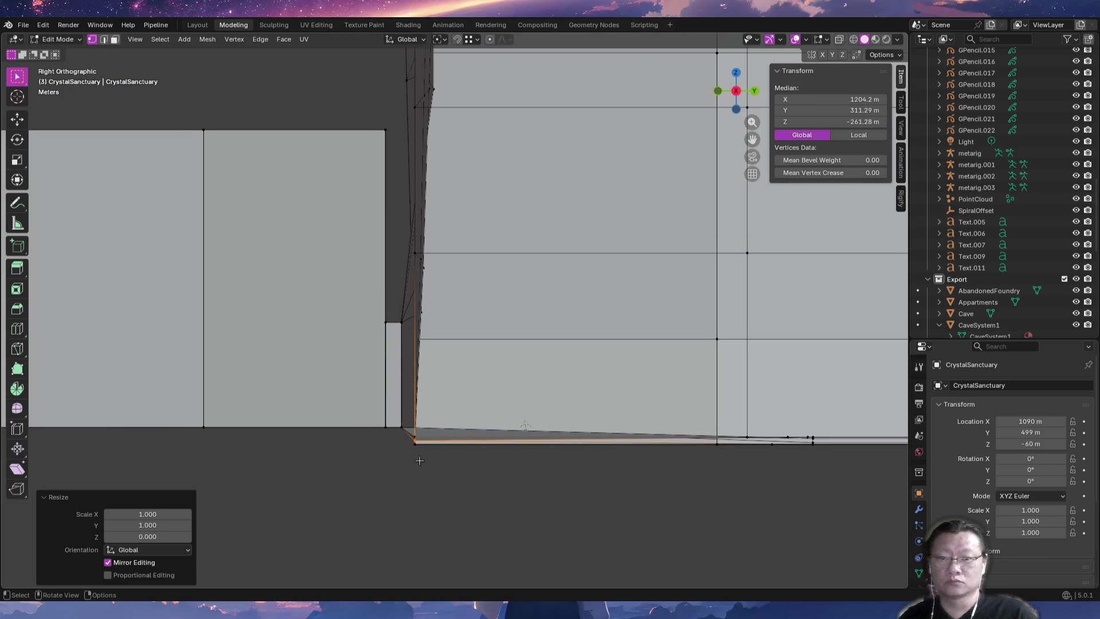
# With X-ray on, flatten the bottom corner vertices and move them vertically onto the floor.
pyautogui.hotkey('alt', 'z')
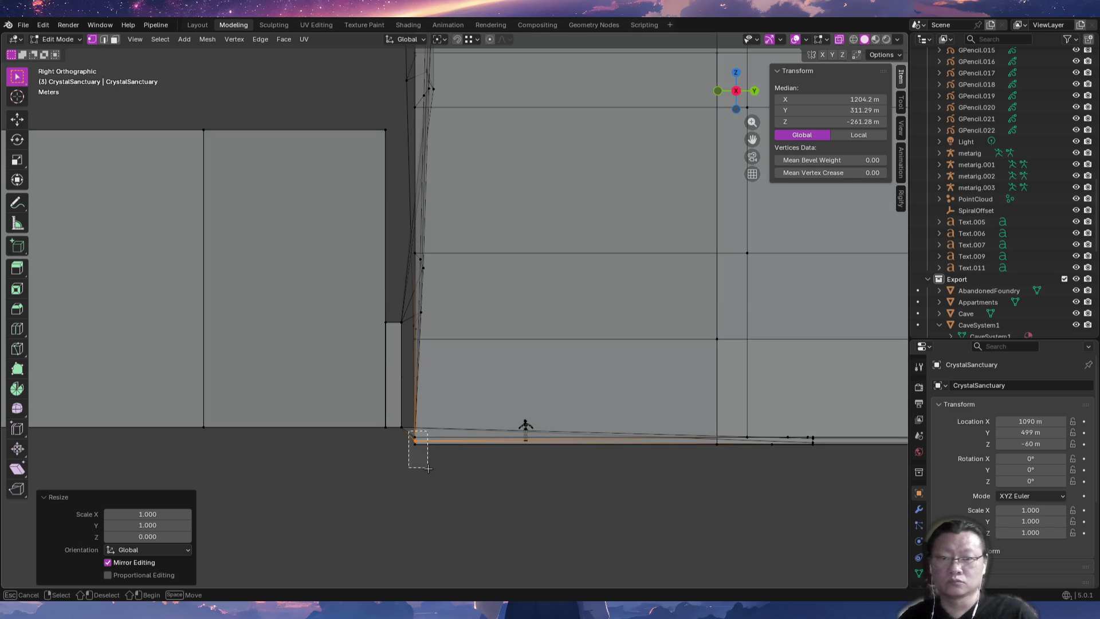
pyautogui.moveTo(428, 468); pyautogui.dragTo(425, 471)
pyautogui.press('0')
pyautogui.press('Return')
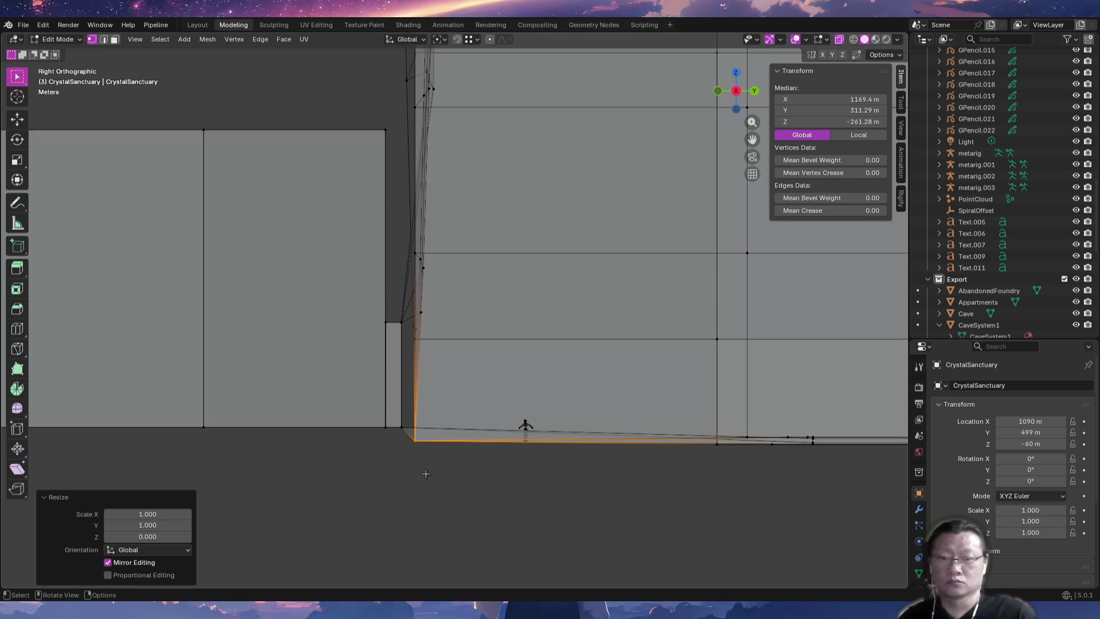
pyautogui.press('g')
pyautogui.press('z')
pyautogui.click(399, 453)
# Flatten the remaining floor-edge vertices, raise them about 2.17 m onto the floor line, and exit Edit Mode.
pyautogui.keyDown('shift'); pyautogui.moveTo(601, 459); pyautogui.dragTo(306, 483, button='middle'); pyautogui.keyUp('shift')
pyautogui.moveTo(473, 472); pyautogui.dragTo(475, 473)
pyautogui.keyDown('shift'); pyautogui.moveTo(475, 473); pyautogui.dragTo(313, 479, button='middle'); pyautogui.keyUp('shift')
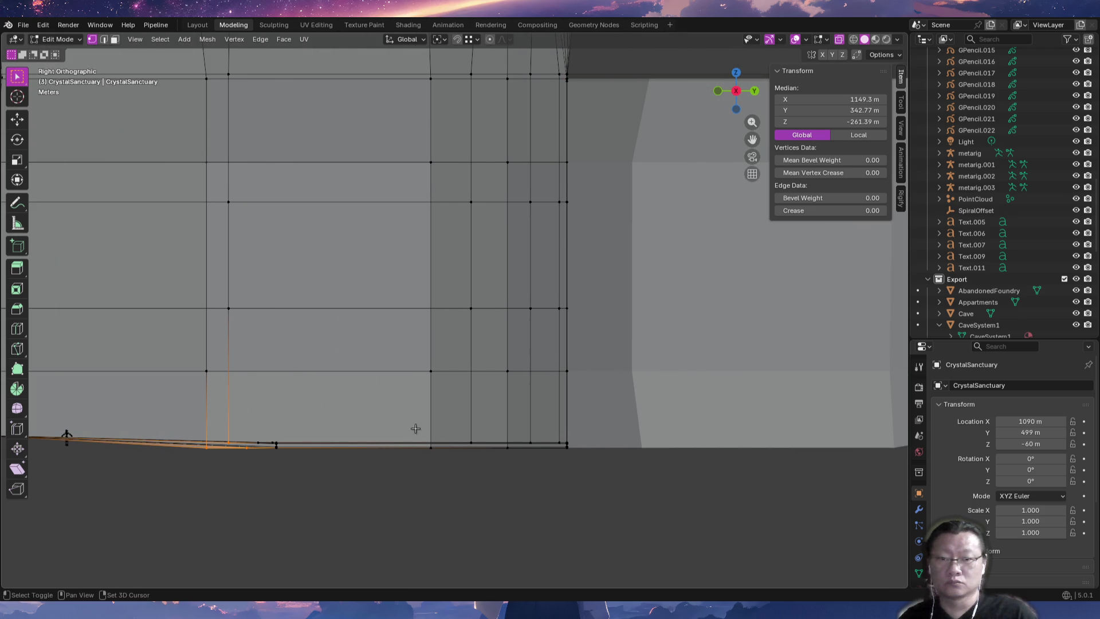
pyautogui.moveTo(221, 460)
pyautogui.keyDown('shift'); pyautogui.mouseDown(button='middle')
pyautogui.moveTo(369, 475)
pyautogui.moveTo(284, 472)
pyautogui.mouseUp(button='middle'); pyautogui.keyUp('shift')
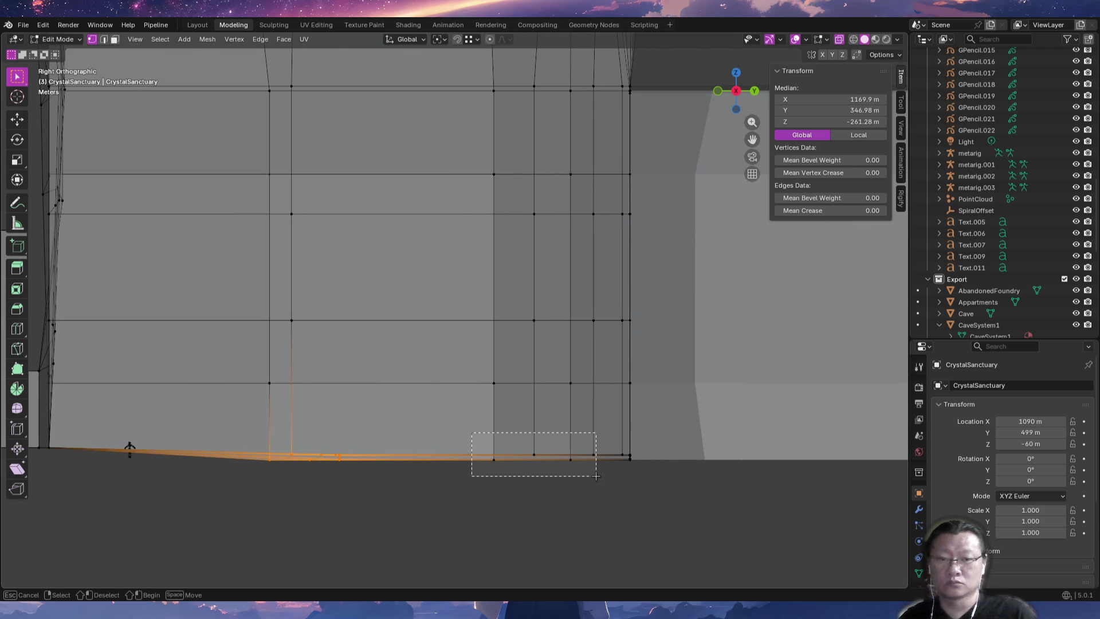
pyautogui.press('s')
pyautogui.press('z')
pyautogui.press('0')
pyautogui.press('Return')
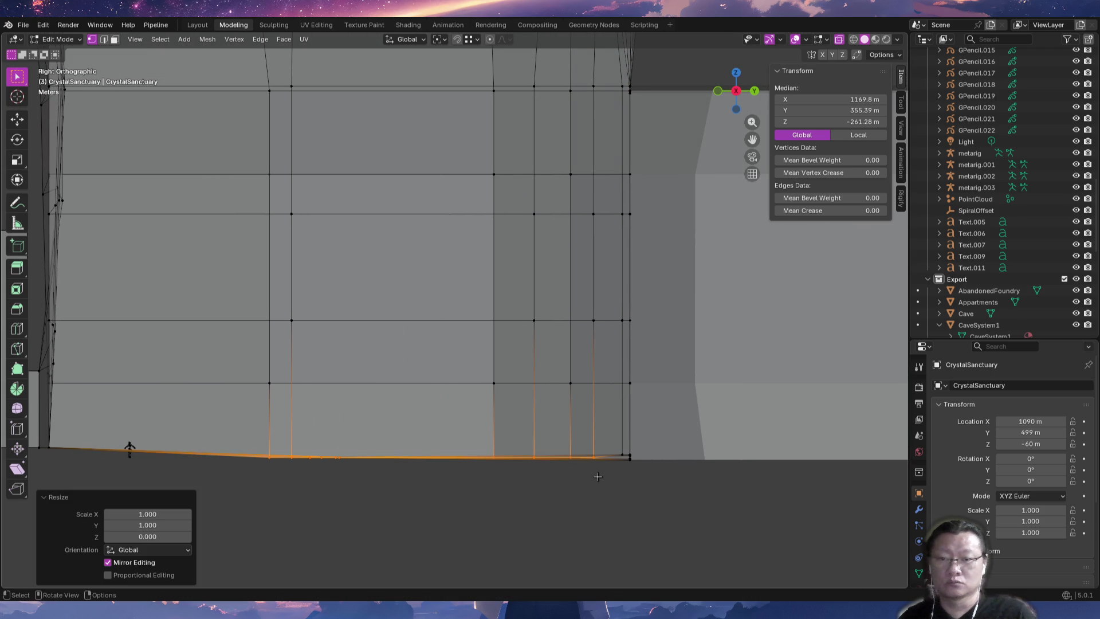
pyautogui.keyDown('shift'); pyautogui.moveTo(293, 494); pyautogui.dragTo(513, 508, button='middle'); pyautogui.keyUp('shift')
pyautogui.press('g')
pyautogui.press('z')
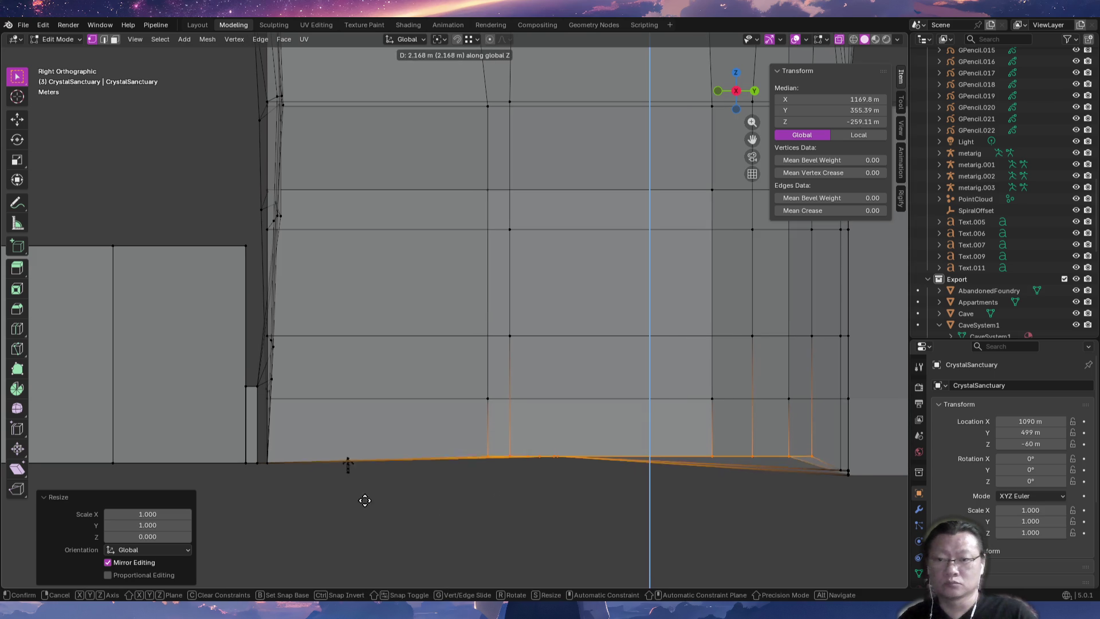
pyautogui.click(274, 468)
pyautogui.press('Tab')
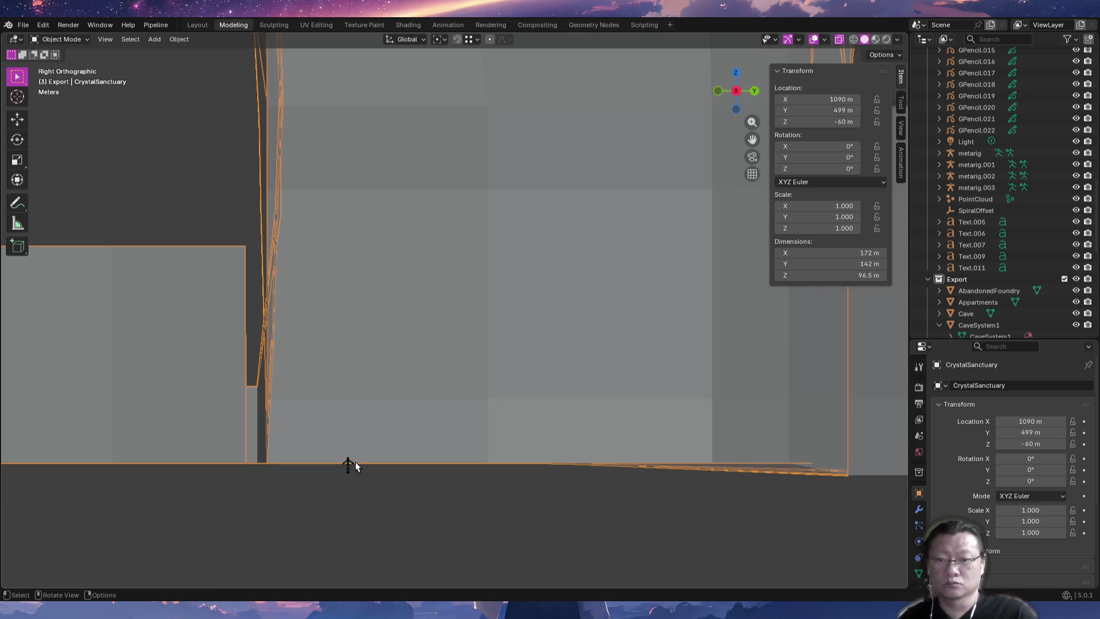
# Lower metarig.003 along Z so it stands on the chamber floor at Z −260 m.
pyautogui.click(347, 463)
pyautogui.press('g')
pyautogui.click(366, 478)
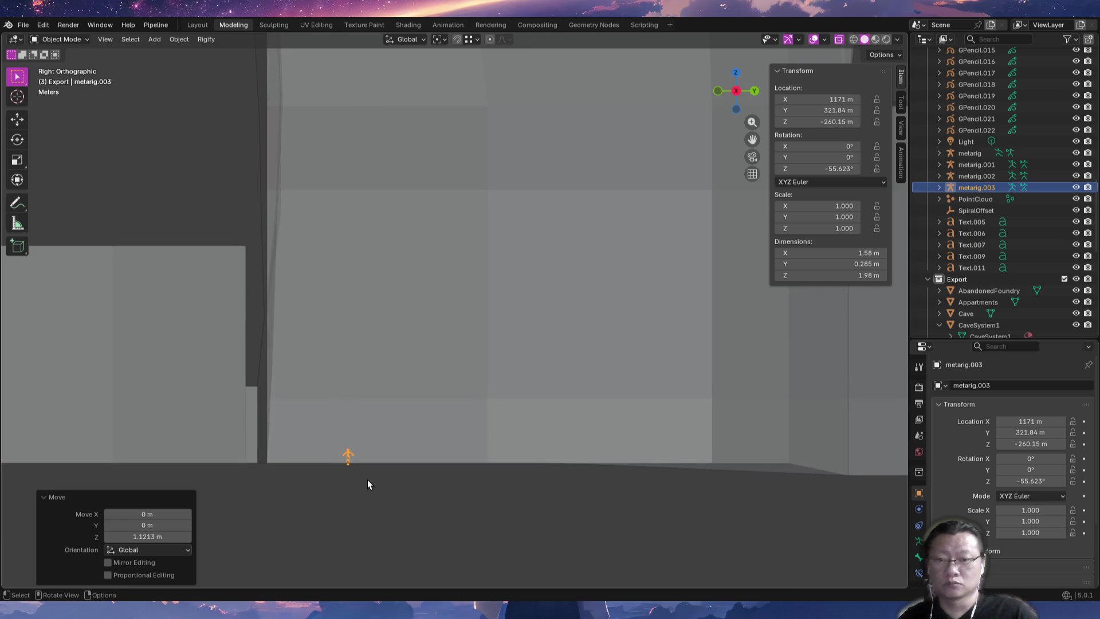
pyautogui.scroll(5, 366, 436)
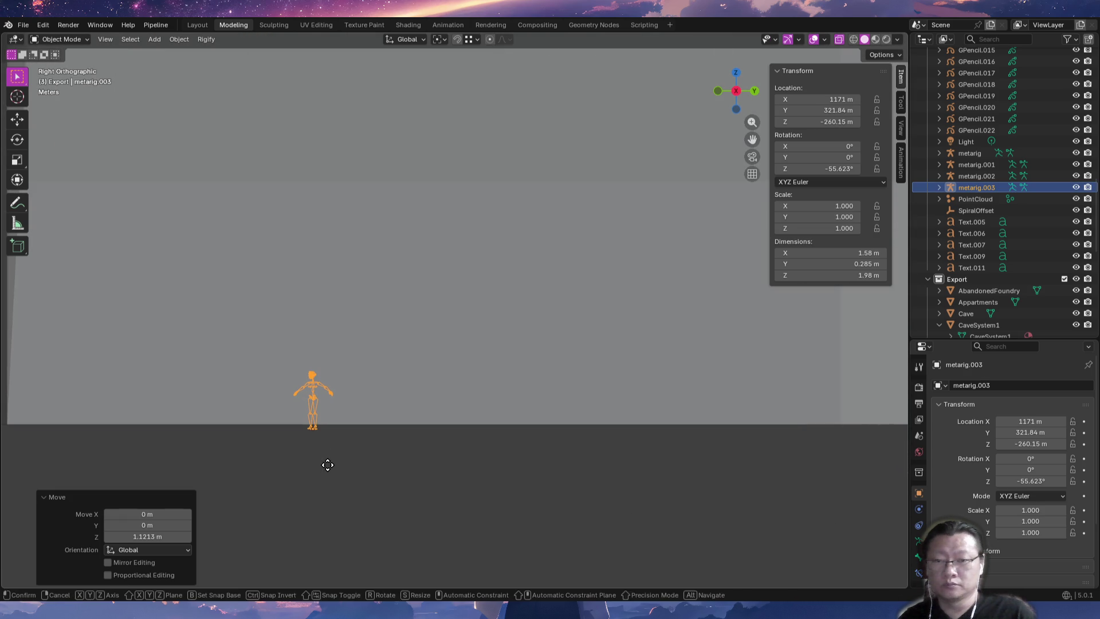
pyautogui.press('z')
pyautogui.click(332, 460)
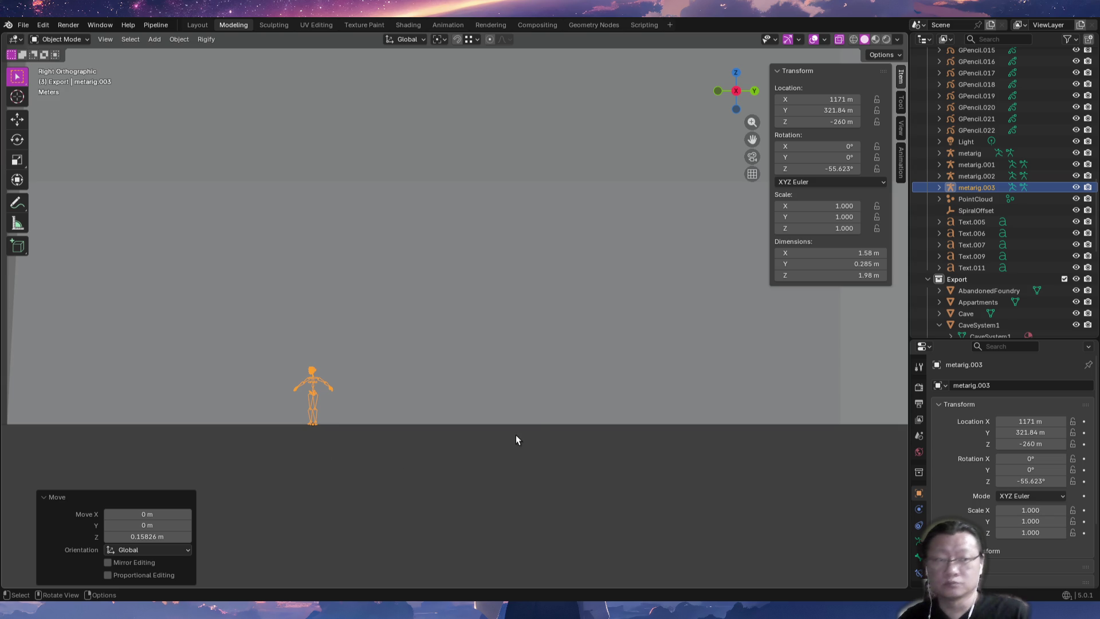
# Inspect the rig beside the octagonal room's doorway, then select the CrystalSanctuary chamber mesh.
pyautogui.moveTo(544, 395)
pyautogui.mouseDown(button='middle')
pyautogui.moveTo(422, 418)
pyautogui.moveTo(348, 397)
pyautogui.moveTo(502, 453)
pyautogui.moveTo(493, 424)
pyautogui.moveTo(417, 401)
pyautogui.moveTo(547, 401)
pyautogui.moveTo(510, 393)
pyautogui.moveTo(521, 400)
pyautogui.moveTo(152, 500)
pyautogui.mouseUp(button='middle')
pyautogui.press('Tab')
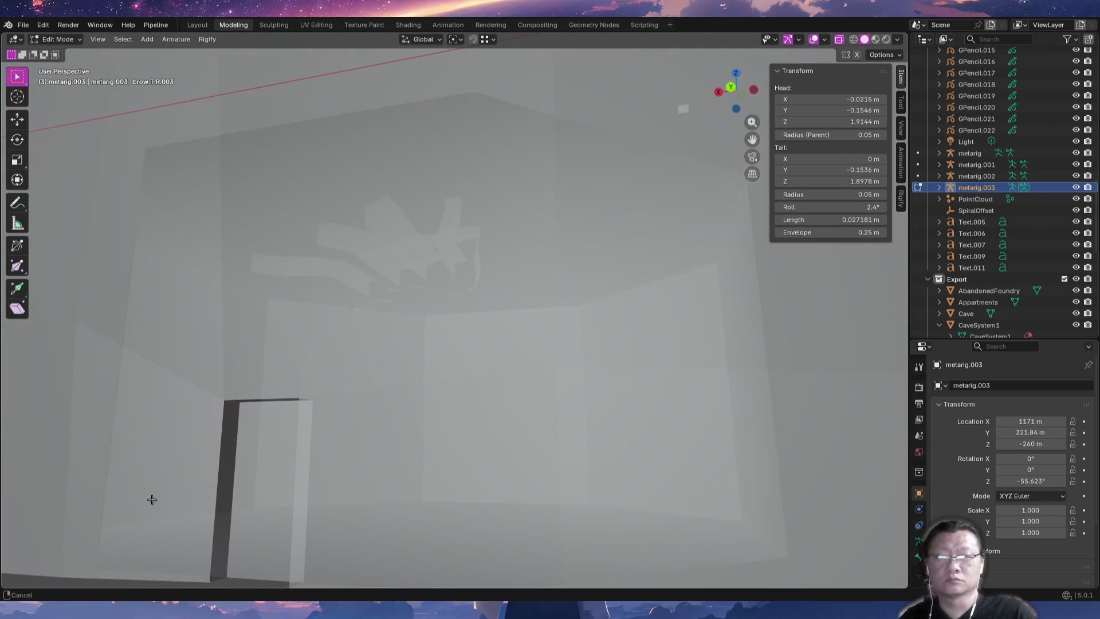
pyautogui.moveTo(407, 466)
pyautogui.mouseDown(button='middle')
pyautogui.moveTo(369, 491)
pyautogui.moveTo(422, 513)
pyautogui.moveTo(407, 437)
pyautogui.moveTo(530, 430)
pyautogui.moveTo(277, 459)
pyautogui.moveTo(206, 445)
pyautogui.moveTo(437, 462)
pyautogui.moveTo(504, 449)
pyautogui.moveTo(491, 437)
pyautogui.moveTo(699, 461)
pyautogui.moveTo(659, 476)
pyautogui.mouseUp(button='middle')
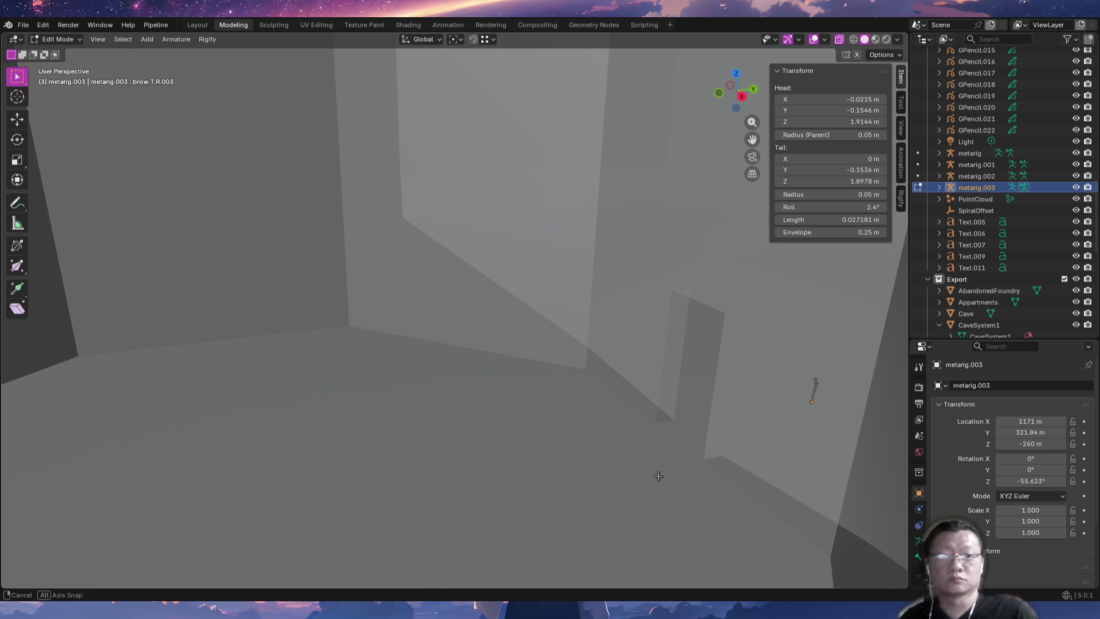
pyautogui.moveTo(575, 502)
pyautogui.mouseDown(button='middle')
pyautogui.moveTo(525, 476)
pyautogui.moveTo(363, 449)
pyautogui.moveTo(159, 498)
pyautogui.moveTo(109, 497)
pyautogui.mouseUp(button='middle')
pyautogui.moveTo(352, 512)
pyautogui.mouseDown(button='middle')
pyautogui.moveTo(336, 373)
pyautogui.moveTo(221, 403)
pyautogui.moveTo(380, 472)
pyautogui.moveTo(429, 380)
pyautogui.moveTo(422, 449)
pyautogui.moveTo(344, 447)
pyautogui.moveTo(329, 369)
pyautogui.moveTo(326, 456)
pyautogui.moveTo(572, 423)
pyautogui.moveTo(582, 401)
pyautogui.moveTo(653, 393)
pyautogui.moveTo(616, 417)
pyautogui.moveTo(561, 414)
pyautogui.moveTo(579, 401)
pyautogui.moveTo(617, 432)
pyautogui.mouseUp(button='middle')
pyautogui.press('Tab')
pyautogui.click(480, 431)
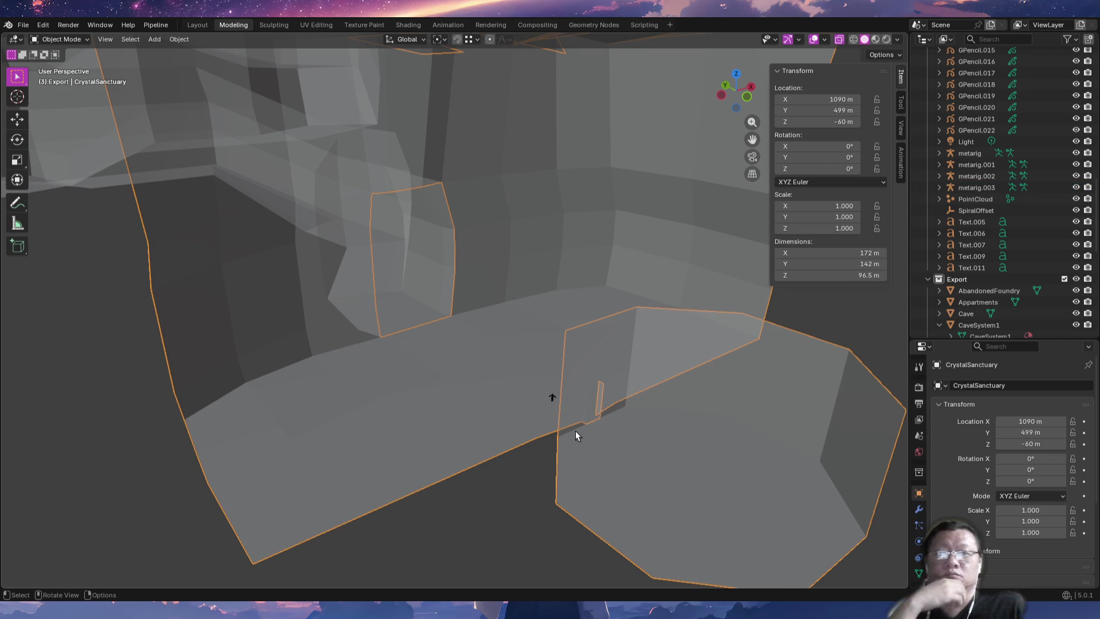
# Place the 3D cursor at X 1155, Y 387, Z −260 m on the chamber's bottom corner.
pyautogui.press('KP_Decimal')
pyautogui.moveTo(614, 411)
pyautogui.mouseDown(button='middle')
pyautogui.moveTo(376, 417)
pyautogui.moveTo(496, 396)
pyautogui.moveTo(501, 418)
pyautogui.moveTo(456, 435)
pyautogui.moveTo(403, 423)
pyautogui.moveTo(361, 395)
pyautogui.mouseUp(button='middle')
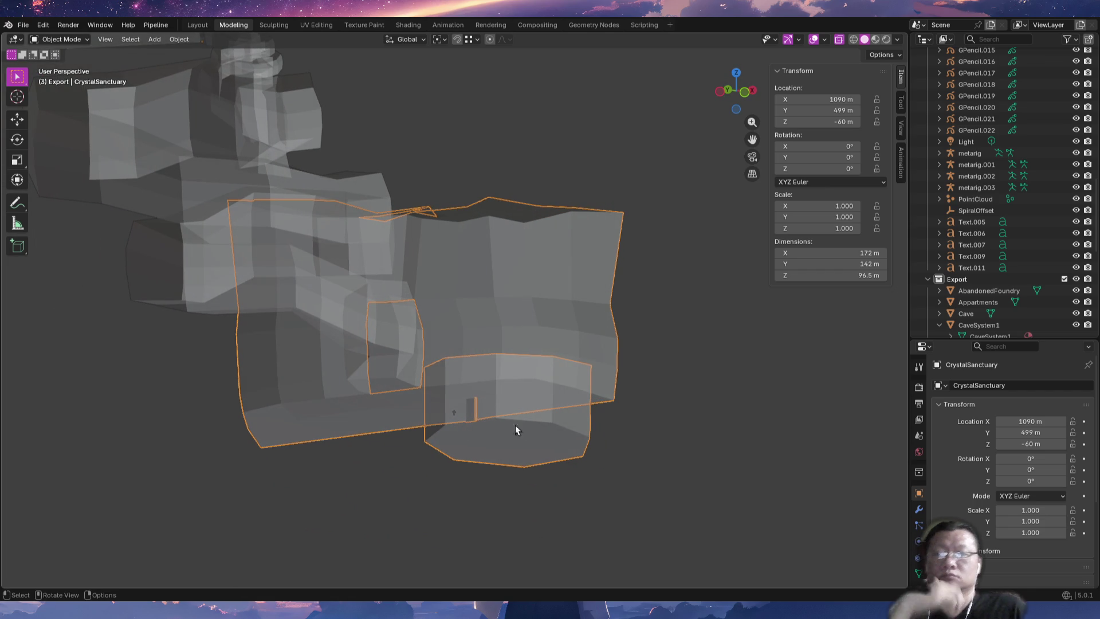
pyautogui.moveTo(596, 441)
pyautogui.mouseDown(button='middle')
pyautogui.moveTo(358, 432)
pyautogui.moveTo(462, 443)
pyautogui.moveTo(422, 473)
pyautogui.moveTo(455, 490)
pyautogui.moveTo(416, 462)
pyautogui.moveTo(413, 311)
pyautogui.moveTo(443, 476)
pyautogui.mouseUp(button='middle')
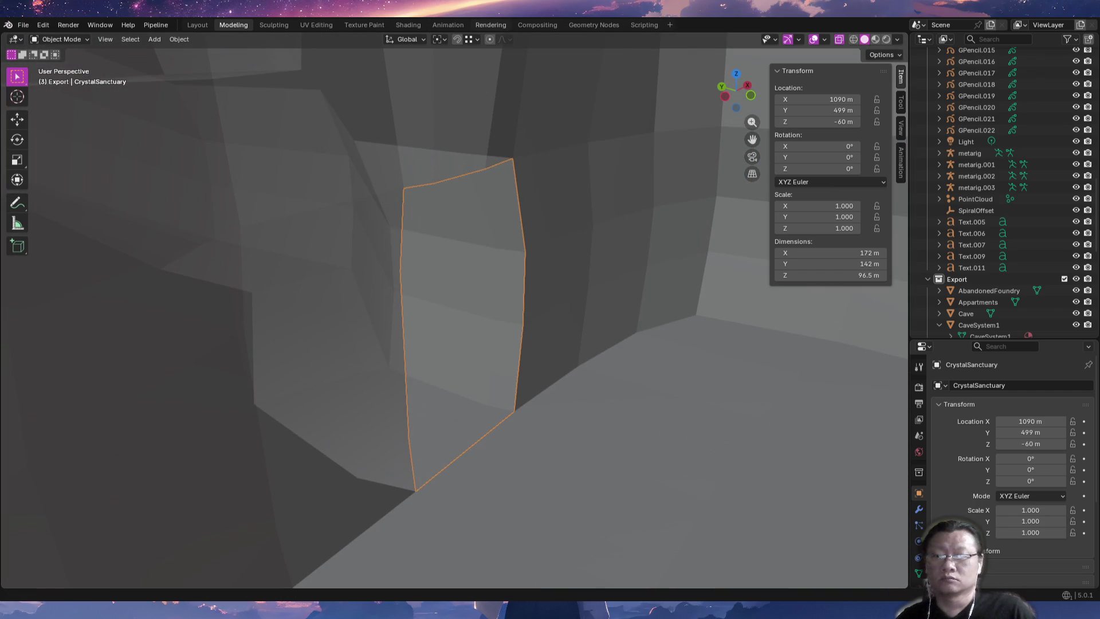
pyautogui.click(423, 492)
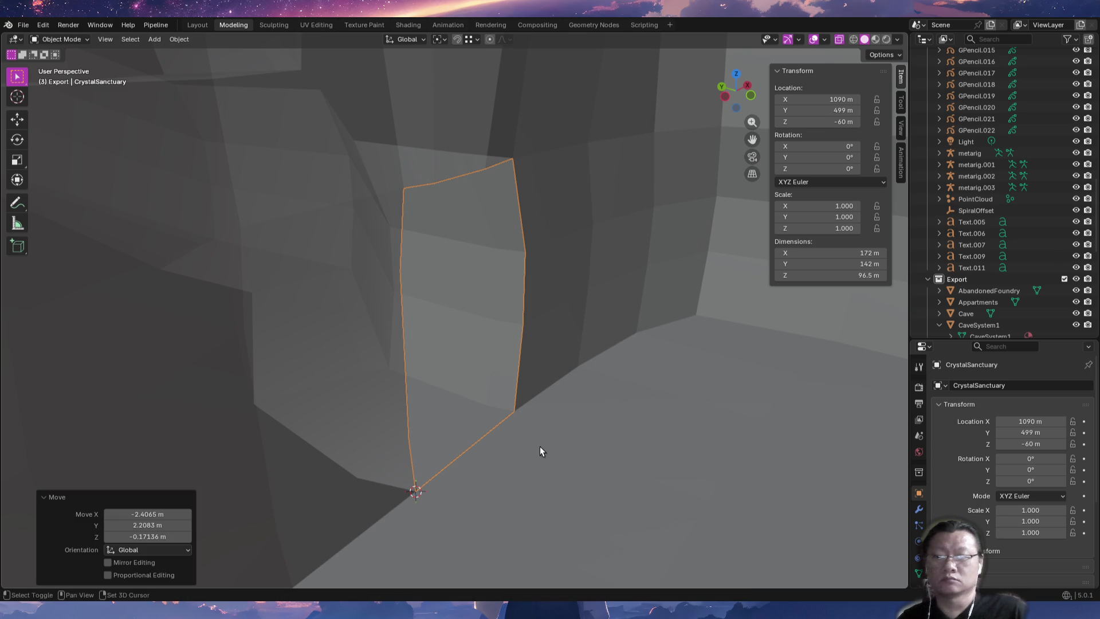
pyautogui.keyDown('shift'); pyautogui.moveTo(539, 451); pyautogui.dragTo(575, 409, button='middle'); pyautogui.keyUp('shift')
pyautogui.click(901, 128)
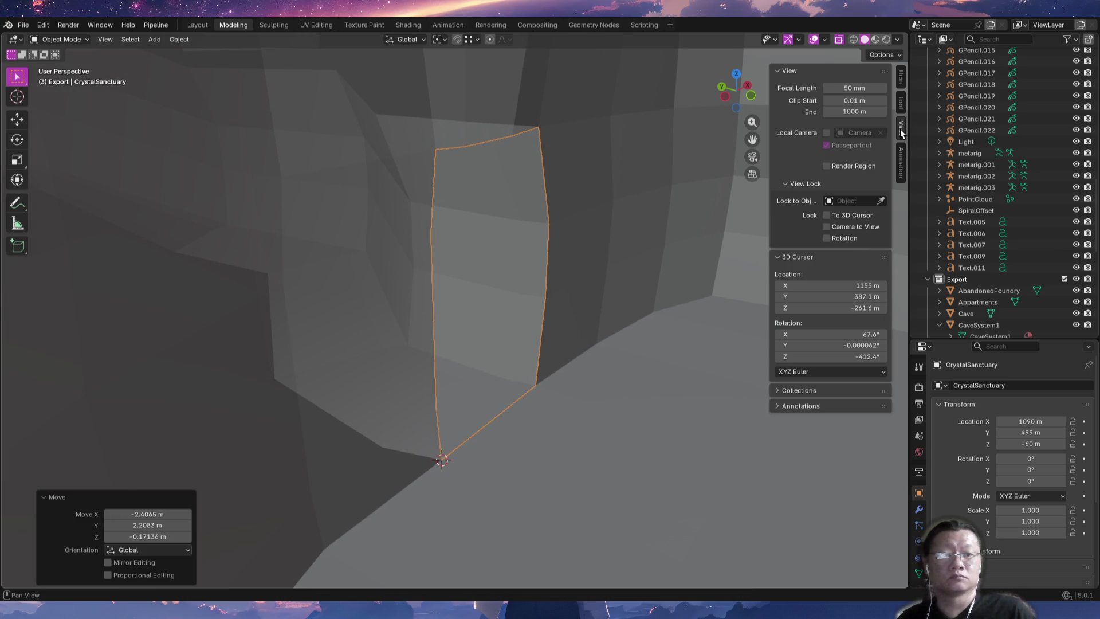
pyautogui.moveTo(670, 398); pyautogui.dragTo(525, 396, button='middle')
pyautogui.moveTo(528, 454)
pyautogui.keyDown('ctrl'); pyautogui.mouseDown(button='middle')
pyautogui.moveTo(521, 324)
pyautogui.moveTo(458, 421)
pyautogui.moveTo(497, 277)
pyautogui.moveTo(429, 295)
pyautogui.moveTo(484, 277)
pyautogui.moveTo(437, 358)
pyautogui.moveTo(393, 307)
pyautogui.moveTo(467, 330)
pyautogui.moveTo(421, 317)
pyautogui.moveTo(364, 324)
pyautogui.moveTo(386, 327)
pyautogui.mouseUp(button='middle'); pyautogui.keyUp('ctrl')
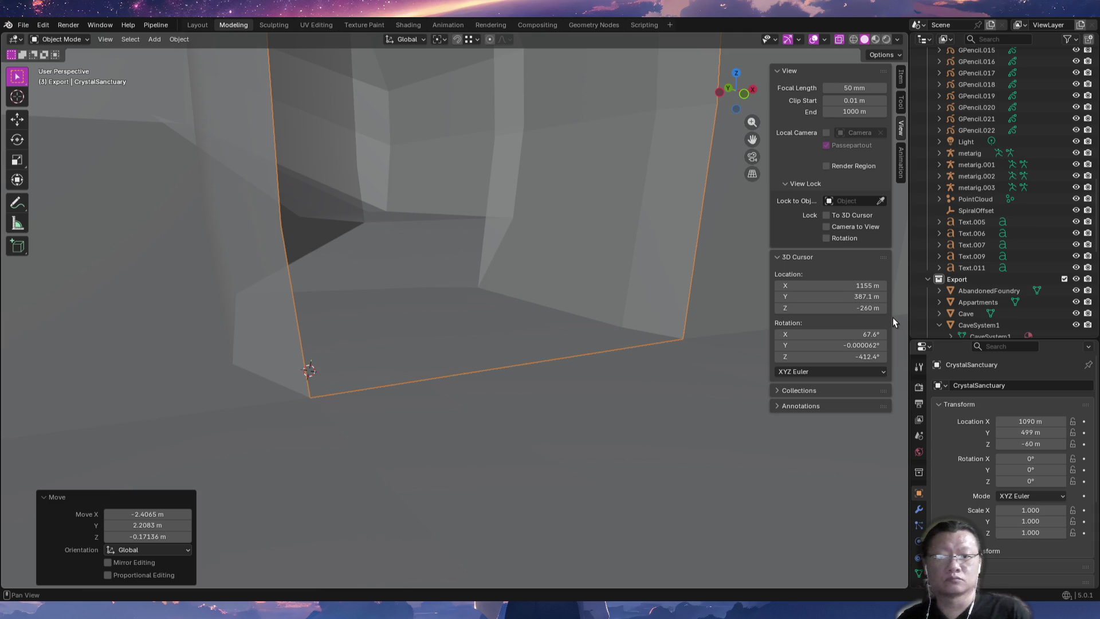
pyautogui.click(872, 297)
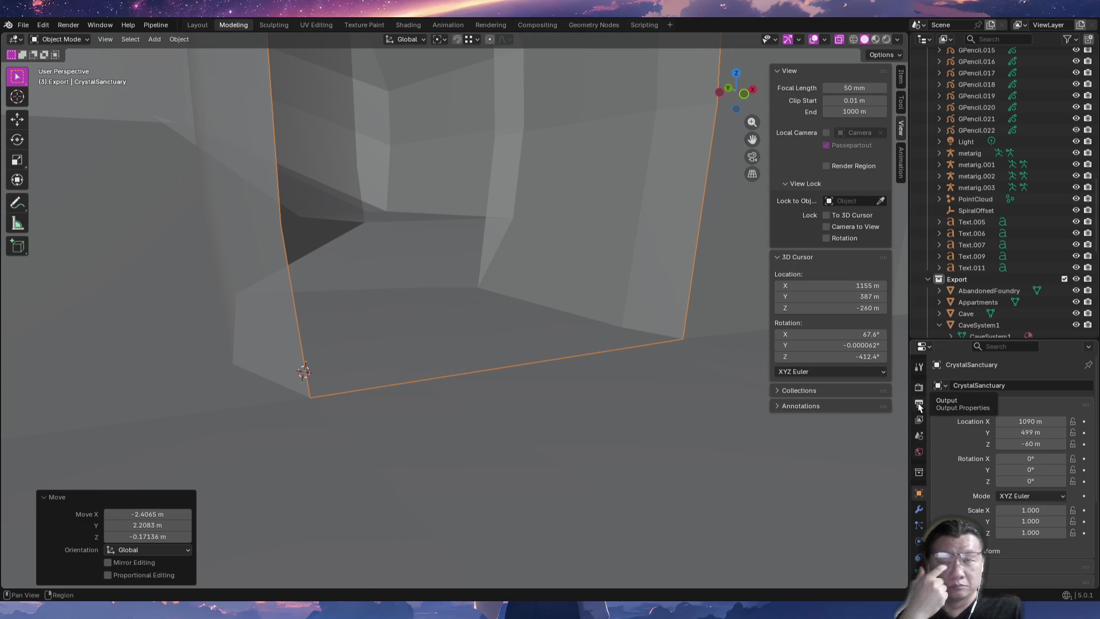
pyautogui.moveTo(630, 364); pyautogui.dragTo(496, 345, button='middle')
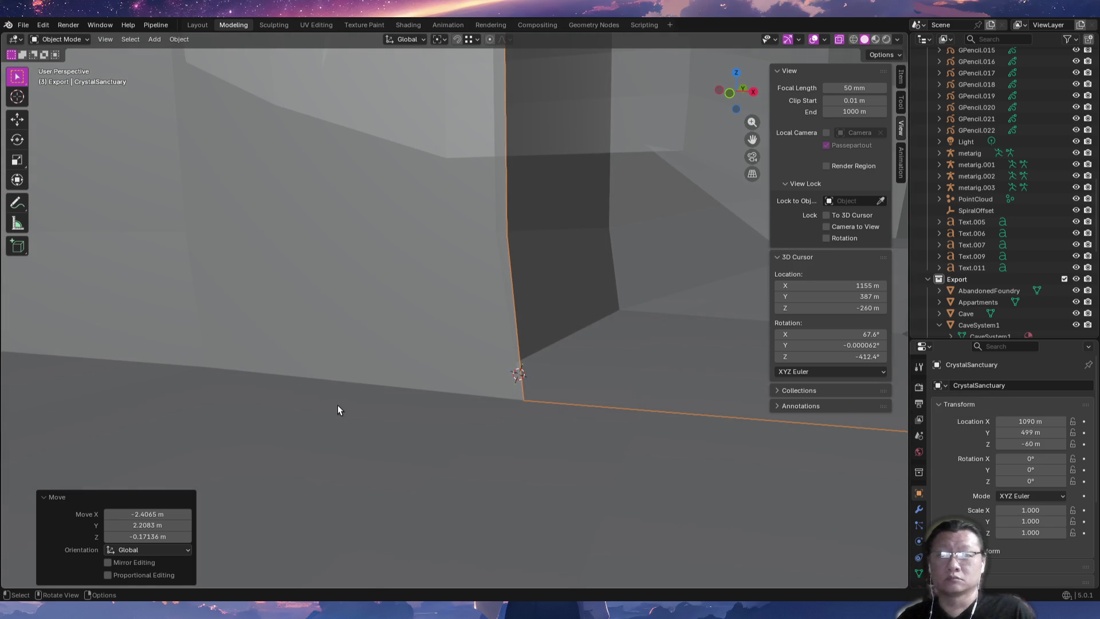
pyautogui.click(178, 39)
# Set the CrystalSanctuary origin to the 3D cursor, giving location 1155, 387, −260 m.
pyautogui.moveTo(185, 63)
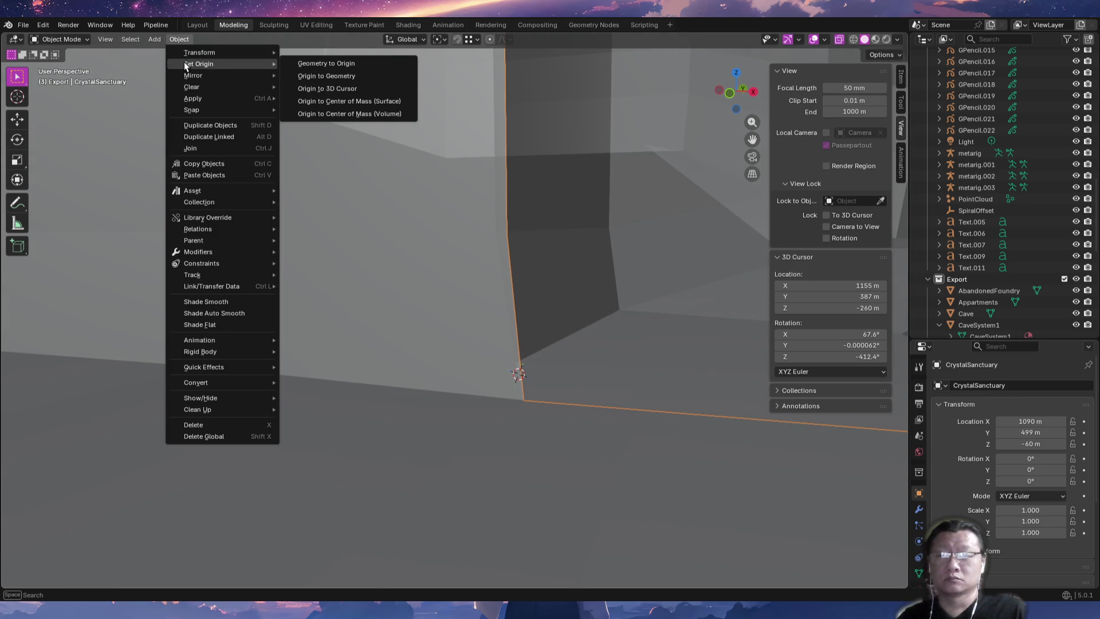
pyautogui.click(351, 88)
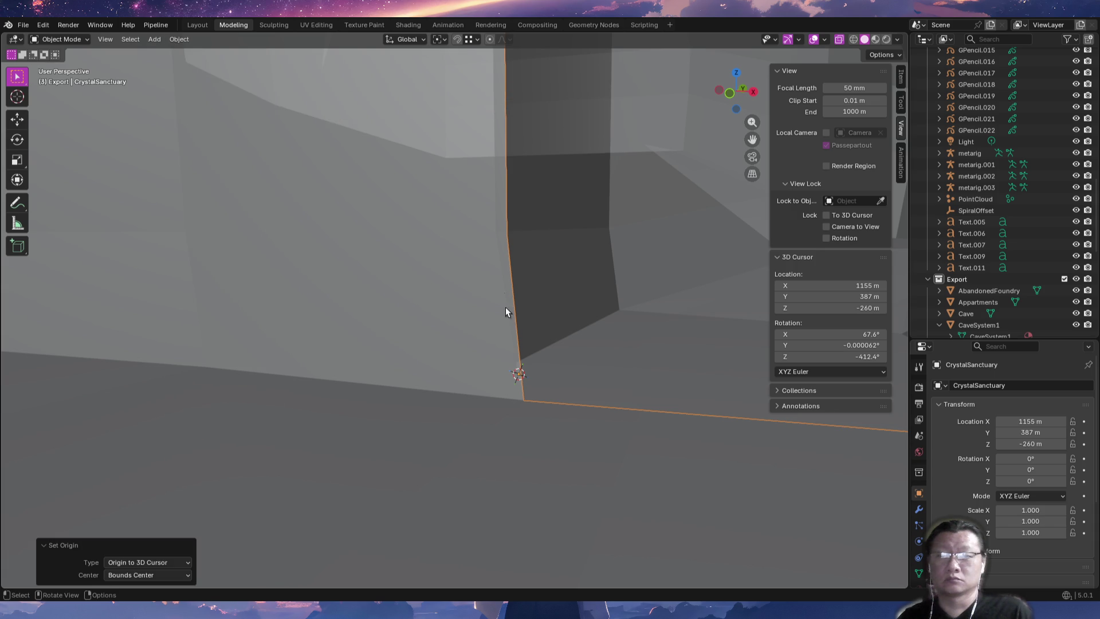
pyautogui.moveTo(494, 402)
pyautogui.mouseDown(button='middle')
pyautogui.moveTo(366, 369)
pyautogui.moveTo(501, 376)
pyautogui.moveTo(396, 359)
pyautogui.moveTo(393, 335)
pyautogui.moveTo(347, 352)
pyautogui.moveTo(449, 335)
pyautogui.moveTo(533, 348)
pyautogui.moveTo(208, 366)
pyautogui.moveTo(365, 358)
pyautogui.moveTo(306, 350)
pyautogui.moveTo(247, 367)
pyautogui.moveTo(299, 290)
pyautogui.moveTo(369, 312)
pyautogui.moveTo(397, 366)
pyautogui.moveTo(277, 369)
pyautogui.moveTo(561, 397)
pyautogui.moveTo(248, 359)
pyautogui.moveTo(218, 341)
pyautogui.moveTo(300, 361)
pyautogui.moveTo(430, 366)
pyautogui.moveTo(165, 352)
pyautogui.moveTo(386, 361)
pyautogui.moveTo(477, 377)
pyautogui.moveTo(473, 391)
pyautogui.moveTo(454, 351)
pyautogui.moveTo(461, 383)
pyautogui.moveTo(484, 410)
pyautogui.mouseUp(button='middle')
# In Edit Mode face select, pick a wall face and the ring of faces around the room.
pyautogui.press('Tab')
pyautogui.press('3')
pyautogui.click(485, 371)
pyautogui.keyDown('alt'); pyautogui.click(457, 363); pyautogui.keyUp('alt')
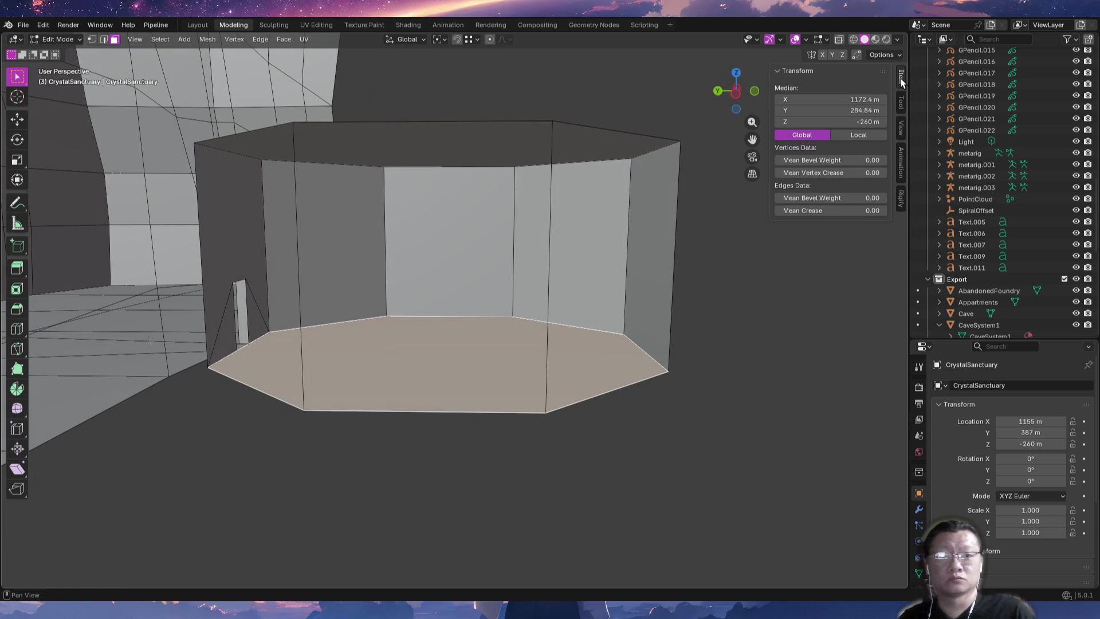
# Back in Object Mode, view the octagonal room and its narrow passage from Top Orthographic view.
pyautogui.moveTo(534, 330)
pyautogui.mouseDown(button='middle')
pyautogui.moveTo(459, 341)
pyautogui.moveTo(481, 368)
pyautogui.mouseUp(button='middle')
pyautogui.press('Tab')
pyautogui.scroll(5, 339, 345)
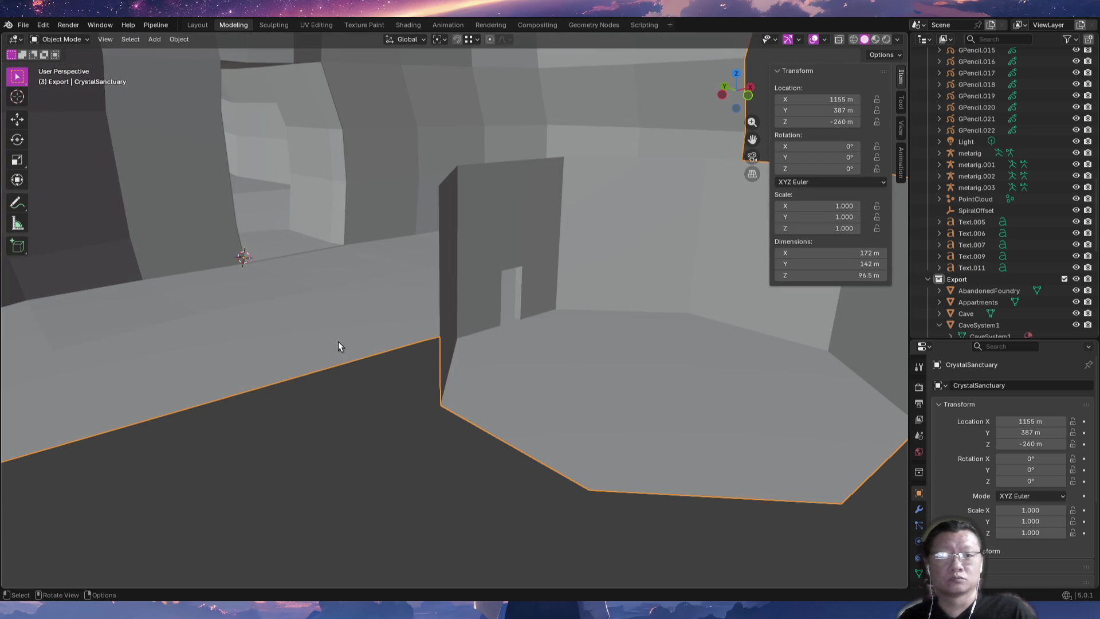
pyautogui.moveTo(248, 344)
pyautogui.mouseDown(button='middle')
pyautogui.moveTo(490, 349)
pyautogui.moveTo(540, 329)
pyautogui.moveTo(432, 350)
pyautogui.moveTo(470, 329)
pyautogui.moveTo(552, 329)
pyautogui.moveTo(521, 339)
pyautogui.moveTo(476, 325)
pyautogui.moveTo(518, 321)
pyautogui.moveTo(605, 333)
pyautogui.moveTo(624, 356)
pyautogui.moveTo(651, 345)
pyautogui.moveTo(617, 309)
pyautogui.moveTo(523, 309)
pyautogui.moveTo(499, 330)
pyautogui.moveTo(428, 342)
pyautogui.moveTo(422, 359)
pyautogui.moveTo(200, 337)
pyautogui.moveTo(292, 400)
pyautogui.moveTo(424, 422)
pyautogui.moveTo(350, 410)
pyautogui.moveTo(316, 367)
pyautogui.moveTo(356, 353)
pyautogui.moveTo(612, 389)
pyautogui.moveTo(610, 408)
pyautogui.moveTo(528, 413)
pyautogui.moveTo(582, 390)
pyautogui.moveTo(470, 432)
pyautogui.mouseUp(button='middle')
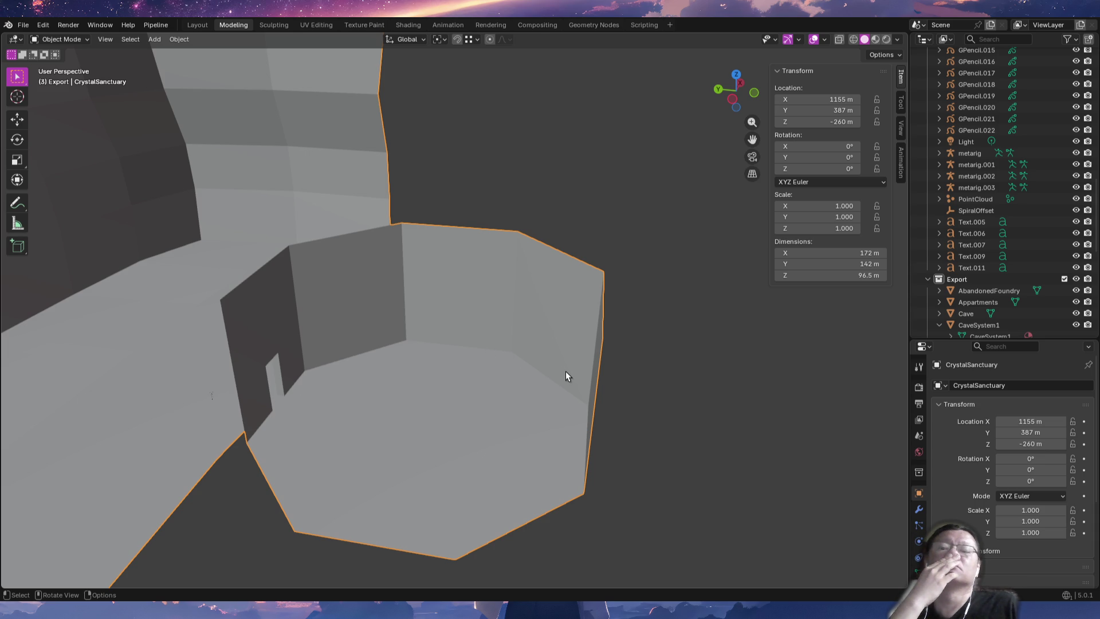
pyautogui.press('KP_7')
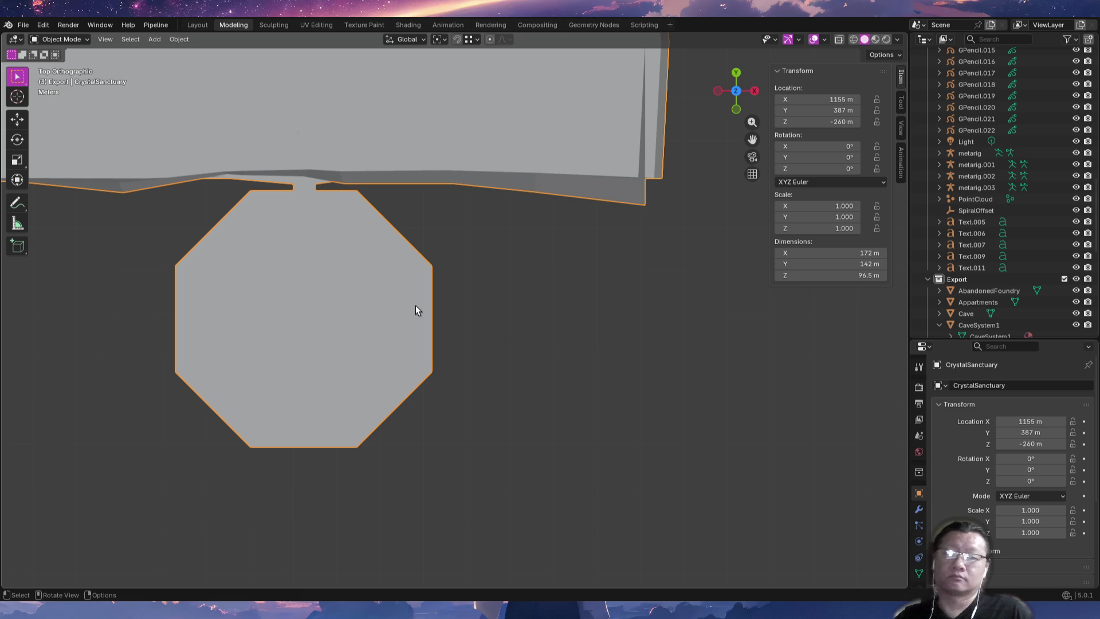
pyautogui.press('Tab')
# Select the whole CrystalSanctuary mesh and orbit to face the doorway opening in the wall.
pyautogui.moveTo(366, 281)
pyautogui.mouseDown(button='middle')
pyautogui.moveTo(366, 248)
pyautogui.moveTo(392, 213)
pyautogui.moveTo(337, 256)
pyautogui.mouseUp(button='middle')
pyautogui.hotkey('alt', 'a')
pyautogui.moveTo(300, 332)
pyautogui.keyDown('ctrl'); pyautogui.mouseDown(button='middle')
pyautogui.moveTo(290, 229)
pyautogui.moveTo(371, 286)
pyautogui.mouseUp(button='middle'); pyautogui.keyUp('ctrl')
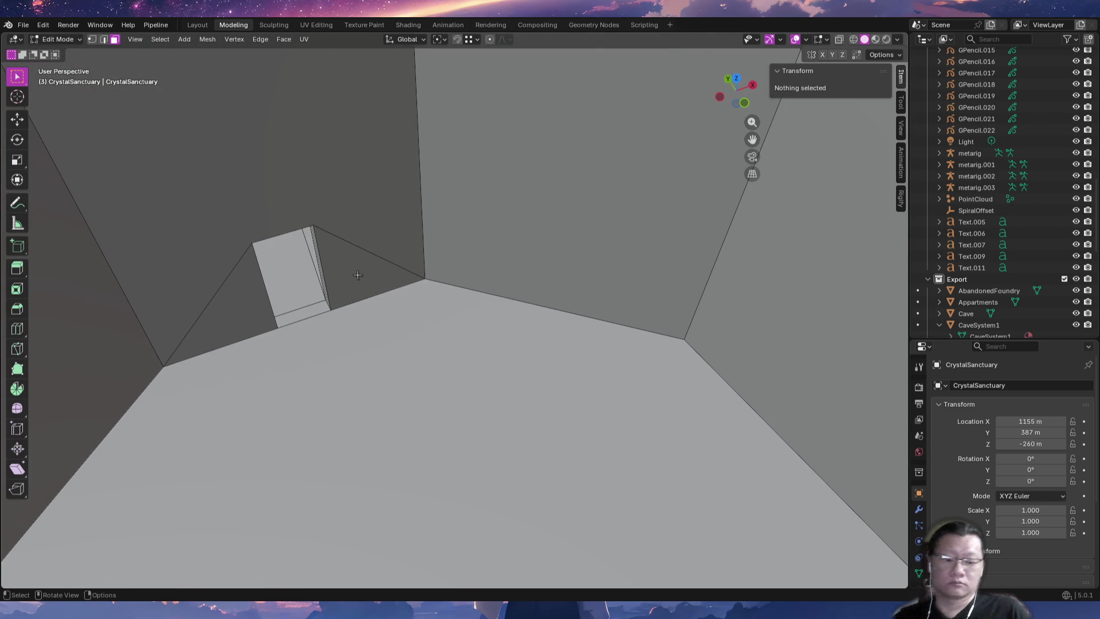
pyautogui.press('a')
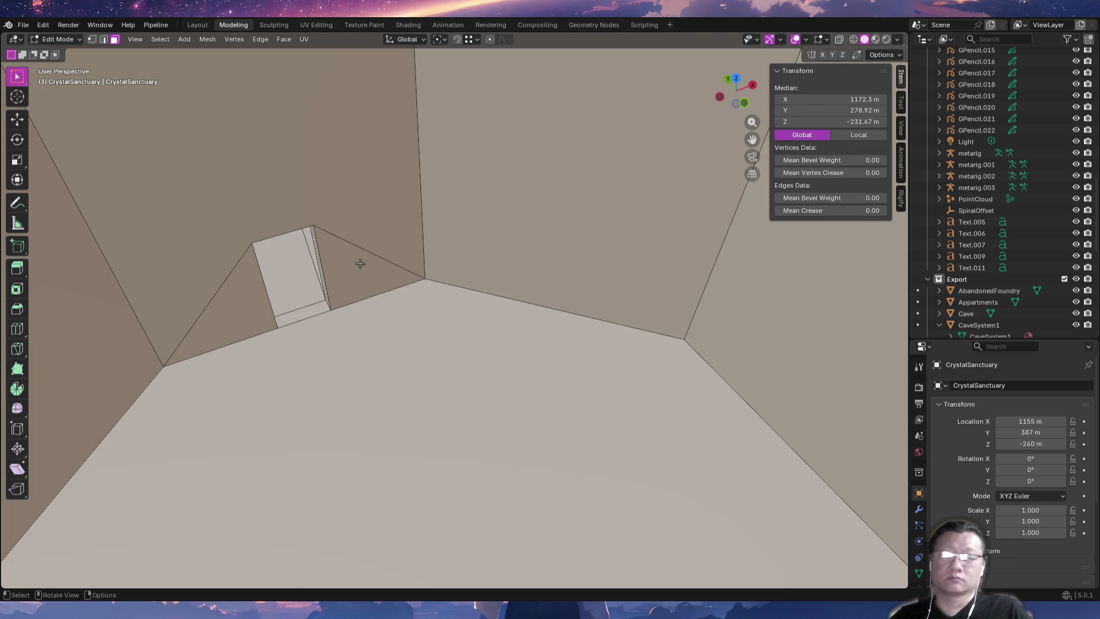
pyautogui.hotkey('alt', 'a')
pyautogui.press('a')
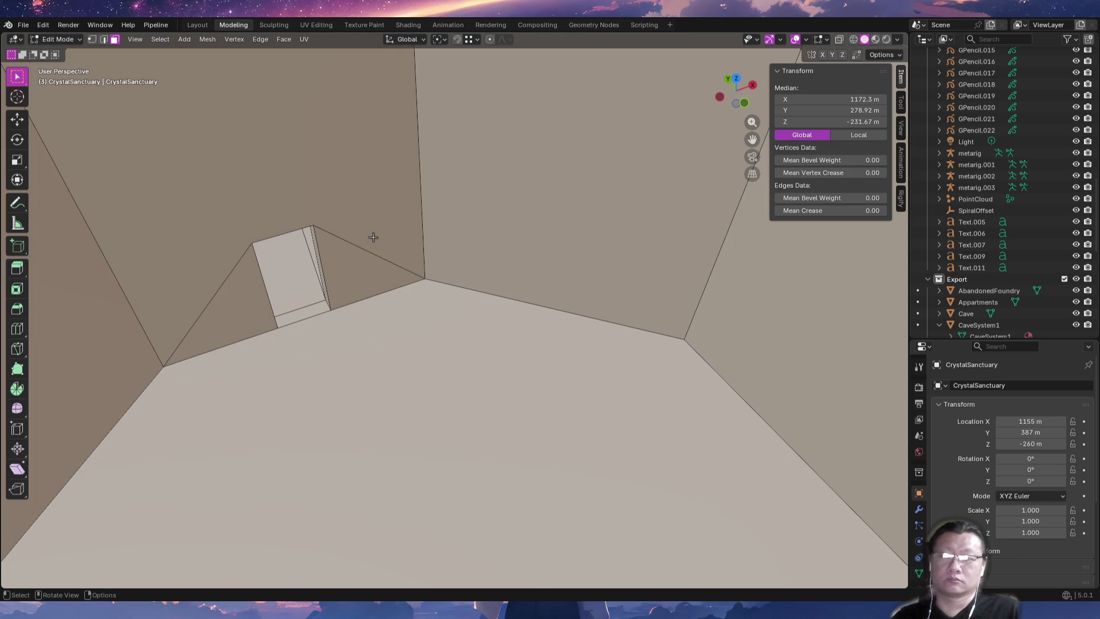
pyautogui.moveTo(503, 276)
pyautogui.mouseDown(button='middle')
pyautogui.moveTo(415, 297)
pyautogui.moveTo(491, 268)
pyautogui.moveTo(523, 236)
pyautogui.moveTo(478, 257)
pyautogui.moveTo(334, 253)
pyautogui.moveTo(372, 263)
pyautogui.moveTo(373, 240)
pyautogui.moveTo(402, 292)
pyautogui.moveTo(363, 239)
pyautogui.moveTo(345, 265)
pyautogui.mouseUp(button='middle')
# Select several wall faces of the octagonal room and delete them as faces.
pyautogui.click(363, 318)
pyautogui.keyDown('shift'); pyautogui.click(345, 265); pyautogui.keyUp('shift')
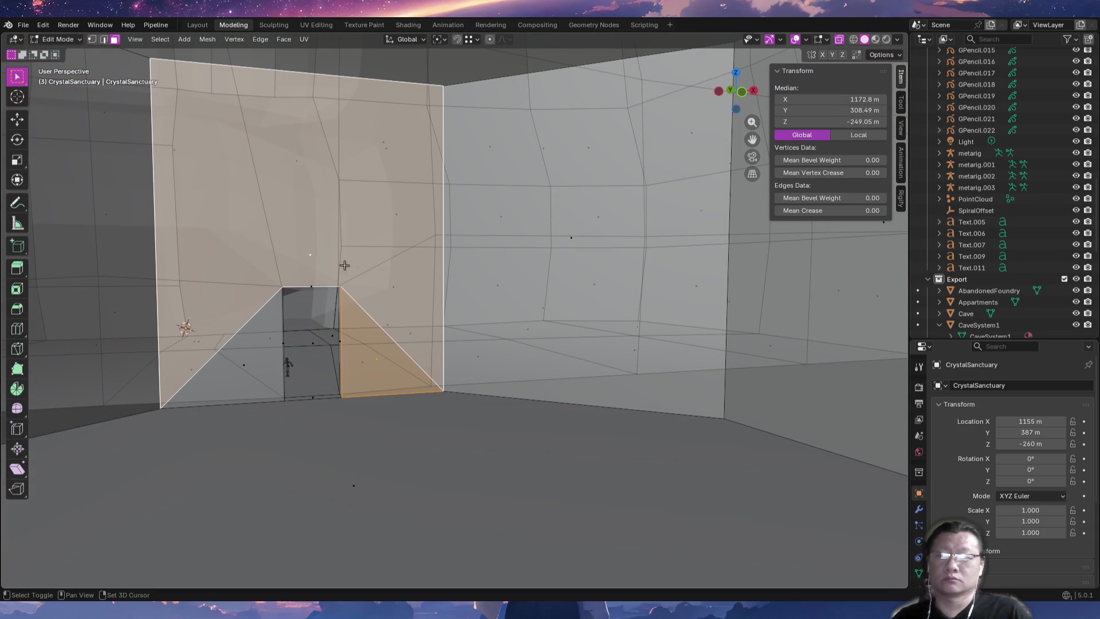
pyautogui.keyDown('shift'); pyautogui.click(246, 366); pyautogui.keyUp('shift')
pyautogui.moveTo(247, 365)
pyautogui.mouseDown(button='middle')
pyautogui.moveTo(348, 381)
pyautogui.moveTo(459, 356)
pyautogui.mouseUp(button='middle')
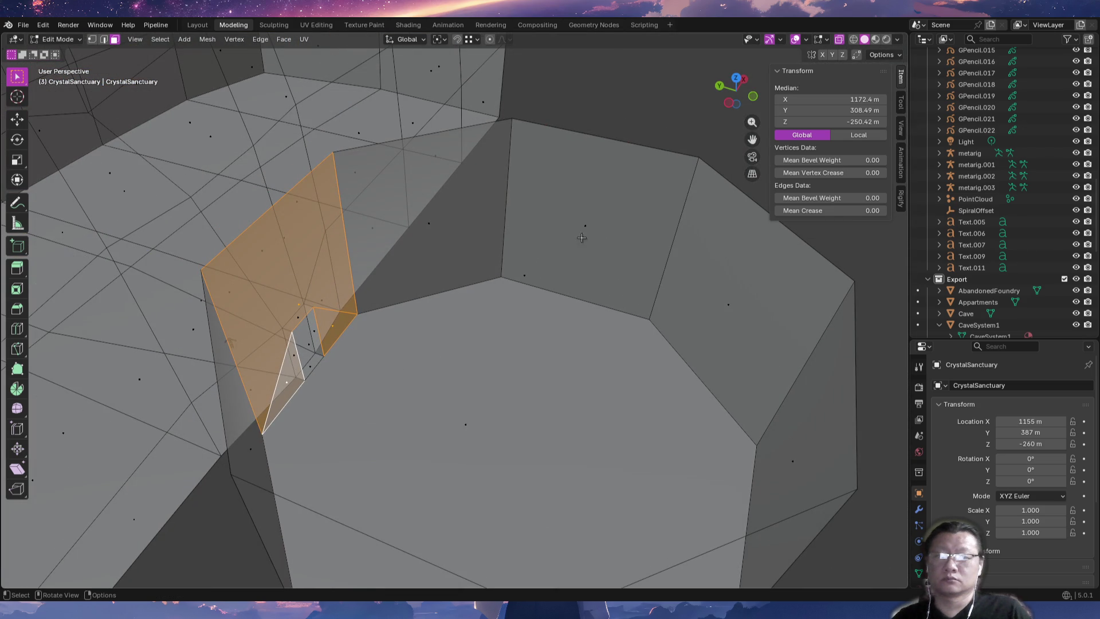
pyautogui.click(585, 217)
pyautogui.moveTo(475, 282)
pyautogui.mouseDown(button='middle')
pyautogui.moveTo(493, 293)
pyautogui.moveTo(457, 305)
pyautogui.moveTo(559, 361)
pyautogui.moveTo(246, 277)
pyautogui.mouseUp(button='middle')
pyautogui.keyDown('shift'); pyautogui.click(585, 320); pyautogui.keyUp('shift')
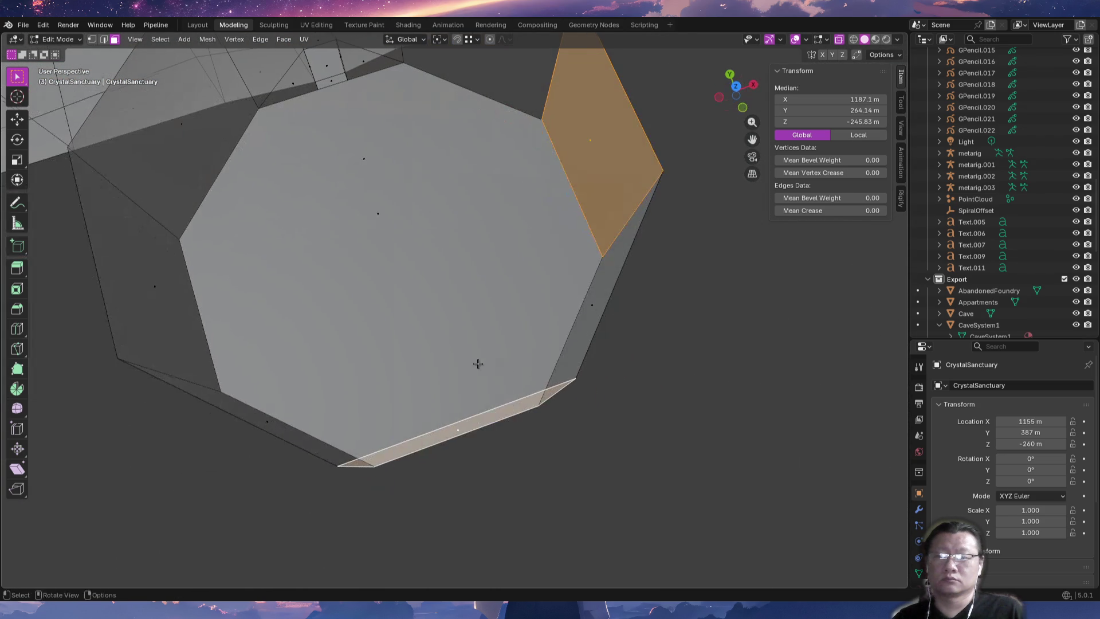
pyautogui.keyDown('shift'); pyautogui.click(155, 288); pyautogui.keyUp('shift')
pyautogui.moveTo(155, 288)
pyautogui.mouseDown(button='middle')
pyautogui.moveTo(197, 287)
pyautogui.moveTo(245, 245)
pyautogui.moveTo(270, 246)
pyautogui.mouseUp(button='middle')
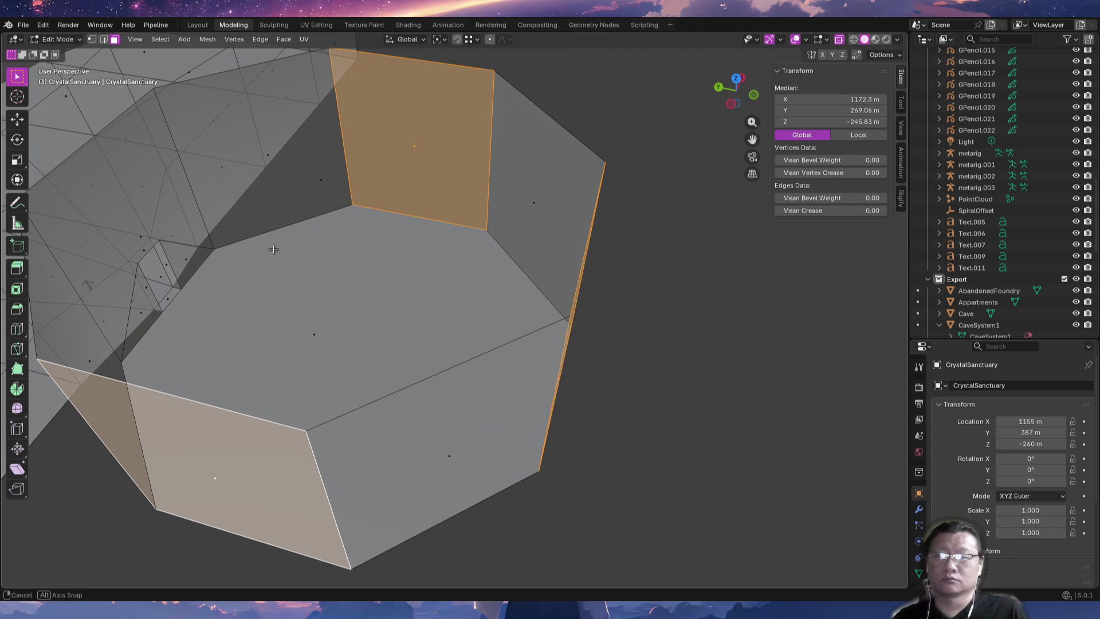
pyautogui.press('x')
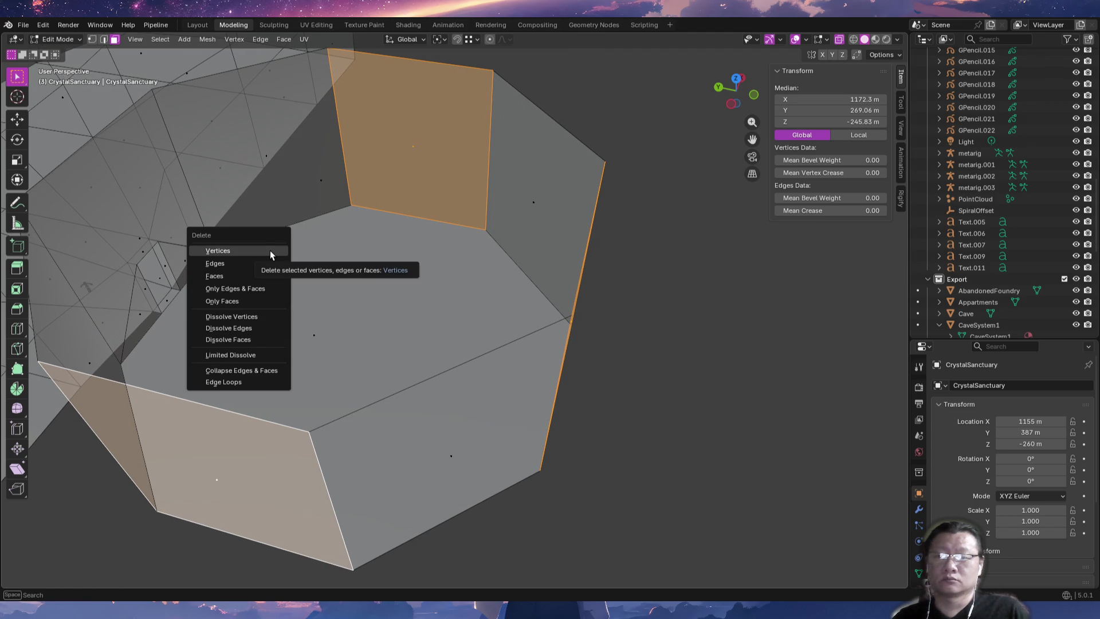
pyautogui.click(264, 276)
# Duplicate the doorway's triangle and quad wall faces in place with zero offset.
pyautogui.moveTo(376, 312)
pyautogui.mouseDown(button='middle')
pyautogui.moveTo(342, 303)
pyautogui.moveTo(343, 283)
pyautogui.moveTo(395, 396)
pyautogui.mouseUp(button='middle')
pyautogui.click(256, 215)
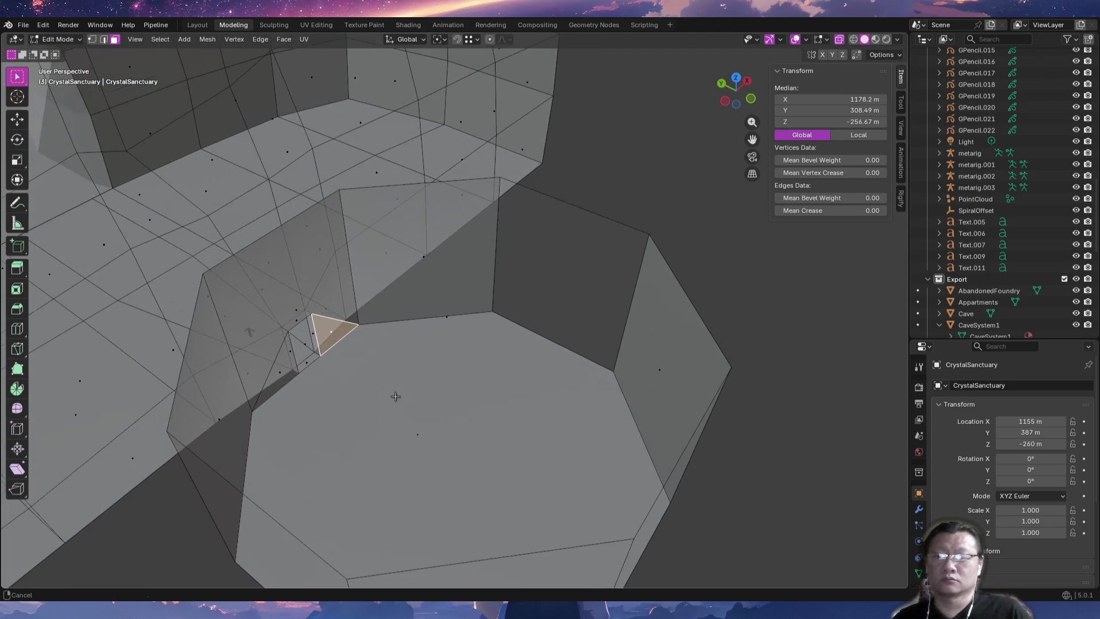
pyautogui.moveTo(375, 314); pyautogui.dragTo(347, 312, button='middle')
pyautogui.keyDown('shift'); pyautogui.click(338, 339); pyautogui.keyUp('shift')
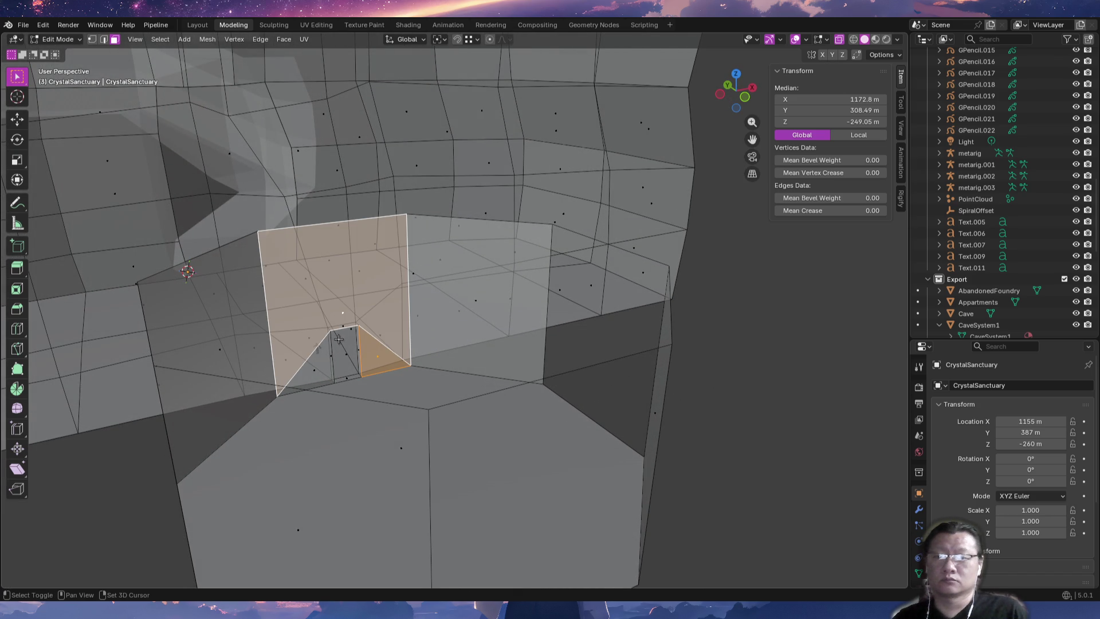
pyautogui.moveTo(316, 367); pyautogui.dragTo(400, 407, button='middle')
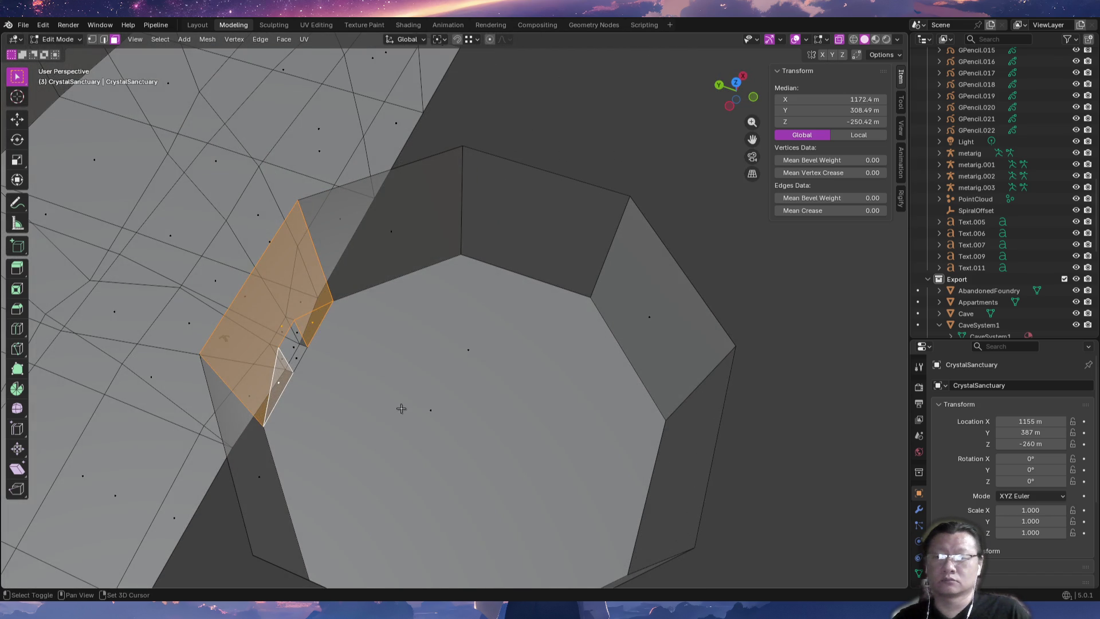
pyautogui.press('g')
pyautogui.rightClick(440, 397)
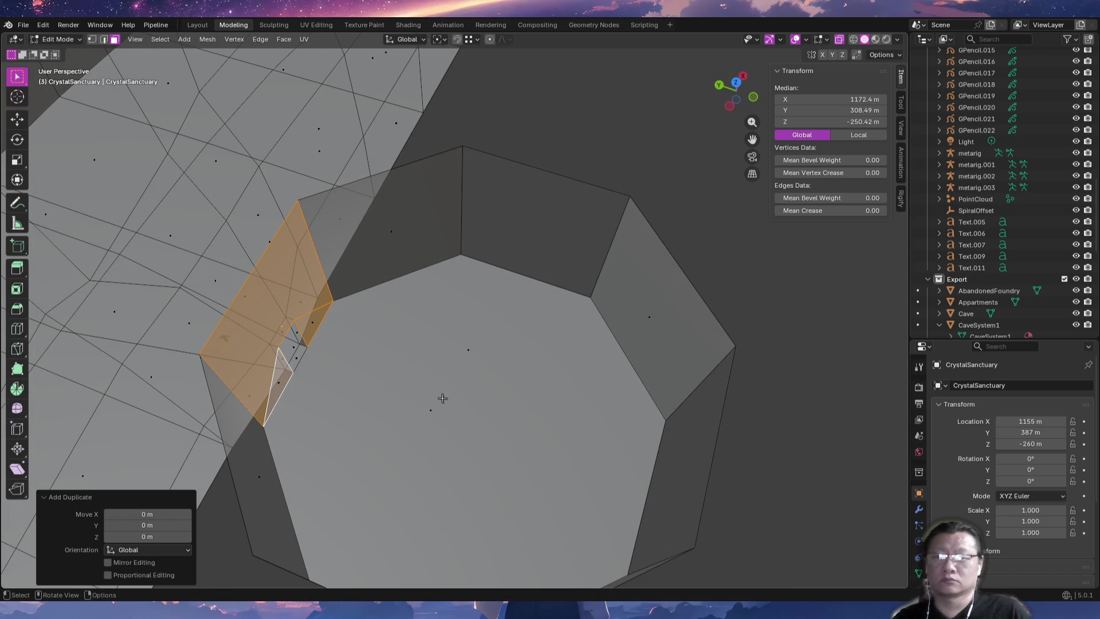
# Rotate the copied doorway wall piece 90° about Z.
pyautogui.write('r90')
pyautogui.press('Return')
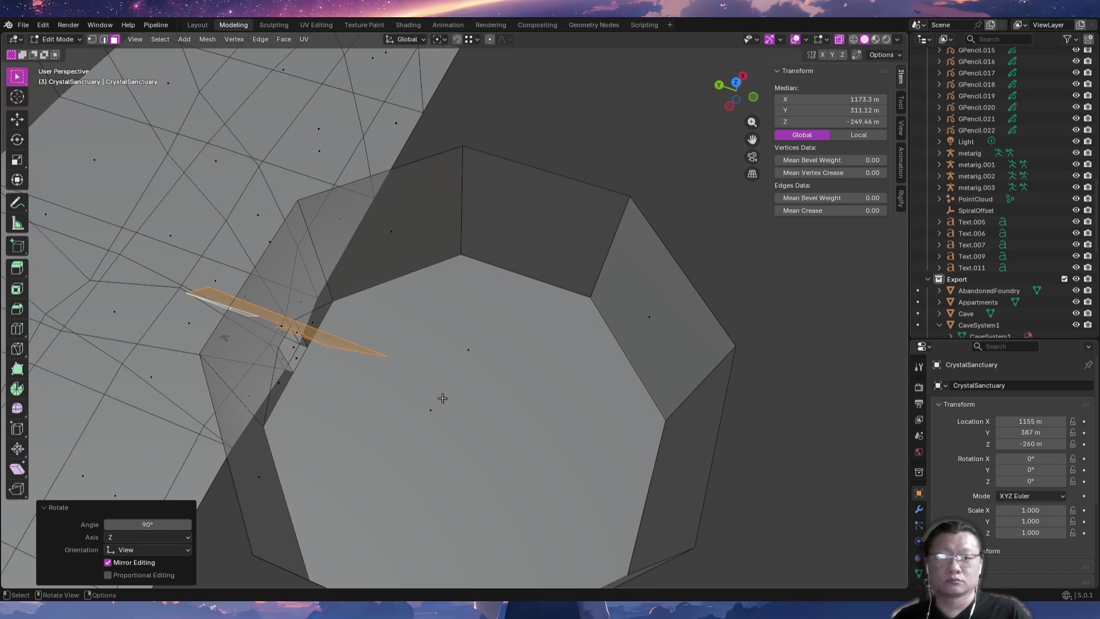
pyautogui.press('z')
pyautogui.click(414, 408)
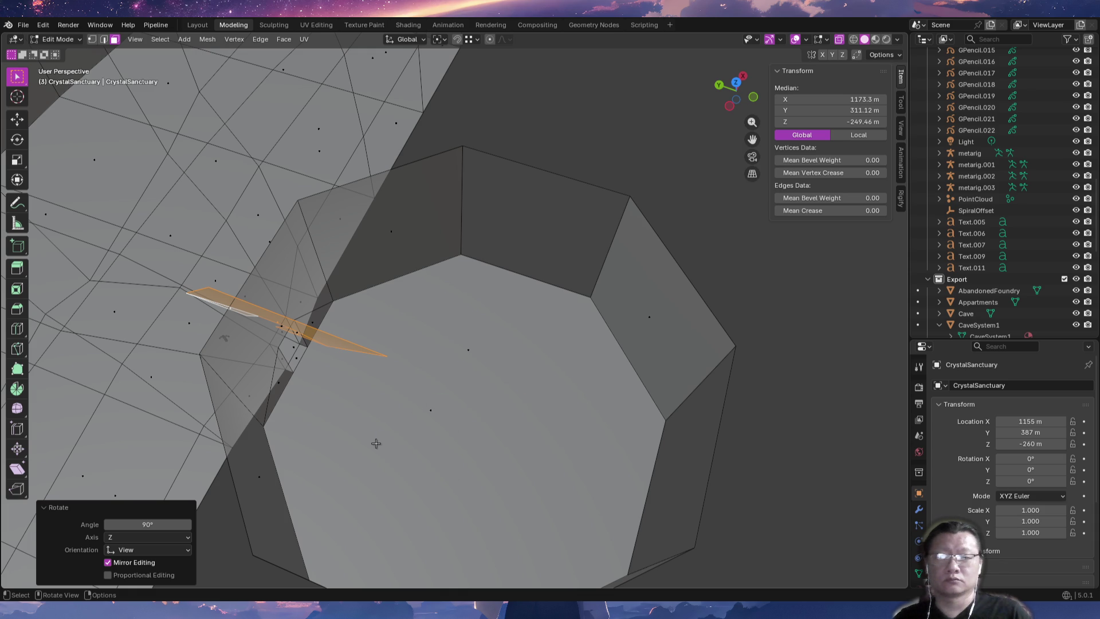
pyautogui.moveTo(414, 408); pyautogui.dragTo(391, 390, button='middle')
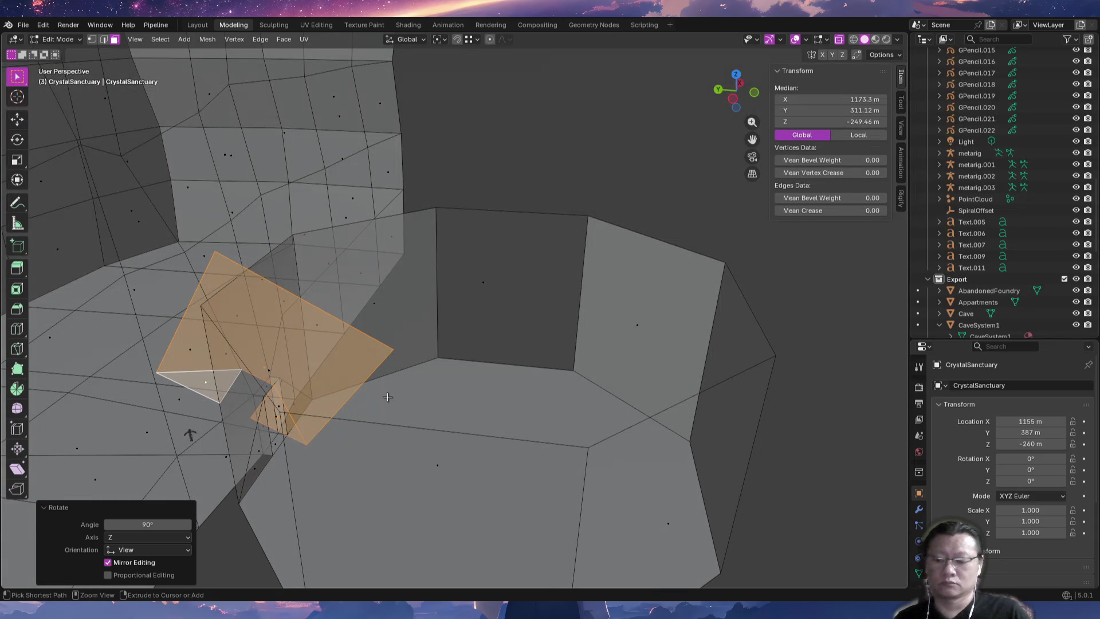
pyautogui.hotkey('ctrl', 'z')
pyautogui.write('rz90')
pyautogui.press('Return')
pyautogui.keyDown('shift'); pyautogui.moveTo(381, 391); pyautogui.dragTo(303, 495, button='middle'); pyautogui.keyUp('shift')
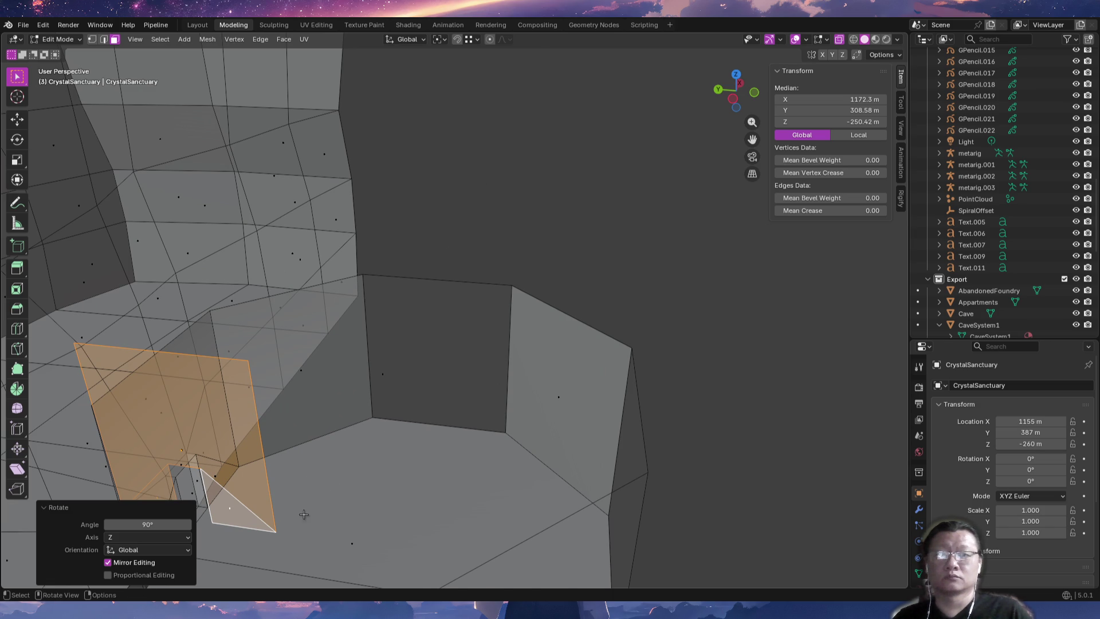
# Move the copy into the octagon's wall opening and turn it another 90° about Z.
pyautogui.press('g')
pyautogui.keyDown('ctrl'); pyautogui.click(500, 435); pyautogui.keyUp('ctrl')
pyautogui.moveTo(500, 434); pyautogui.dragTo(513, 443, button='middle')
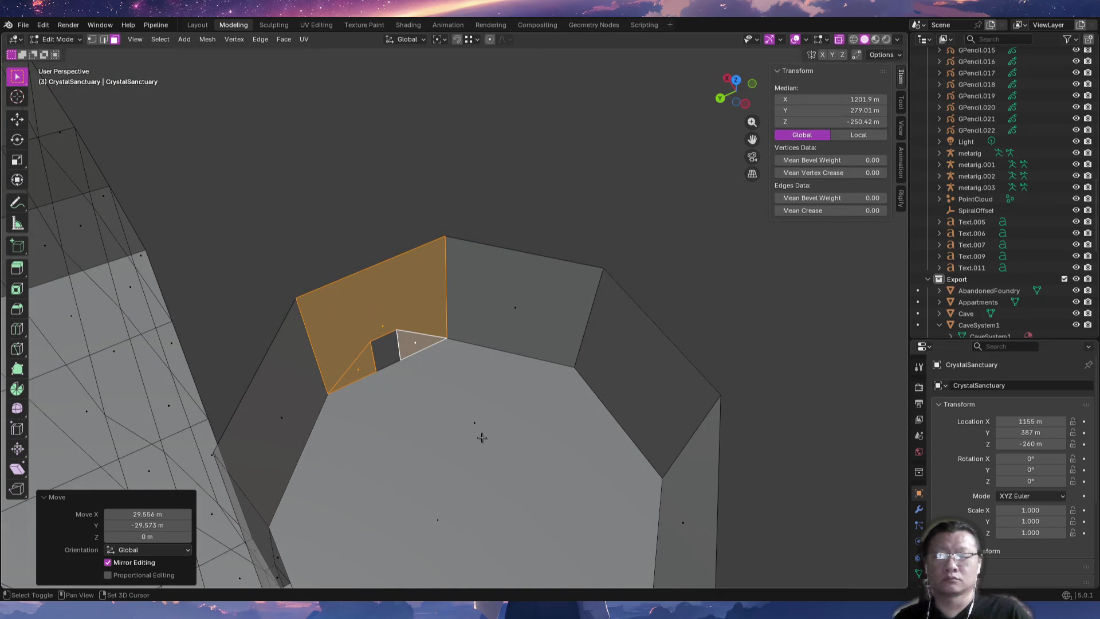
pyautogui.write('gz')
pyautogui.write('90')
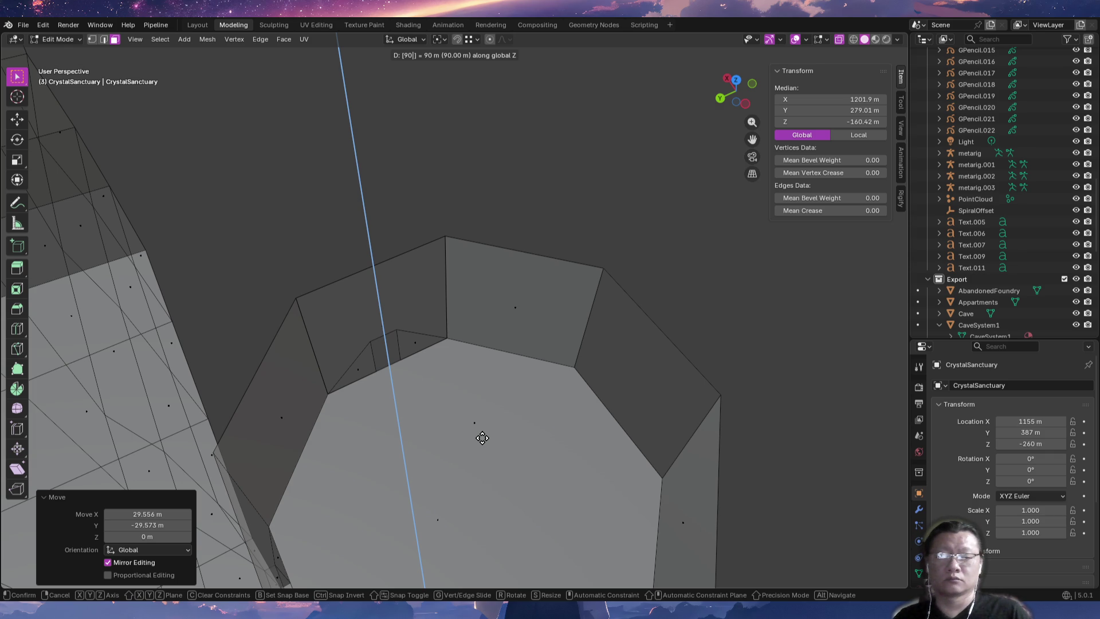
pyautogui.press('Escape')
pyautogui.moveTo(493, 400); pyautogui.dragTo(459, 408, button='middle')
pyautogui.press('g')
pyautogui.press('Escape')
pyautogui.write('rz')
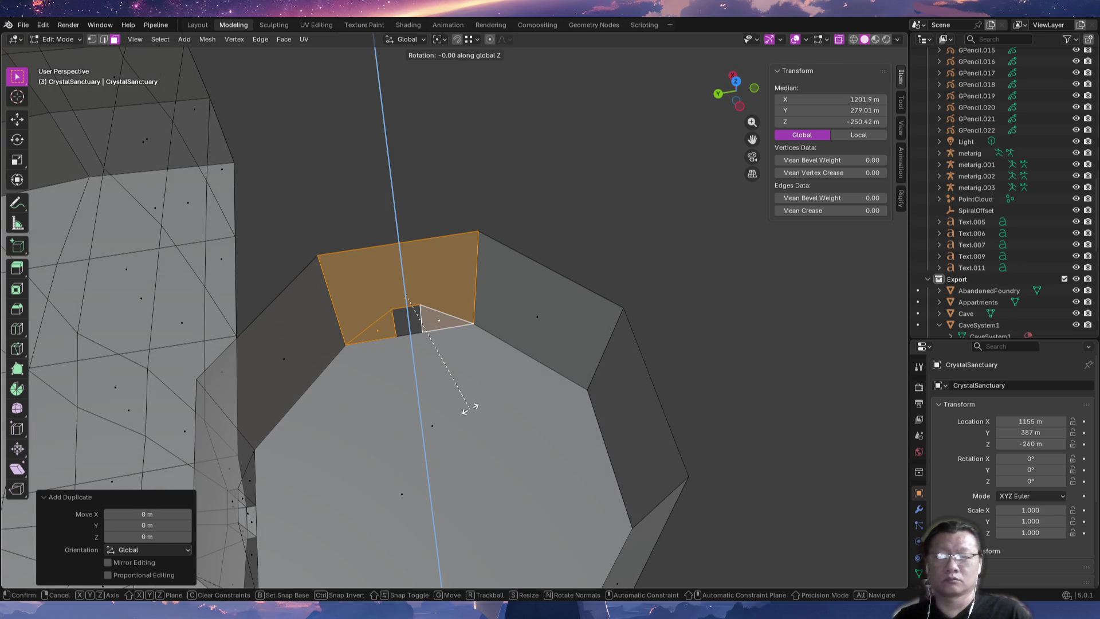
pyautogui.write('90')
pyautogui.press('Return')
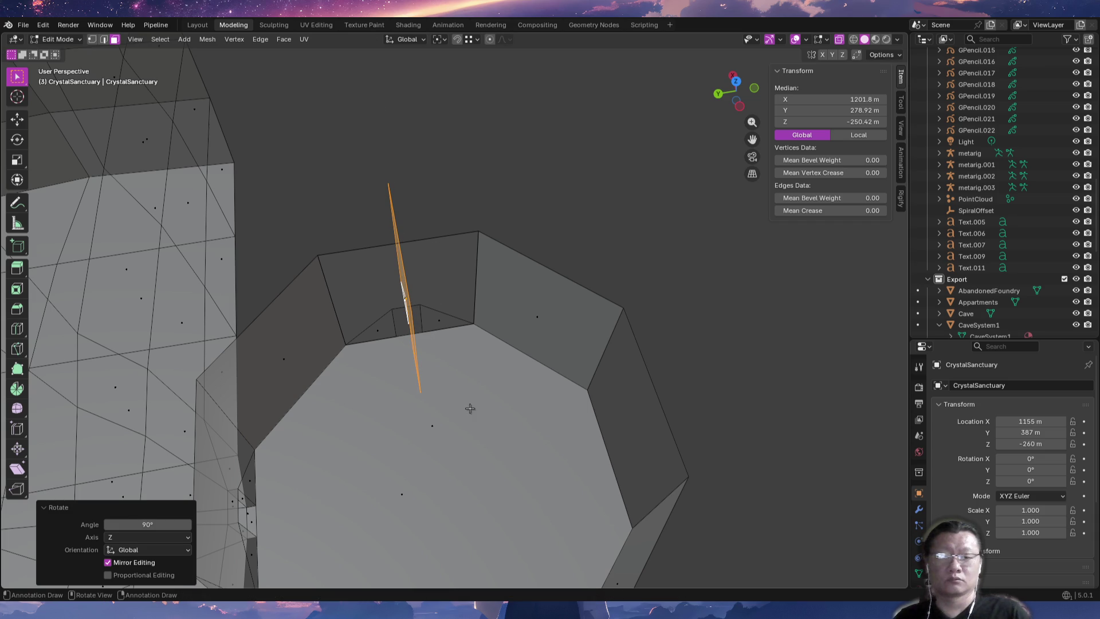
pyautogui.moveTo(395, 395)
pyautogui.mouseDown(button='middle')
pyautogui.moveTo(392, 383)
pyautogui.moveTo(413, 380)
pyautogui.moveTo(378, 384)
pyautogui.mouseUp(button='middle')
# Turn off X-ray and reposition the doorway faces onto the octagon's right wall.
pyautogui.press('z')
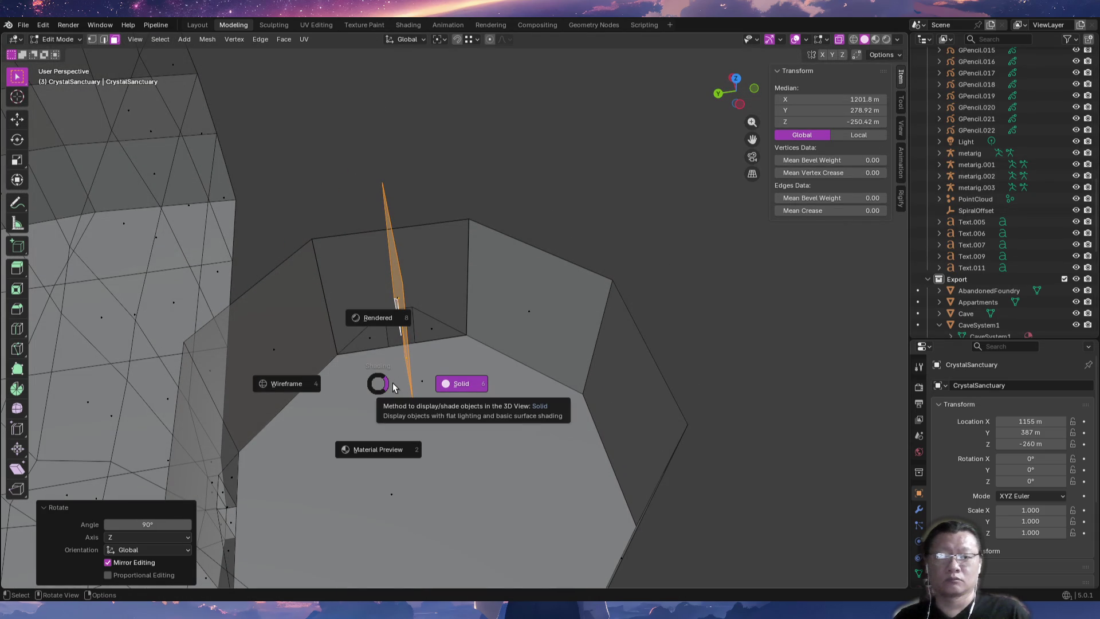
pyautogui.click(459, 385)
pyautogui.hotkey('alt', 'z')
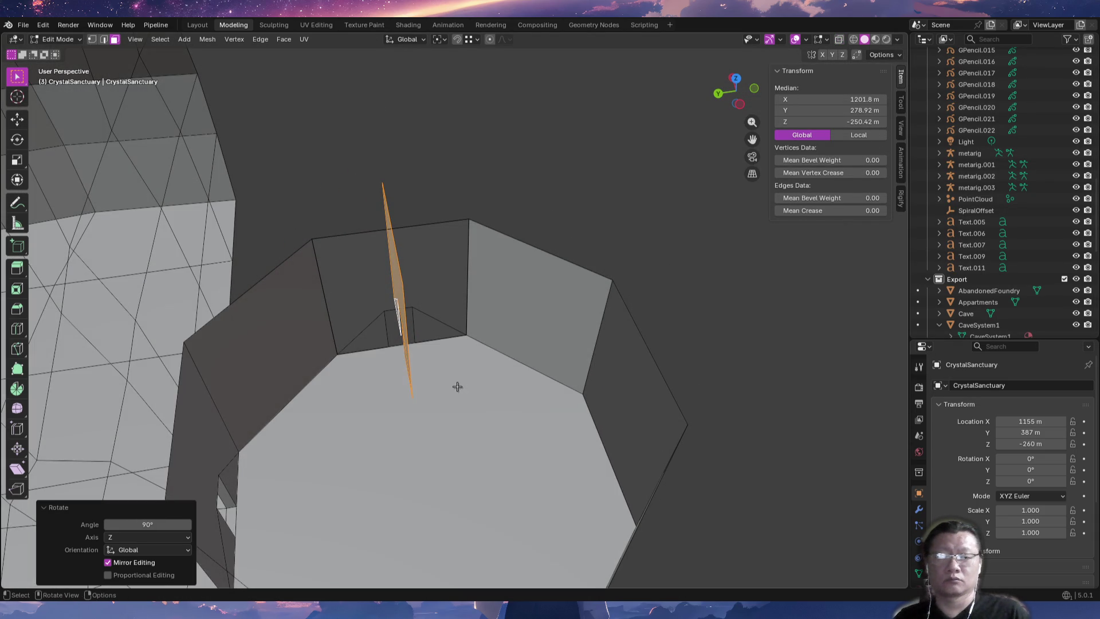
pyautogui.moveTo(445, 405)
pyautogui.mouseDown(button='middle')
pyautogui.moveTo(430, 367)
pyautogui.moveTo(447, 368)
pyautogui.moveTo(354, 372)
pyautogui.moveTo(467, 381)
pyautogui.moveTo(474, 405)
pyautogui.moveTo(312, 383)
pyautogui.moveTo(441, 393)
pyautogui.moveTo(486, 374)
pyautogui.moveTo(483, 401)
pyautogui.moveTo(379, 442)
pyautogui.mouseUp(button='middle')
pyautogui.press('g')
pyautogui.click(612, 444)
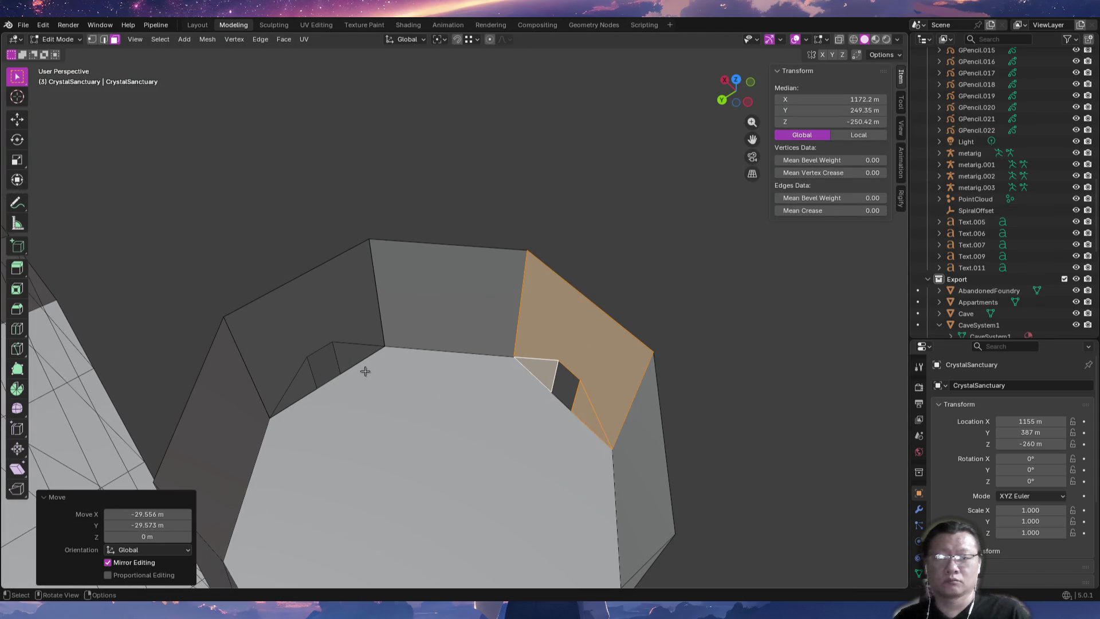
# Select a doorway wall face and its two lower triangles, and move them onto the left wall.
pyautogui.hotkey('alt', 'a')
pyautogui.press('a')
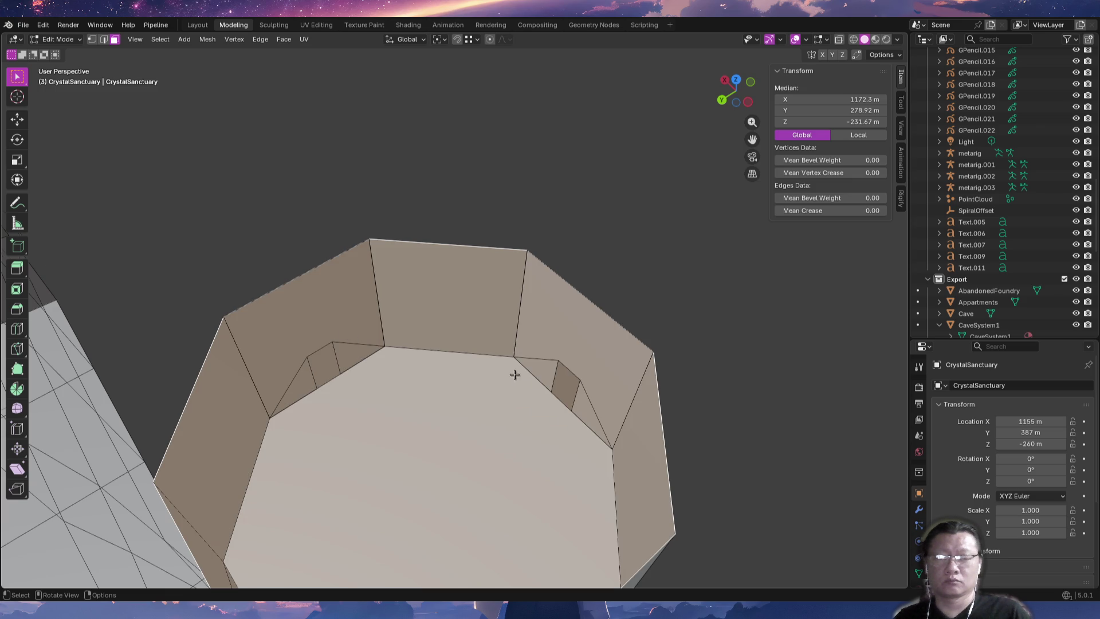
pyautogui.moveTo(514, 375); pyautogui.dragTo(227, 327, button='middle')
pyautogui.click(562, 509)
pyautogui.keyDown('shift'); pyautogui.click(571, 547); pyautogui.keyUp('shift')
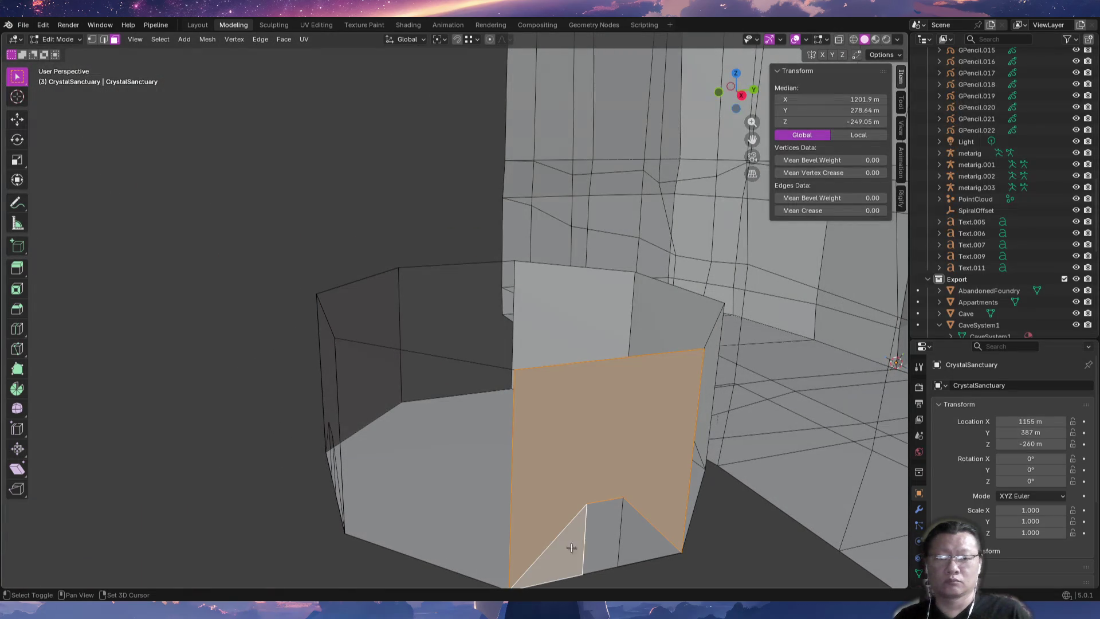
pyautogui.keyDown('shift'); pyautogui.click(632, 545); pyautogui.keyUp('shift')
pyautogui.moveTo(632, 544)
pyautogui.mouseDown(button='middle')
pyautogui.moveTo(494, 454)
pyautogui.moveTo(445, 437)
pyautogui.moveTo(555, 481)
pyautogui.moveTo(581, 514)
pyautogui.moveTo(619, 434)
pyautogui.mouseUp(button='middle')
pyautogui.press('g')
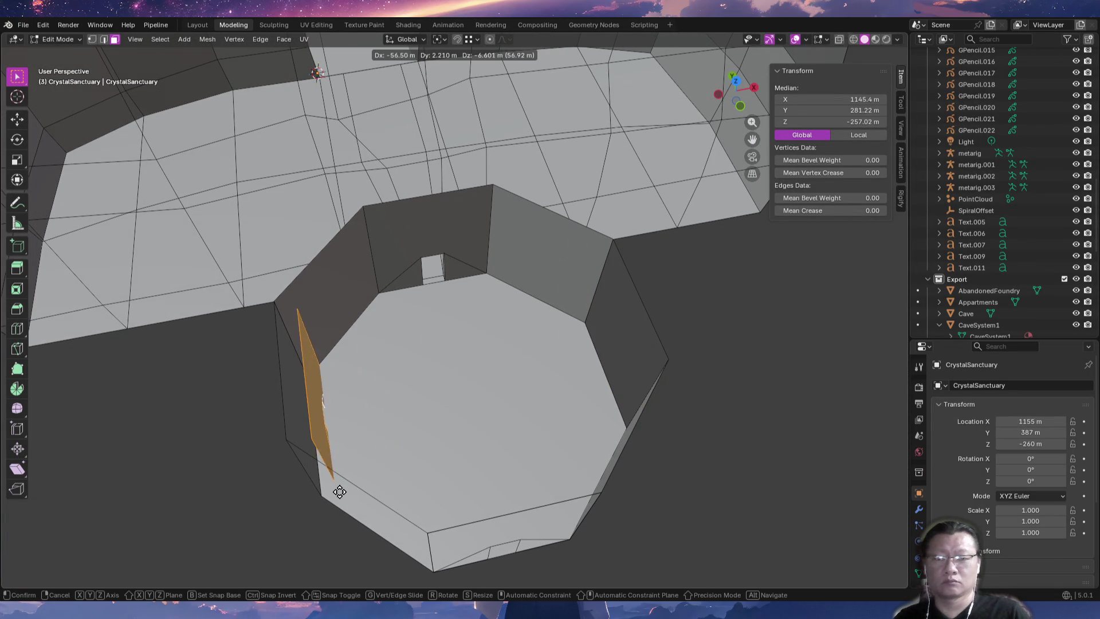
pyautogui.click(330, 496)
pyautogui.moveTo(437, 449); pyautogui.dragTo(374, 445, button='middle')
pyautogui.moveTo(386, 378)
pyautogui.mouseDown(button='middle')
pyautogui.moveTo(413, 452)
pyautogui.moveTo(402, 429)
pyautogui.mouseUp(button='middle')
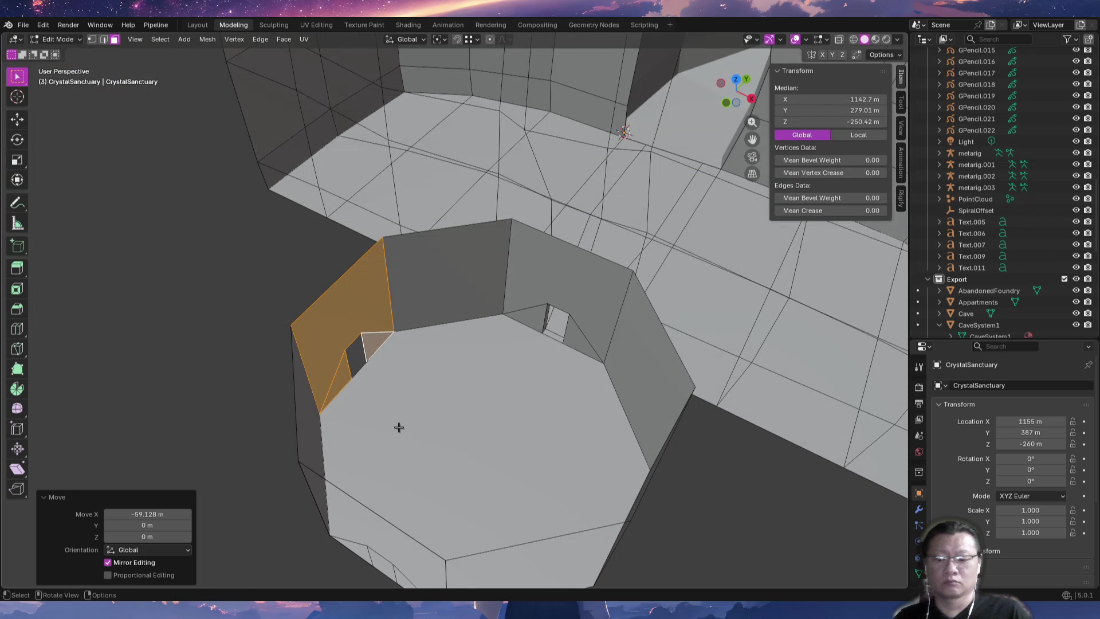
# Duplicate the doorway faces, rotate 180° about Z, and place them 59.145 m along X on the opposite wall.
pyautogui.hotkey('shift', 'd')
pyautogui.write('rz180')
pyautogui.press('Return')
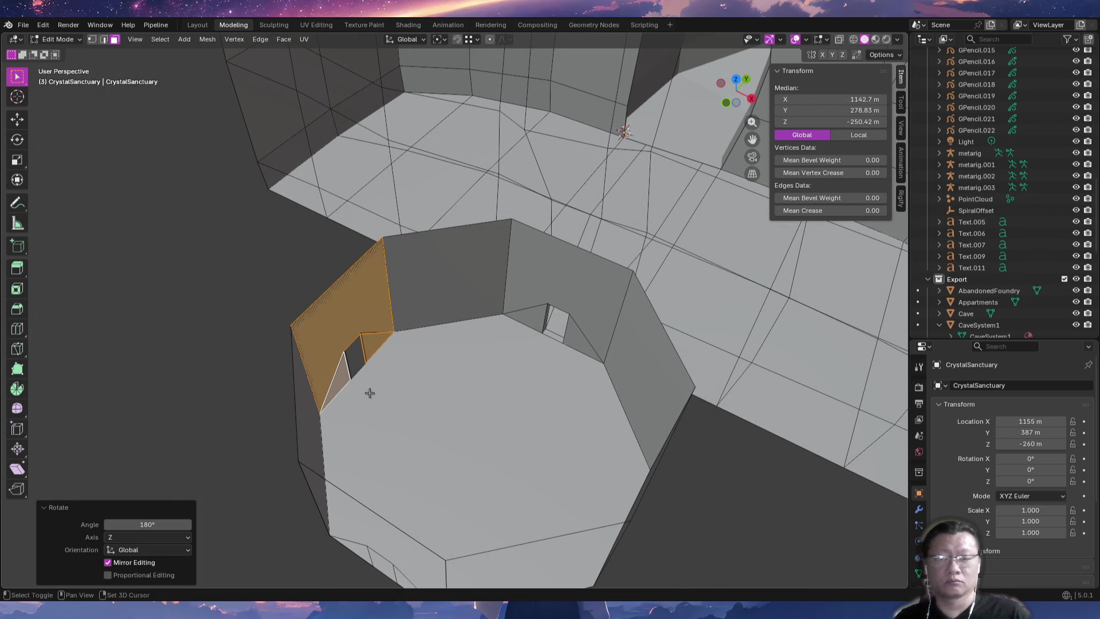
pyautogui.press('g')
pyautogui.click(653, 480)
pyautogui.moveTo(654, 480)
pyautogui.mouseDown(button='middle')
pyautogui.moveTo(617, 423)
pyautogui.moveTo(604, 435)
pyautogui.mouseUp(button='middle')
pyautogui.click(604, 435)
pyautogui.moveTo(491, 422)
pyautogui.mouseDown(button='middle')
pyautogui.moveTo(388, 442)
pyautogui.moveTo(422, 458)
pyautogui.moveTo(393, 479)
pyautogui.moveTo(342, 477)
pyautogui.moveTo(277, 449)
pyautogui.moveTo(167, 437)
pyautogui.moveTo(147, 447)
pyautogui.moveTo(206, 474)
pyautogui.moveTo(201, 462)
pyautogui.moveTo(430, 495)
pyautogui.moveTo(440, 354)
pyautogui.moveTo(417, 433)
pyautogui.mouseUp(button='middle')
pyautogui.click(414, 428)
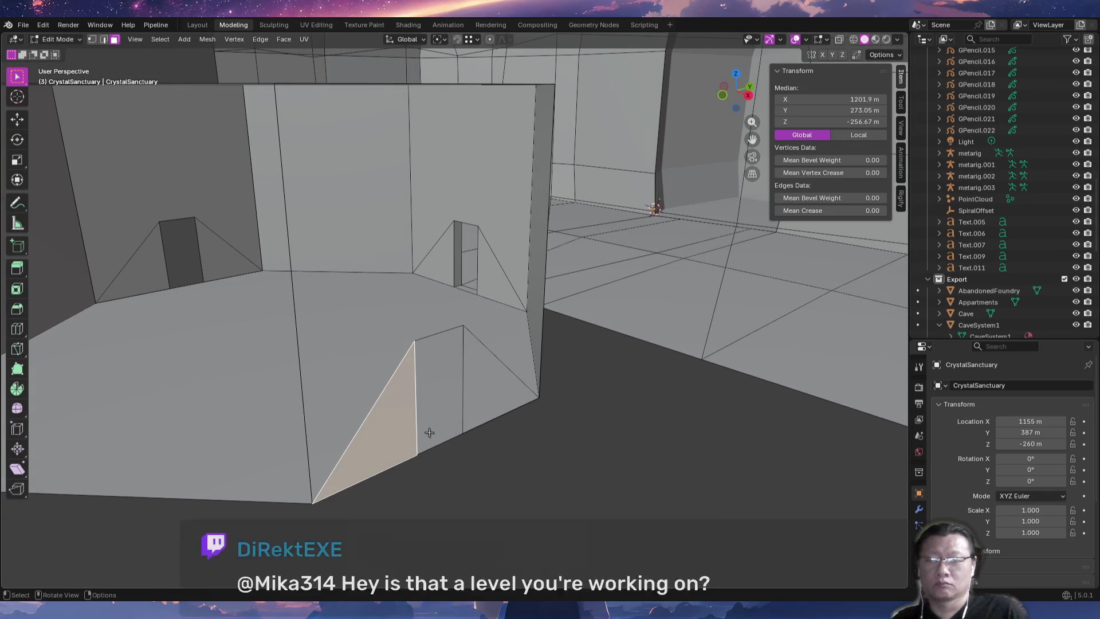
# Switch to edge select and pick the doorway's vertical edges, adding the lower right one.
pyautogui.press('2')
pyautogui.click(418, 387)
pyautogui.moveTo(459, 374)
pyautogui.mouseDown(button='middle')
pyautogui.moveTo(444, 443)
pyautogui.moveTo(428, 413)
pyautogui.mouseUp(button='middle')
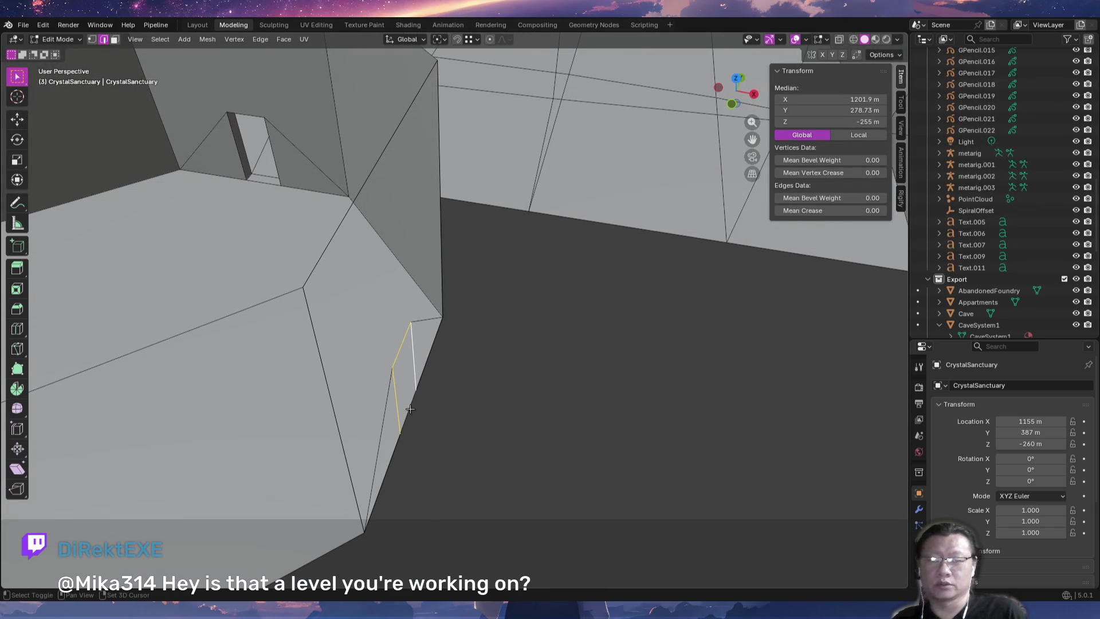
pyautogui.keyDown('shift'); pyautogui.click(410, 409); pyautogui.keyUp('shift')
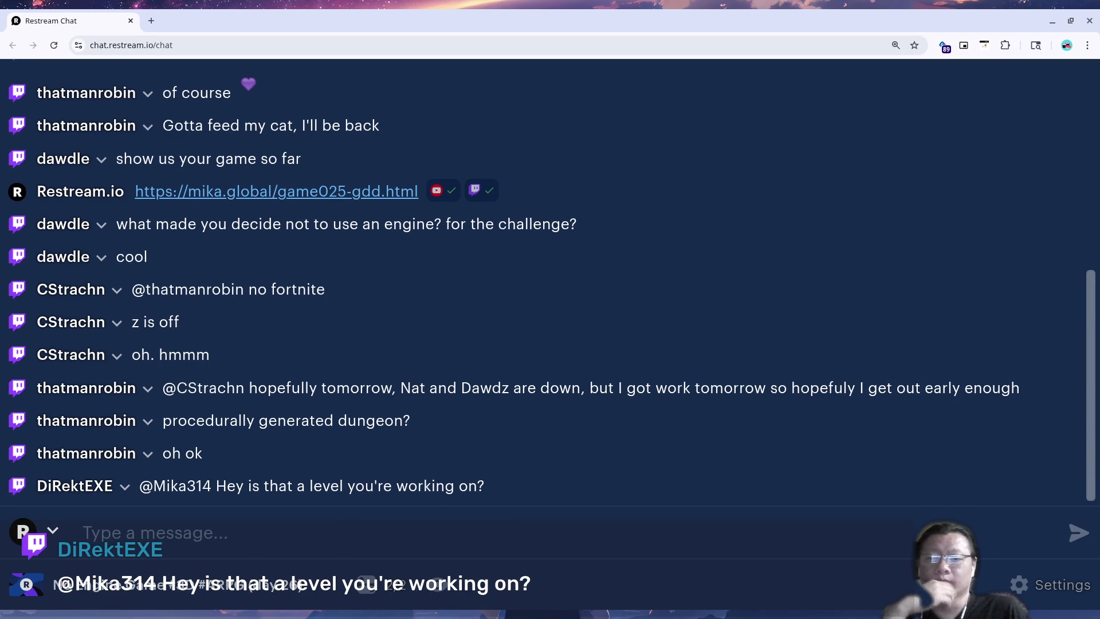
# Glance at the todo list and the viewer's chat question, then orbit Blender's octagonal chamber.
pyautogui.hotkey('alt', 'Tab')
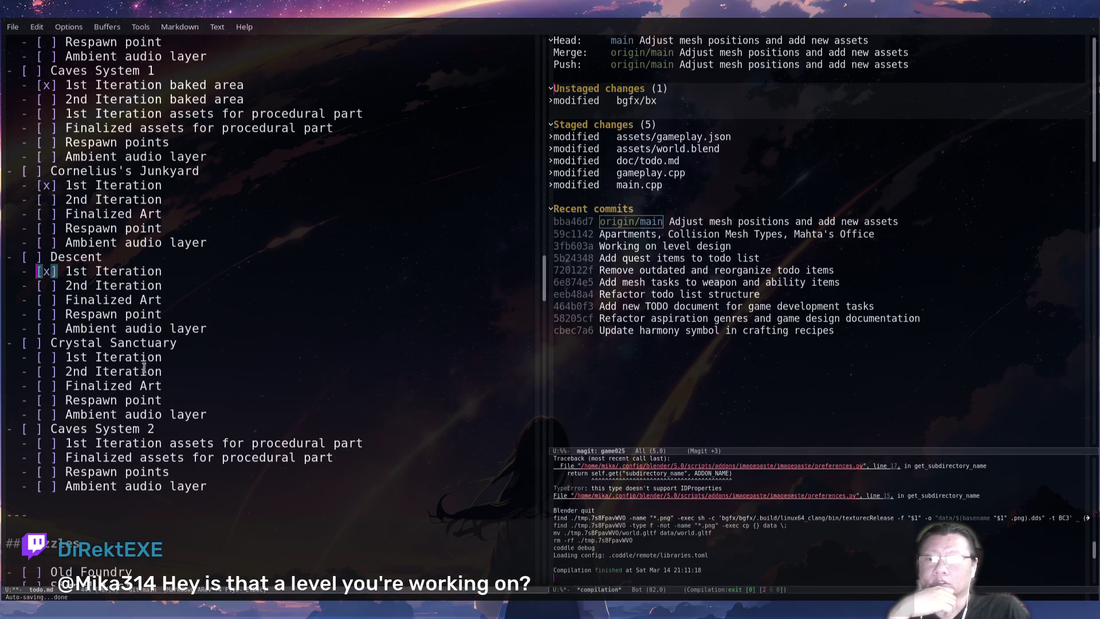
pyautogui.hotkey('alt', 'Tab')
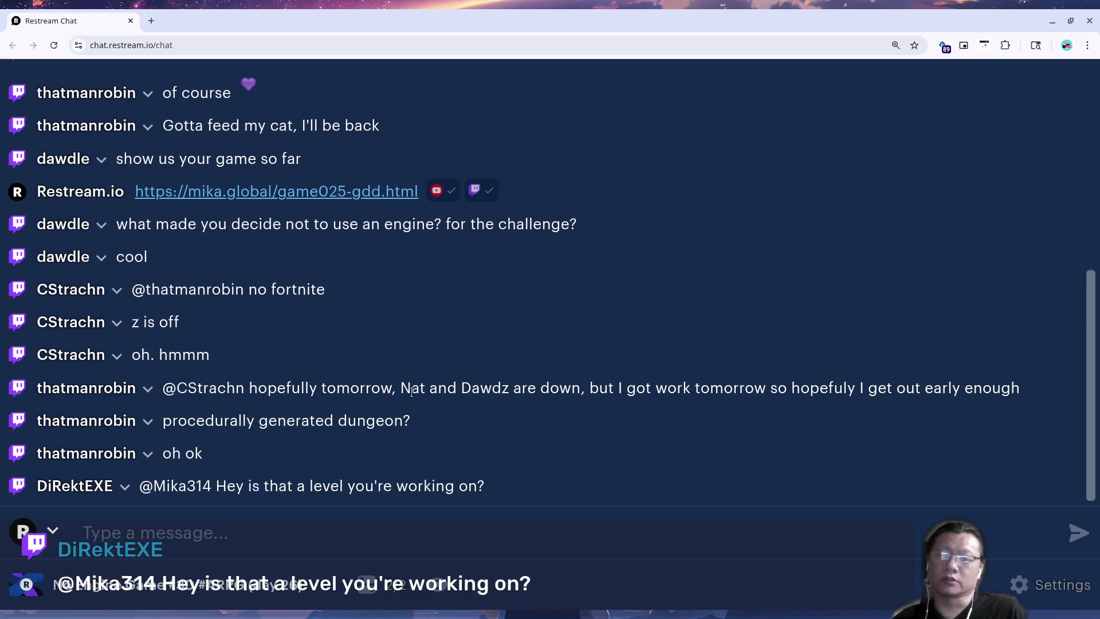
pyautogui.hotkey('alt', 'Tab')
pyautogui.moveTo(408, 388)
pyautogui.mouseDown(button='middle')
pyautogui.moveTo(380, 310)
pyautogui.moveTo(388, 386)
pyautogui.moveTo(470, 386)
pyautogui.moveTo(437, 361)
pyautogui.moveTo(462, 334)
pyautogui.moveTo(477, 388)
pyautogui.moveTo(305, 350)
pyautogui.mouseUp(button='middle')
pyautogui.scroll(-5, 393, 300)
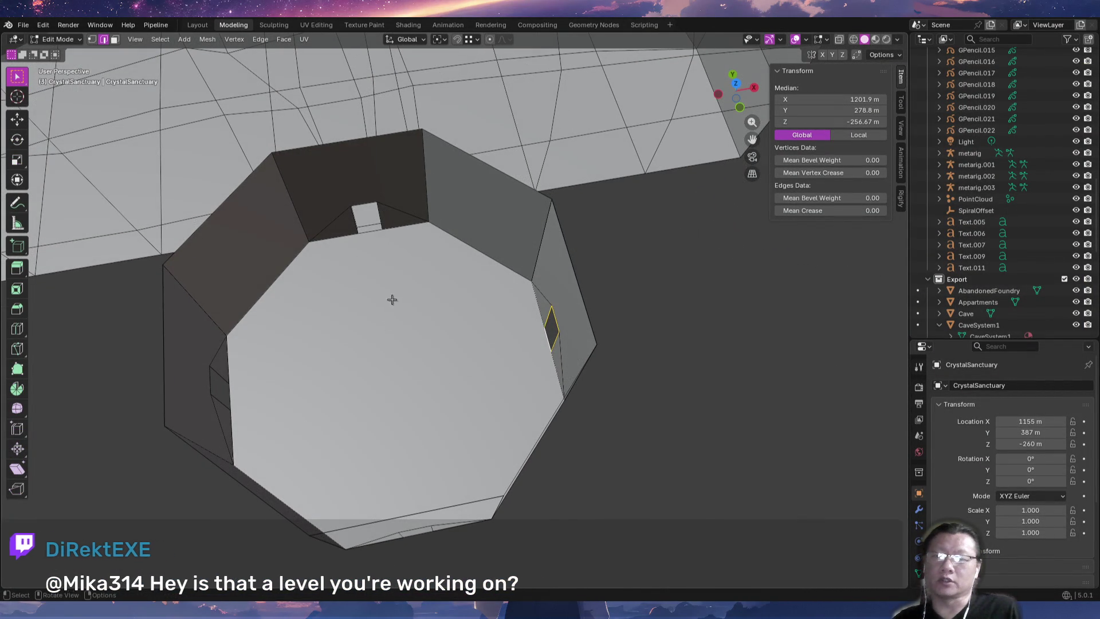
# Frame the doorway in top view and start a move of its edge, then cancel it.
pyautogui.moveTo(451, 344)
pyautogui.mouseDown(button='middle')
pyautogui.moveTo(442, 314)
pyautogui.moveTo(472, 323)
pyautogui.moveTo(590, 304)
pyautogui.moveTo(424, 331)
pyautogui.mouseUp(button='middle')
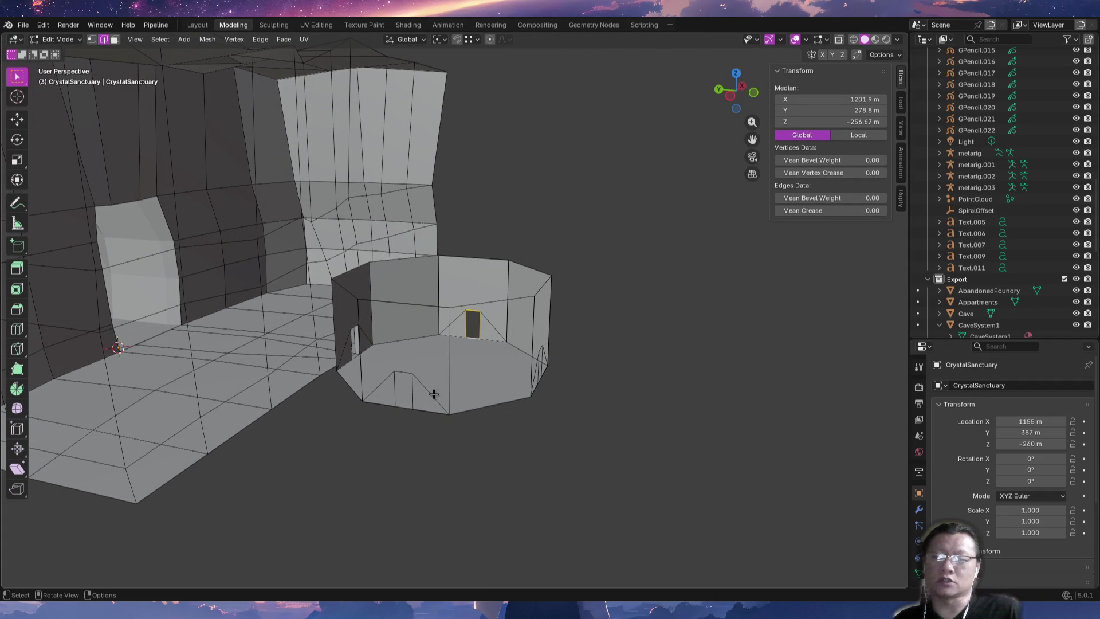
pyautogui.moveTo(521, 356); pyautogui.dragTo(462, 417, button='middle')
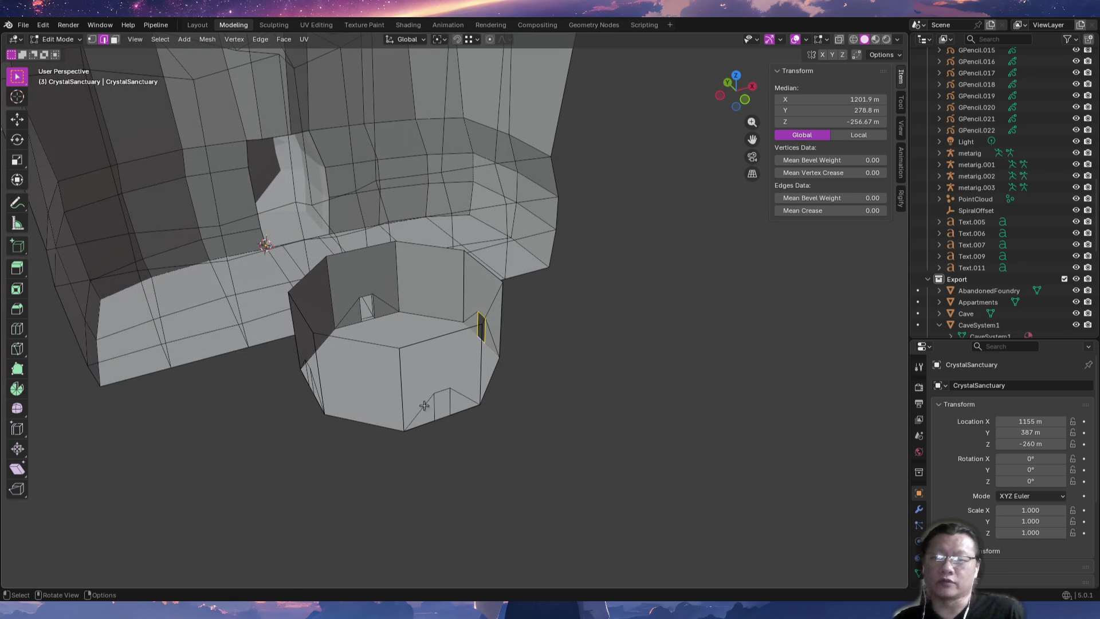
pyautogui.moveTo(253, 389)
pyautogui.mouseDown(button='middle')
pyautogui.moveTo(411, 352)
pyautogui.moveTo(367, 344)
pyautogui.moveTo(302, 444)
pyautogui.moveTo(278, 447)
pyautogui.mouseUp(button='middle')
pyautogui.press('KP_7')
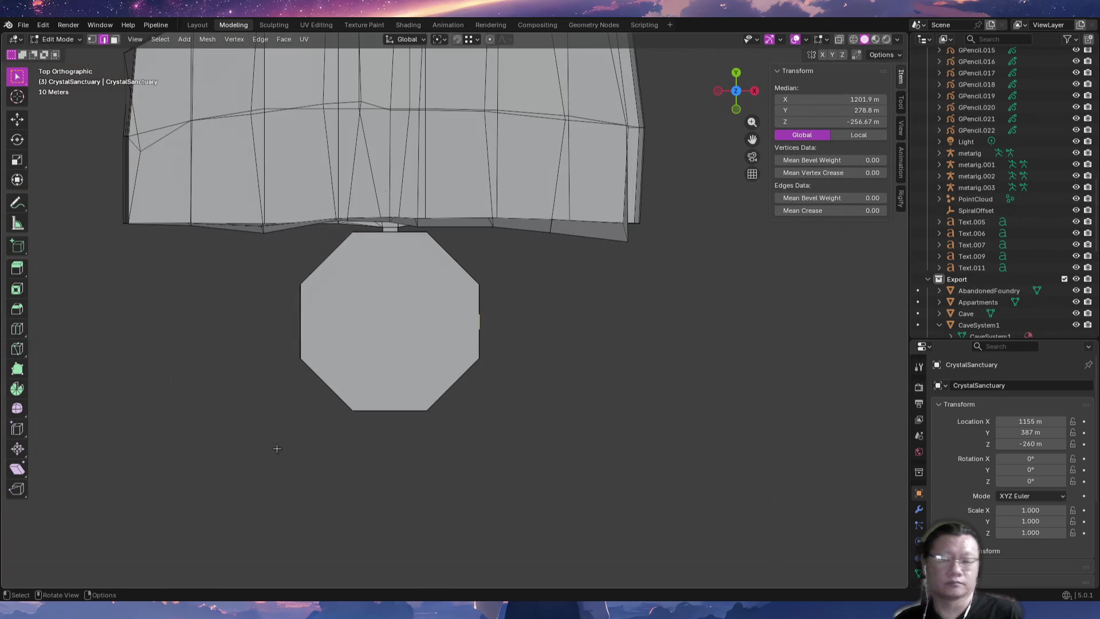
pyautogui.scroll(5, 318, 426)
pyautogui.moveTo(515, 241)
pyautogui.keyDown('shift'); pyautogui.mouseDown(button='middle')
pyautogui.moveTo(398, 459)
pyautogui.moveTo(393, 427)
pyautogui.mouseUp(button='middle'); pyautogui.keyUp('shift')
pyautogui.scroll(5, 393, 428)
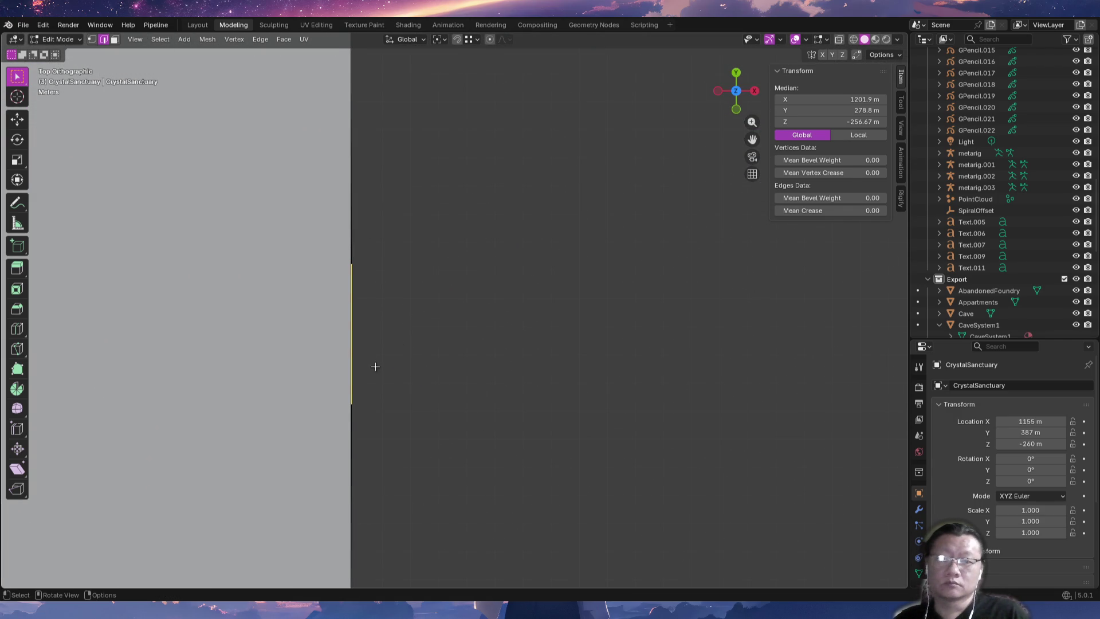
pyautogui.press('g')
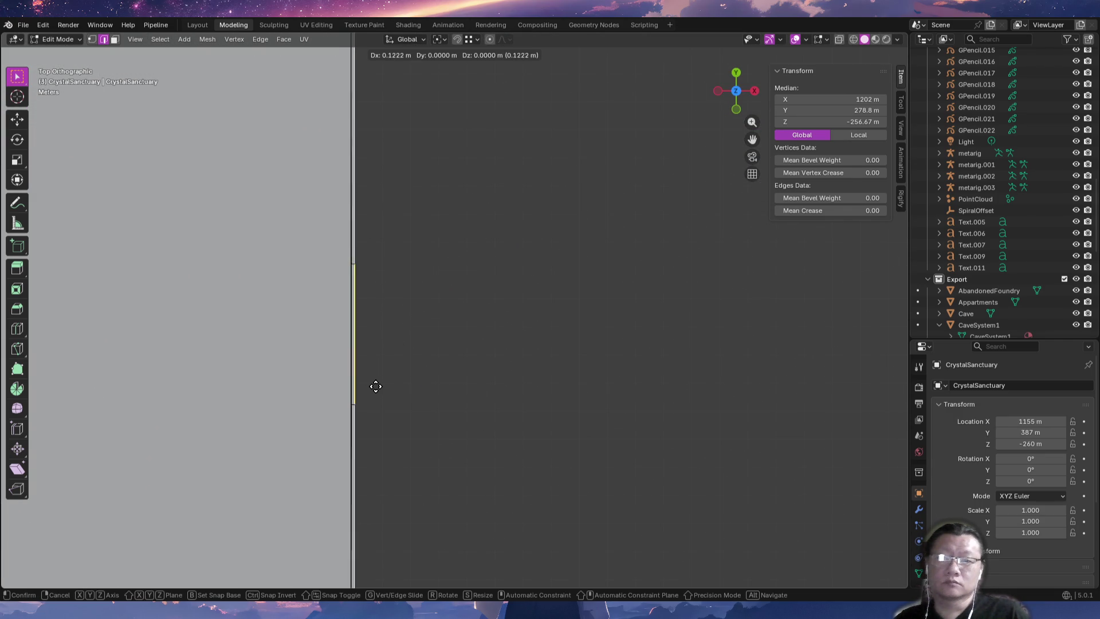
pyautogui.rightClick(379, 387)
# Select the doorway's side, top and right edges, try moving them in top view, and undo.
pyautogui.moveTo(377, 385)
pyautogui.mouseDown(button='middle')
pyautogui.moveTo(424, 380)
pyautogui.moveTo(341, 322)
pyautogui.moveTo(441, 375)
pyautogui.moveTo(438, 295)
pyautogui.moveTo(463, 304)
pyautogui.moveTo(381, 390)
pyautogui.moveTo(449, 408)
pyautogui.moveTo(373, 437)
pyautogui.moveTo(420, 464)
pyautogui.moveTo(422, 356)
pyautogui.mouseUp(button='middle')
pyautogui.hotkey('alt', 'a')
pyautogui.click(339, 399)
pyautogui.keyDown('shift'); pyautogui.click(432, 333); pyautogui.keyUp('shift')
pyautogui.keyDown('shift'); pyautogui.click(500, 404); pyautogui.keyUp('shift')
pyautogui.press('KP_7')
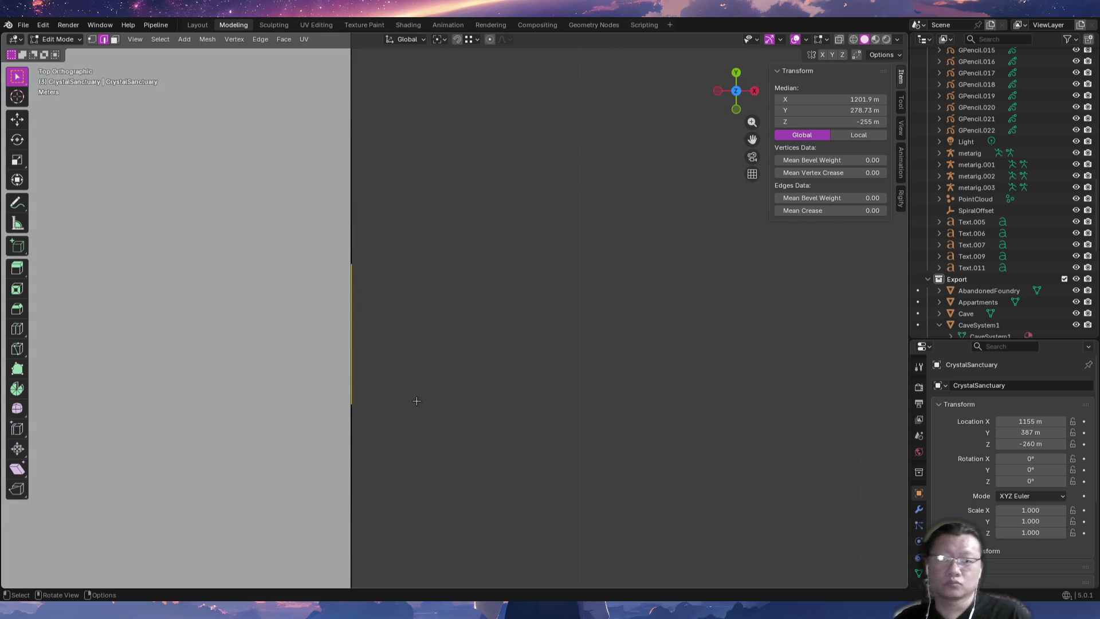
pyautogui.press('g')
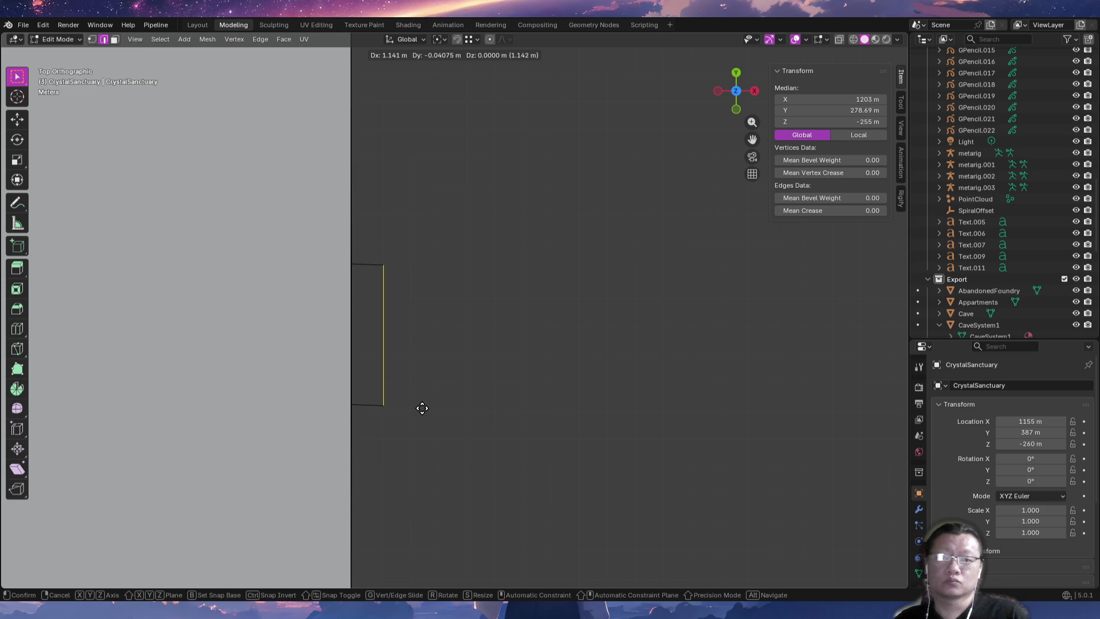
pyautogui.click(423, 406)
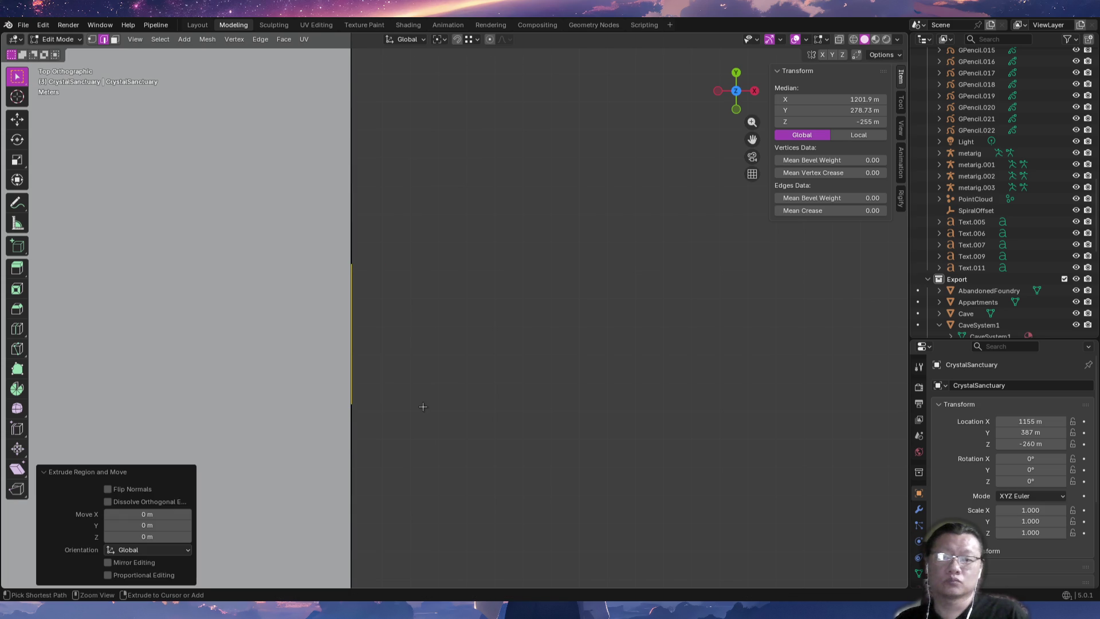
pyautogui.hotkey('ctrl', 'z')
# Switch snapping to the grid and test a grid-snapped edge move, cancelling it.
pyautogui.click(472, 42)
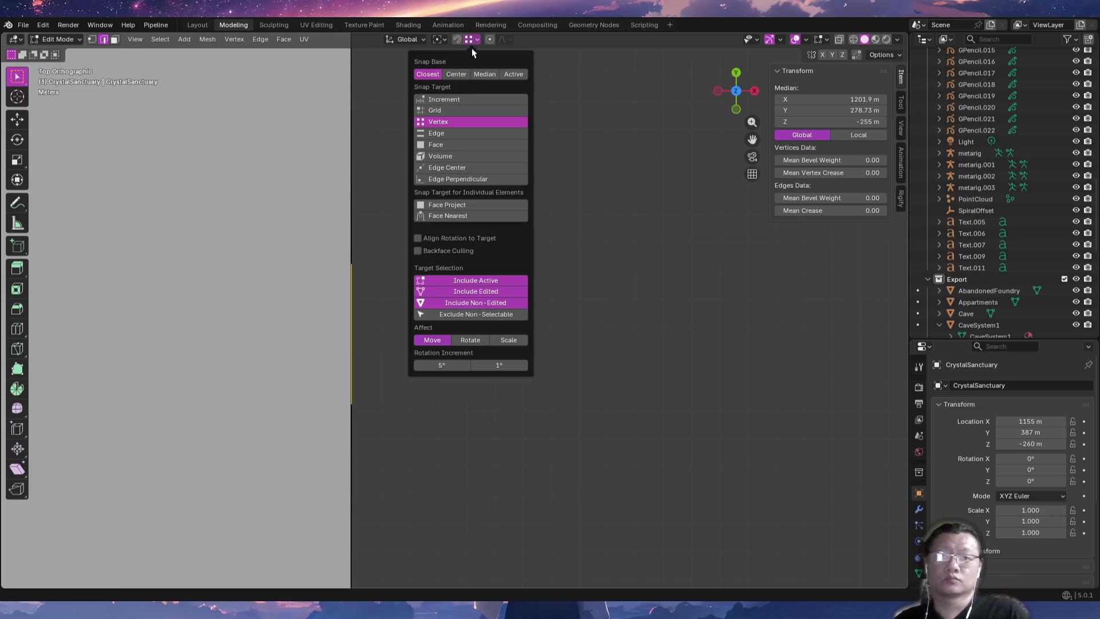
pyautogui.click(456, 109)
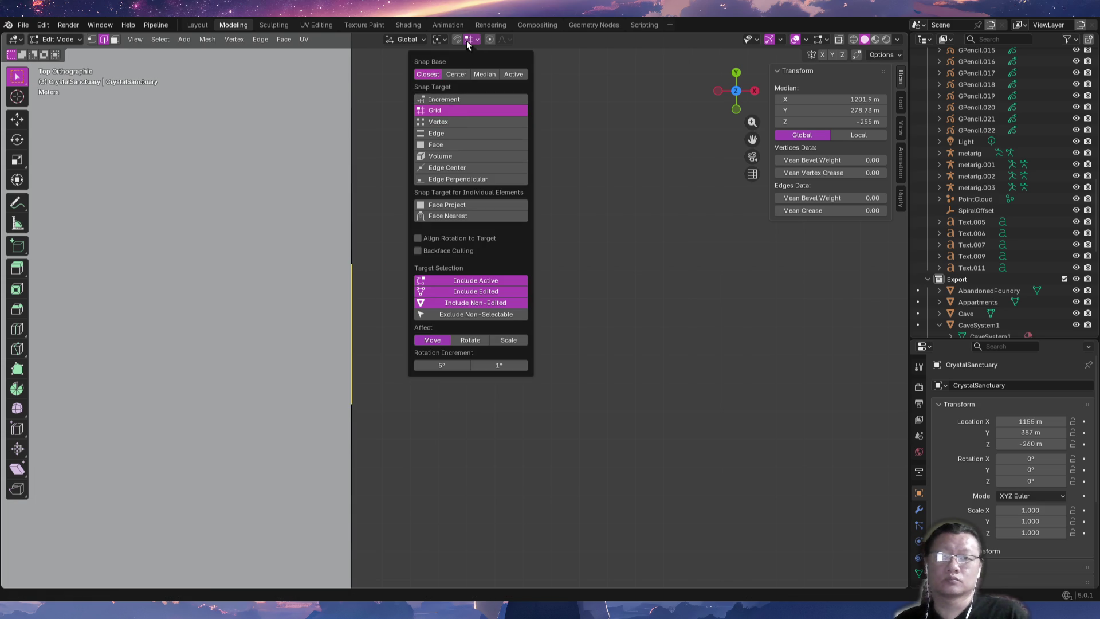
pyautogui.press('g')
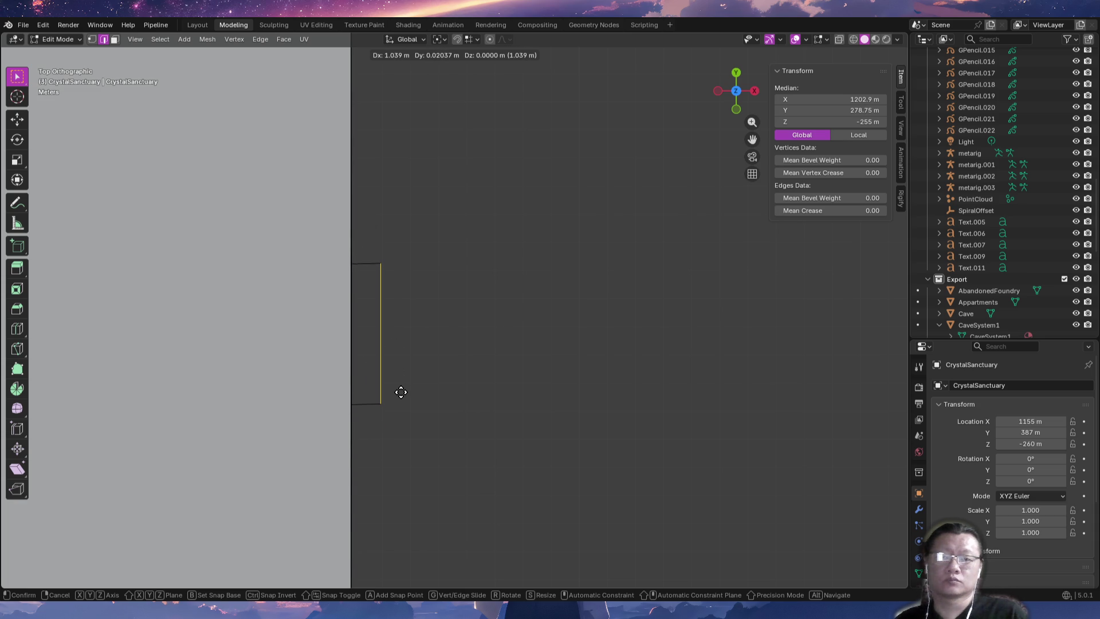
pyautogui.press('ctrl')
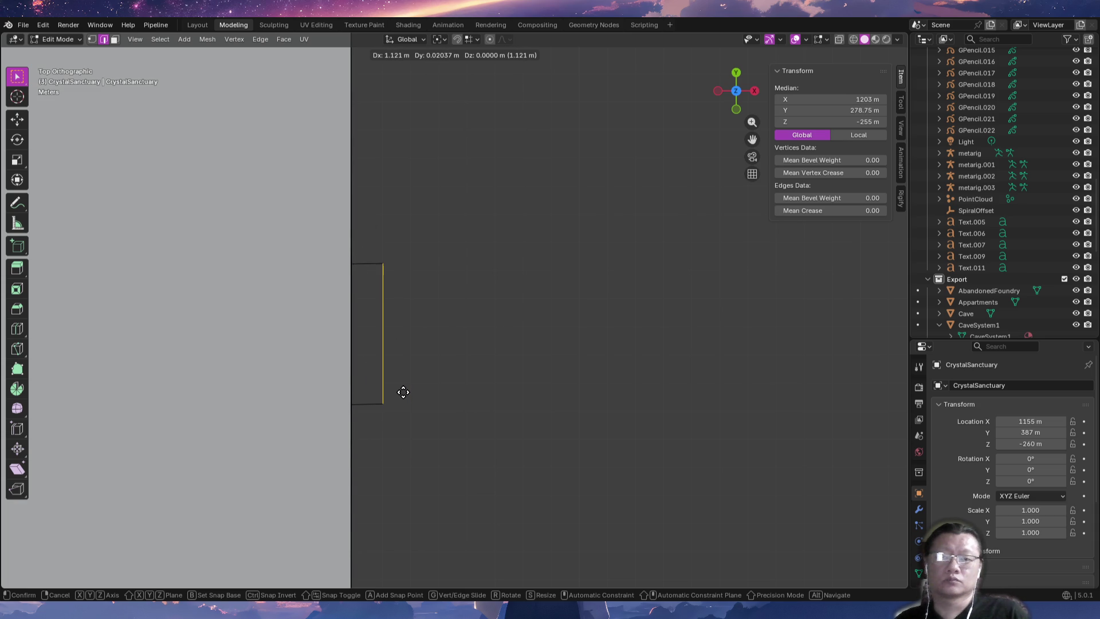
pyautogui.press('Escape')
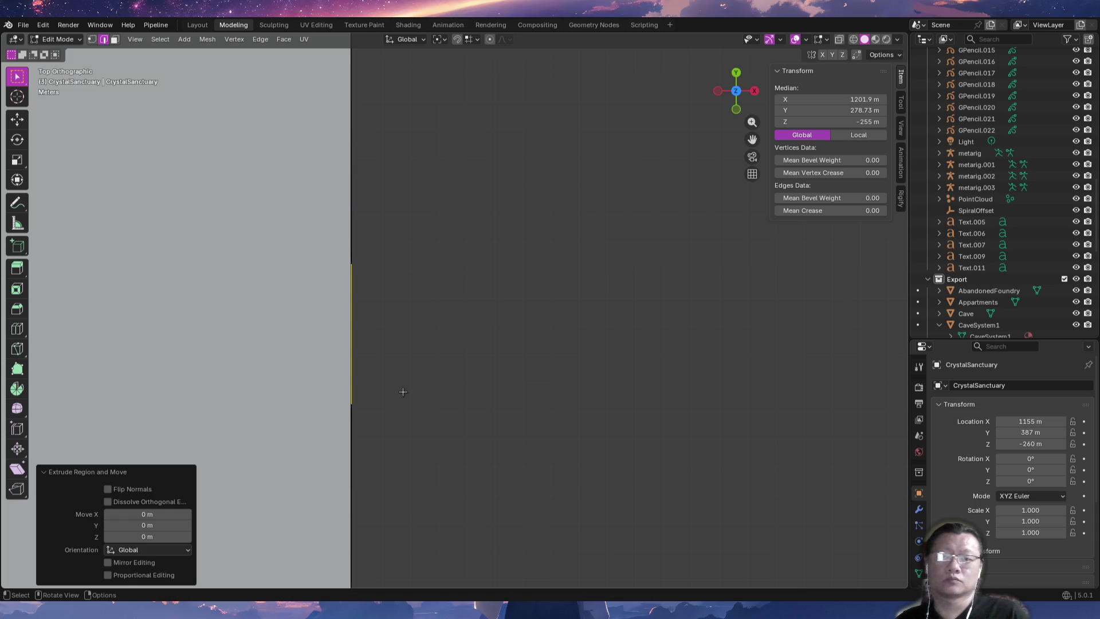
pyautogui.moveTo(405, 383)
pyautogui.mouseDown(button='middle')
pyautogui.moveTo(449, 381)
pyautogui.moveTo(371, 299)
pyautogui.moveTo(371, 286)
pyautogui.mouseUp(button='middle')
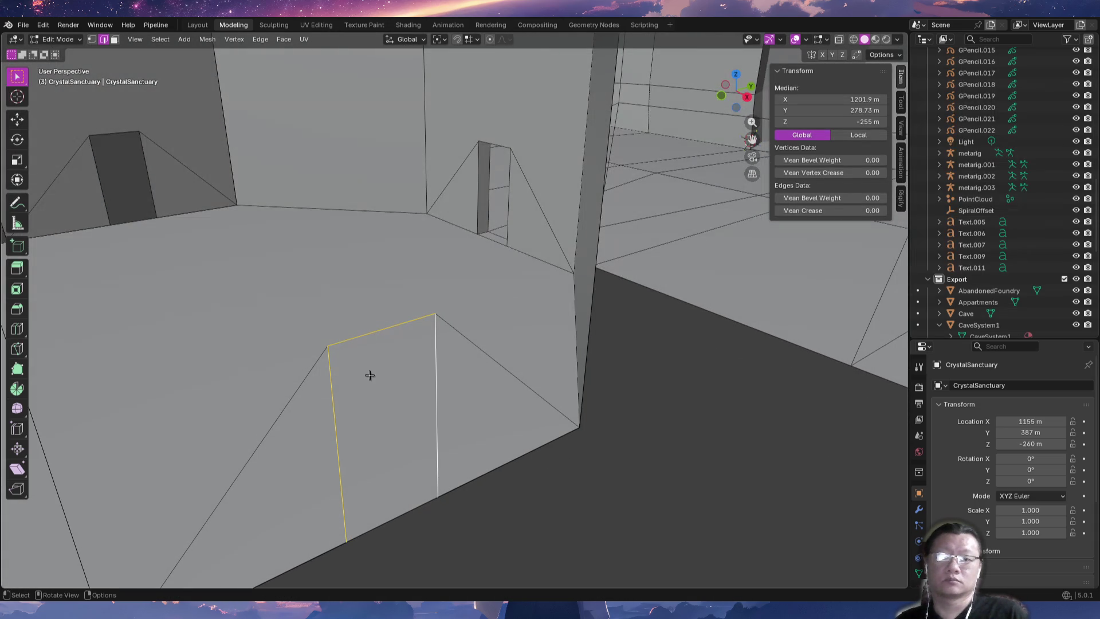
pyautogui.press('KP_7')
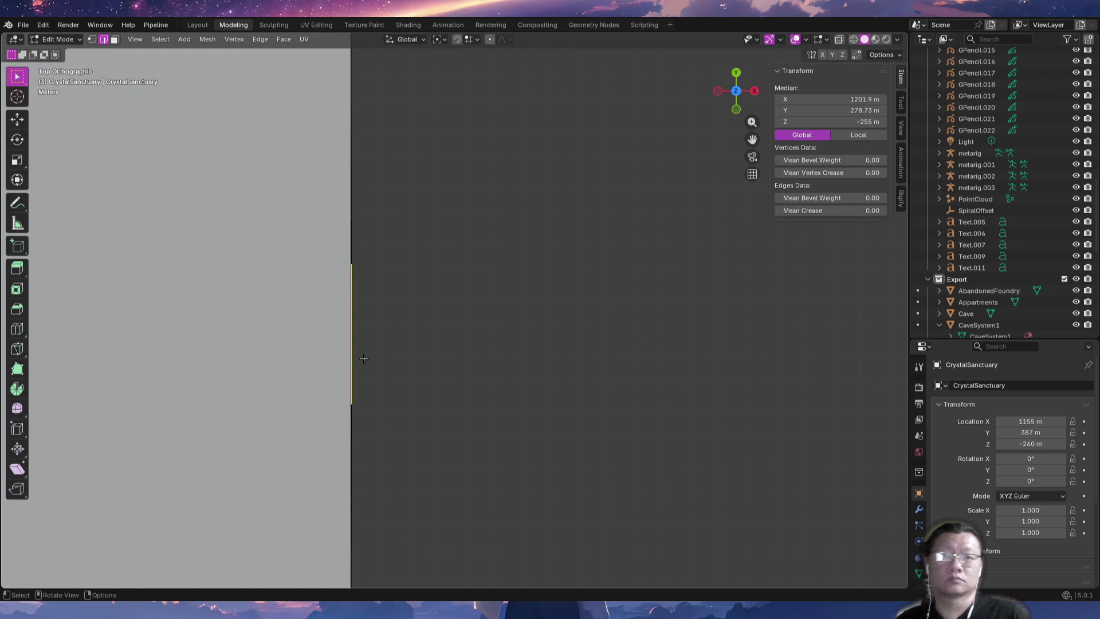
# Move the selected doorway edges 0.5 m along X to give the doorway thickness.
pyautogui.write('gx')
pyautogui.write('0.1')
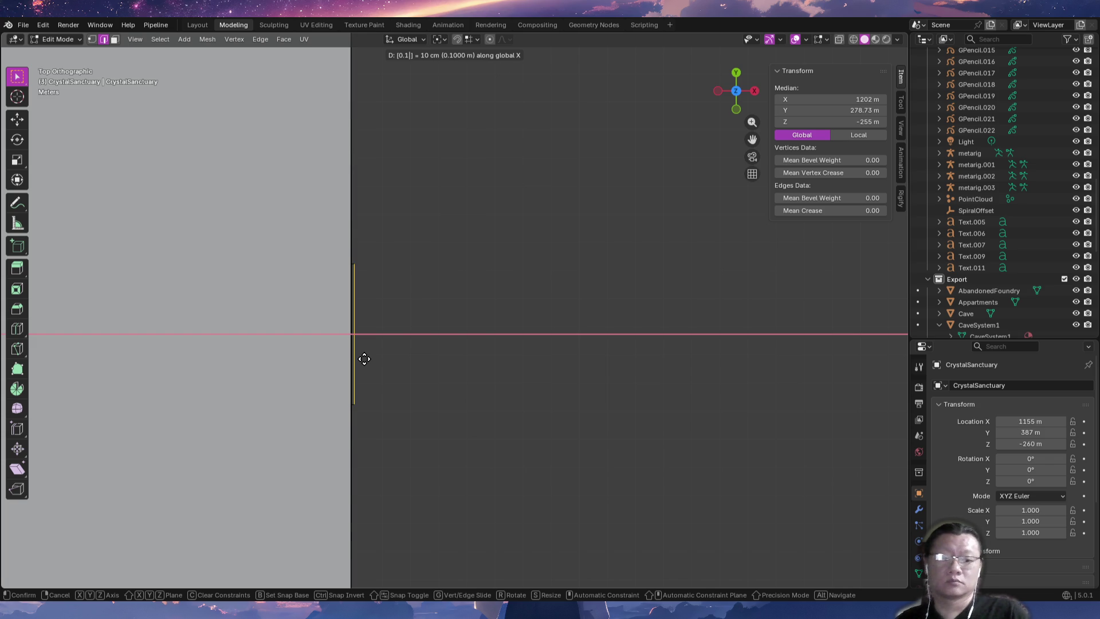
pyautogui.press('BackSpace')
pyautogui.press('BackSpace')
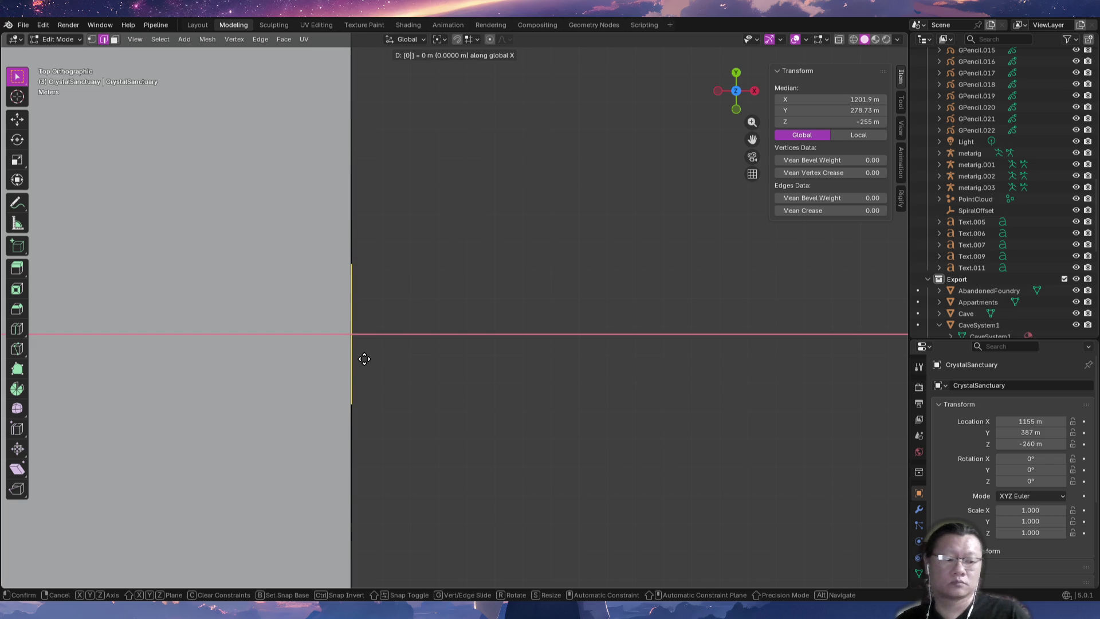
pyautogui.write('.5')
pyautogui.press('Return')
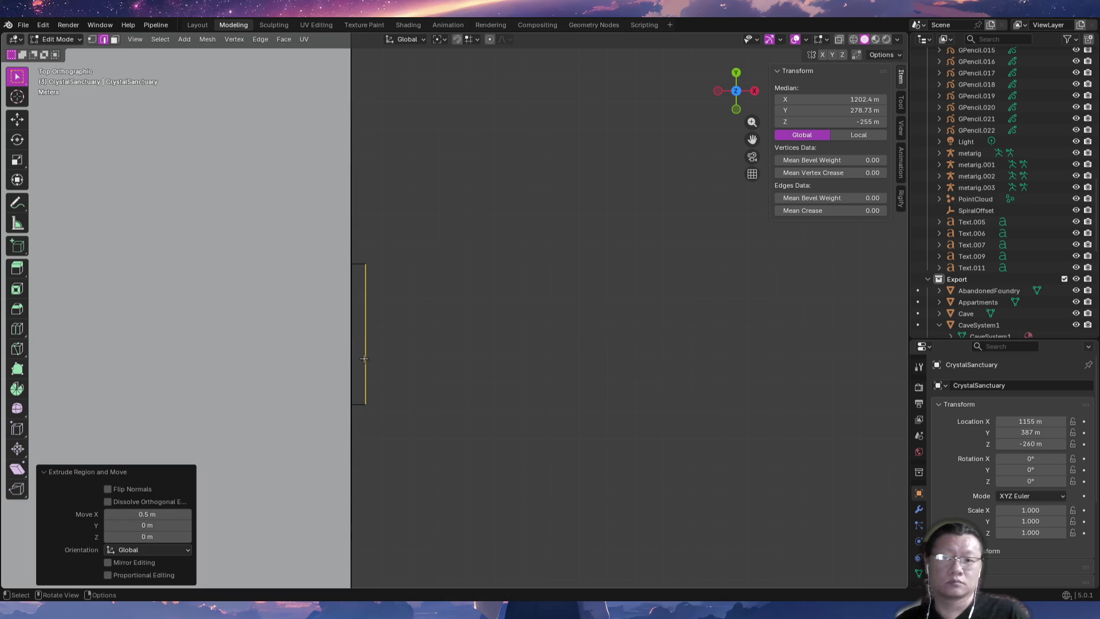
# Select two doorway edges, try extruding them, then cancel and undo the extrusion.
pyautogui.moveTo(427, 446)
pyautogui.mouseDown(button='middle')
pyautogui.moveTo(428, 338)
pyautogui.moveTo(338, 309)
pyautogui.moveTo(307, 320)
pyautogui.moveTo(391, 442)
pyautogui.moveTo(415, 430)
pyautogui.moveTo(344, 398)
pyautogui.moveTo(391, 473)
pyautogui.moveTo(453, 540)
pyautogui.moveTo(455, 472)
pyautogui.mouseUp(button='middle')
pyautogui.click(384, 490)
pyautogui.keyDown('shift'); pyautogui.click(455, 473); pyautogui.keyUp('shift')
pyautogui.press('e')
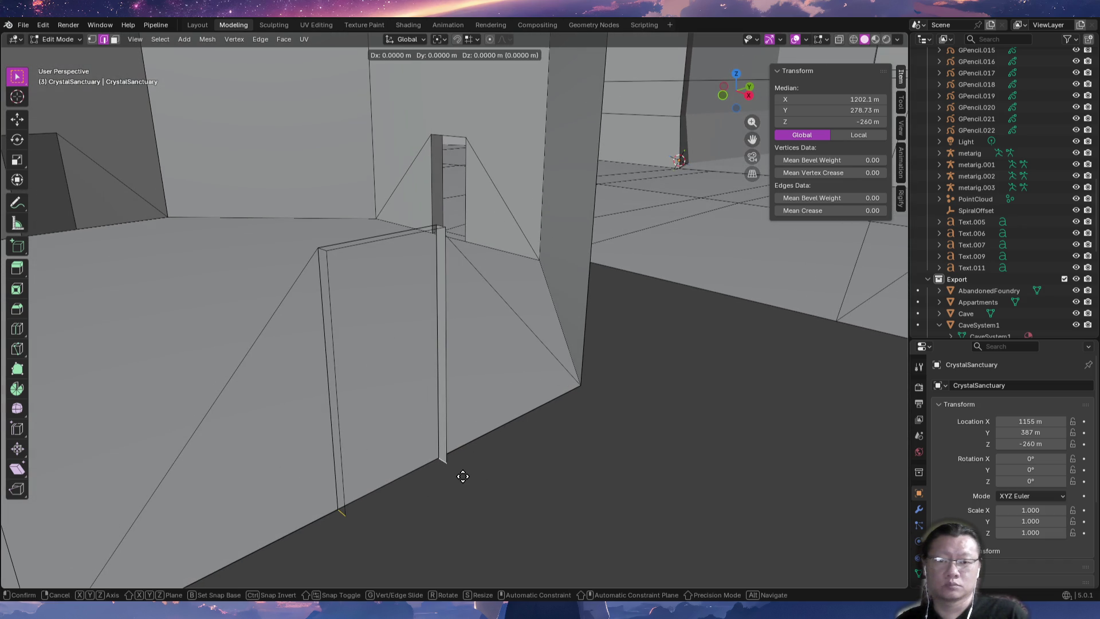
pyautogui.rightClick(469, 497)
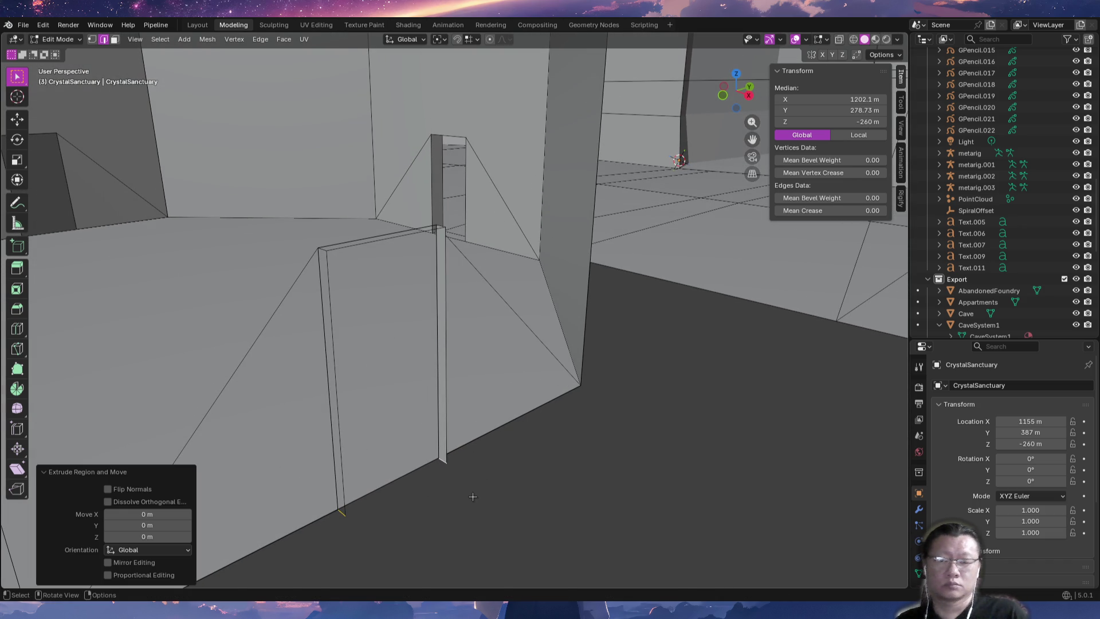
pyautogui.hotkey('ctrl', 'z')
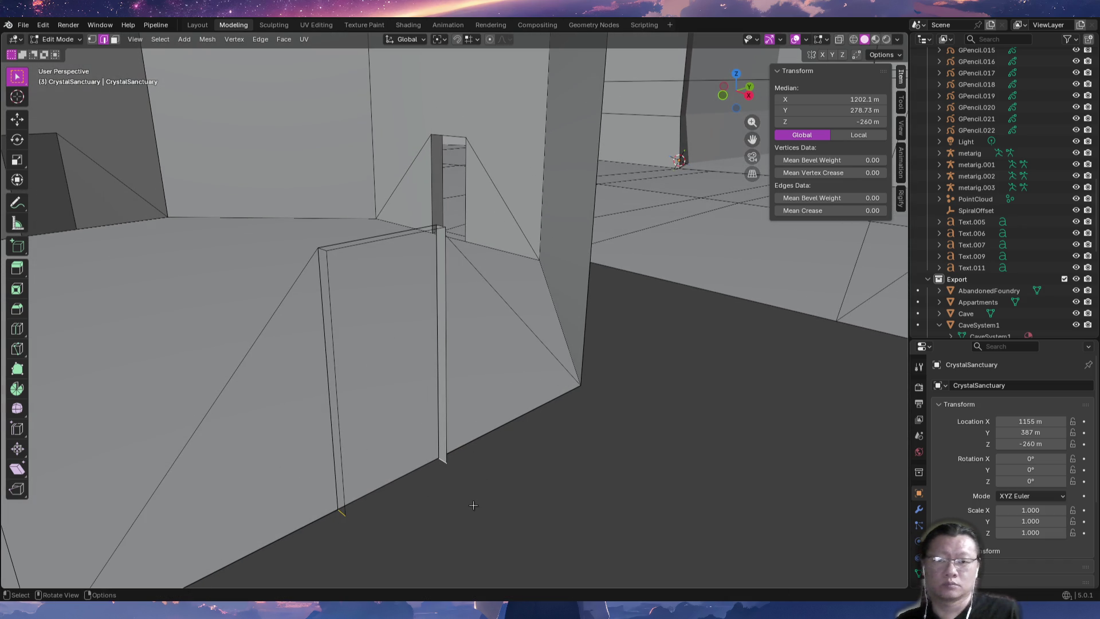
# Reselect the door frame's outer edge and switch over to the stream chat.
pyautogui.keyDown('ctrl'); pyautogui.click(472, 509); pyautogui.keyUp('ctrl')
pyautogui.click(498, 476)
pyautogui.moveTo(496, 418)
pyautogui.mouseDown(button='middle')
pyautogui.moveTo(503, 445)
pyautogui.moveTo(470, 377)
pyautogui.moveTo(481, 415)
pyautogui.moveTo(473, 445)
pyautogui.mouseUp(button='middle')
pyautogui.click(445, 360)
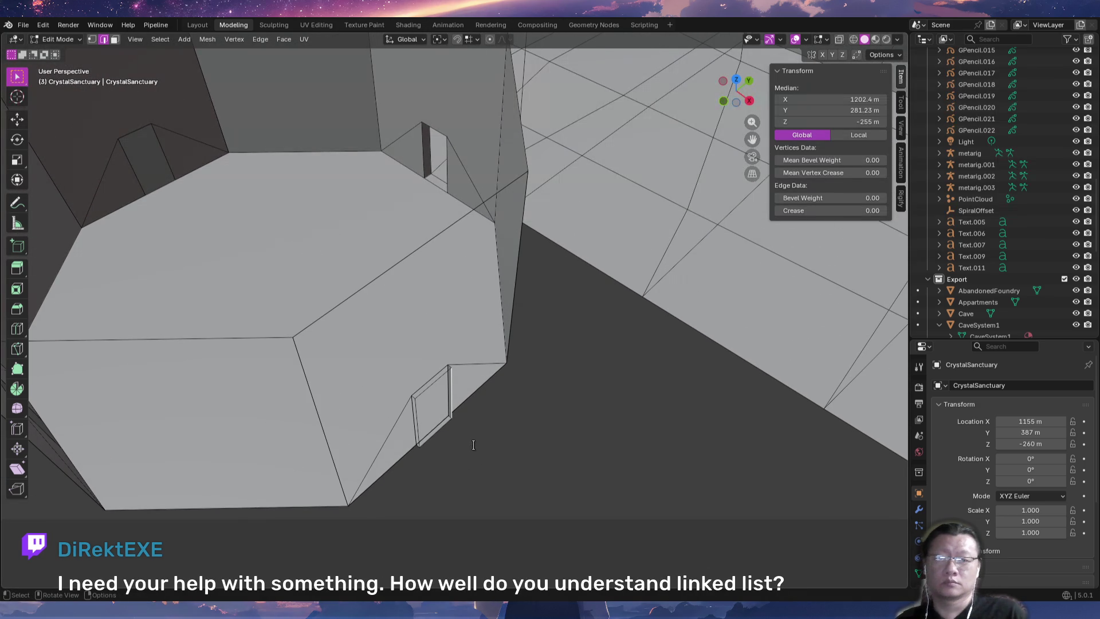
pyautogui.hotkey('alt', 'Tab')
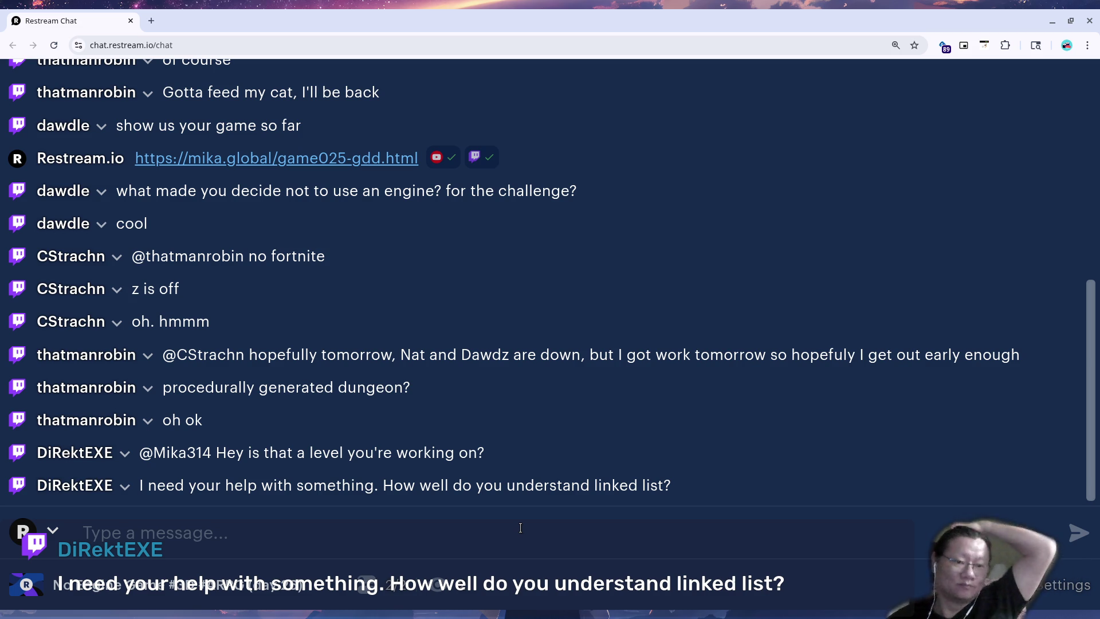
# Return to Blender and orbit closer to the wall beside the door.
pyautogui.hotkey('alt', 'Tab')
pyautogui.moveTo(475, 450)
pyautogui.mouseDown(button='middle')
pyautogui.moveTo(483, 386)
pyautogui.moveTo(450, 339)
pyautogui.moveTo(449, 407)
pyautogui.moveTo(463, 418)
pyautogui.moveTo(415, 370)
pyautogui.moveTo(445, 422)
pyautogui.mouseUp(button='middle')
# Extrude Y-constrained wall panels from the door edge on both sides of the doorway.
pyautogui.press('e')
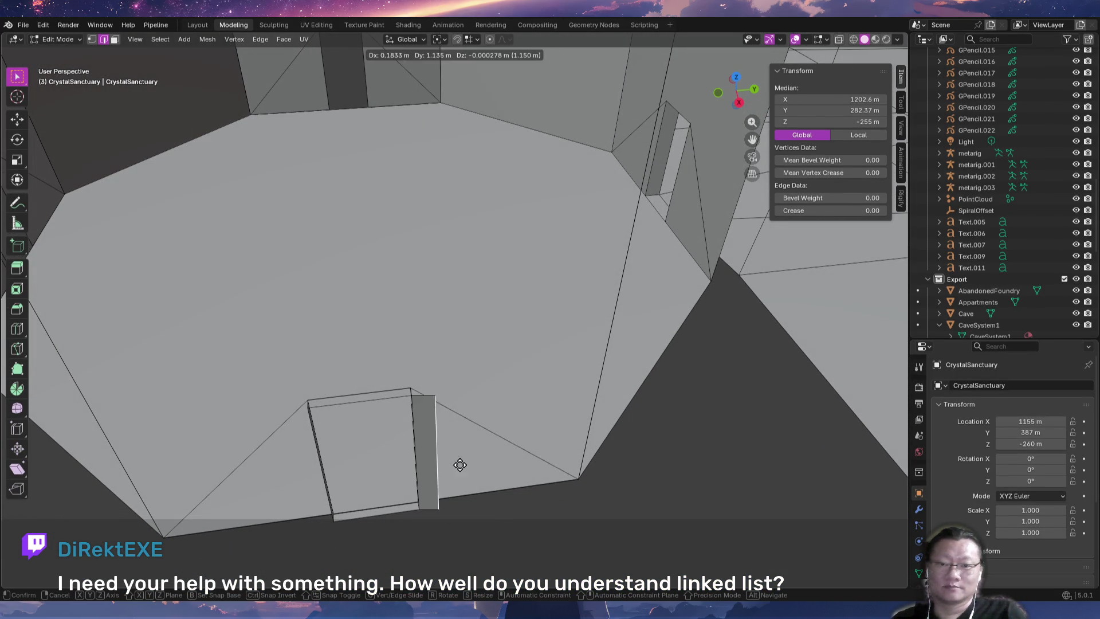
pyautogui.press('y')
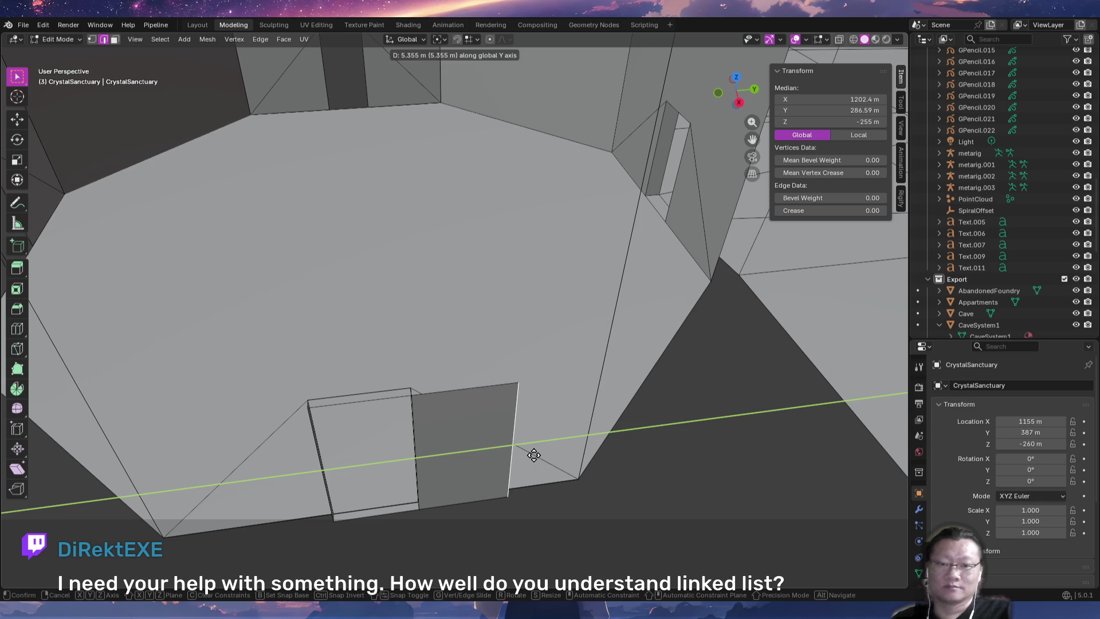
pyautogui.click(523, 456)
pyautogui.moveTo(348, 479)
pyautogui.mouseDown(button='middle')
pyautogui.moveTo(484, 475)
pyautogui.moveTo(415, 482)
pyautogui.moveTo(412, 449)
pyautogui.moveTo(442, 441)
pyautogui.mouseUp(button='middle')
pyautogui.press('g')
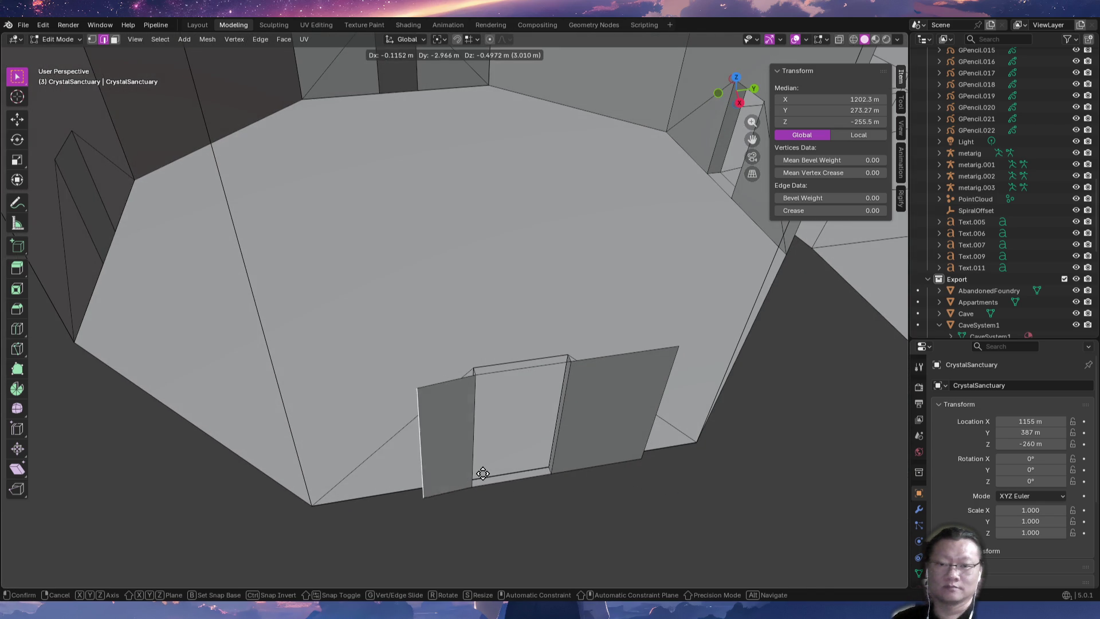
pyautogui.press('y')
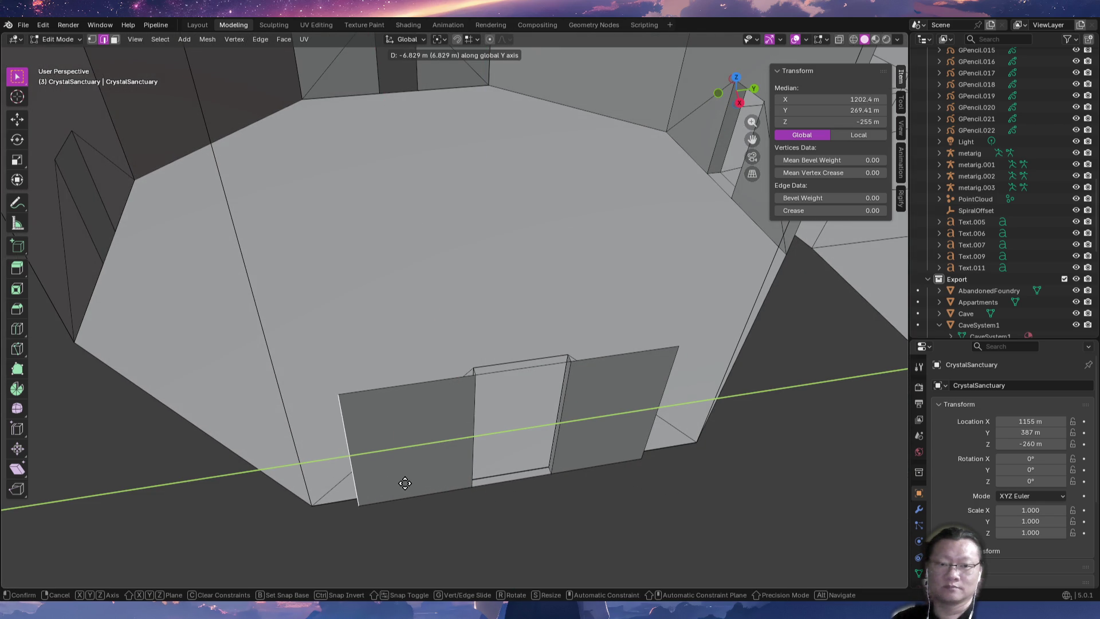
pyautogui.click(403, 483)
# In top view, switch to vertex select and pick the wall edge's end vertex, trying a move.
pyautogui.press('KP_7')
pyautogui.keyDown('shift'); pyautogui.moveTo(531, 305); pyautogui.dragTo(527, 416, button='middle'); pyautogui.keyUp('shift')
pyautogui.scroll(3, 526, 417)
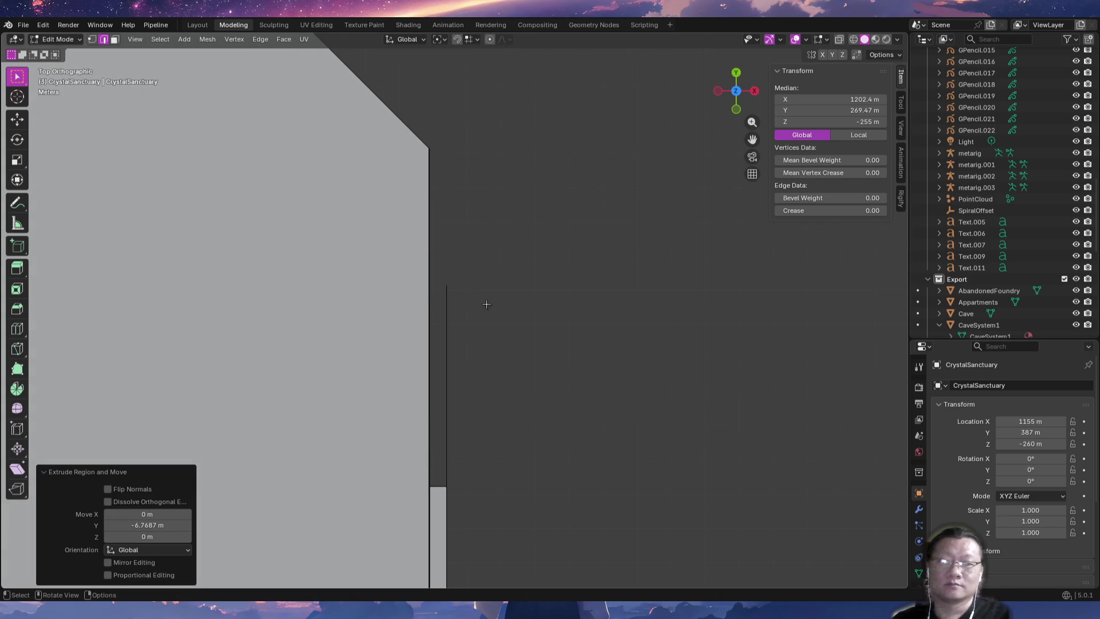
pyautogui.press('1')
pyautogui.click(446, 284)
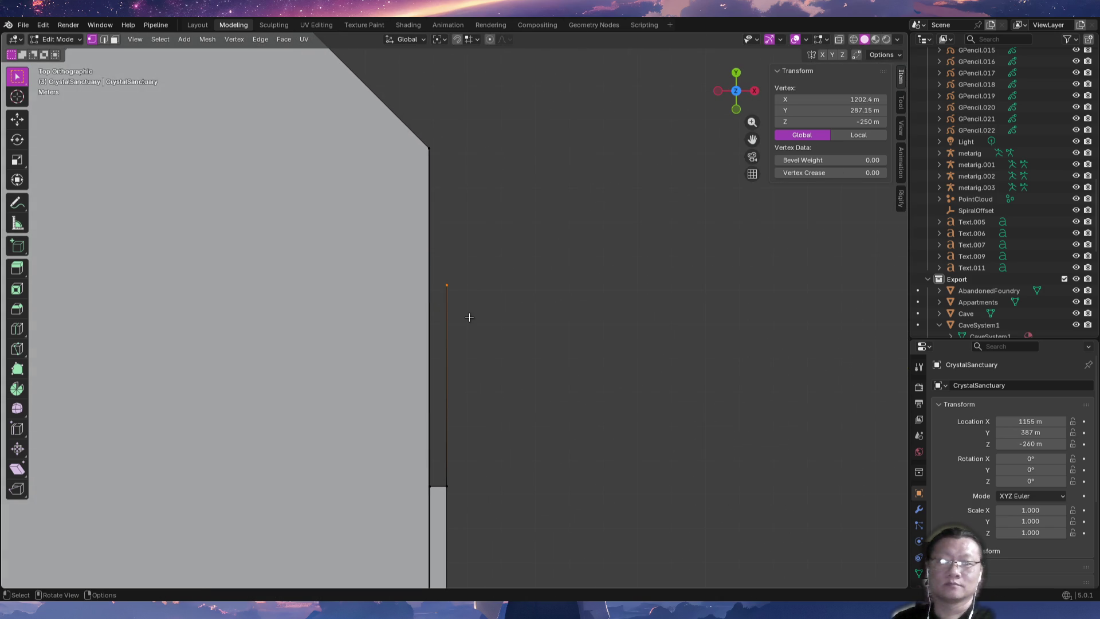
pyautogui.scroll(4, 469, 354)
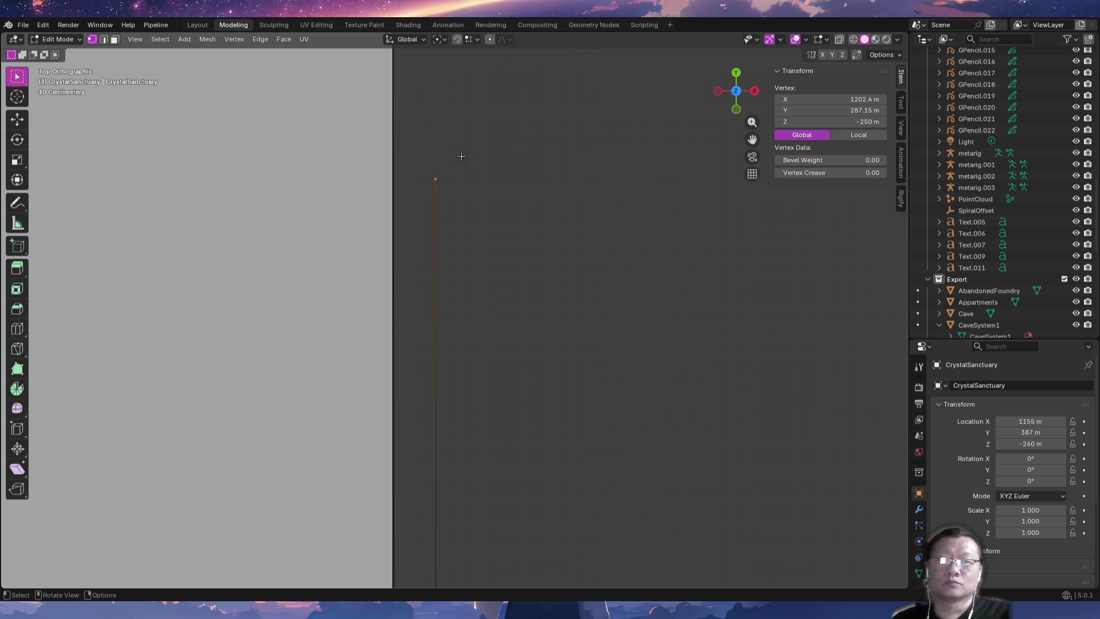
pyautogui.moveTo(436, 179)
pyautogui.mouseDown()
pyautogui.moveTo(464, 184)
pyautogui.moveTo(436, 190)
pyautogui.mouseUp()
pyautogui.press('Escape')
# Box-select the bottom vertex and move it so the wall's end edge stands straight.
pyautogui.press('b')
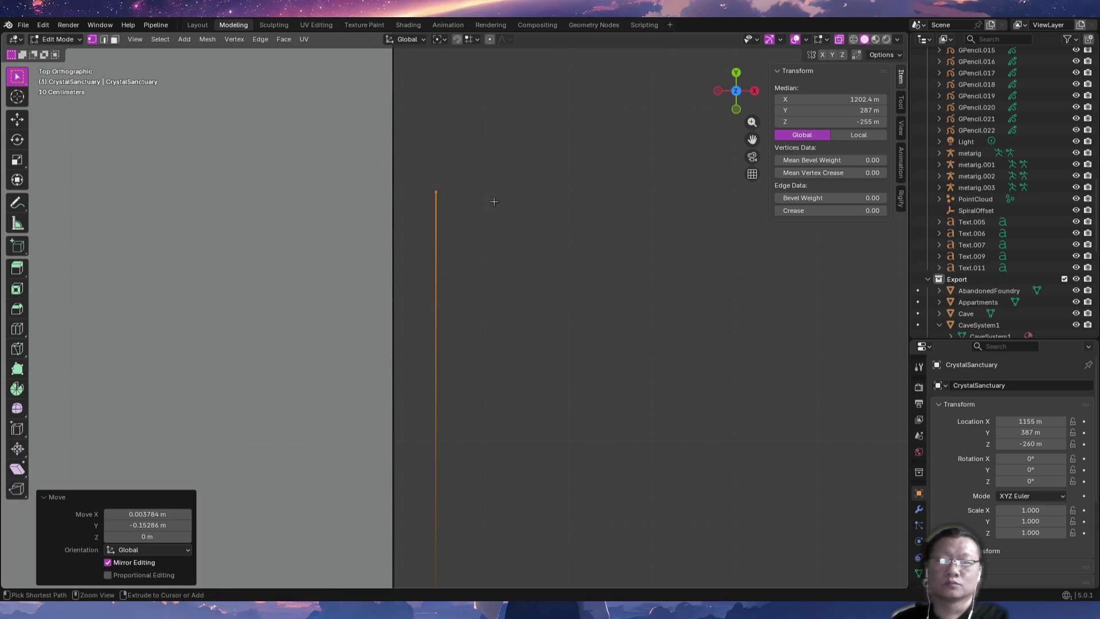
pyautogui.scroll(-5, 494, 201)
pyautogui.scroll(-5, 526, 361)
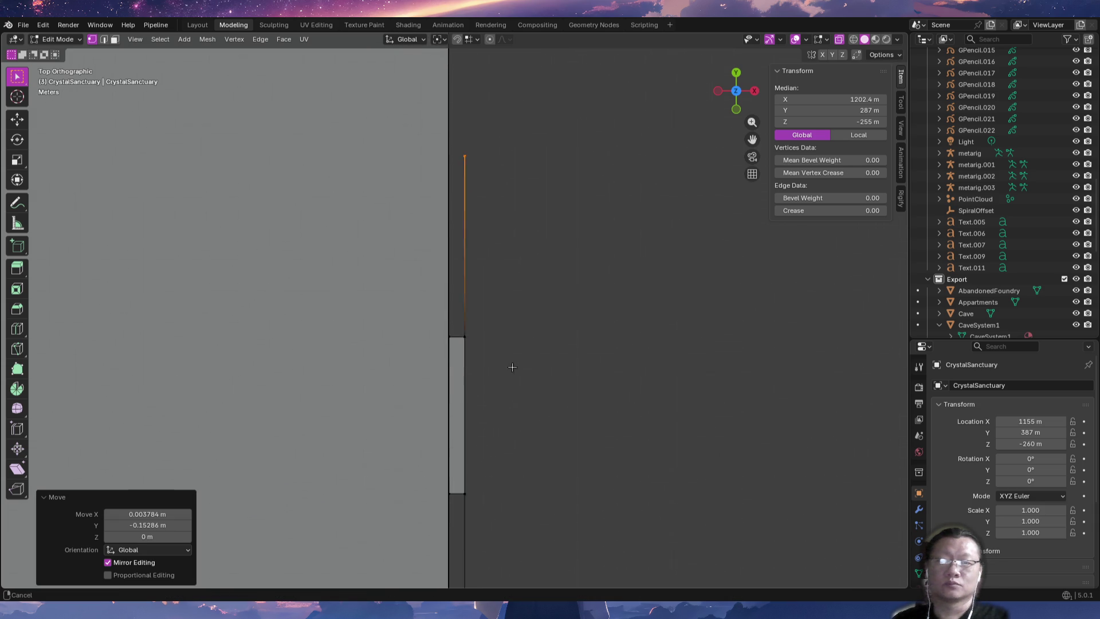
pyautogui.press('b')
pyautogui.moveTo(436, 471); pyautogui.dragTo(442, 483)
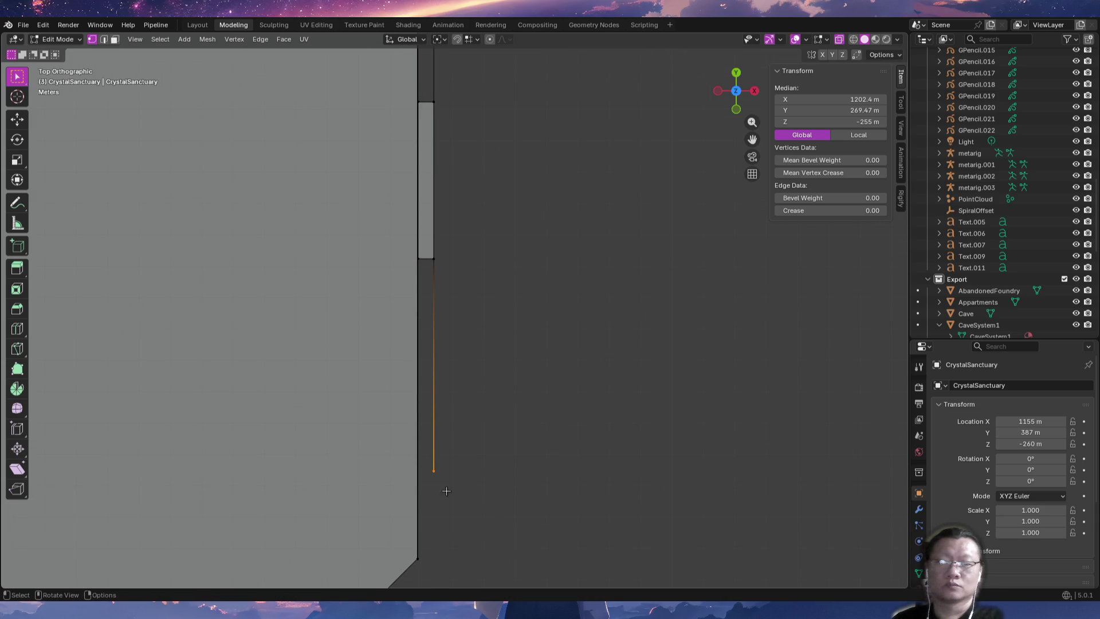
pyautogui.scroll(5, 459, 452)
pyautogui.press('g')
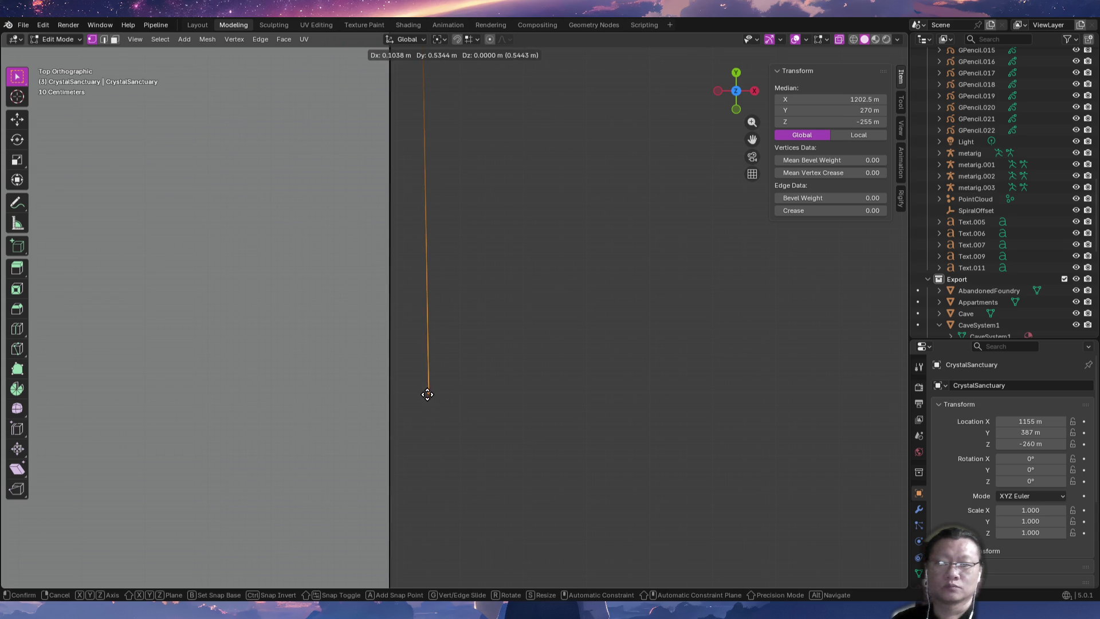
pyautogui.click(425, 388)
# Orbit back to a perspective view of the chamber and switch to the stream chat.
pyautogui.scroll(-3, 452, 420)
pyautogui.scroll(-3, 452, 420)
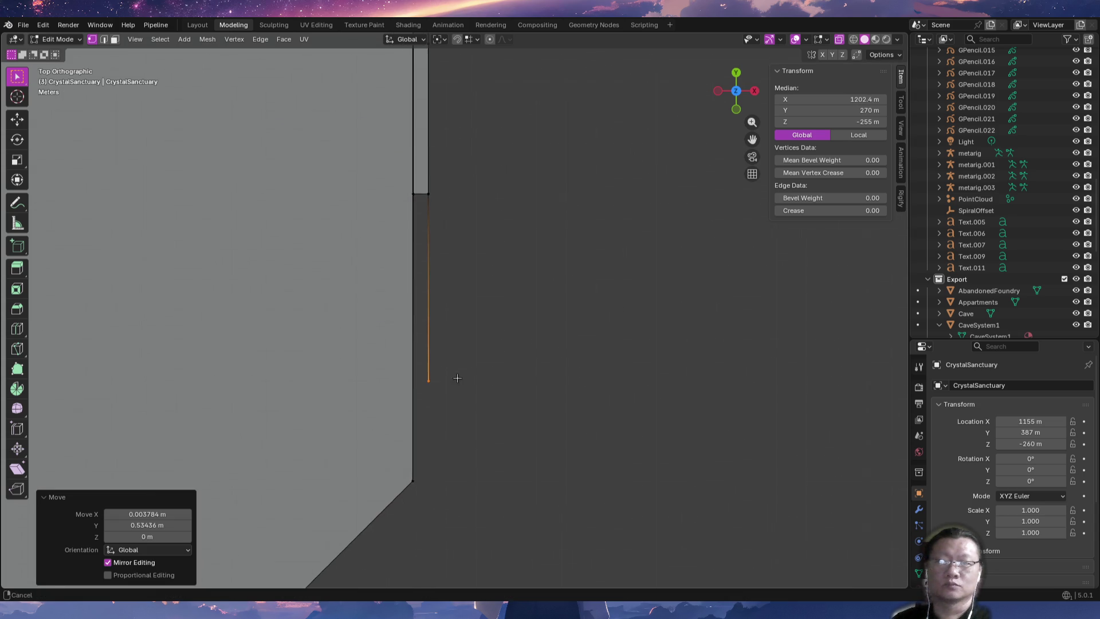
pyautogui.moveTo(510, 417)
pyautogui.mouseDown(button='middle')
pyautogui.moveTo(521, 445)
pyautogui.moveTo(420, 346)
pyautogui.moveTo(413, 382)
pyautogui.mouseUp(button='middle')
pyautogui.hotkey('alt', 'Tab')
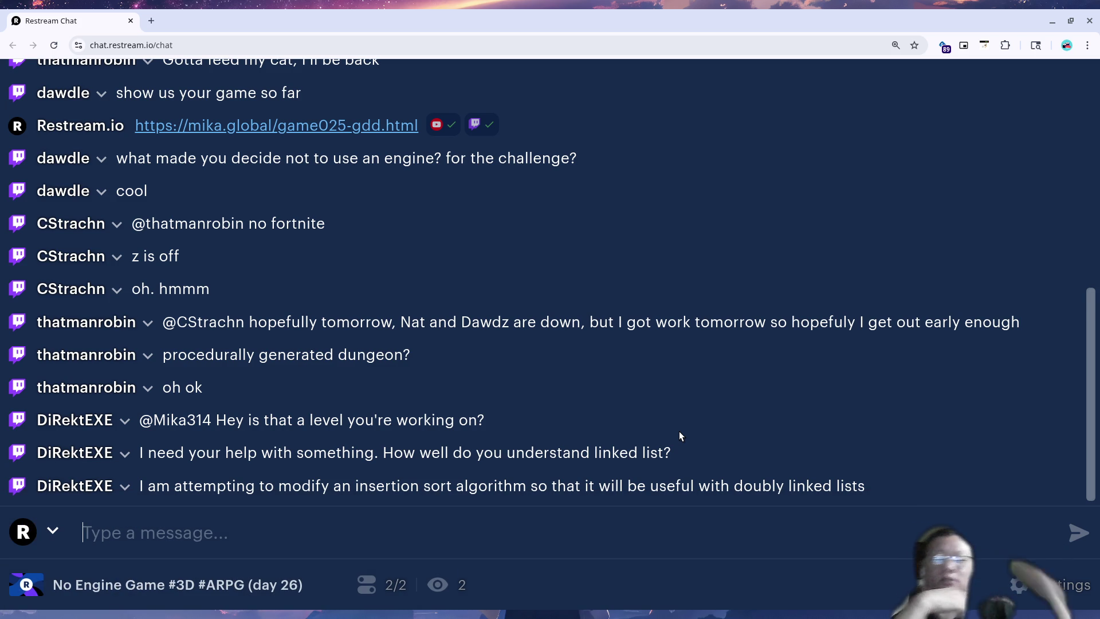
# Highlight 'insertion sort' in the viewer's message about doubly linked lists.
pyautogui.moveTo(356, 487); pyautogui.dragTo(524, 480)
pyautogui.hotkey('ctrl', 'c')
# Search Google for 'wikipedia insertion sort algorithm' and open the Wikipedia Insertion sort result.
pyautogui.hotkey('alt', 'Tab')
pyautogui.hotkey('ctrl', 't')
pyautogui.write('wifi')
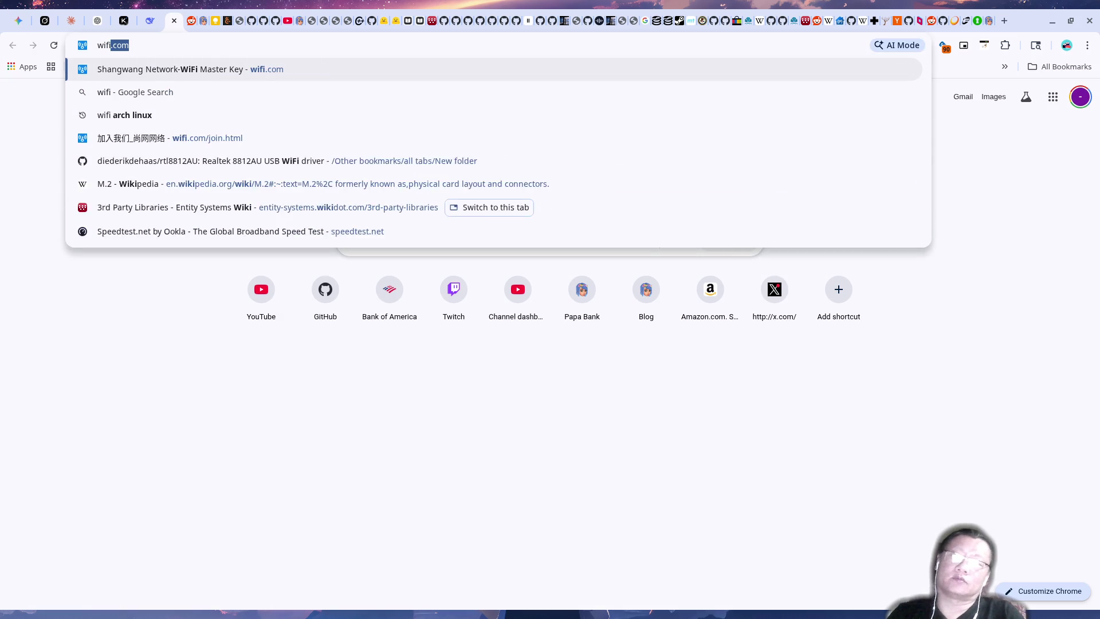
pyautogui.write('pe')
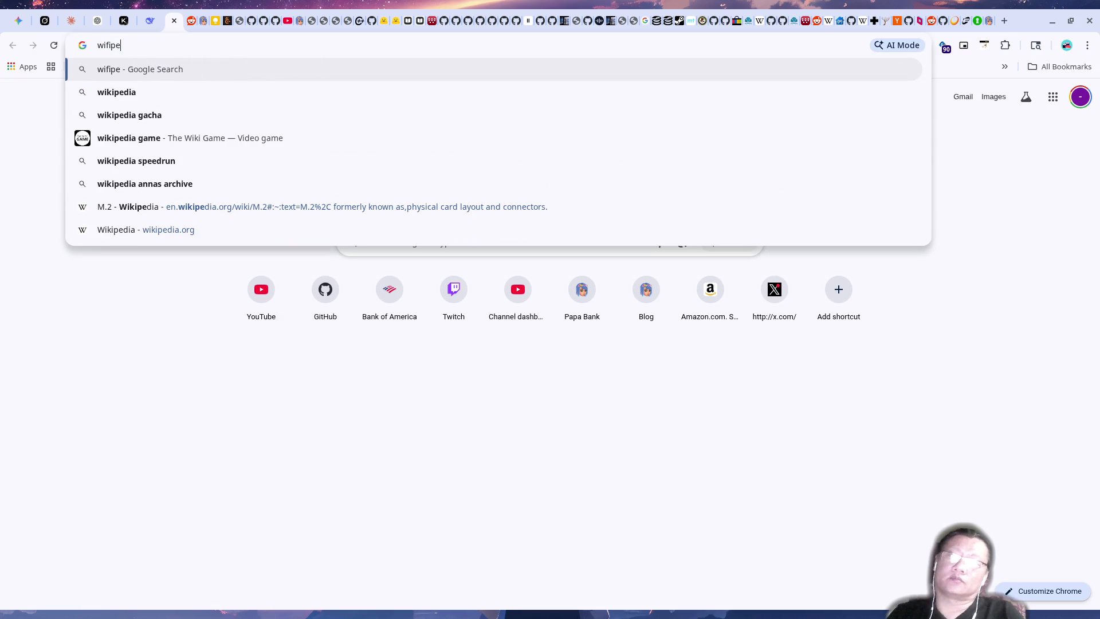
pyautogui.press('Down')
pyautogui.write('CrystalSanctuary')
pyautogui.press('Return')
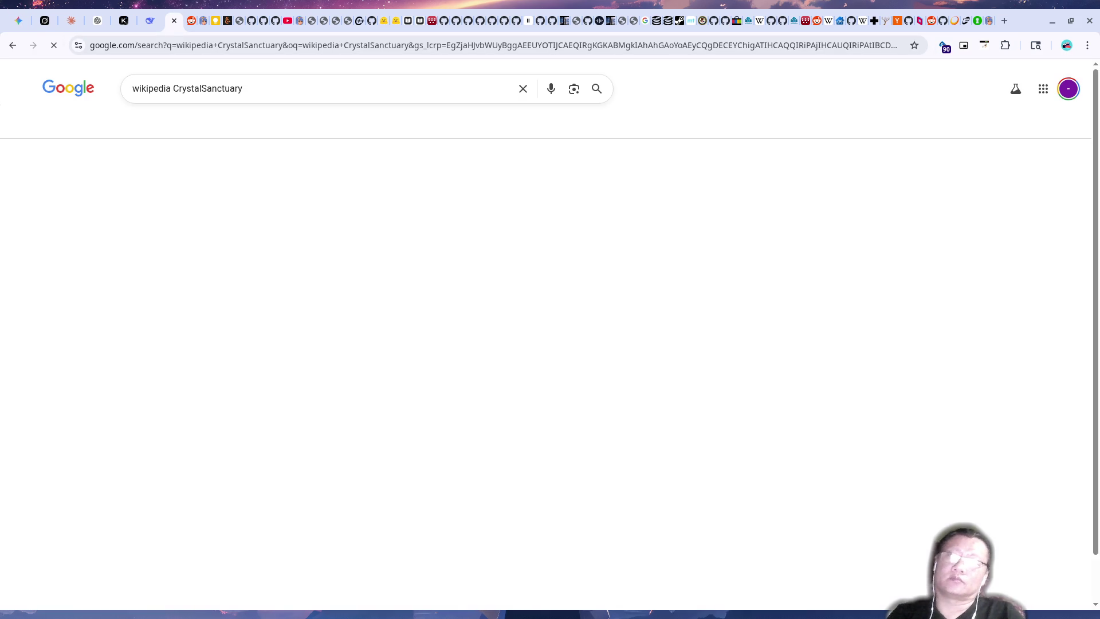
pyautogui.hotkey('ctrl', 'v')
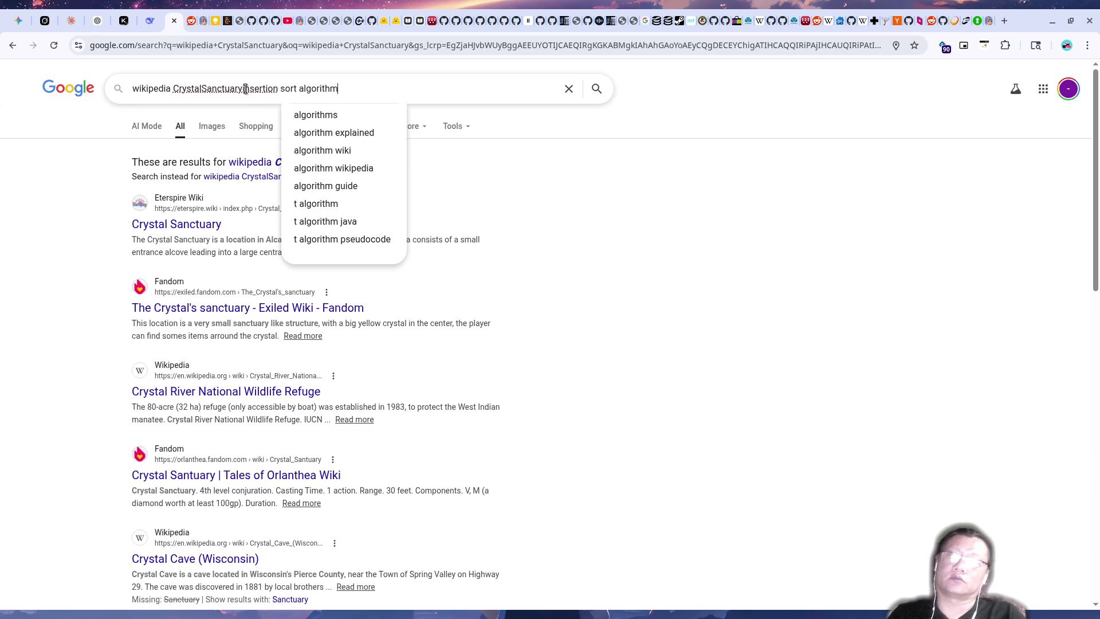
pyautogui.hotkey('shift', 'Home')
pyautogui.hotkey('shift', 'Right')
pyautogui.hotkey('shift', 'Right')
pyautogui.hotkey('shift', 'Right')
pyautogui.hotkey('shift', 'Right')
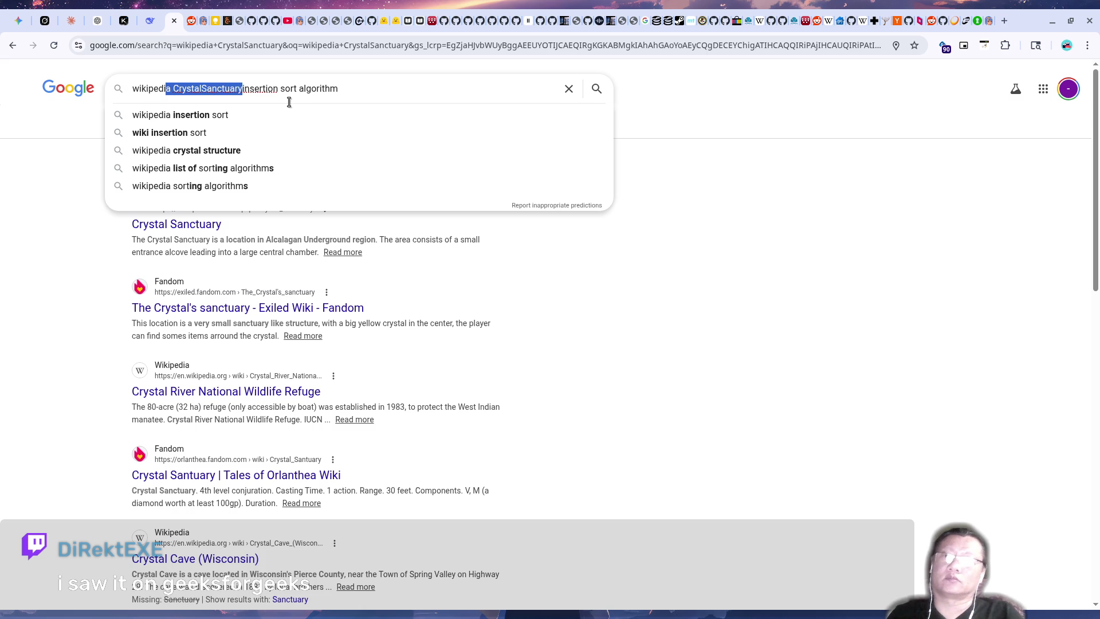
pyautogui.press('BackSpace')
pyautogui.press('Return')
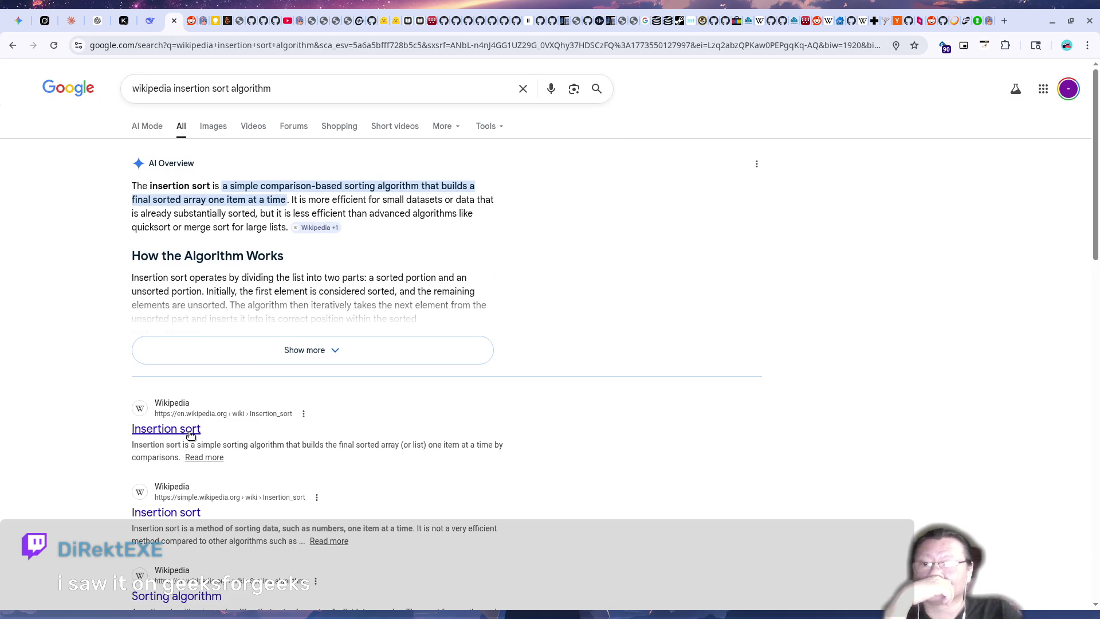
pyautogui.click(166, 430)
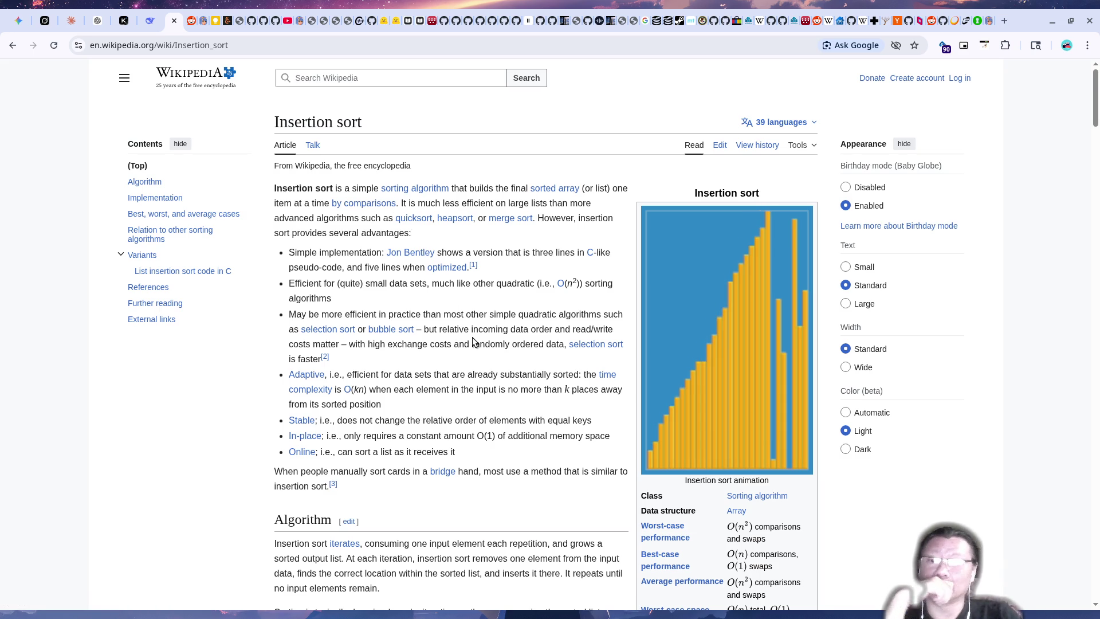
# Scroll the Insertion sort article down to the Algorithm section's pseudocode.
pyautogui.scroll(-10, 473, 339)
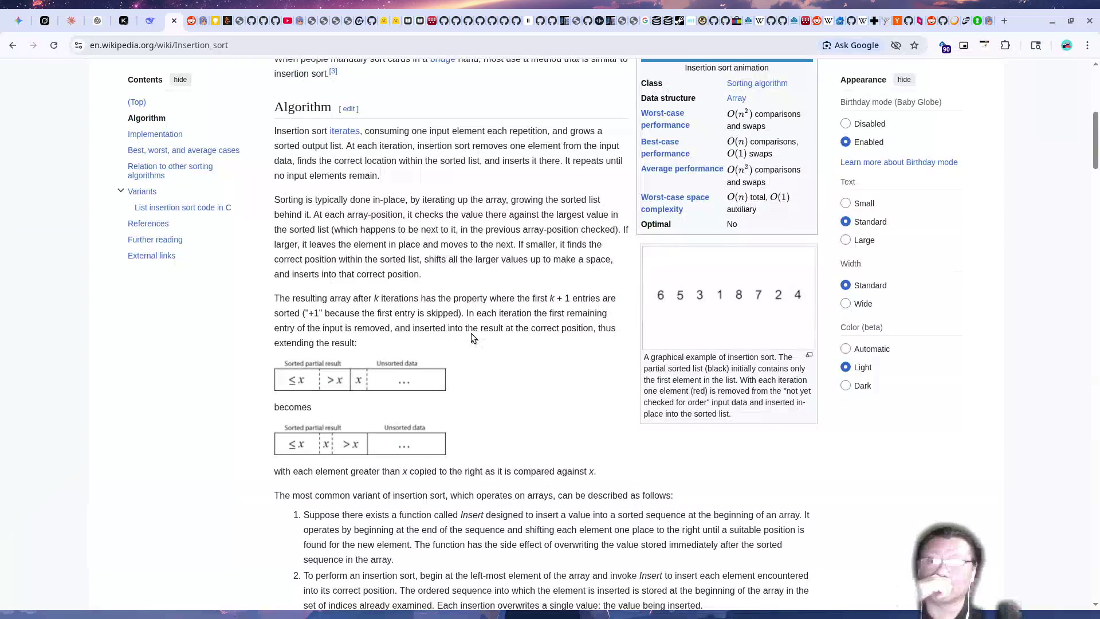
pyautogui.scroll(-3, 472, 337)
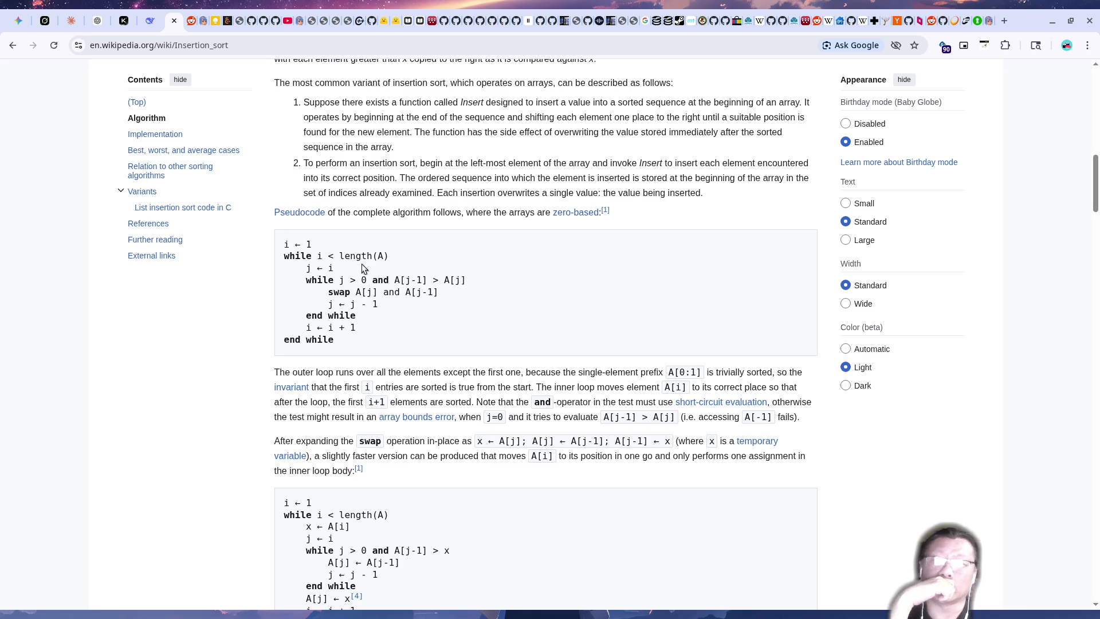
pyautogui.doubleClick(319, 257)
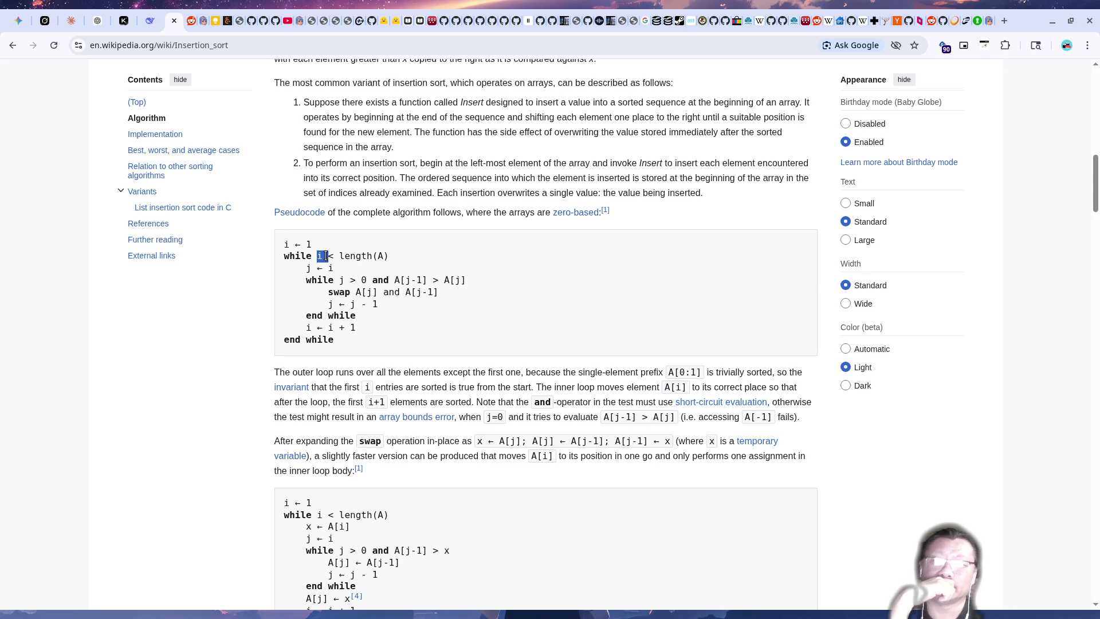
pyautogui.click(310, 269)
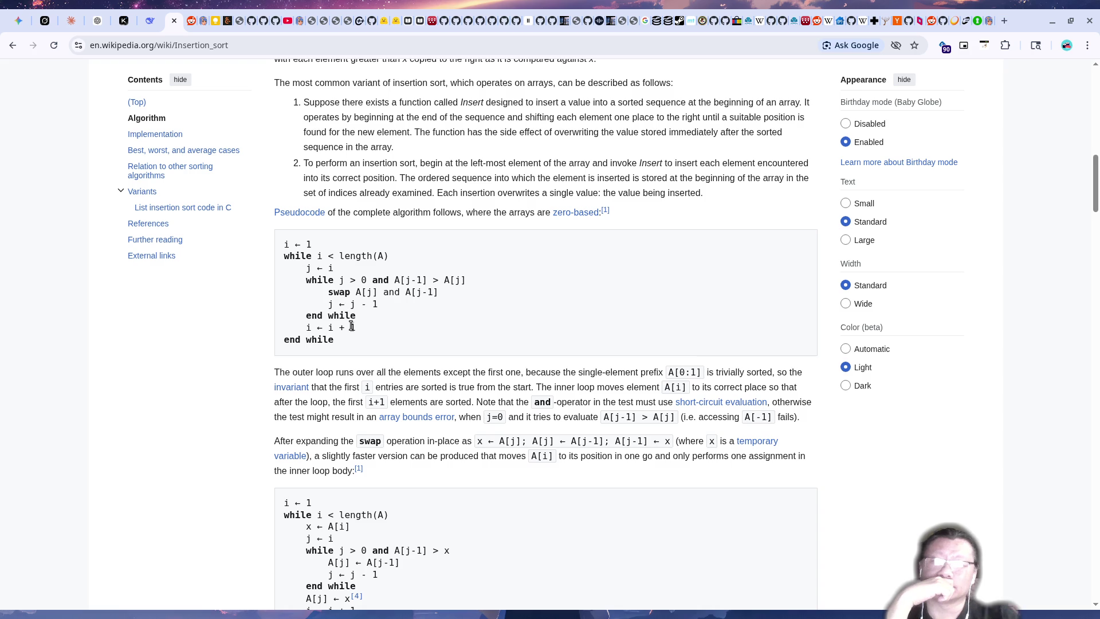
pyautogui.scroll(3, 401, 321)
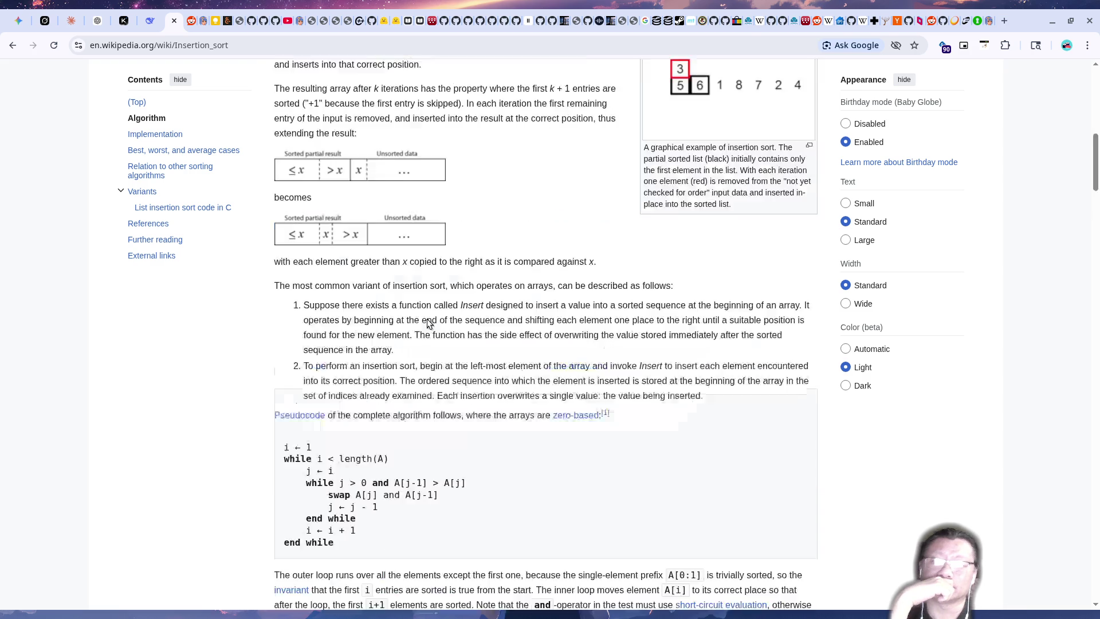
pyautogui.scroll(4, 418, 317)
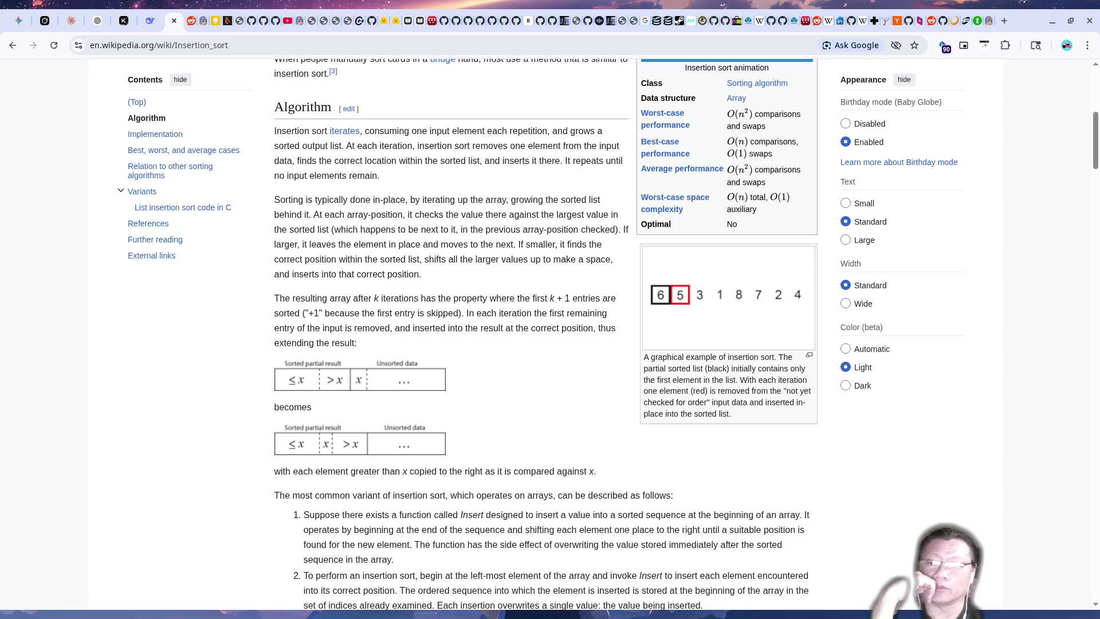
# Highlight the 'insertion sort algorithm' and doubly linked list phrases in chat, then view the chamber from above.
pyautogui.hotkey('alt', 'Tab')
pyautogui.moveTo(145, 486); pyautogui.dragTo(308, 486)
pyautogui.click(270, 485)
pyautogui.click(298, 480)
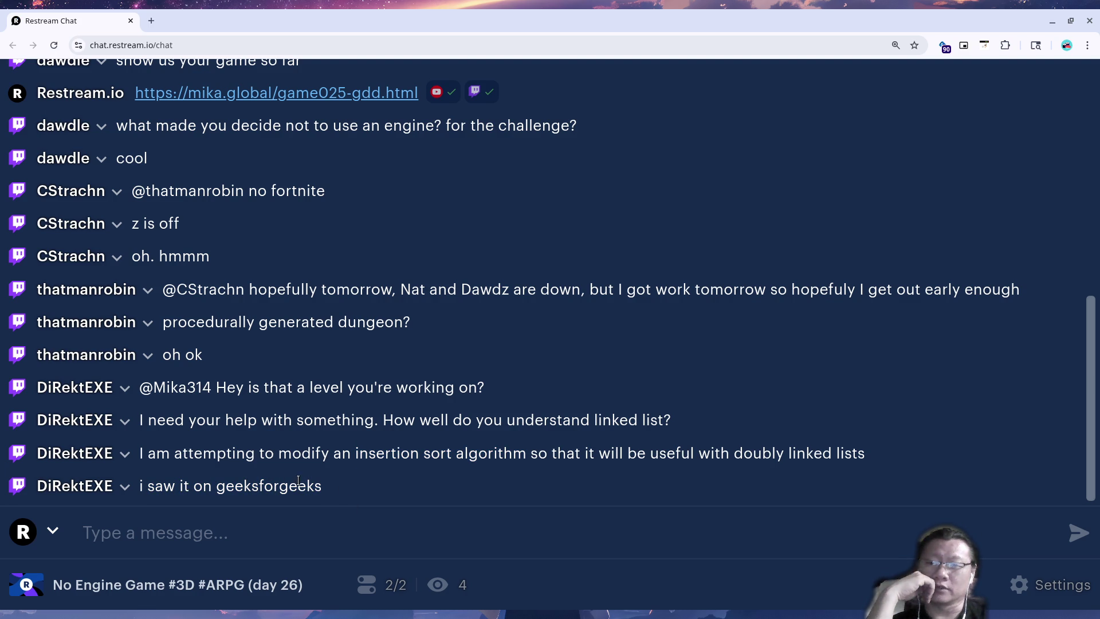
pyautogui.moveTo(170, 456); pyautogui.dragTo(526, 455)
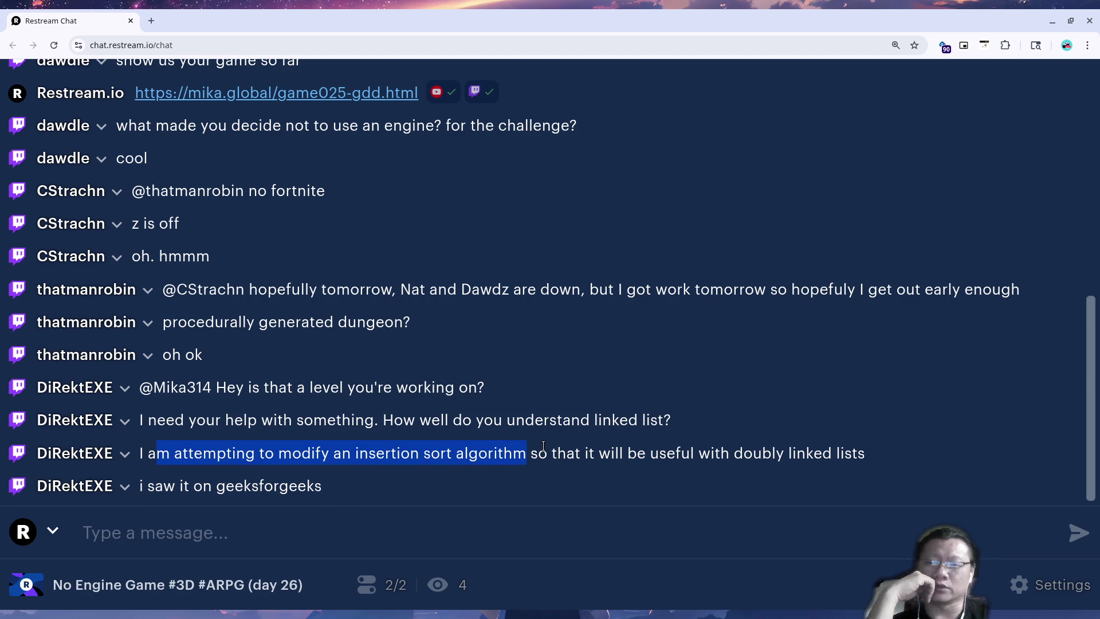
pyautogui.click(618, 444)
pyautogui.moveTo(664, 456); pyautogui.dragTo(846, 452)
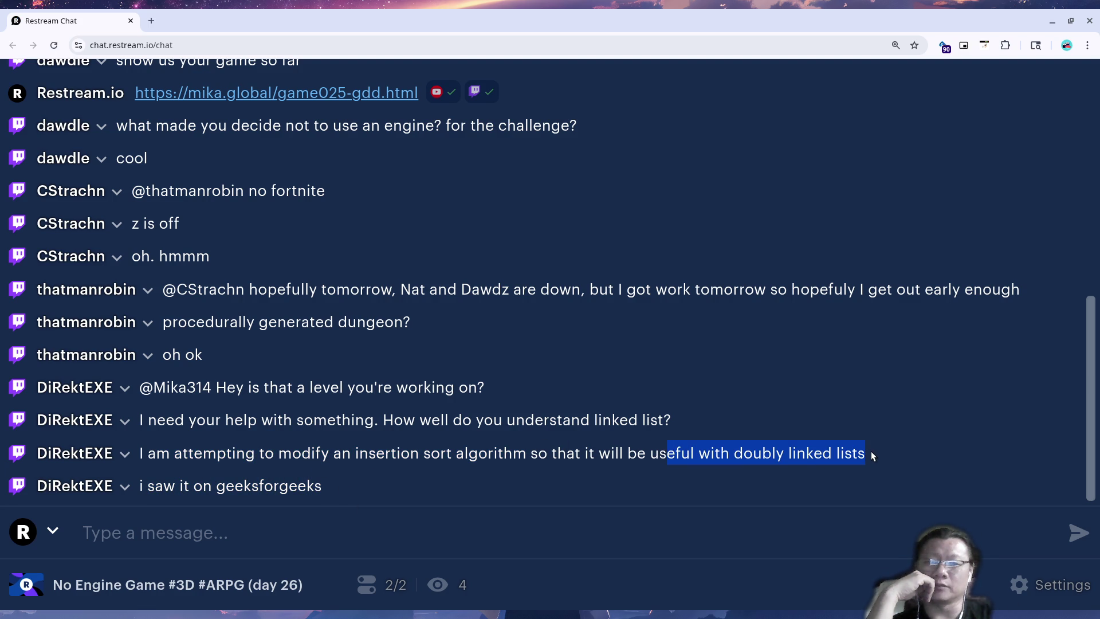
pyautogui.click(862, 453)
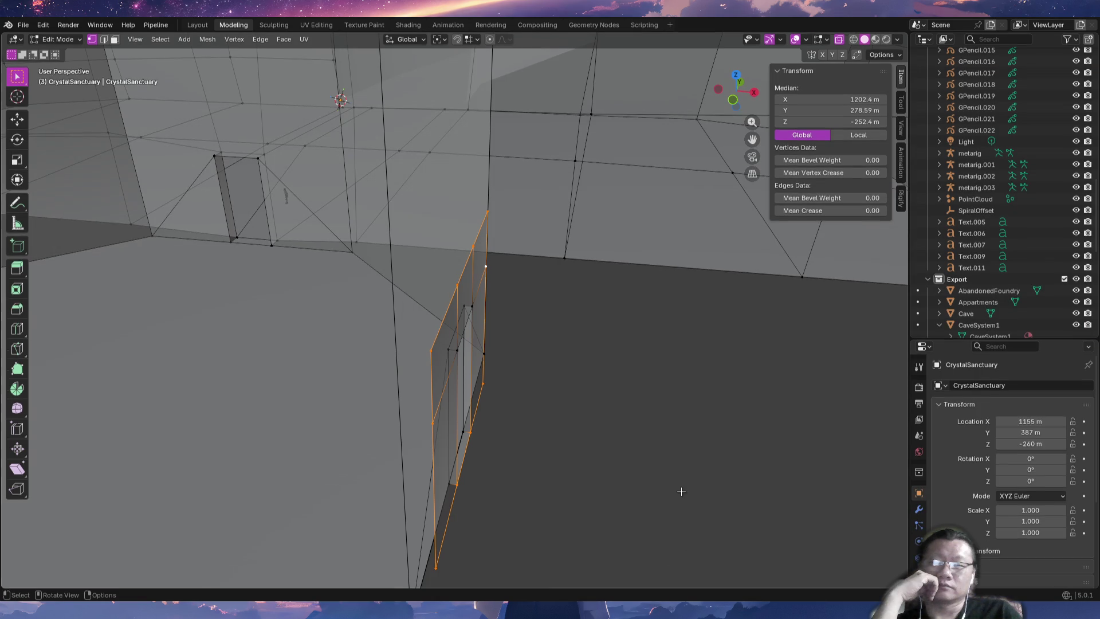
pyautogui.moveTo(680, 493)
pyautogui.mouseDown(button='middle')
pyautogui.moveTo(695, 442)
pyautogui.moveTo(555, 412)
pyautogui.moveTo(572, 385)
pyautogui.moveTo(613, 458)
pyautogui.moveTo(582, 449)
pyautogui.moveTo(691, 440)
pyautogui.moveTo(680, 472)
pyautogui.moveTo(649, 464)
pyautogui.mouseUp(button='middle')
pyautogui.press('KP_7')
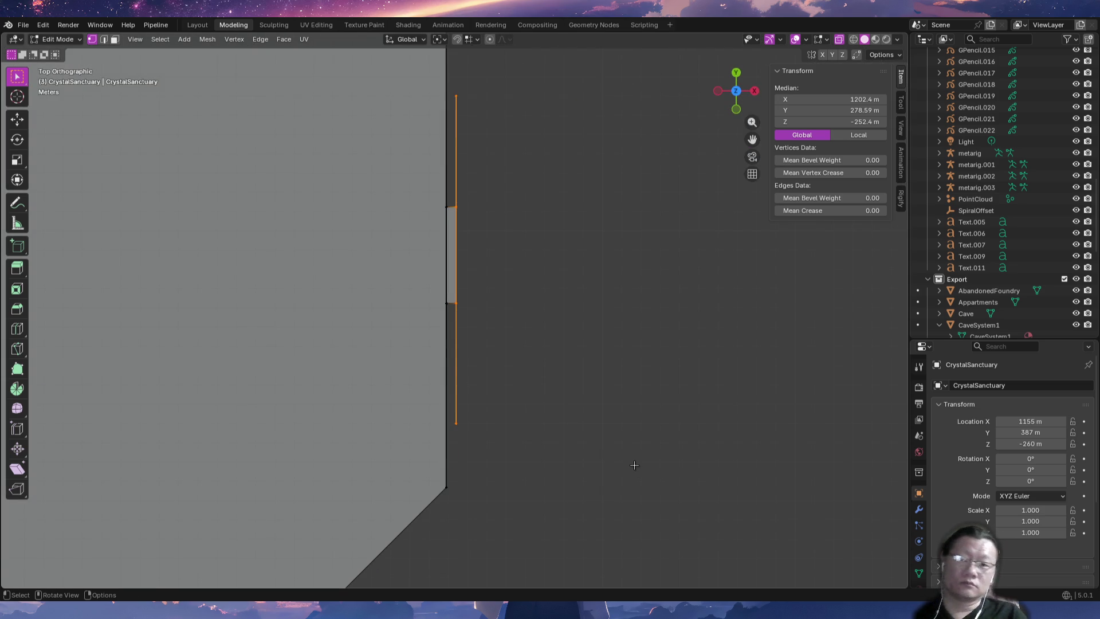
# Extrude the selected edge about 17.6 m along X into new faces.
pyautogui.scroll(2, 545, 376)
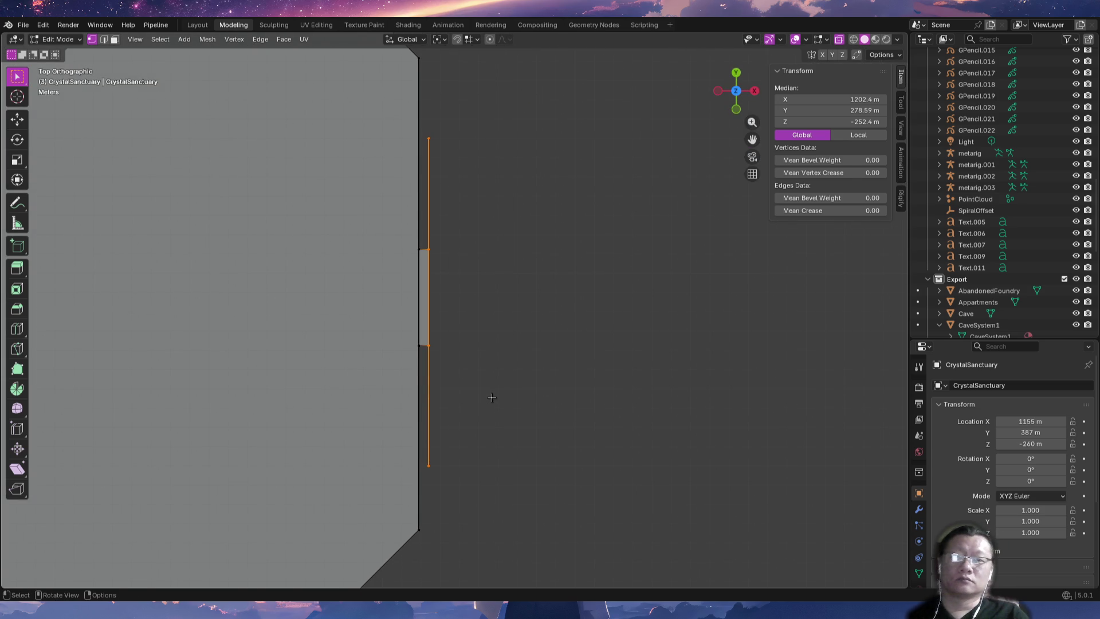
pyautogui.press('e')
pyautogui.press('x')
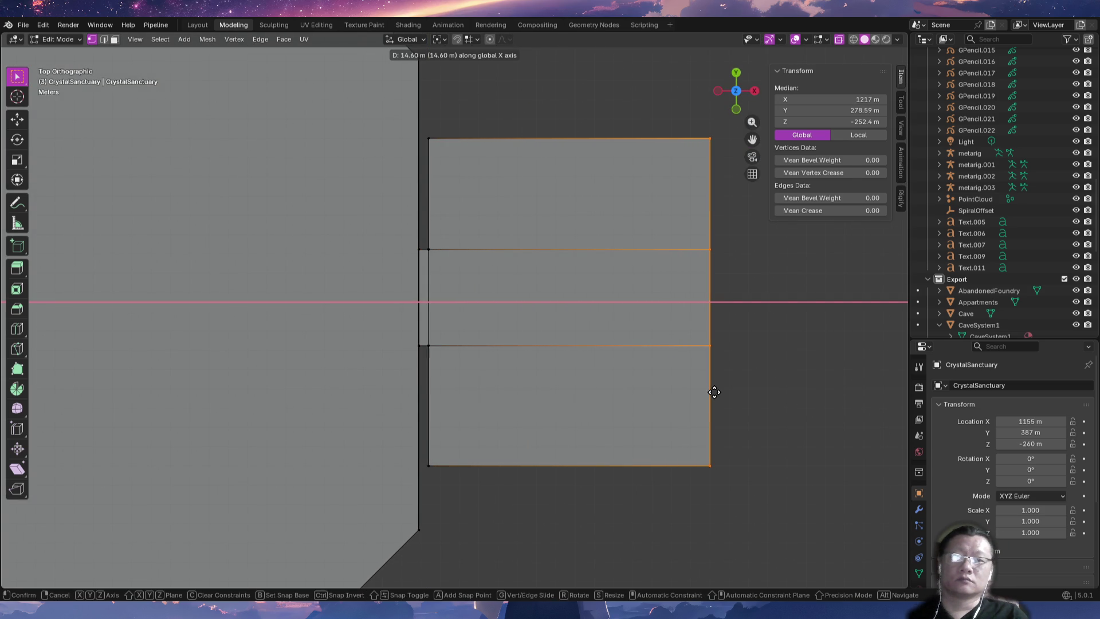
pyautogui.click(765, 390)
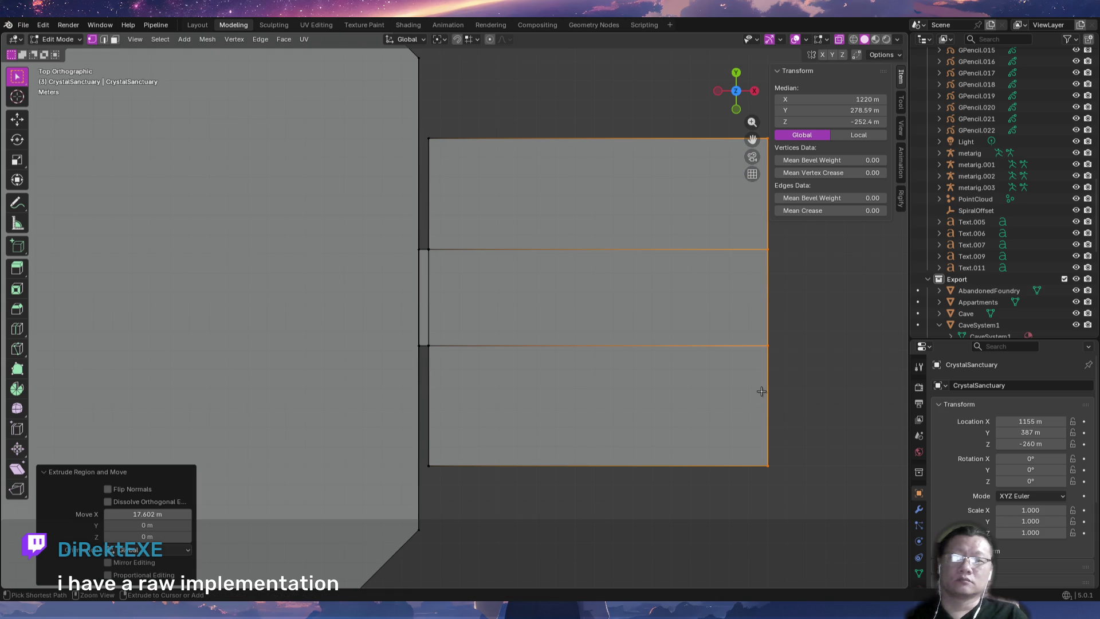
# Deselect everything and orbit around to inspect the new side-room faces.
pyautogui.moveTo(781, 435)
pyautogui.keyDown('shift'); pyautogui.mouseDown(button='middle')
pyautogui.moveTo(663, 466)
pyautogui.moveTo(643, 418)
pyautogui.moveTo(523, 364)
pyautogui.mouseUp(button='middle'); pyautogui.keyUp('shift')
pyautogui.hotkey('alt', 'a')
pyautogui.moveTo(398, 461)
pyautogui.mouseDown(button='middle')
pyautogui.moveTo(618, 380)
pyautogui.moveTo(516, 413)
pyautogui.moveTo(459, 459)
pyautogui.moveTo(396, 455)
pyautogui.moveTo(504, 401)
pyautogui.moveTo(484, 490)
pyautogui.mouseUp(button='middle')
pyautogui.scroll(-5, 439, 477)
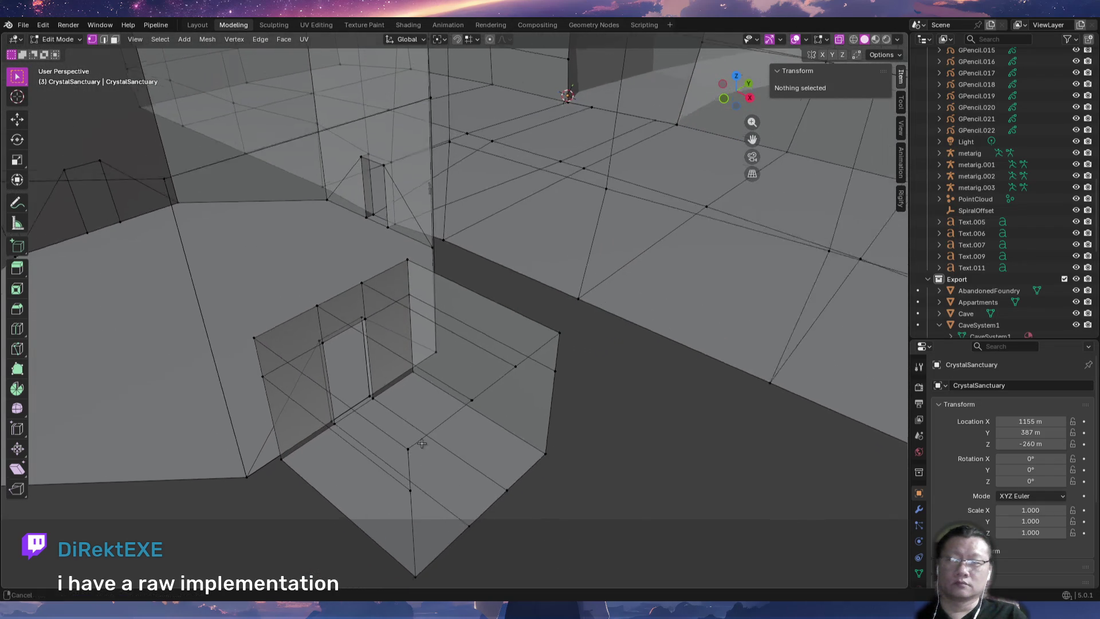
pyautogui.moveTo(410, 379)
pyautogui.mouseDown(button='middle')
pyautogui.moveTo(499, 473)
pyautogui.moveTo(533, 447)
pyautogui.moveTo(522, 438)
pyautogui.mouseUp(button='middle')
pyautogui.hotkey('alt', 'Tab')
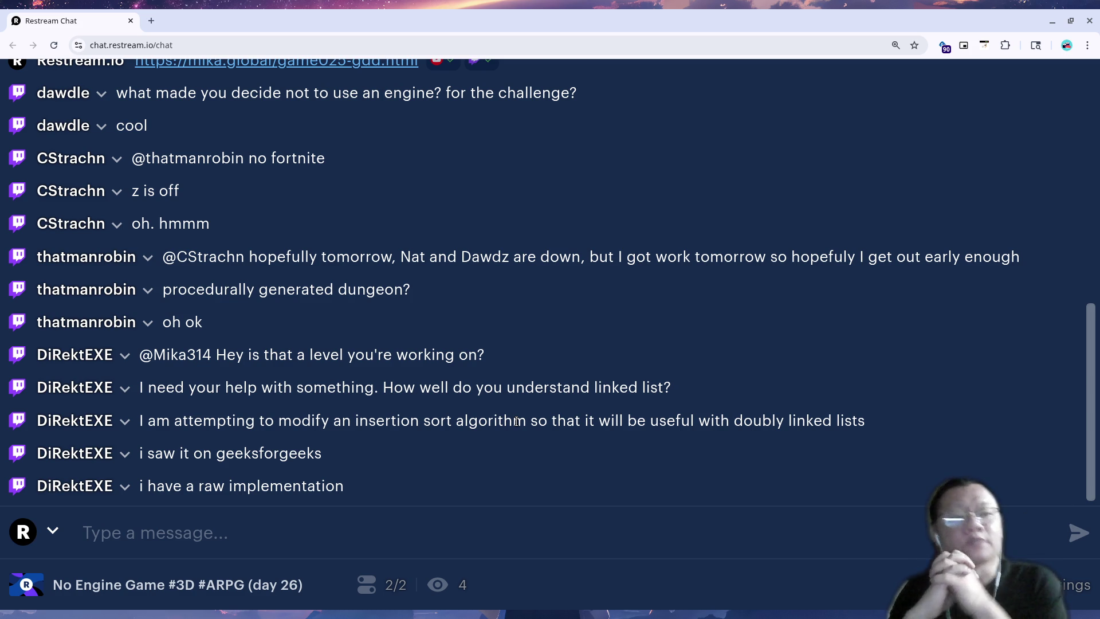
# Start a reply in the Restream Chat message field, then bring Emacs's todo list forward.
pyautogui.click(453, 530)
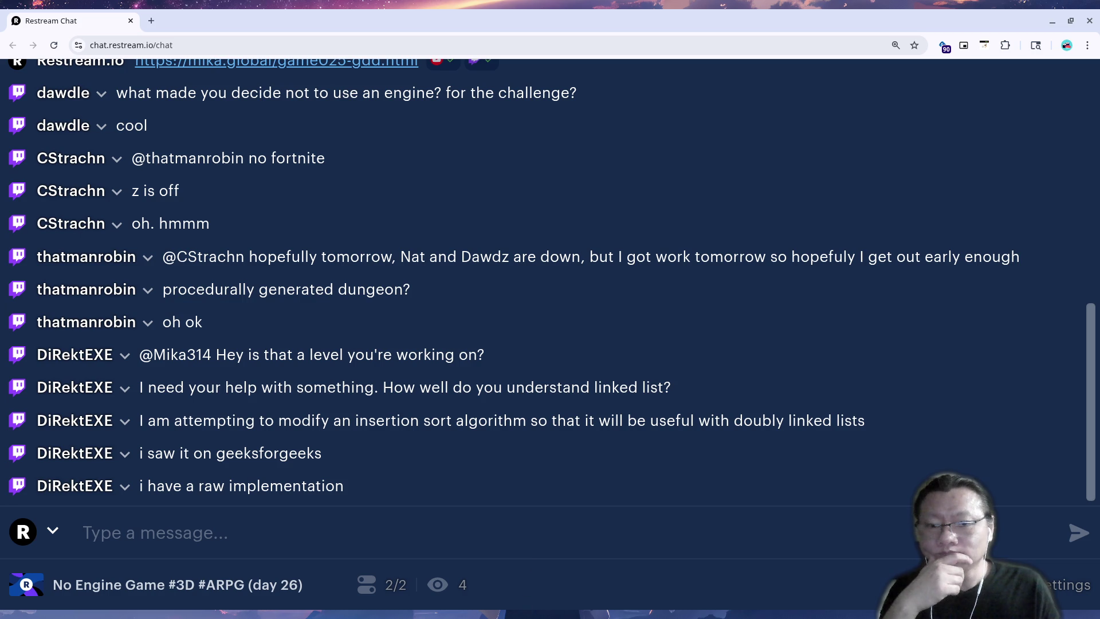
pyautogui.hotkey('alt', 'Tab')
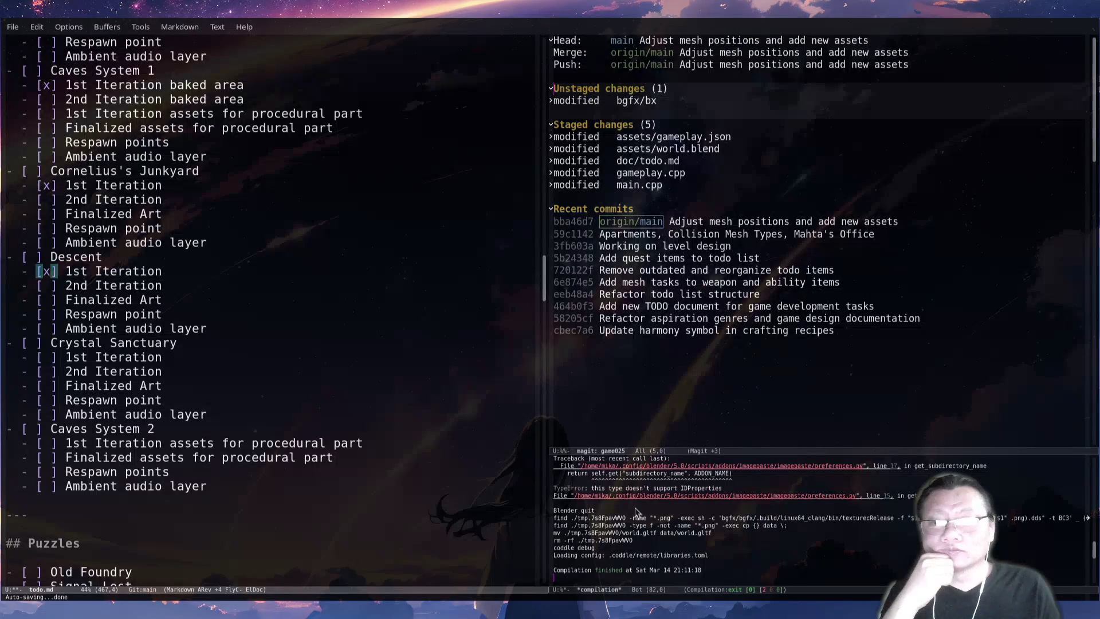
# Return to Blender and orbit around the CrystalSanctuary side room.
pyautogui.hotkey('alt', 'Tab')
pyautogui.moveTo(567, 515)
pyautogui.mouseDown(button='middle')
pyautogui.moveTo(545, 523)
pyautogui.moveTo(614, 501)
pyautogui.moveTo(681, 507)
pyautogui.moveTo(582, 505)
pyautogui.moveTo(593, 531)
pyautogui.moveTo(496, 381)
pyautogui.moveTo(503, 444)
pyautogui.mouseUp(button='middle')
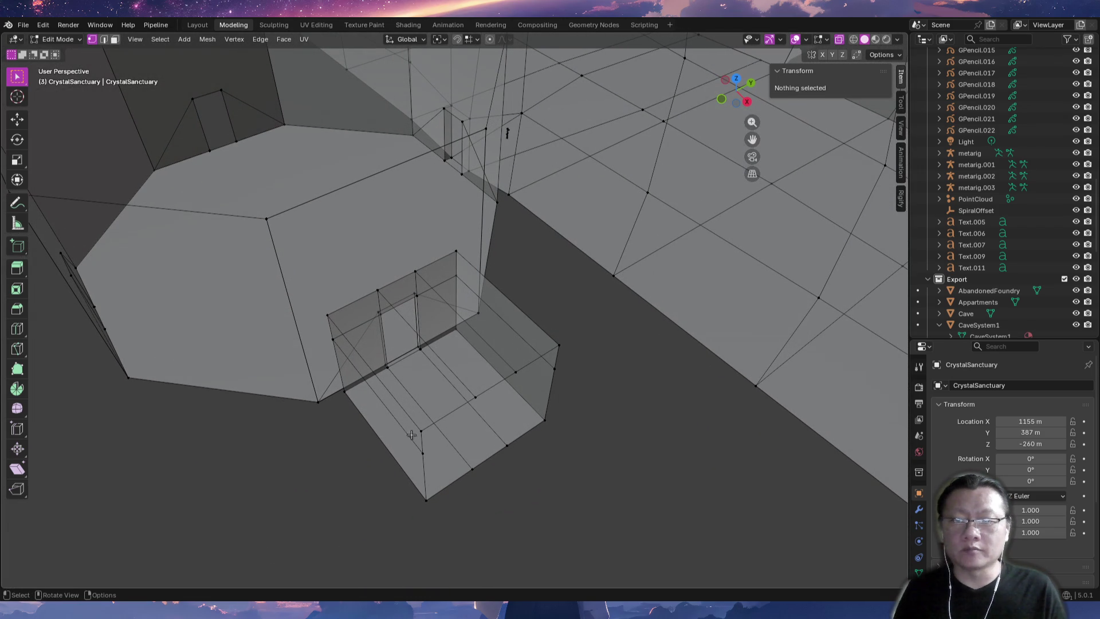
# Re-enter Edit Mode and try edge selections on the side box before clearing them.
pyautogui.press('Tab')
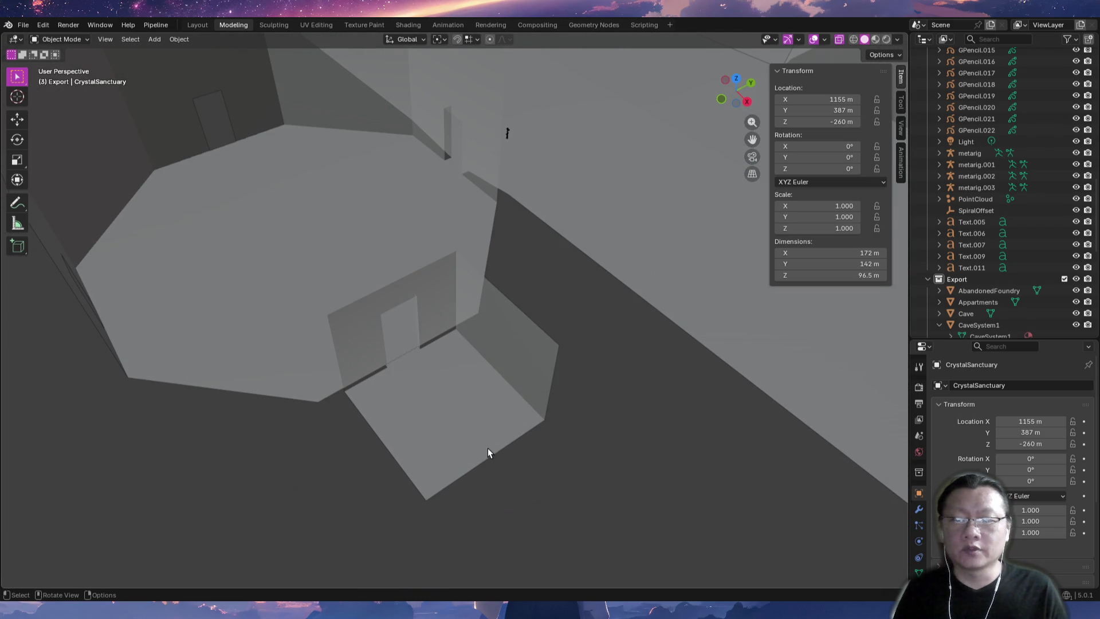
pyautogui.press('Tab')
pyautogui.press('3')
pyautogui.moveTo(511, 450)
pyautogui.mouseDown(button='middle')
pyautogui.moveTo(452, 476)
pyautogui.moveTo(481, 452)
pyautogui.moveTo(445, 437)
pyautogui.moveTo(404, 392)
pyautogui.moveTo(466, 483)
pyautogui.moveTo(478, 440)
pyautogui.moveTo(464, 458)
pyautogui.moveTo(487, 436)
pyautogui.moveTo(500, 441)
pyautogui.moveTo(475, 390)
pyautogui.mouseUp(button='middle')
pyautogui.press('2')
pyautogui.click(444, 437)
pyautogui.keyDown('shift'); pyautogui.click(389, 387); pyautogui.keyUp('shift')
pyautogui.hotkey('alt', 'a')
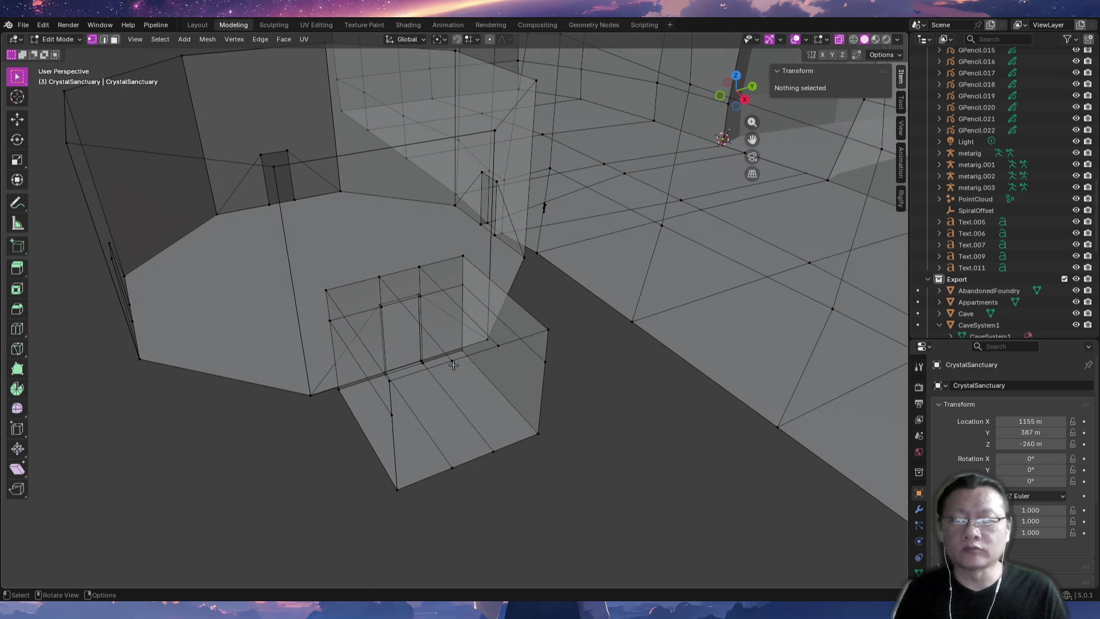
# Extrude the box edge, set snapping to Vertex, and lower the new edge 4 m on Z.
pyautogui.click(452, 362)
pyautogui.keyDown('shift'); pyautogui.click(498, 346); pyautogui.keyUp('shift')
pyautogui.press('g')
pyautogui.press('z')
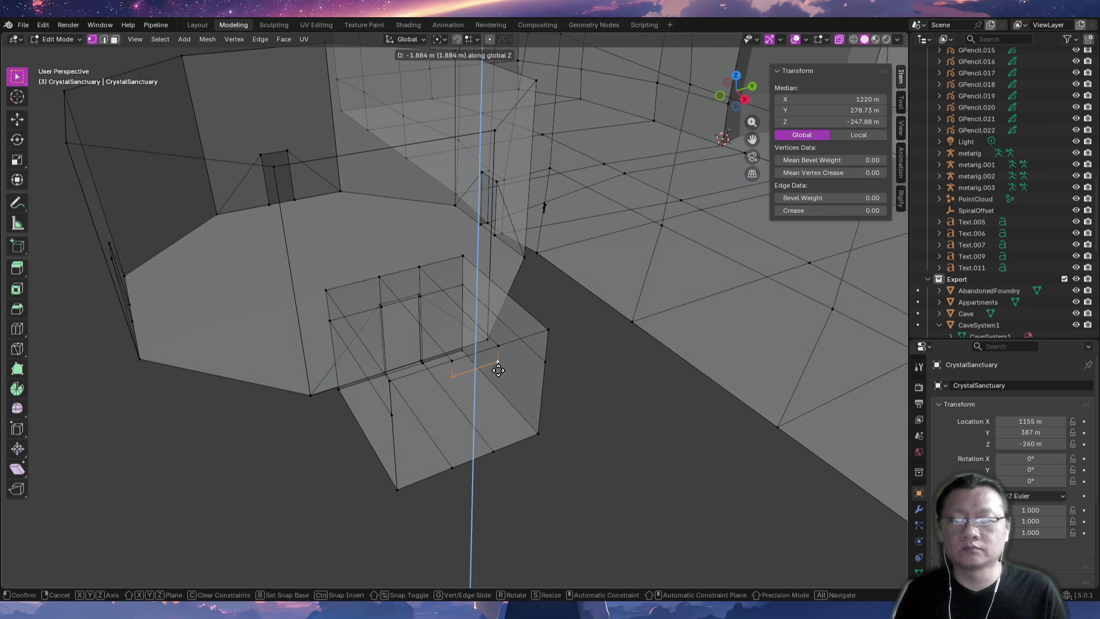
pyautogui.press('Escape')
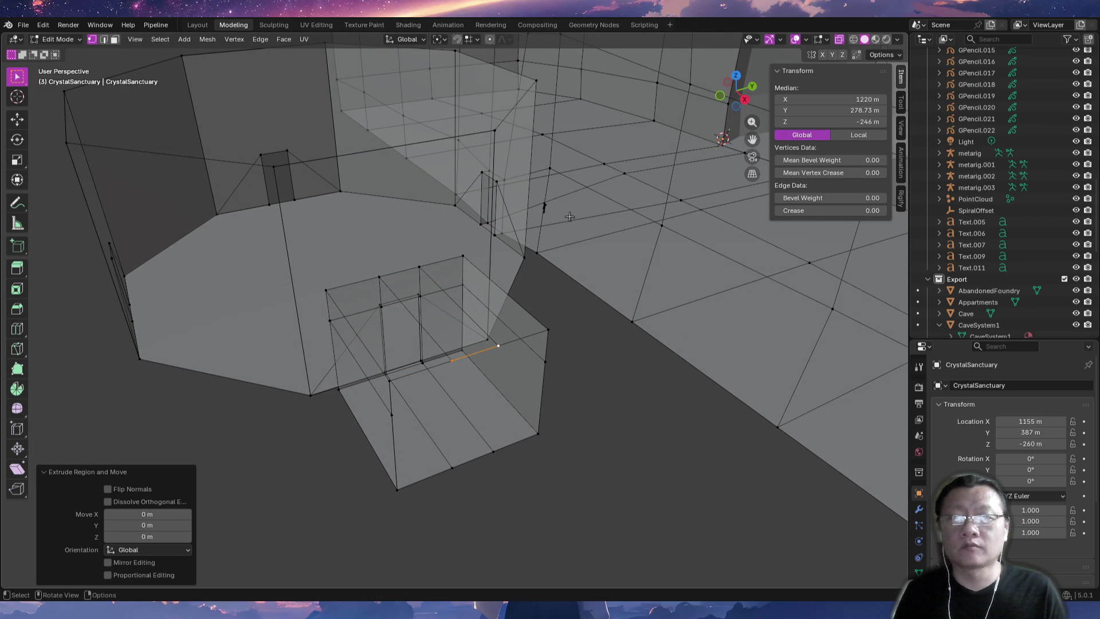
pyautogui.click(467, 39)
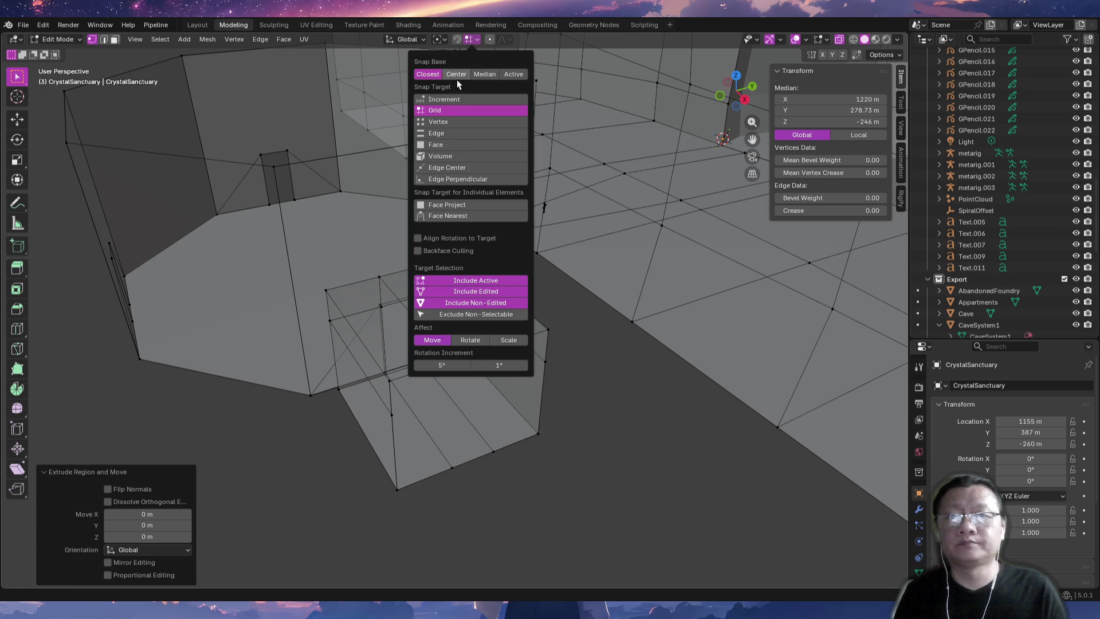
pyautogui.click(445, 122)
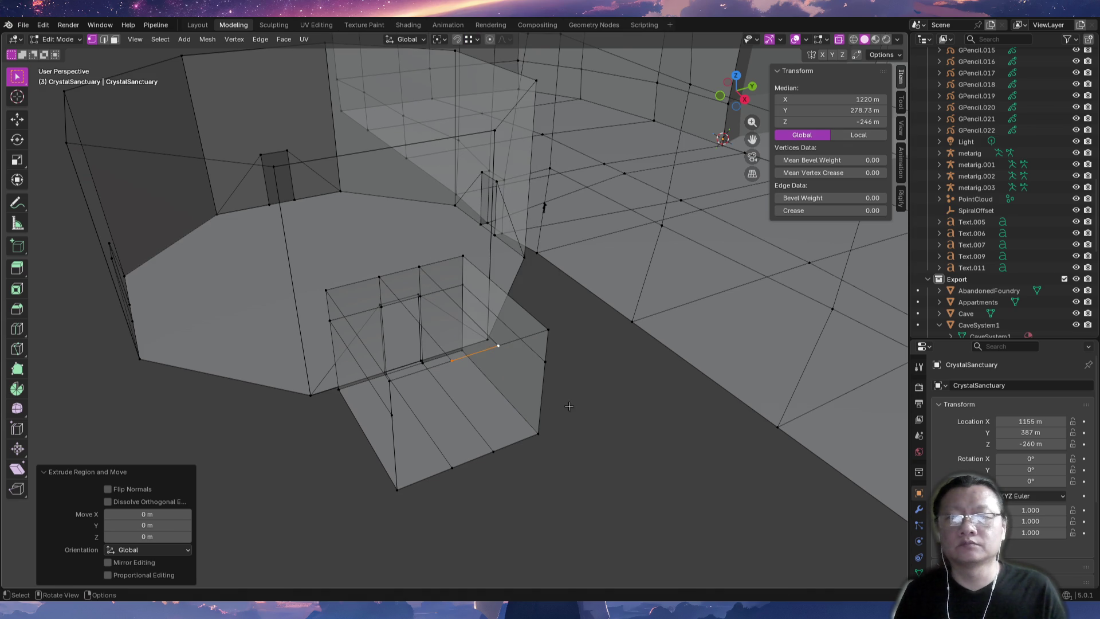
pyautogui.press('g')
pyautogui.press('z')
pyautogui.click(550, 409)
# Select the side box's edge loop, then delete the vertical edge on its front.
pyautogui.moveTo(550, 410)
pyautogui.mouseDown(button='middle')
pyautogui.moveTo(465, 417)
pyautogui.moveTo(483, 398)
pyautogui.mouseUp(button='middle')
pyautogui.press('2')
pyautogui.click(444, 320)
pyautogui.click(472, 362)
pyautogui.keyDown('alt'); pyautogui.click(467, 324); pyautogui.keyUp('alt')
pyautogui.moveTo(466, 324)
pyautogui.mouseDown(button='middle')
pyautogui.moveTo(458, 393)
pyautogui.moveTo(488, 408)
pyautogui.mouseUp(button='middle')
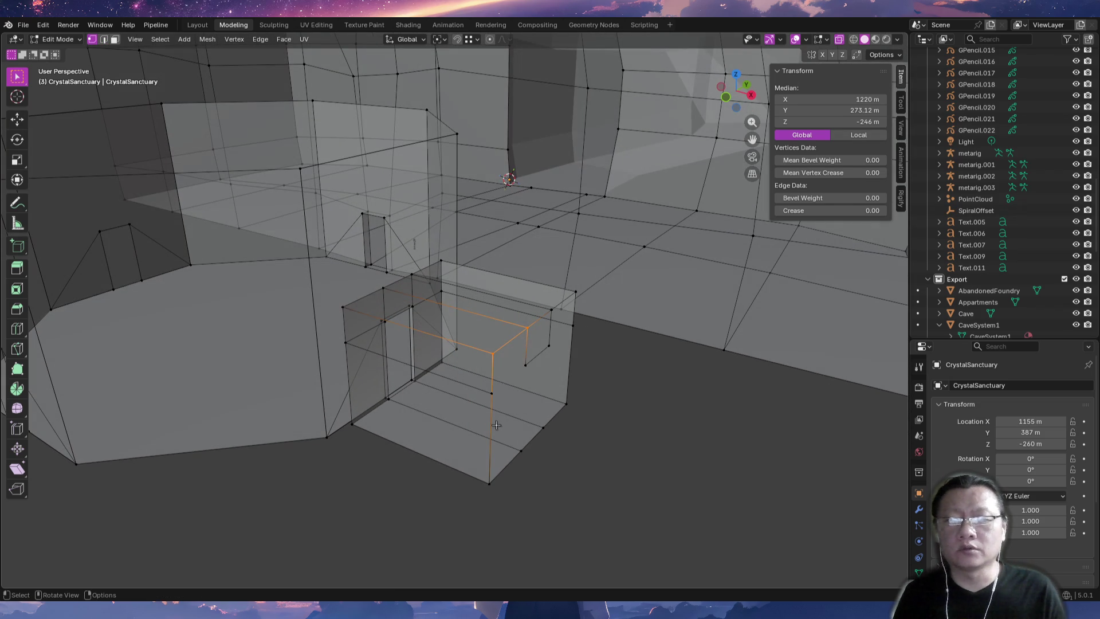
pyautogui.click(491, 426)
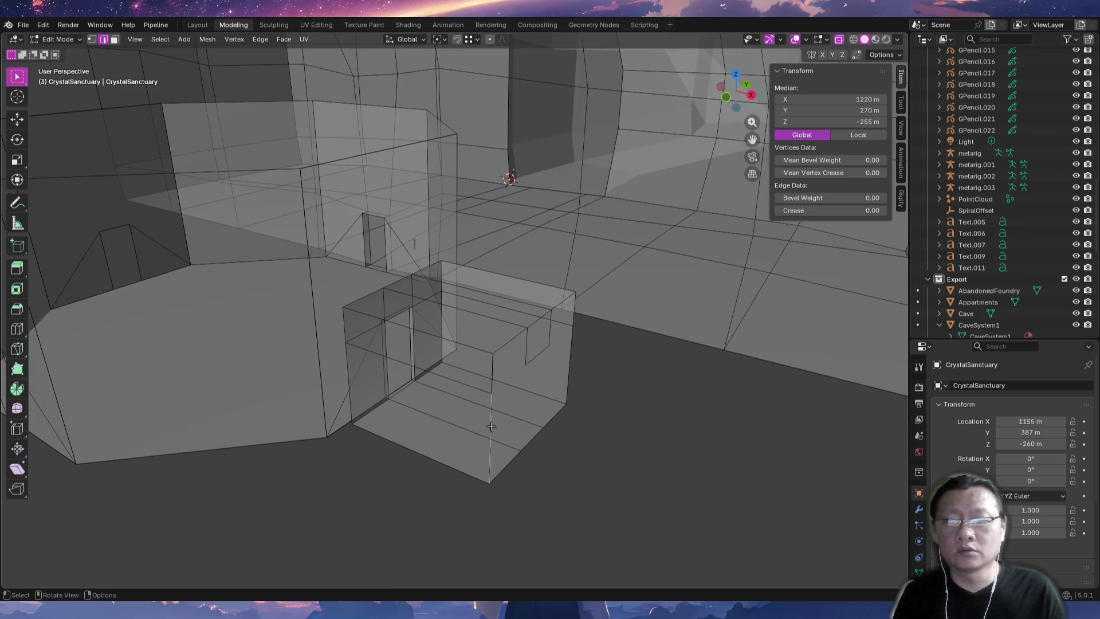
pyautogui.press('x')
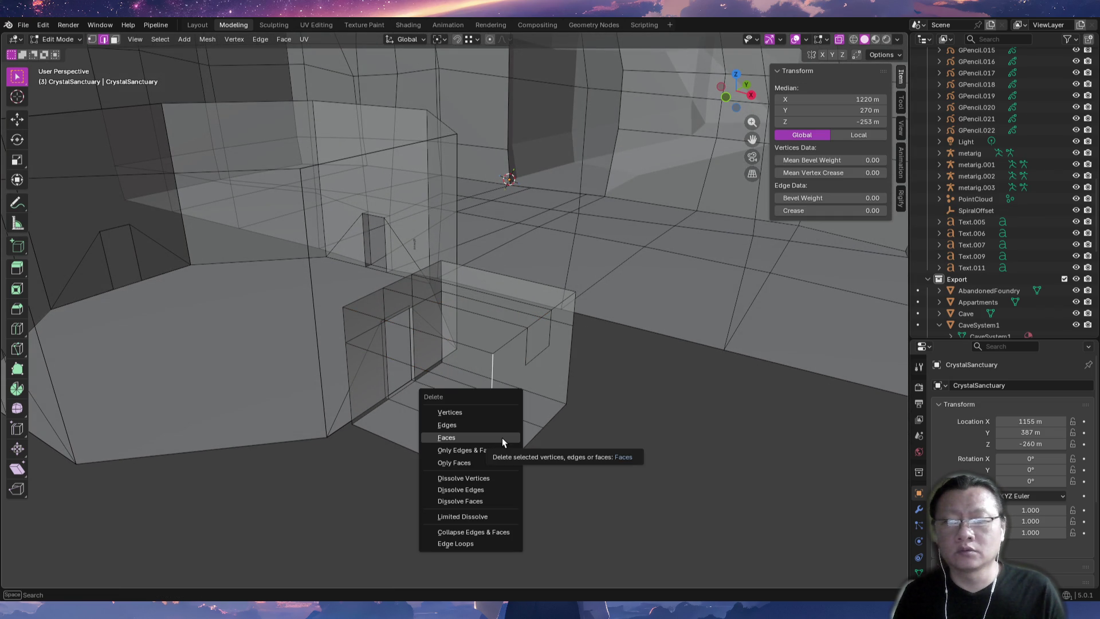
pyautogui.click(497, 428)
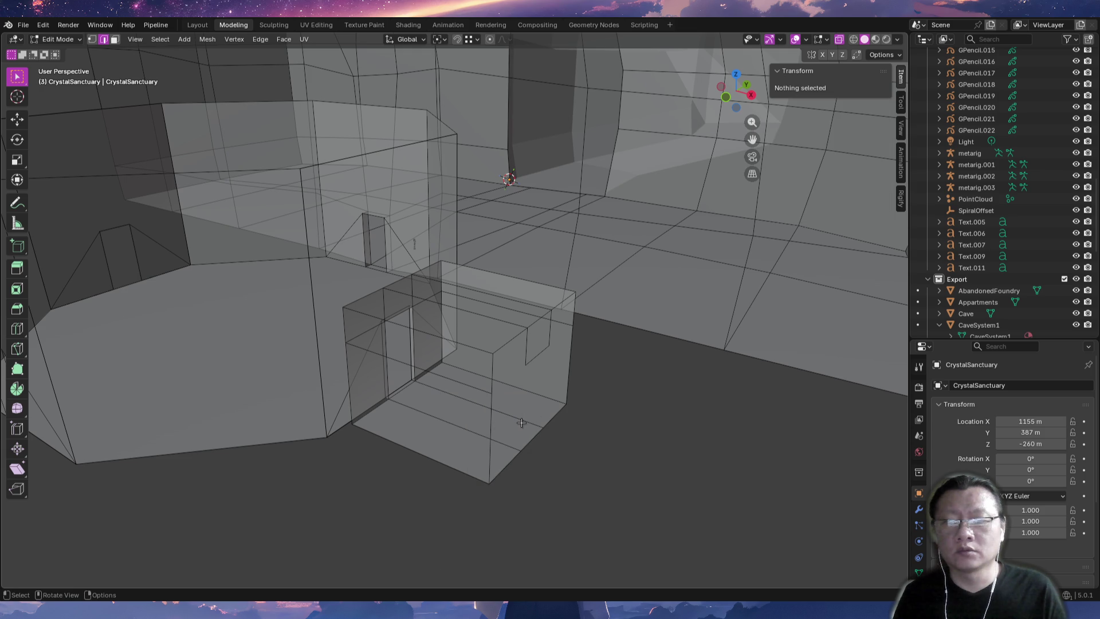
# Check the box's right, top, lower and diagonal edges by selecting them, then clear the selection.
pyautogui.click(567, 379)
pyautogui.click(575, 317)
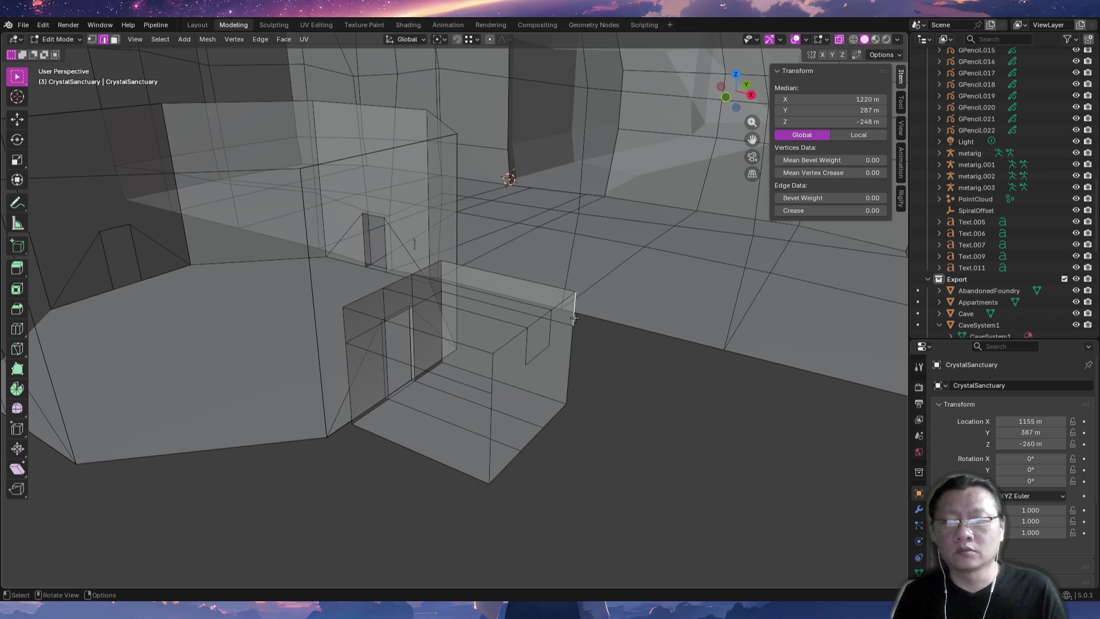
pyautogui.click(505, 346)
pyautogui.click(510, 378)
pyautogui.click(560, 309)
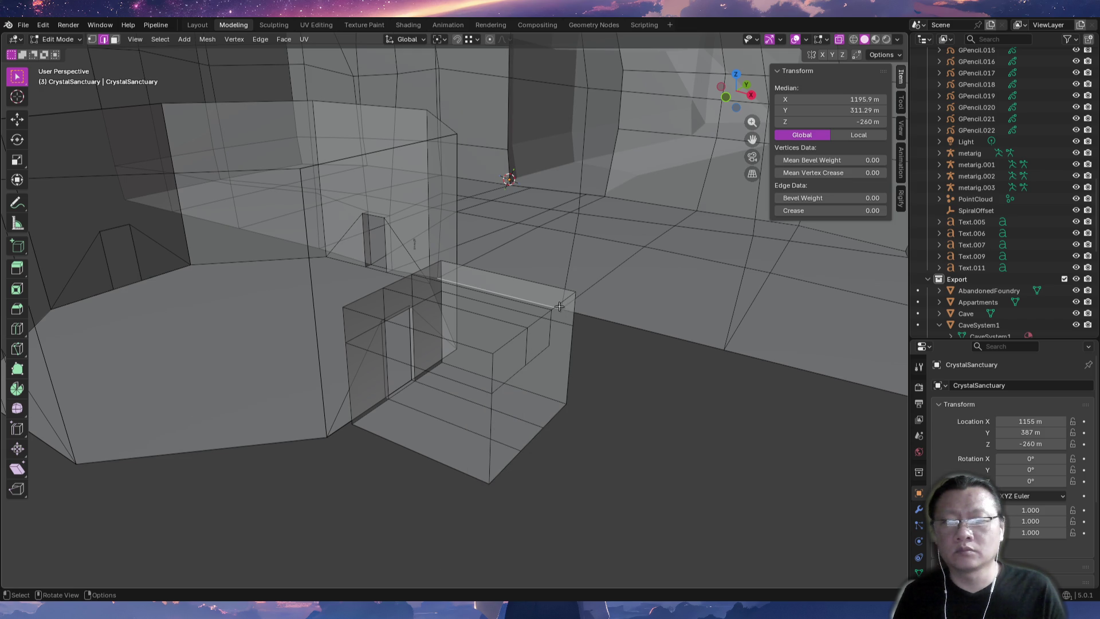
pyautogui.click(564, 305)
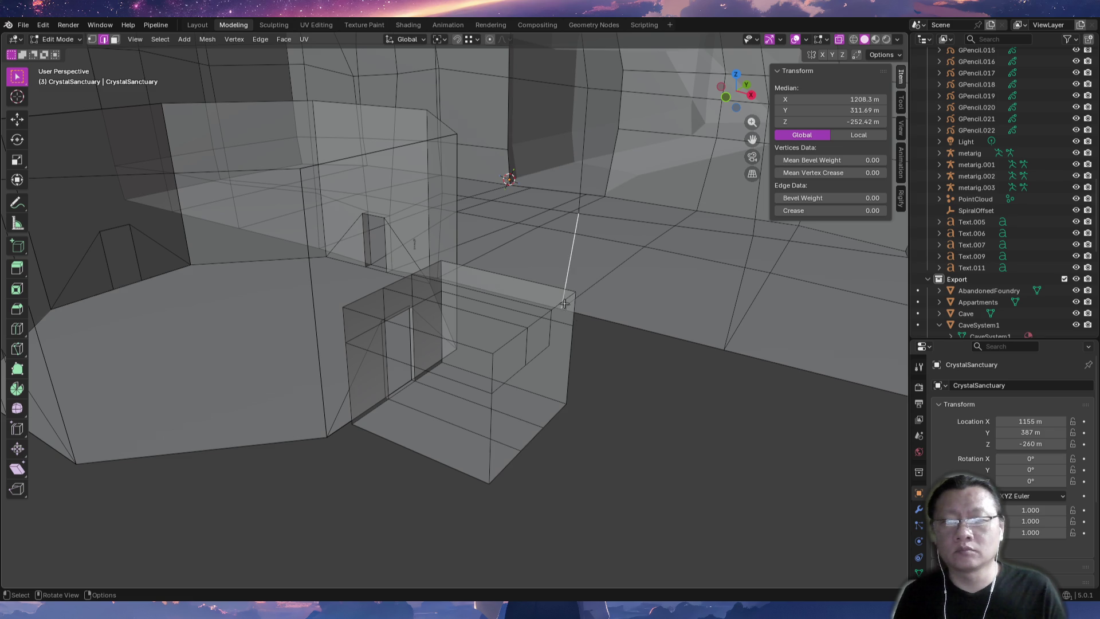
pyautogui.click(563, 306)
pyautogui.moveTo(563, 306)
pyautogui.mouseDown(button='middle')
pyautogui.moveTo(589, 371)
pyautogui.moveTo(572, 400)
pyautogui.mouseUp(button='middle')
pyautogui.click(542, 442)
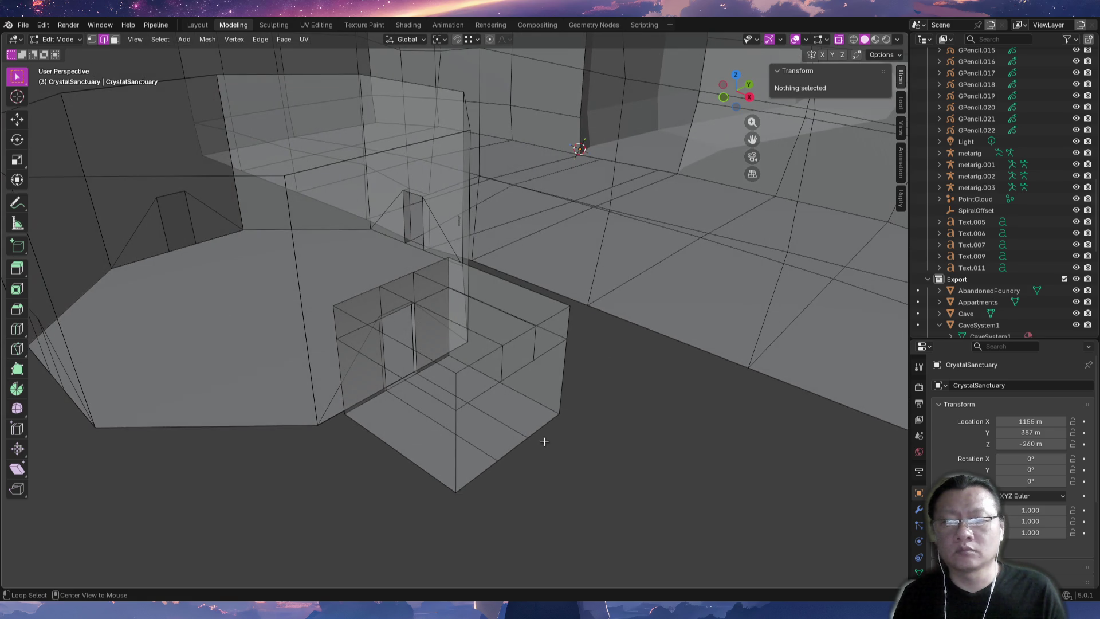
# Step through the box's floor, diagonal and vertical edges from a new angle.
pyautogui.moveTo(535, 459)
pyautogui.mouseDown(button='middle')
pyautogui.moveTo(531, 434)
pyautogui.moveTo(491, 397)
pyautogui.mouseUp(button='middle')
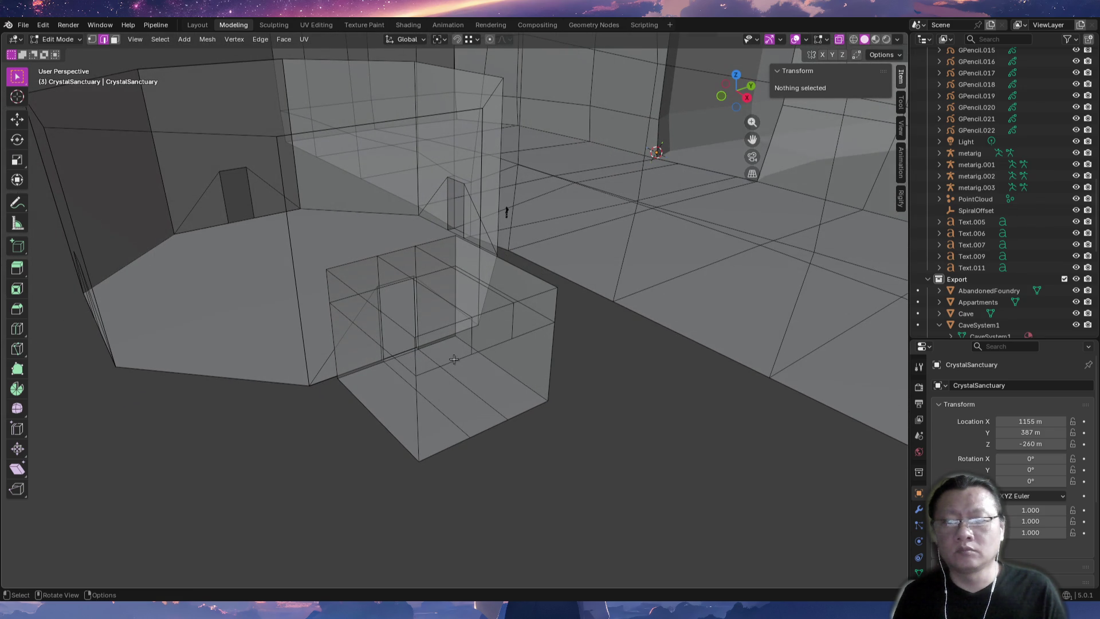
pyautogui.click(453, 362)
pyautogui.click(486, 374)
pyautogui.click(445, 370)
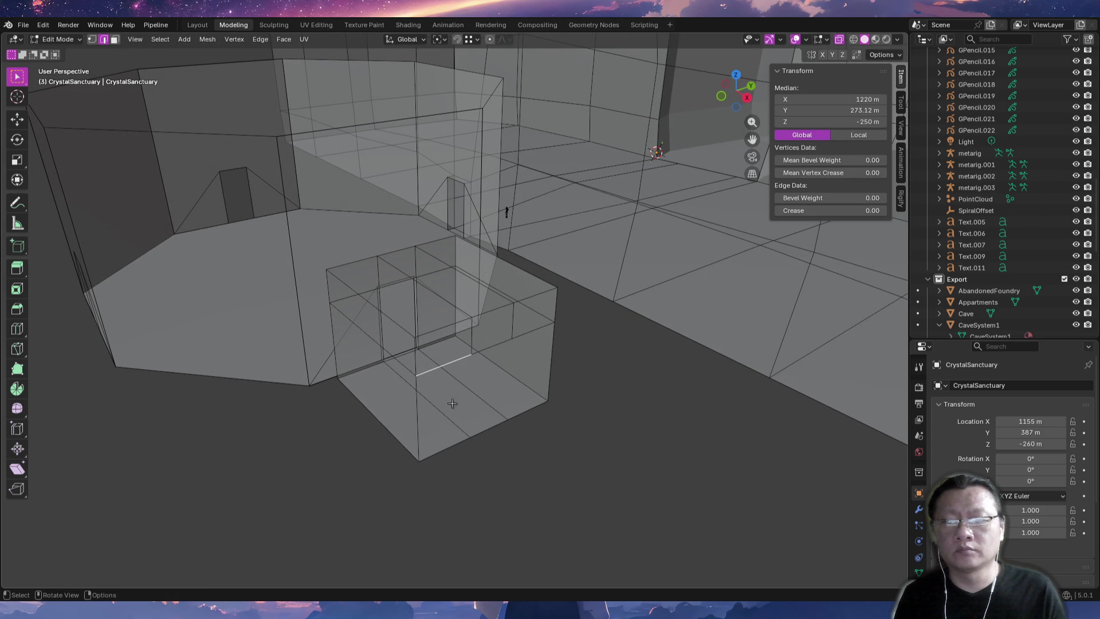
pyautogui.click(417, 415)
pyautogui.click(427, 416)
pyautogui.click(428, 417)
pyautogui.click(428, 417)
# Reselect the CrystalSanctuary object and select all geometry linked to the side box.
pyautogui.press('Tab')
pyautogui.scroll(-3, 486, 426)
pyautogui.moveTo(499, 424)
pyautogui.mouseDown(button='middle')
pyautogui.moveTo(607, 444)
pyautogui.moveTo(530, 376)
pyautogui.mouseUp(button='middle')
pyautogui.click(531, 363)
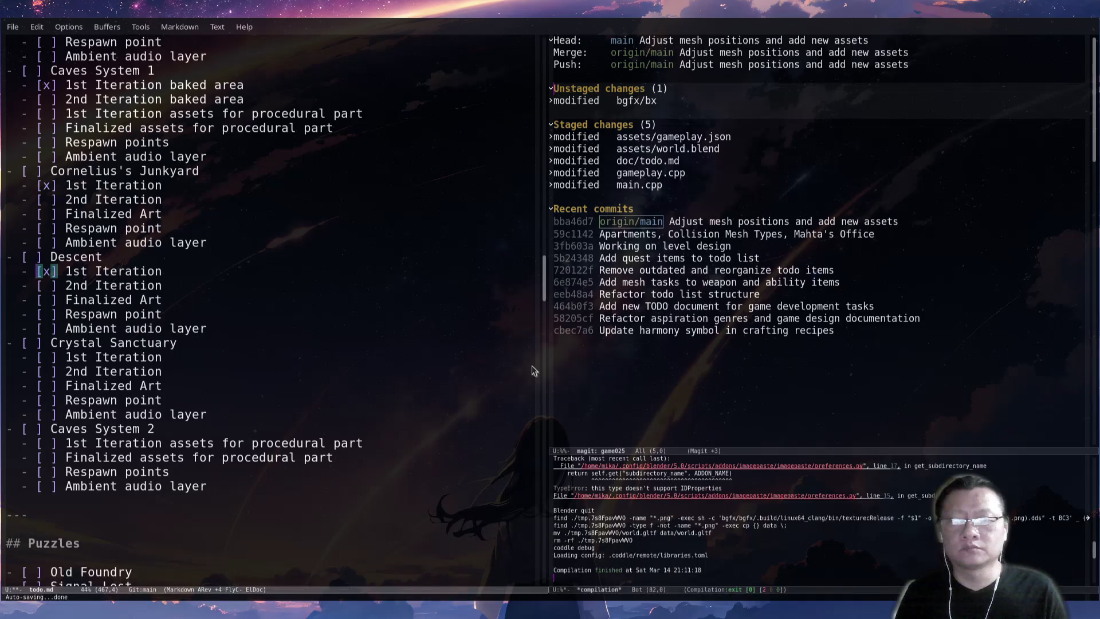
pyautogui.press('Tab')
pyautogui.moveTo(539, 364)
pyautogui.mouseDown(button='middle')
pyautogui.moveTo(484, 425)
pyautogui.moveTo(368, 437)
pyautogui.moveTo(514, 407)
pyautogui.moveTo(437, 393)
pyautogui.mouseUp(button='middle')
pyautogui.press('l')
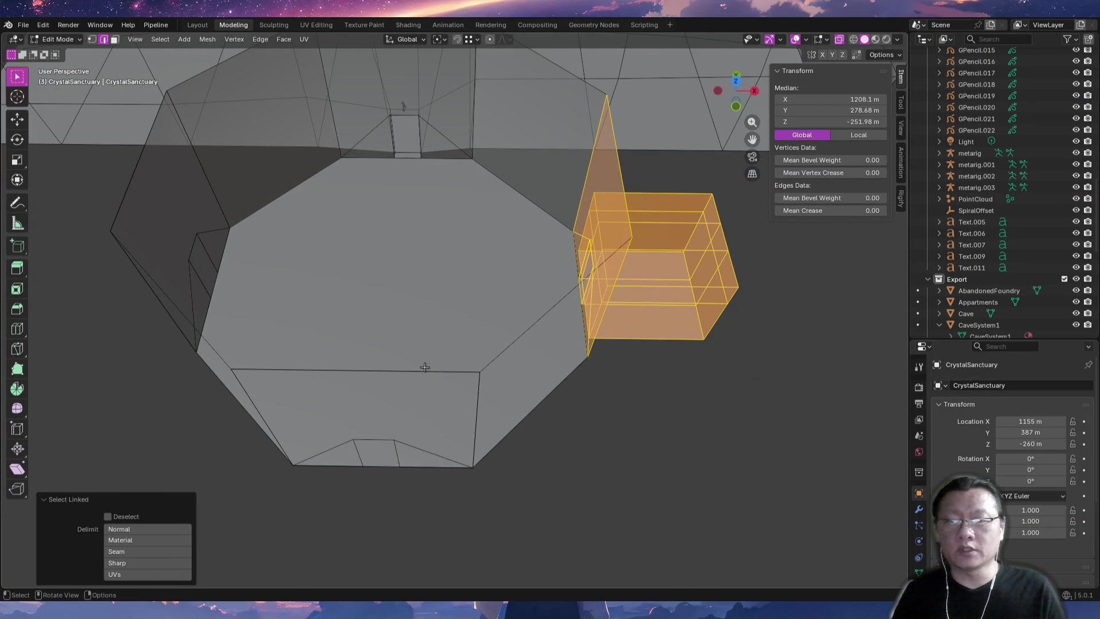
# Select the side room's lower connected faces and delete them.
pyautogui.press('l')
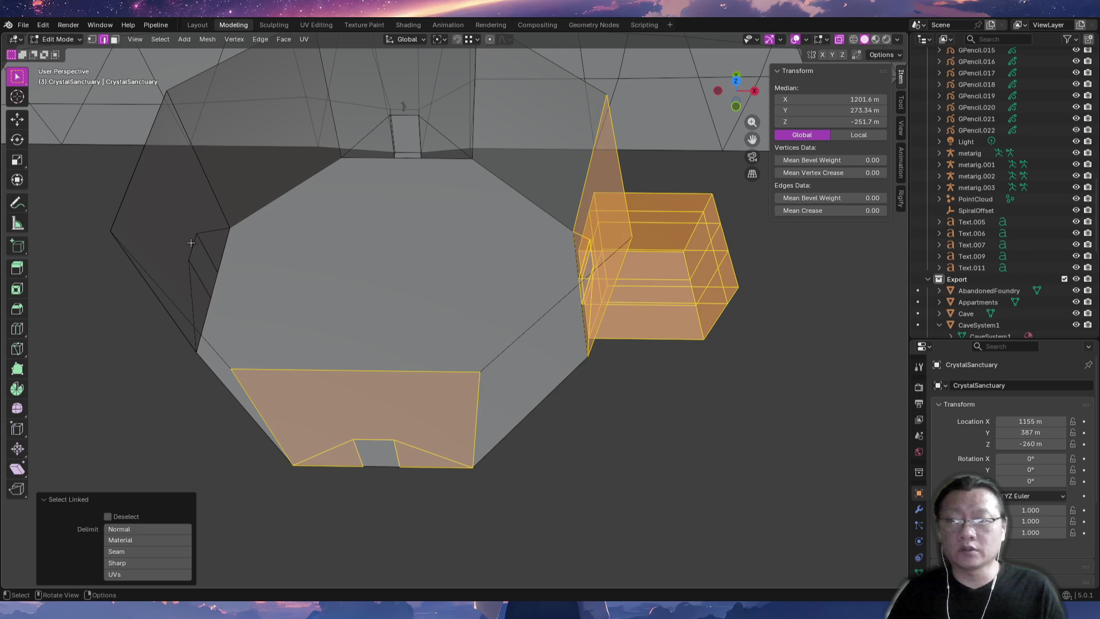
pyautogui.click(191, 243)
pyautogui.press('l')
pyautogui.press('l')
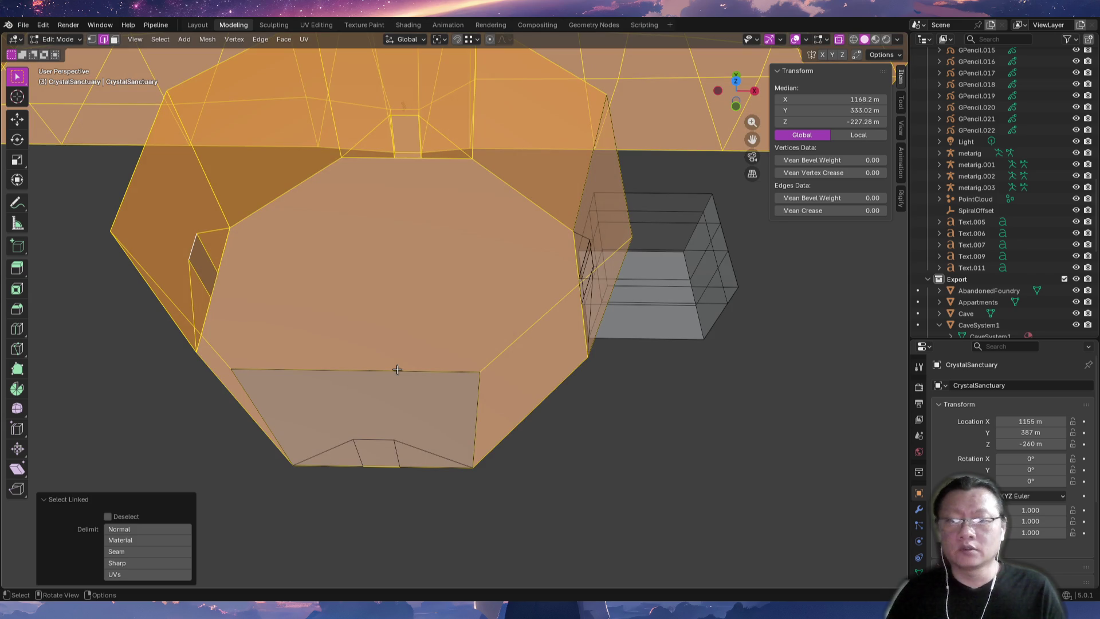
pyautogui.hotkey('ctrl', 'z')
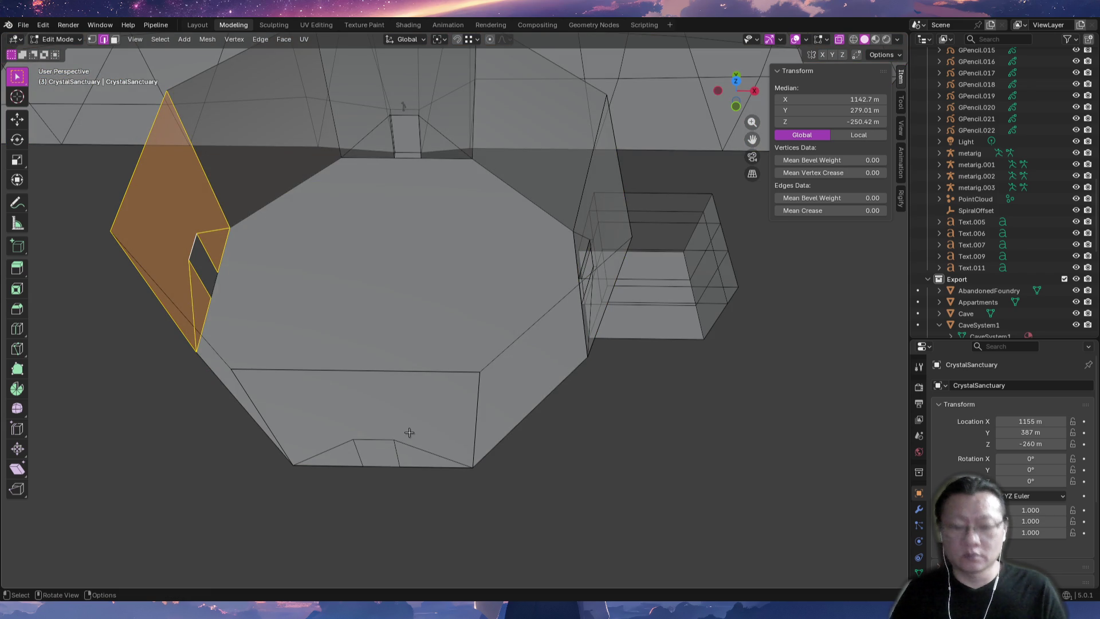
pyautogui.press('l')
pyautogui.press('x')
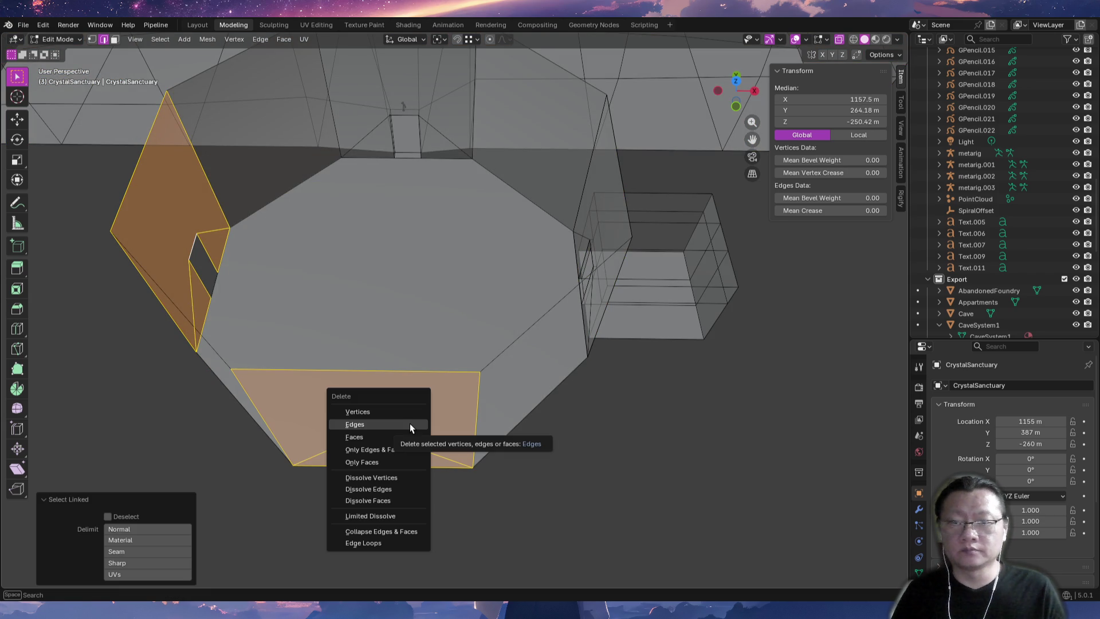
pyautogui.click(399, 412)
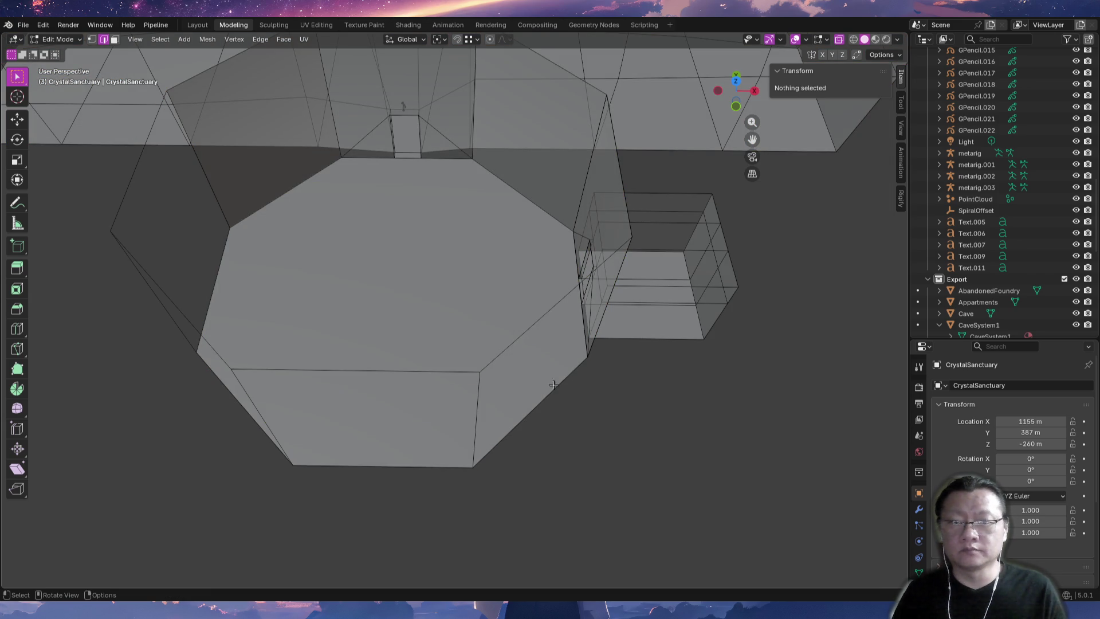
# Duplicate the side-room mesh and rotate the copy -90° about Z.
pyautogui.press('l')
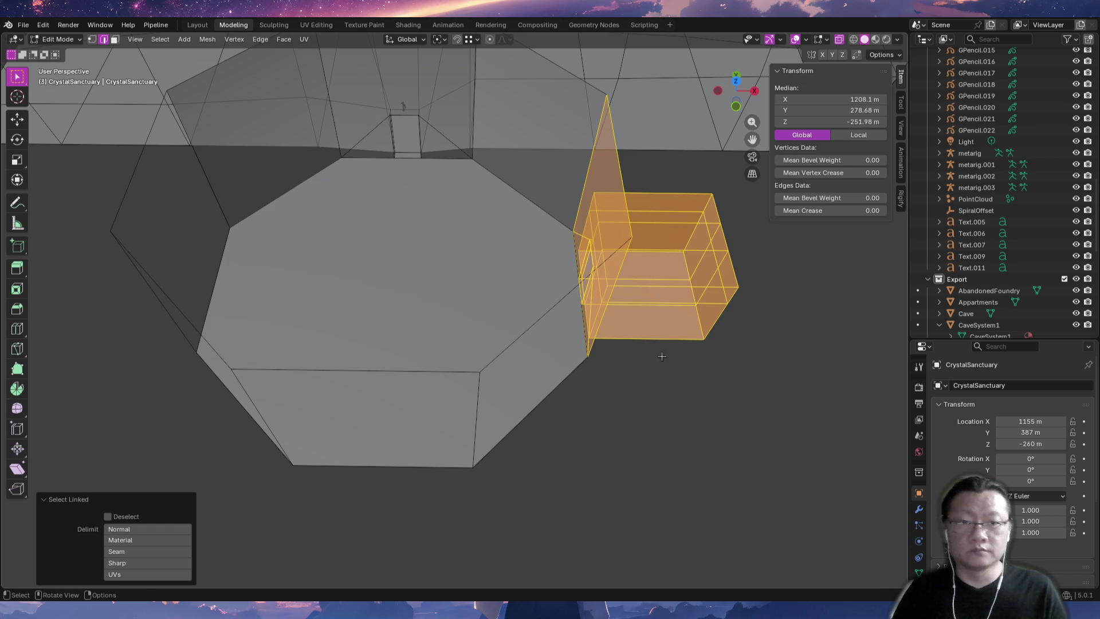
pyautogui.press('g')
pyautogui.press('Escape')
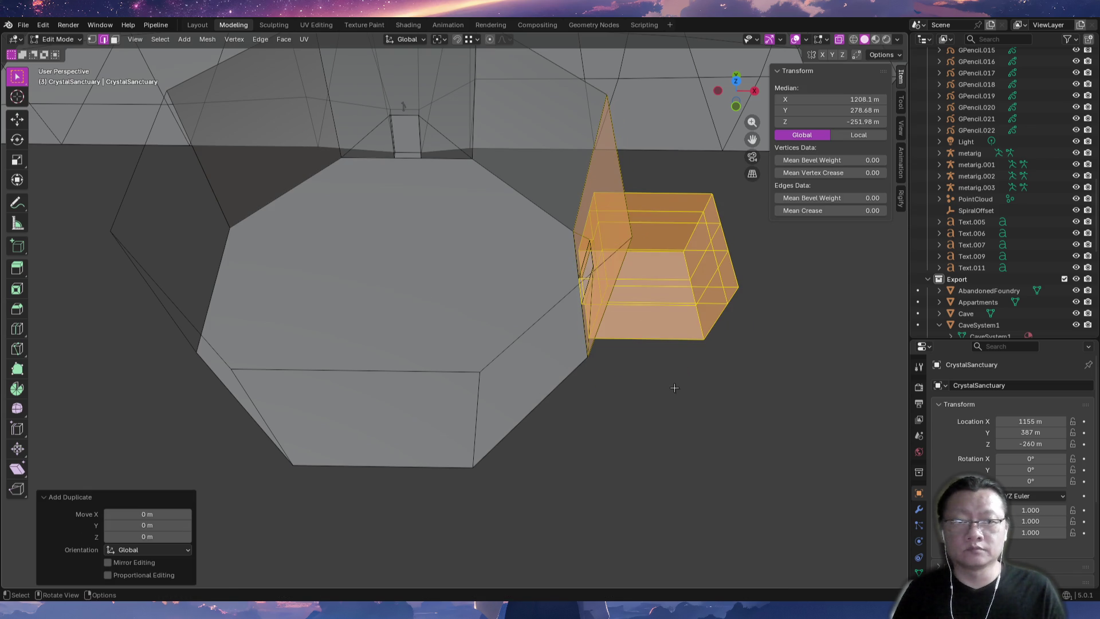
pyautogui.write('rz')
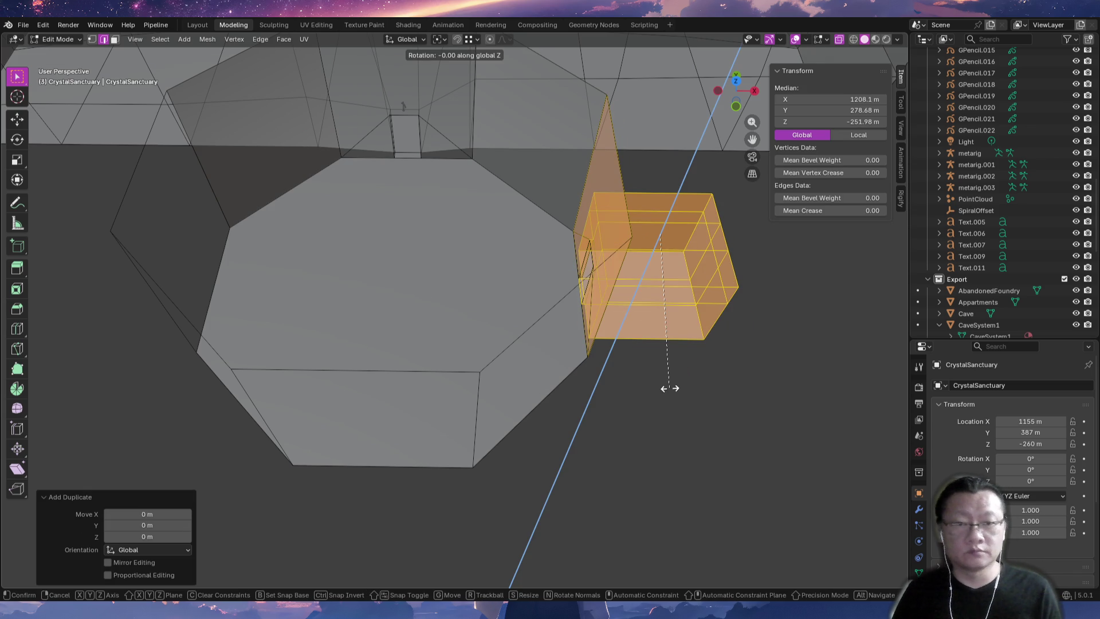
pyautogui.write('90')
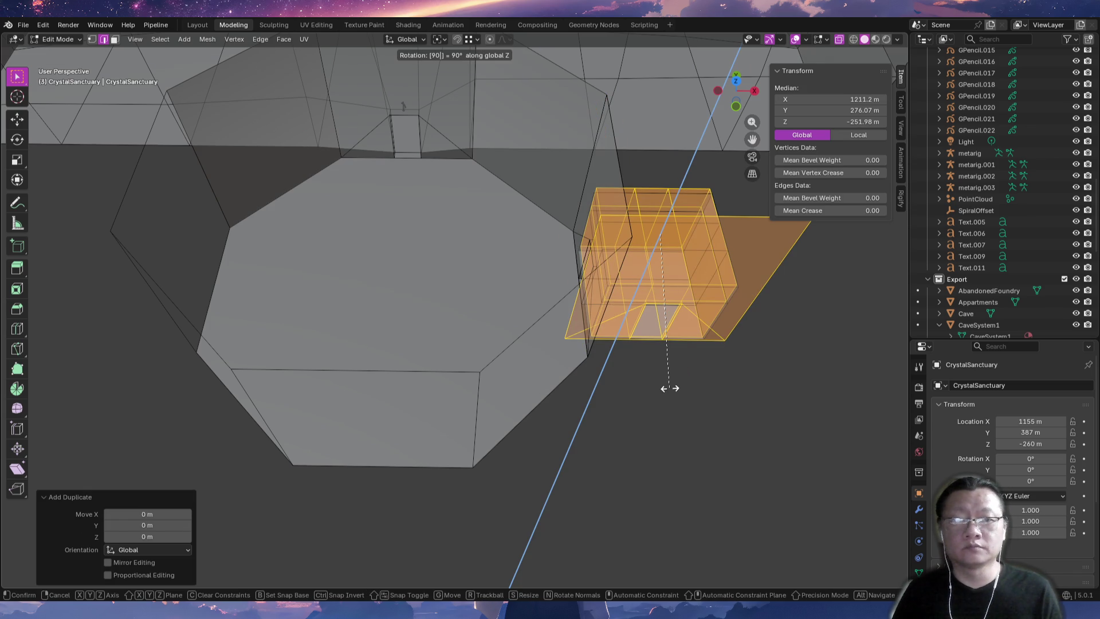
pyautogui.press('BackSpace')
pyautogui.press('BackSpace')
pyautogui.write('-90')
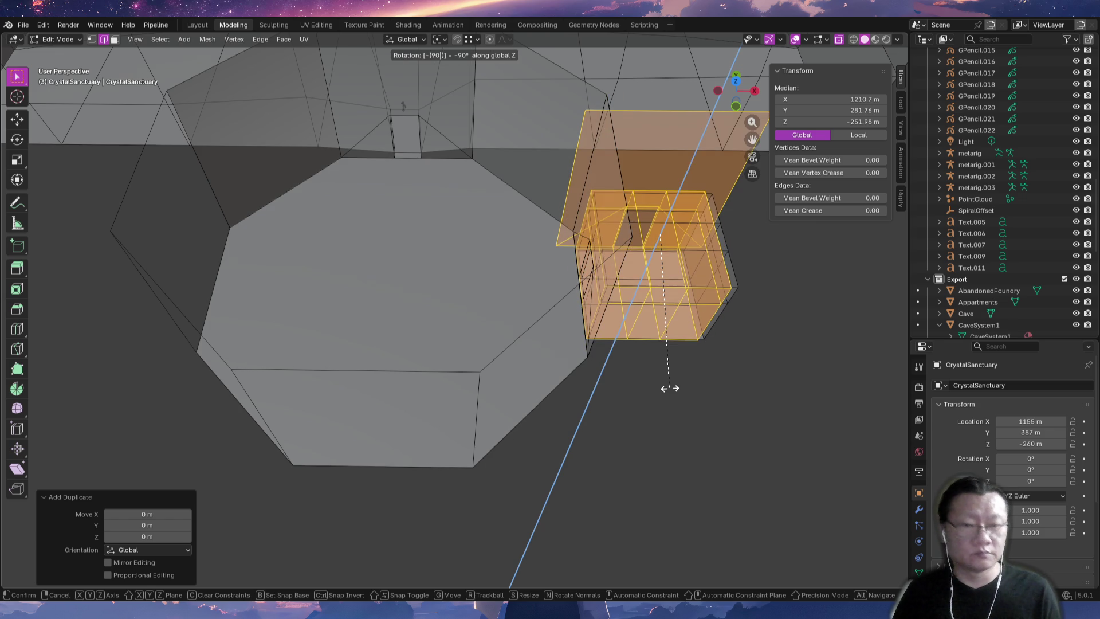
pyautogui.press('Return')
# Snap the rotated copy onto another chamber wall and slide it along Y into place.
pyautogui.press('g')
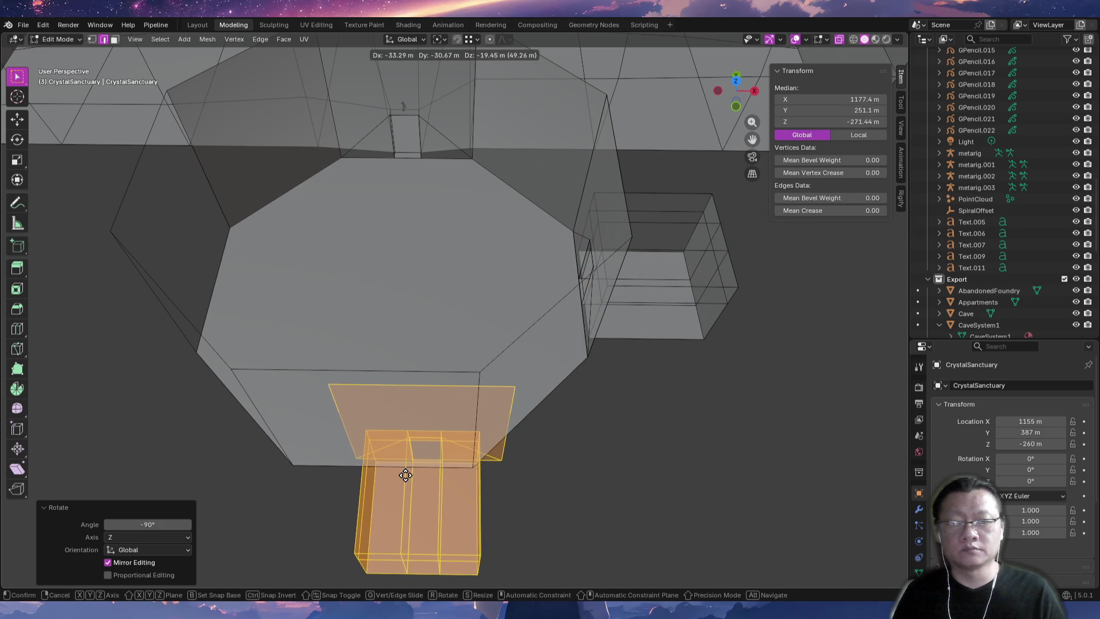
pyautogui.press('ctrl')
pyautogui.click(297, 465)
pyautogui.moveTo(314, 449); pyautogui.dragTo(414, 454, button='middle')
pyautogui.press('g')
pyautogui.press('y')
pyautogui.click(560, 515)
pyautogui.moveTo(560, 515)
pyautogui.mouseDown(button='middle')
pyautogui.moveTo(582, 476)
pyautogui.moveTo(429, 511)
pyautogui.moveTo(351, 485)
pyautogui.mouseUp(button='middle')
# Reposition the copy, then duplicate it again and rotate the new copy -90° on Z.
pyautogui.press('g')
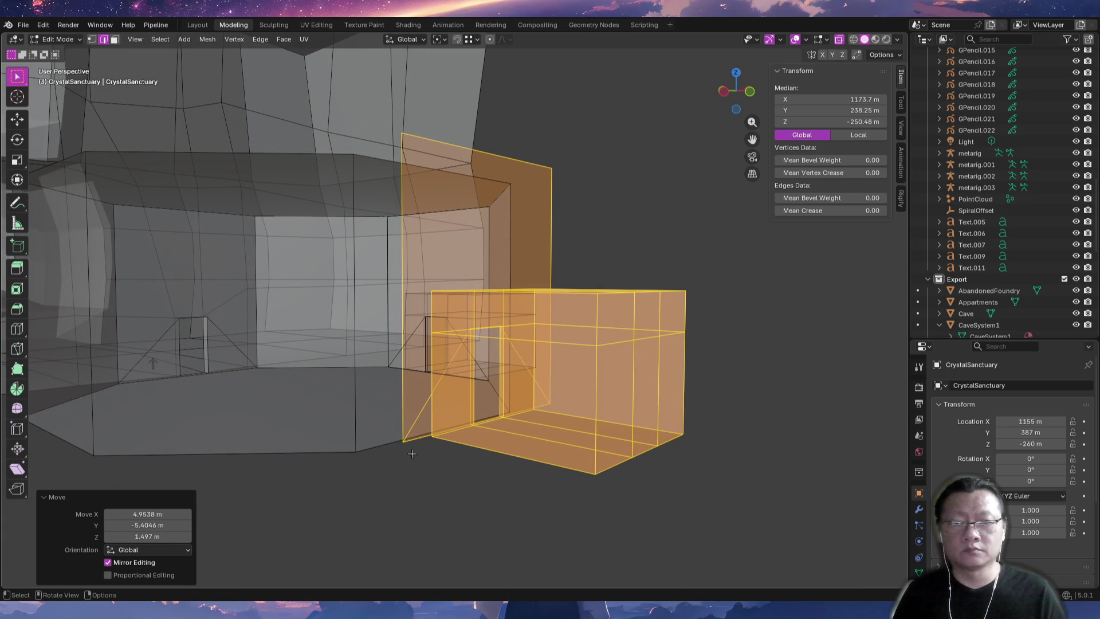
pyautogui.click(364, 447)
pyautogui.moveTo(364, 448); pyautogui.dragTo(480, 462, button='middle')
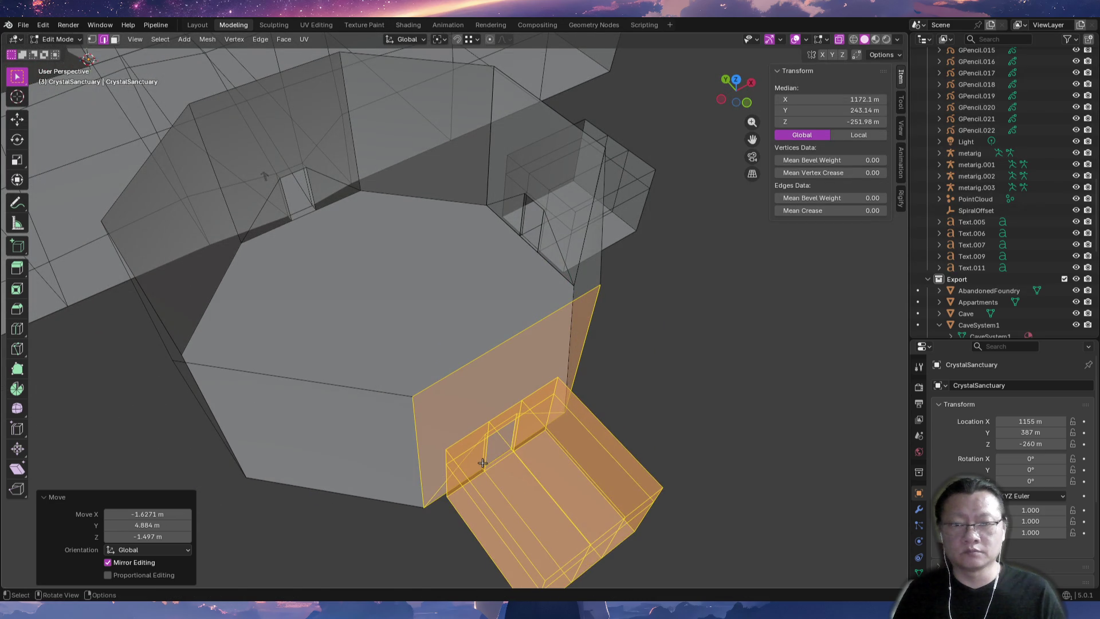
pyautogui.hotkey('shift', 'd')
pyautogui.write('rz-90')
pyautogui.press('Return')
# Move the new copy against a different chamber wall, aligning it with X-ray on.
pyautogui.moveTo(615, 471); pyautogui.dragTo(619, 296, button='middle')
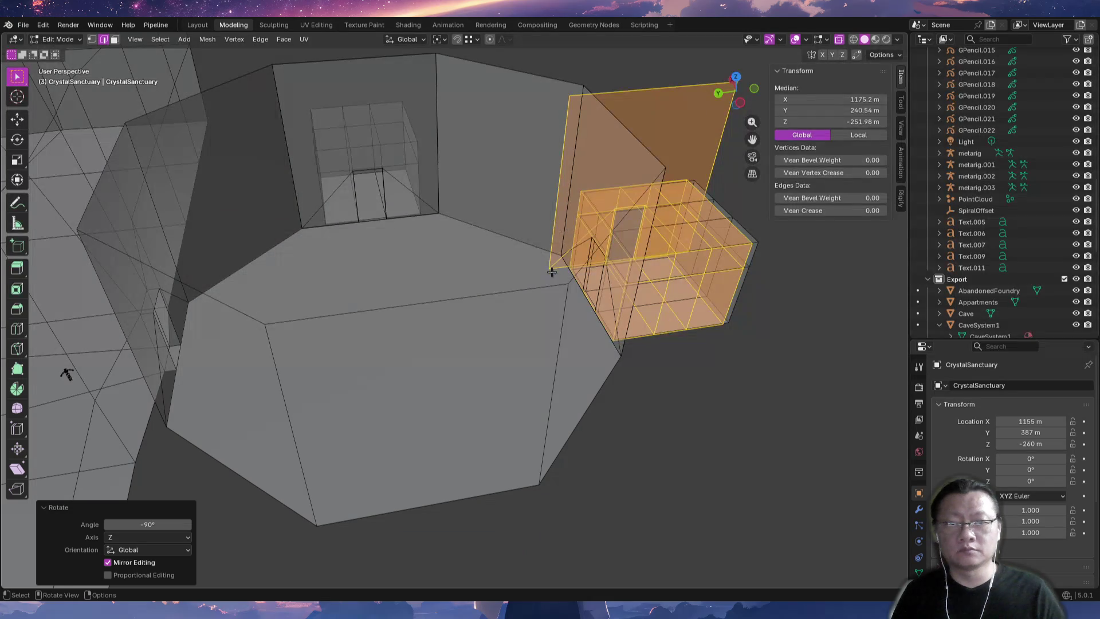
pyautogui.press('g')
pyautogui.click(319, 516)
pyautogui.hotkey('alt', 'z')
pyautogui.moveTo(319, 516)
pyautogui.mouseDown(button='middle')
pyautogui.moveTo(359, 418)
pyautogui.moveTo(513, 376)
pyautogui.moveTo(550, 447)
pyautogui.mouseUp(button='middle')
pyautogui.press('g')
pyautogui.click(609, 523)
pyautogui.moveTo(609, 523)
pyautogui.mouseDown(button='middle')
pyautogui.moveTo(598, 474)
pyautogui.moveTo(550, 469)
pyautogui.moveTo(453, 401)
pyautogui.moveTo(572, 380)
pyautogui.moveTo(376, 393)
pyautogui.moveTo(404, 390)
pyautogui.mouseUp(button='middle')
pyautogui.press('g')
pyautogui.click(419, 381)
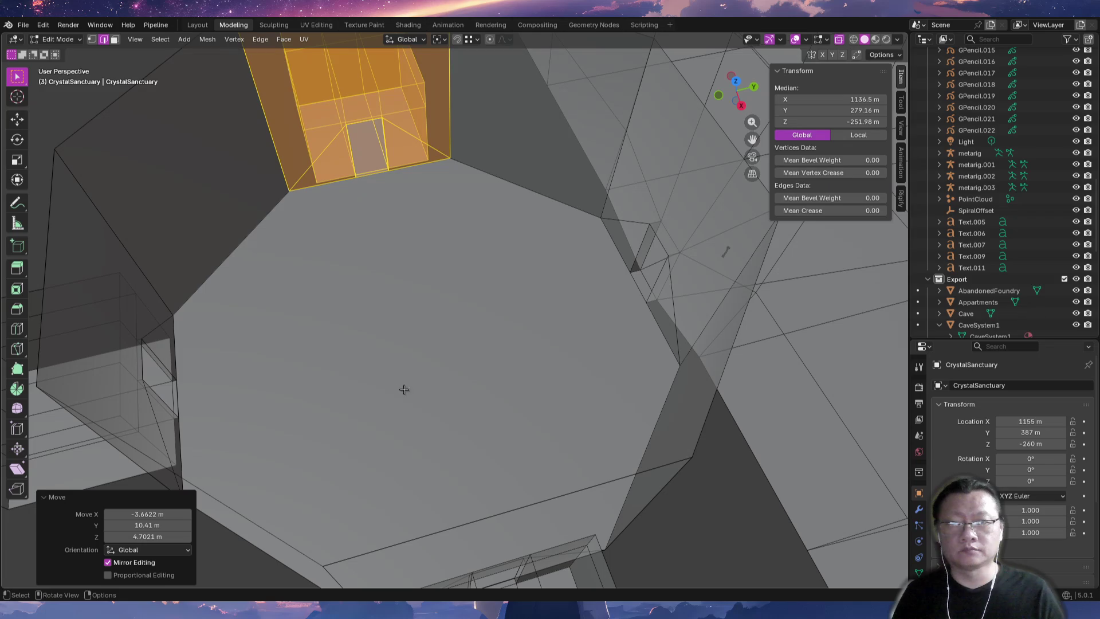
# Deselect all geometry and return to Object Mode.
pyautogui.keyDown('alt'); pyautogui.middleClick(469, 361); pyautogui.keyUp('alt')
pyautogui.moveTo(469, 361)
pyautogui.mouseDown(button='middle')
pyautogui.moveTo(521, 384)
pyautogui.moveTo(491, 389)
pyautogui.moveTo(464, 346)
pyautogui.moveTo(454, 380)
pyautogui.moveTo(442, 363)
pyautogui.moveTo(519, 331)
pyautogui.moveTo(644, 327)
pyautogui.moveTo(695, 344)
pyautogui.moveTo(697, 377)
pyautogui.moveTo(651, 339)
pyautogui.moveTo(682, 373)
pyautogui.moveTo(663, 373)
pyautogui.moveTo(569, 312)
pyautogui.mouseUp(button='middle')
pyautogui.hotkey('alt', 'a')
pyautogui.press('Tab')
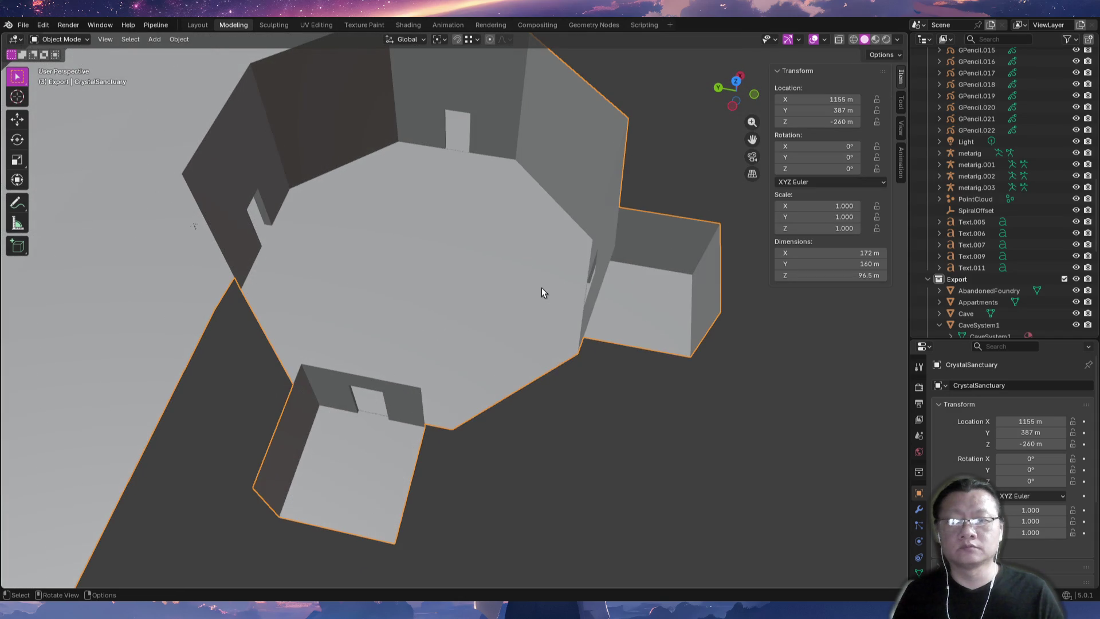
# Reveal CrystalSanctuary in the Outliner's Export collection, keep its name, and return to Emacs.
pyautogui.moveTo(573, 363); pyautogui.dragTo(521, 379, button='middle')
pyautogui.moveTo(490, 332)
pyautogui.mouseDown(button='middle')
pyautogui.moveTo(520, 439)
pyautogui.moveTo(336, 357)
pyautogui.moveTo(389, 331)
pyautogui.mouseUp(button='middle')
pyautogui.scroll(-5, 520, 439)
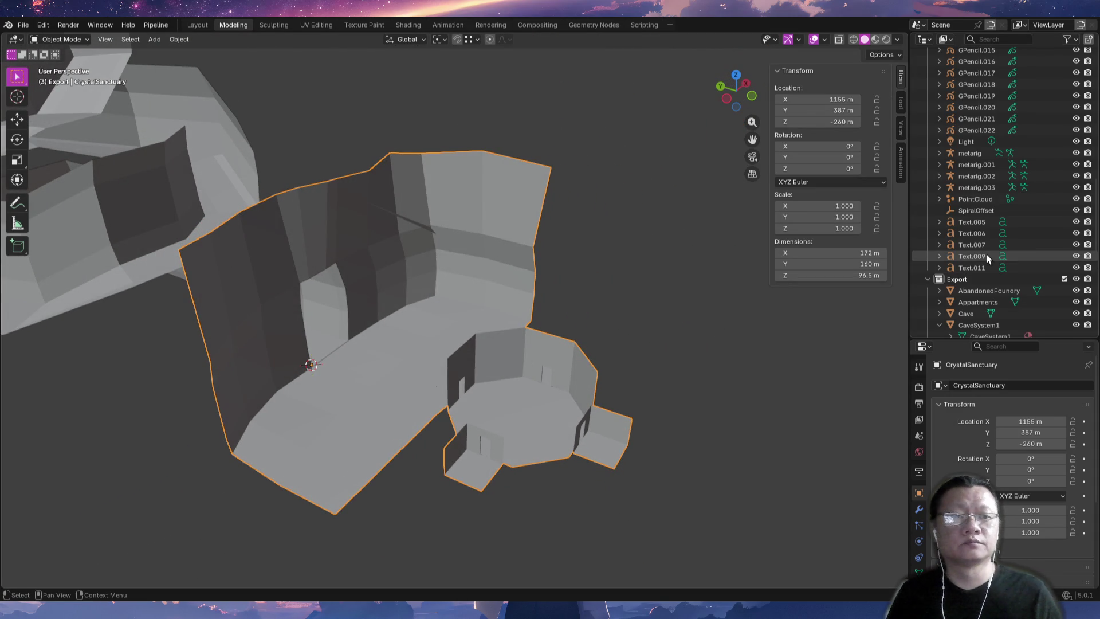
pyautogui.press('KP_Decimal')
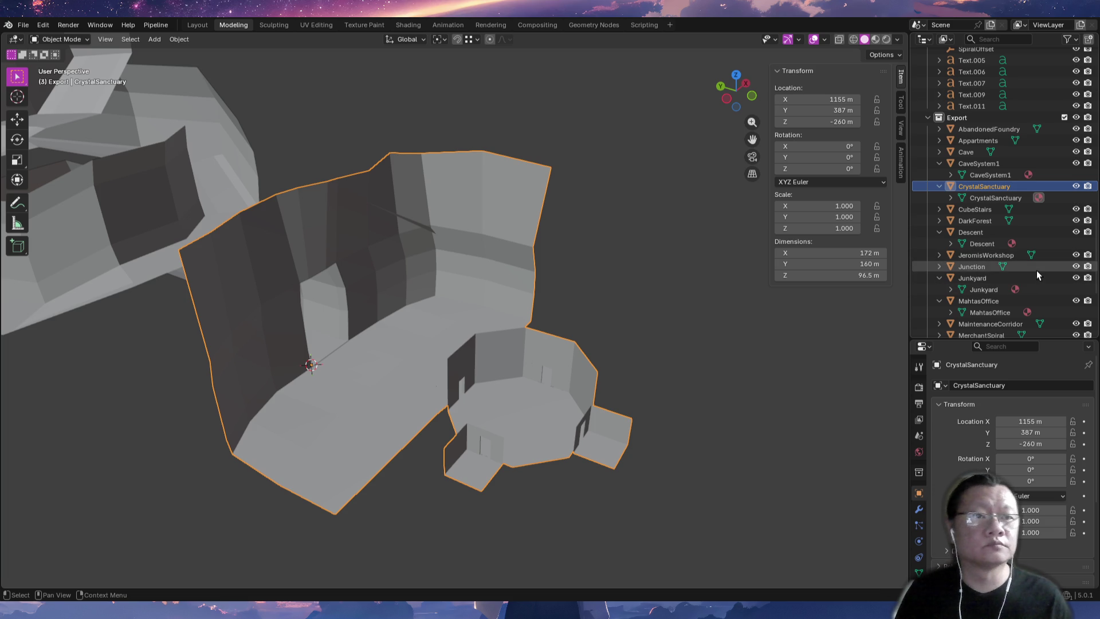
pyautogui.doubleClick(993, 187)
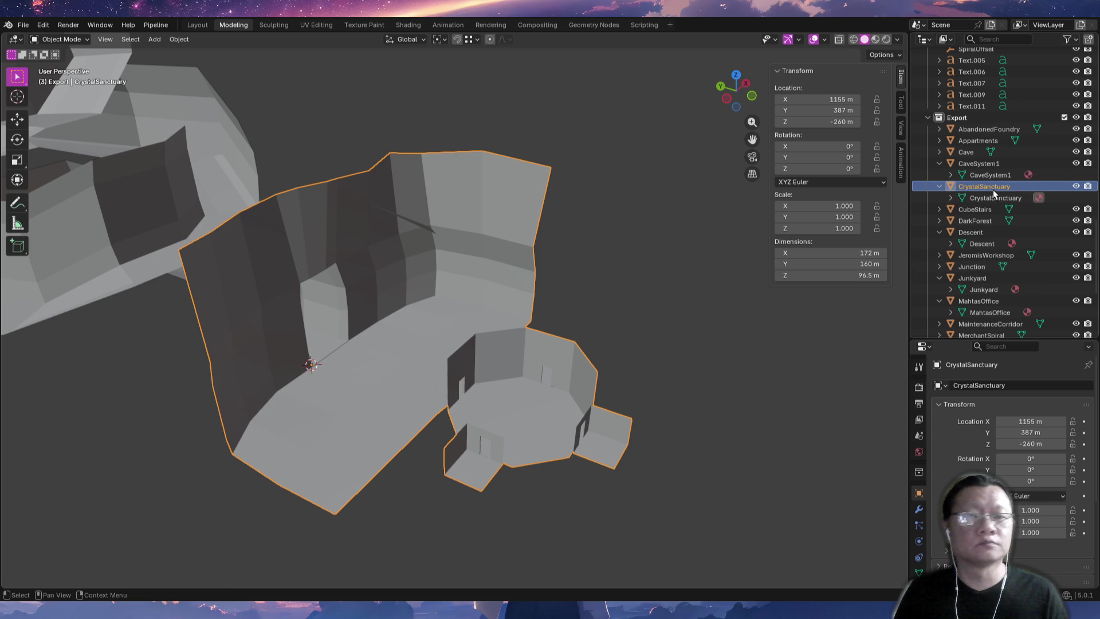
pyautogui.press('Return')
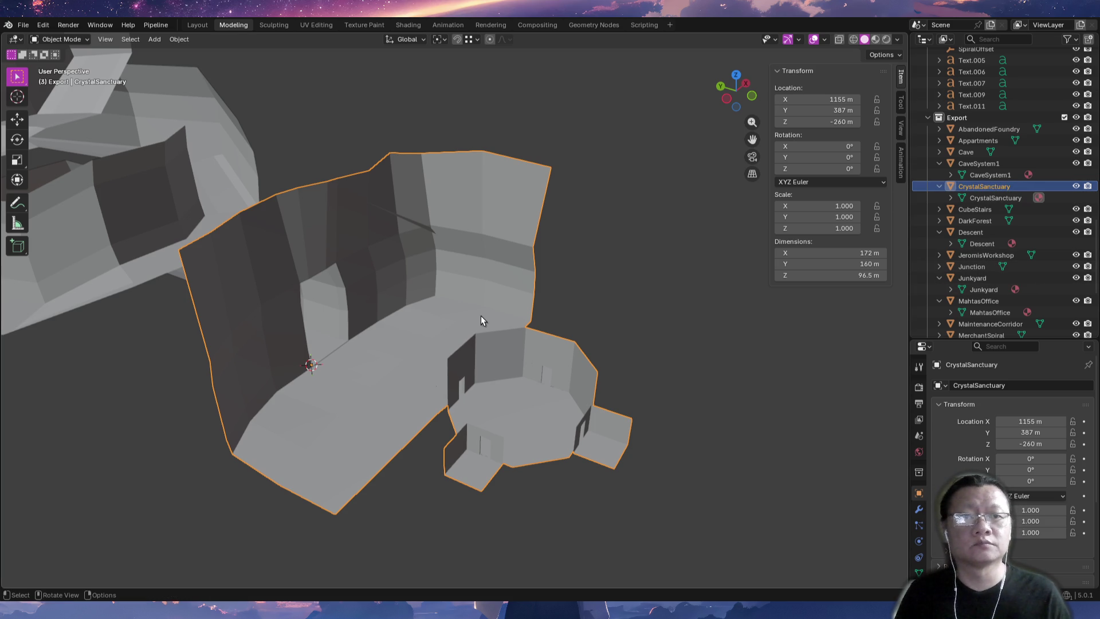
pyautogui.hotkey('alt', 'Tab')
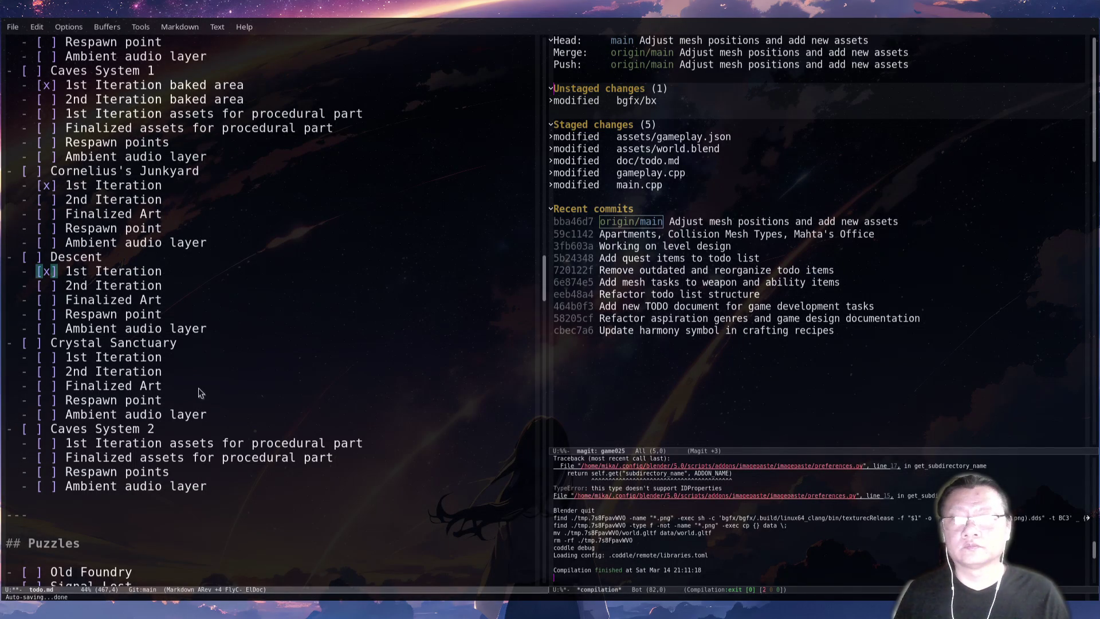
# Tick Crystal Sanctuary's 1st Iteration, toggle Caves System 2 on and off, then focus magit.
pyautogui.click(53, 358)
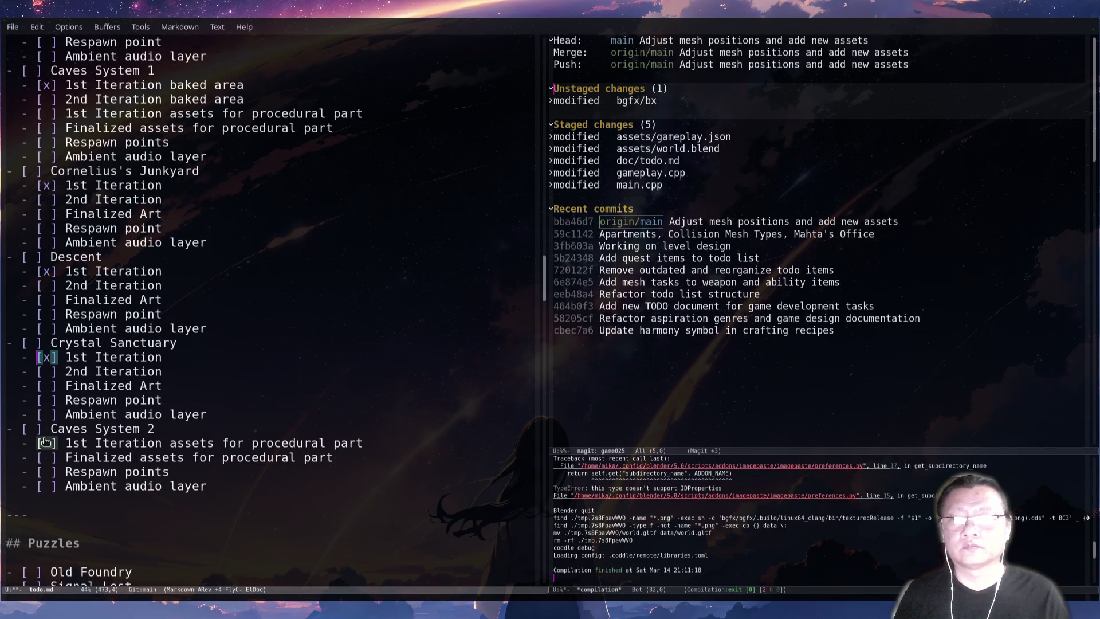
pyautogui.click(48, 443)
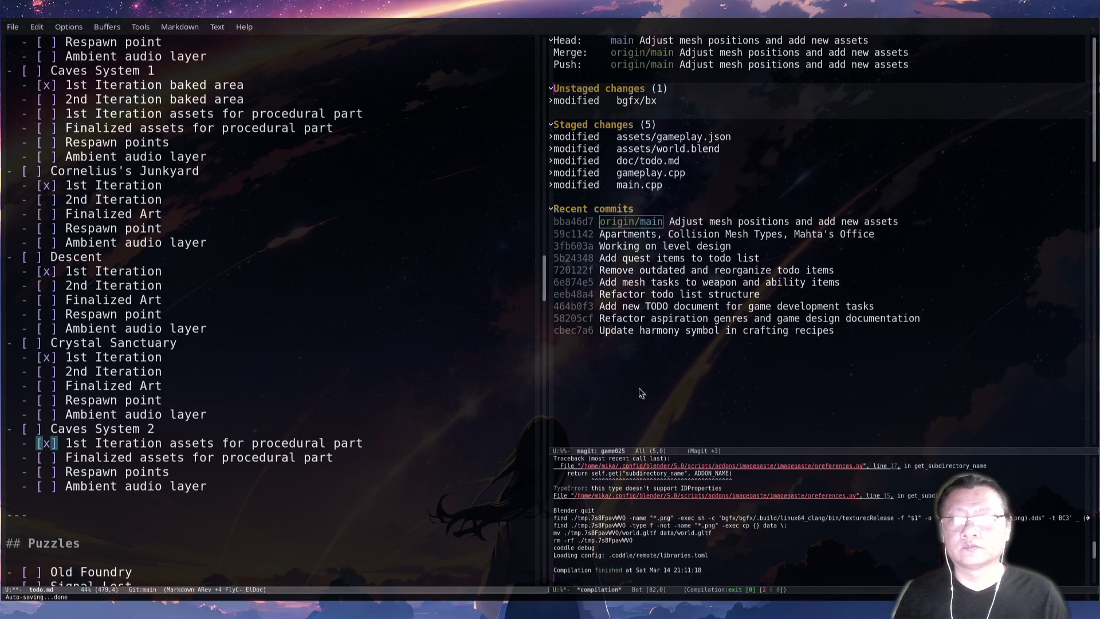
pyautogui.click(48, 443)
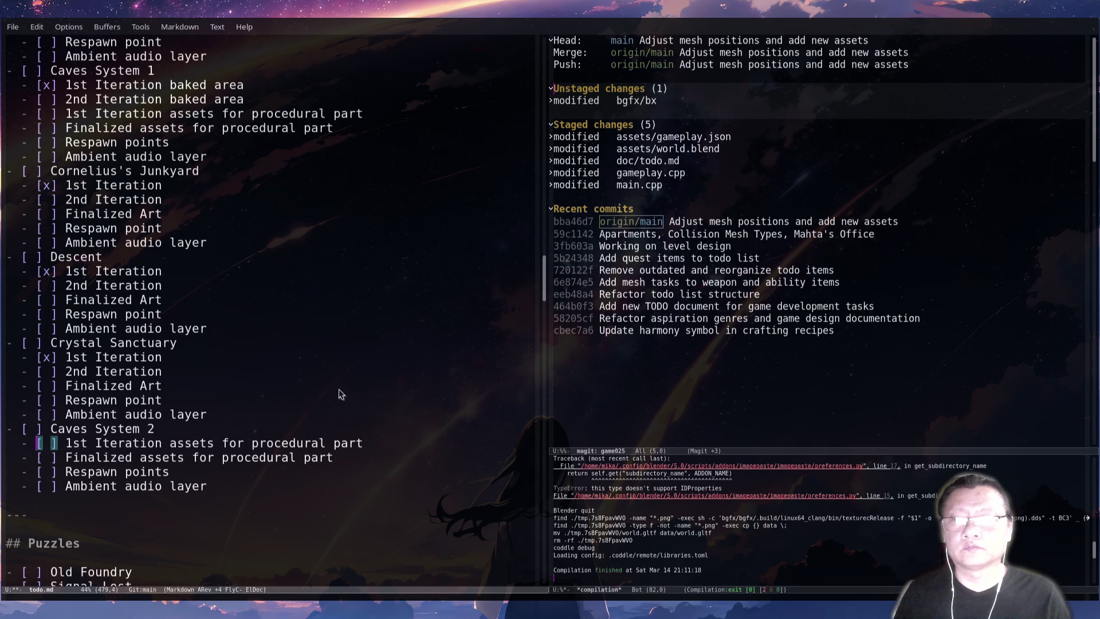
pyautogui.click(632, 389)
# Open assets/gameplay.json from magit and duplicate the last CaveSystem1 Mesh entry at the end.
pyautogui.press('g')
pyautogui.press('Up')
pyautogui.press('Up')
pyautogui.press('Up')
pyautogui.press('Return')
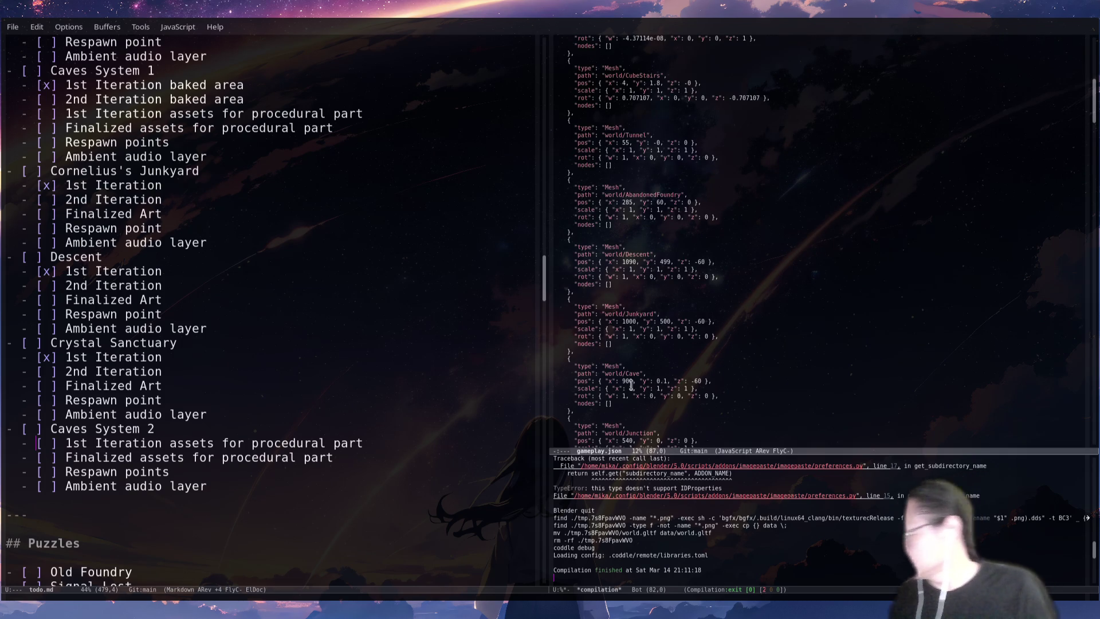
pyautogui.hotkey('alt', 'shift', '.')
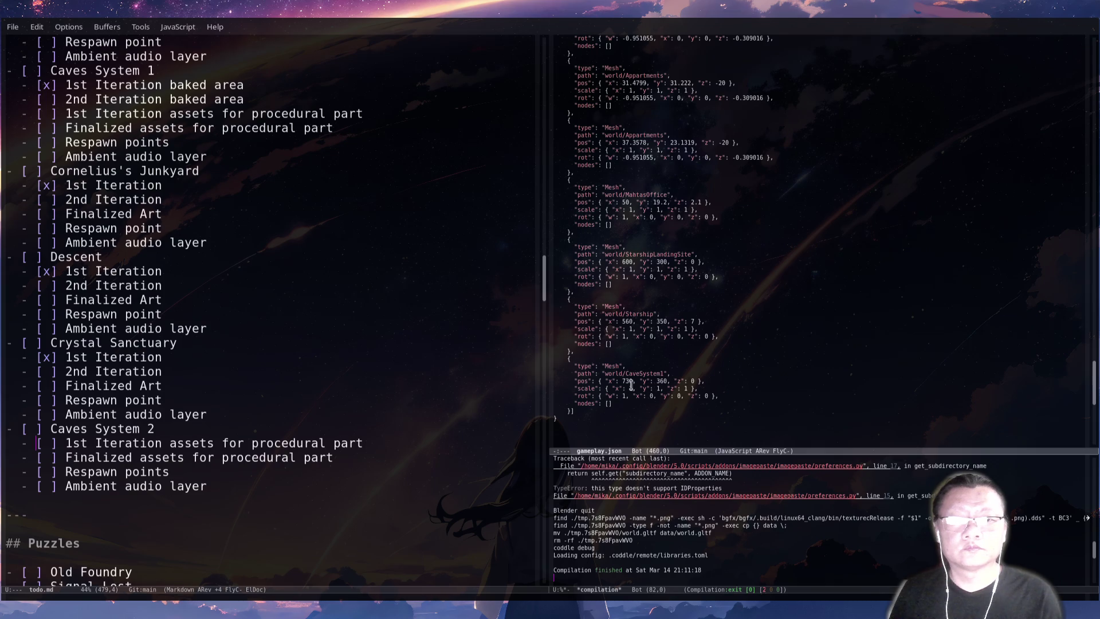
pyautogui.hotkey('ctrl', 'space')
pyautogui.press('Down')
pyautogui.press('Down')
pyautogui.press('Down')
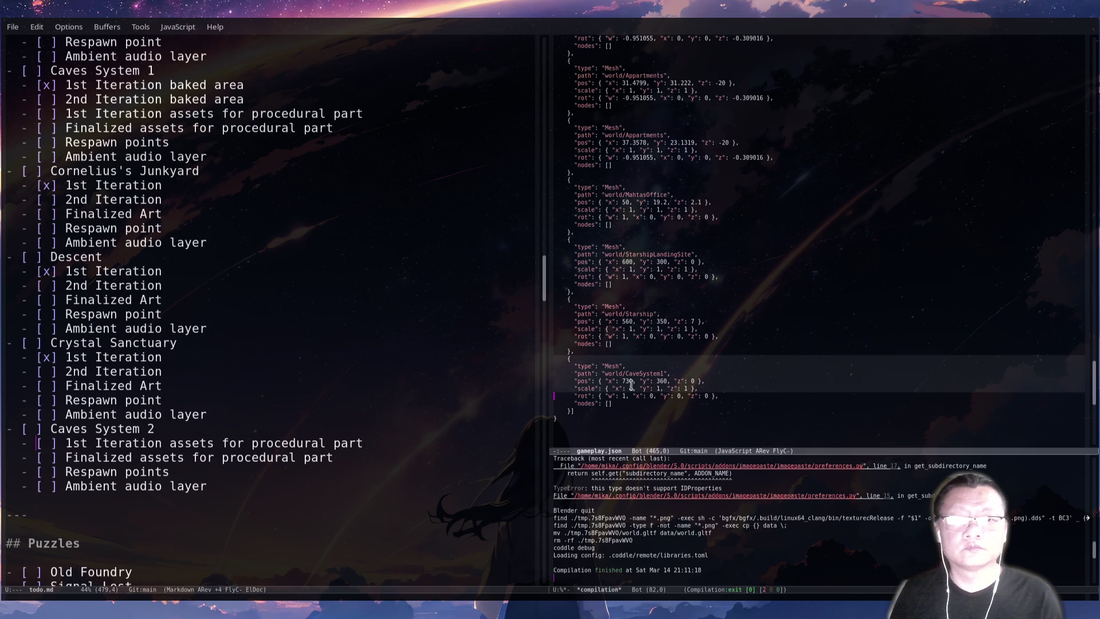
pyautogui.hotkey('alt', 'w')
pyautogui.press('Up')
pyautogui.press('Up')
pyautogui.press('Up')
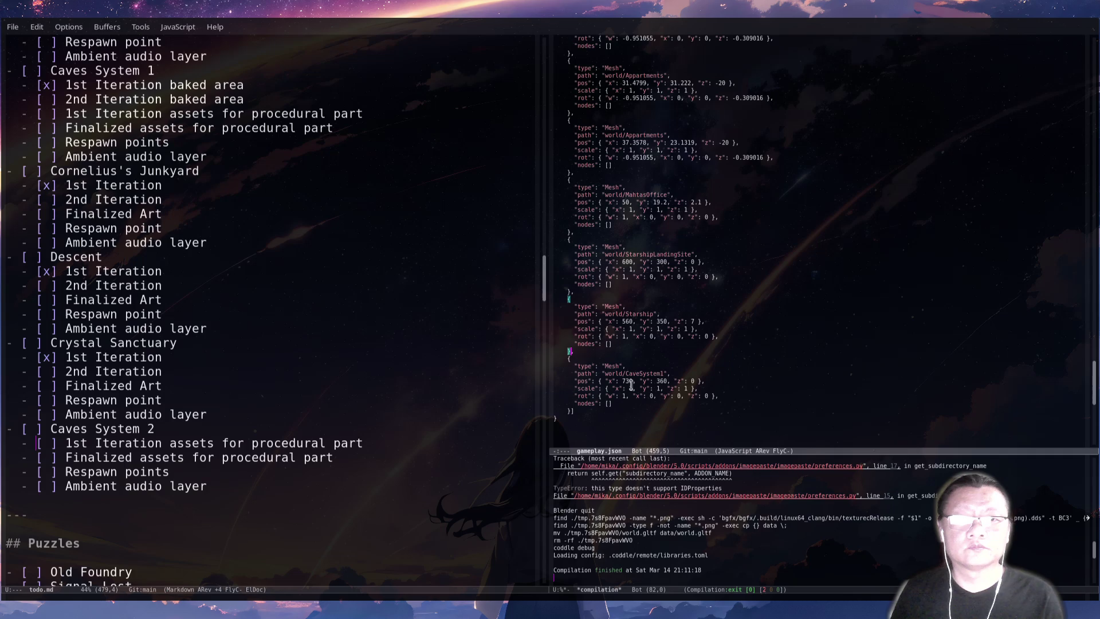
pyautogui.hotkey('ctrl', 'space')
pyautogui.press('Down')
pyautogui.press('Down')
pyautogui.press('Down')
pyautogui.hotkey('alt', 'w')
pyautogui.hotkey('ctrl', 'y')
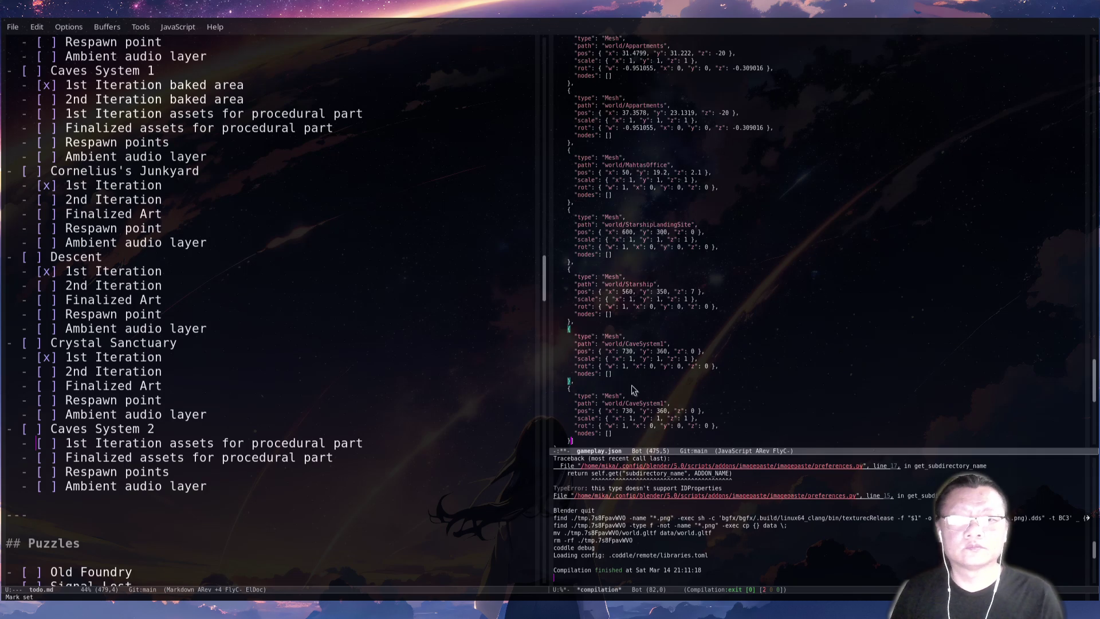
# Replace CaveSystem1 in the new path with CrystalSanctuary copied from Blender's Outliner.
pyautogui.press('Up')
pyautogui.press('Up')
pyautogui.press('Up')
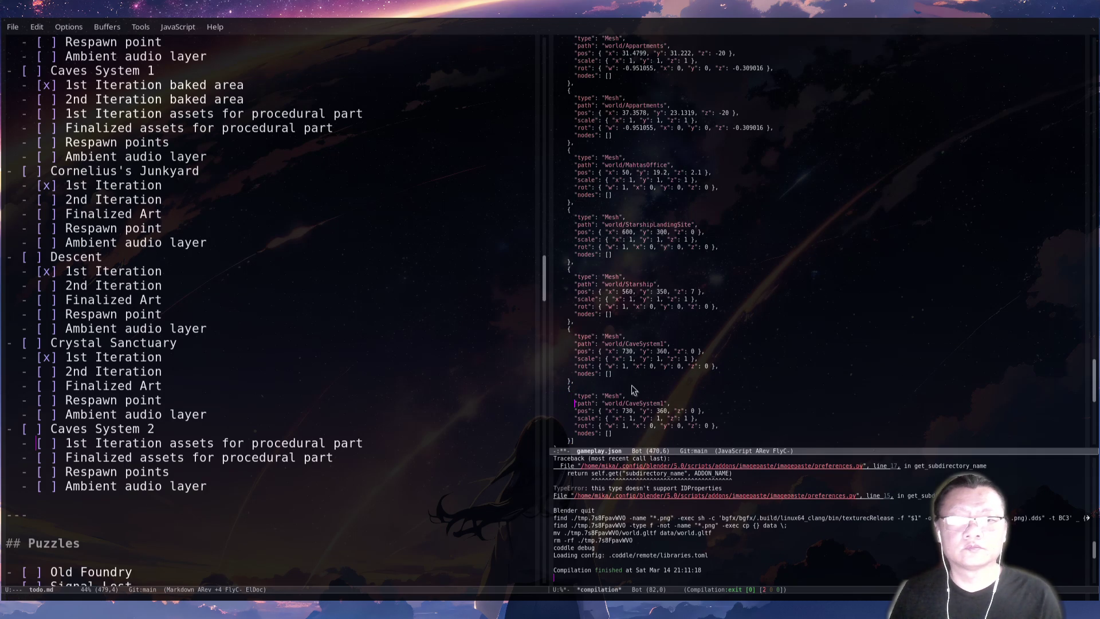
pyautogui.hotkey('ctrl', 'space')
pyautogui.hotkey('ctrl', 'e')
pyautogui.press('Left')
pyautogui.hotkey('alt', 'w')
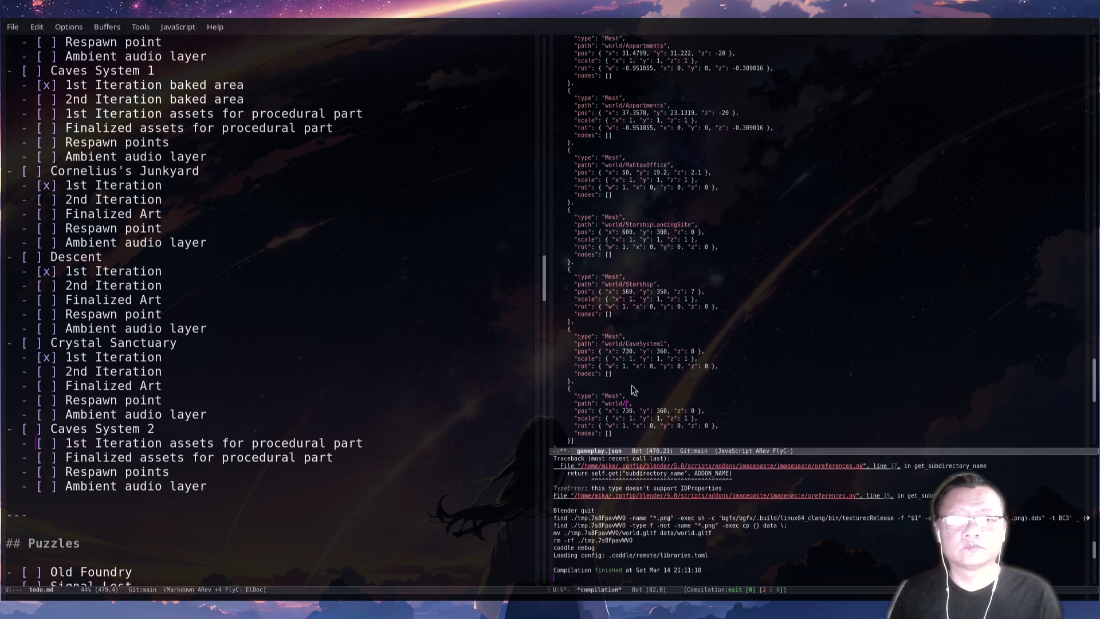
pyautogui.hotkey('alt', 'Tab')
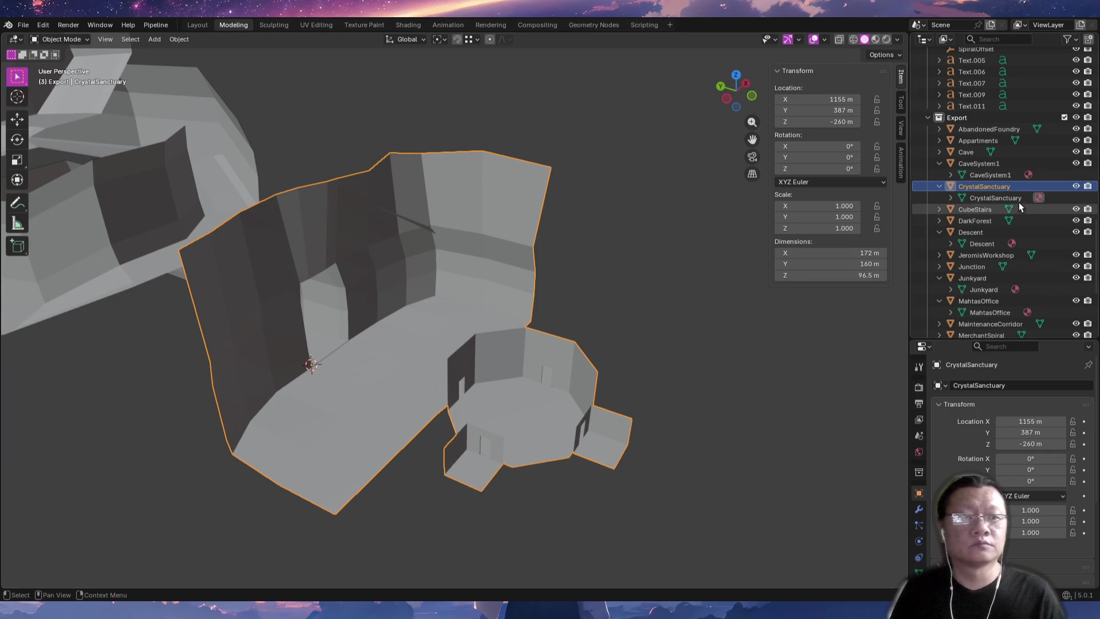
pyautogui.doubleClick(1018, 188)
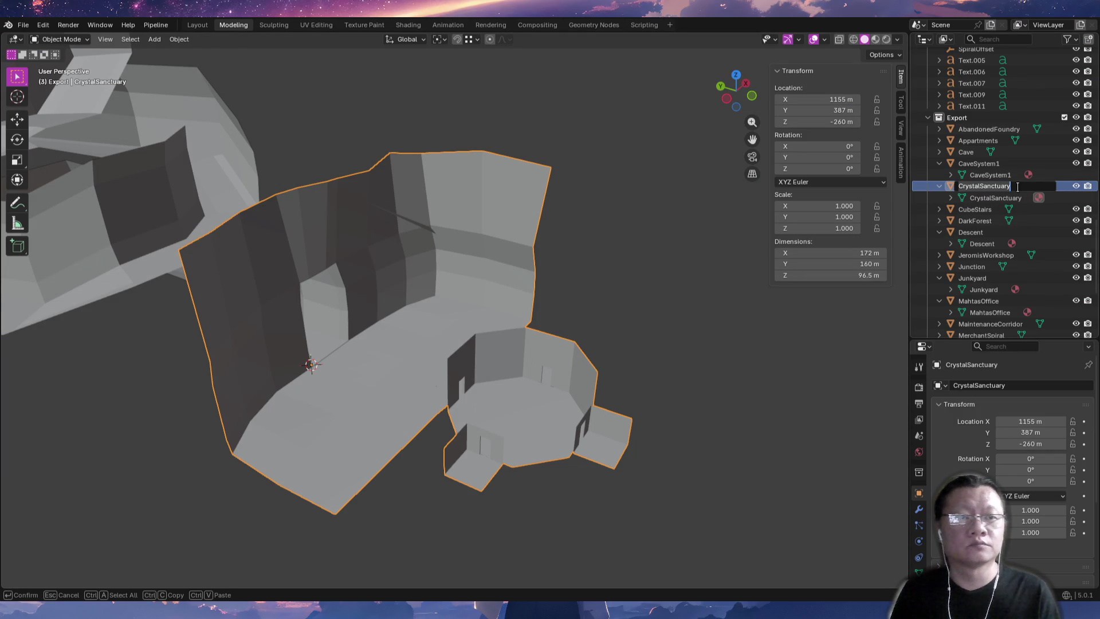
pyautogui.hotkey('ctrl', 'c')
pyautogui.hotkey('alt', 'Tab')
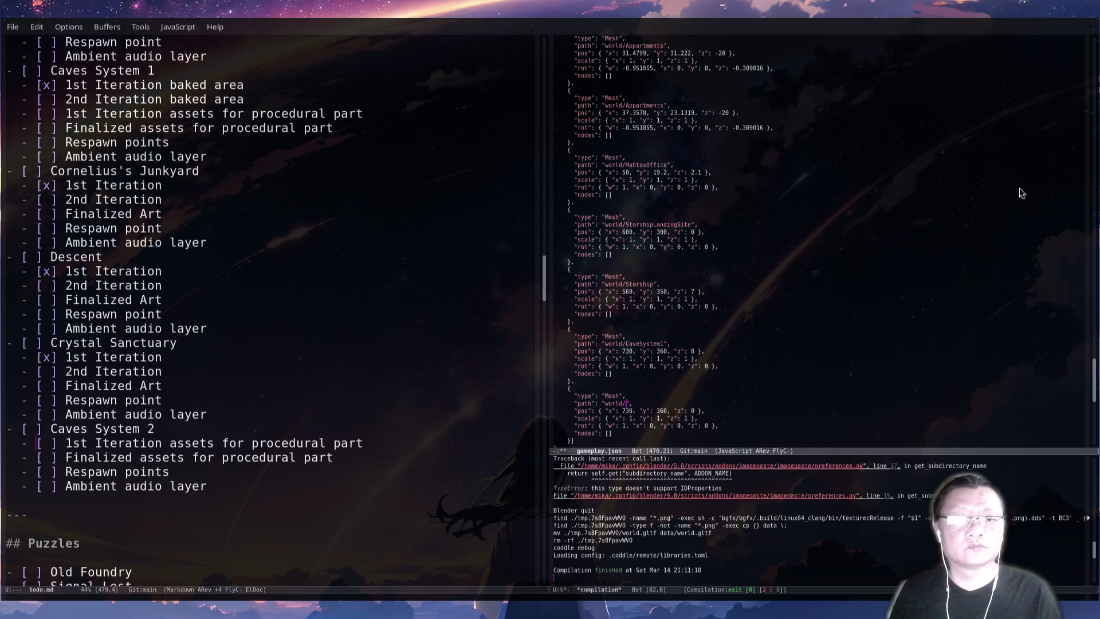
pyautogui.hotkey('ctrl', 'y')
pyautogui.hotkey('alt', 'b')
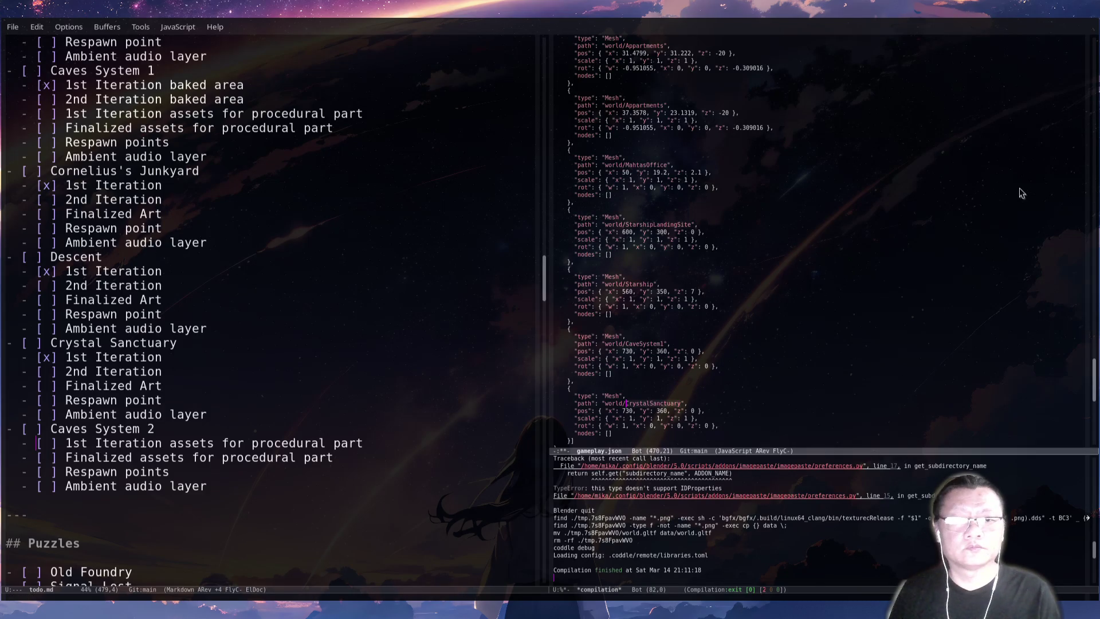
# Start opening main.cpp from the project folder with find-file.
pyautogui.hotkey('ctrl', 'x')
pyautogui.press('o')
pyautogui.hotkey('ctrl', 'x')
pyautogui.hotkey('ctrl', 'f')
pyautogui.press('BackSpace')
pyautogui.press('BackSpace')
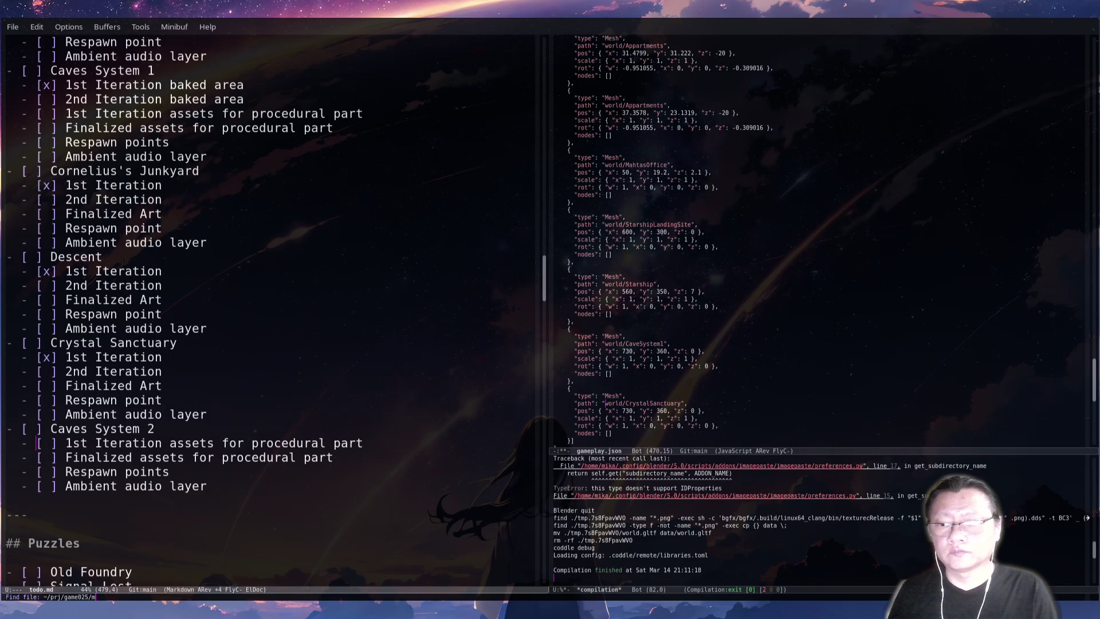
pyautogui.write('a')
pyautogui.press('Tab')
pyautogui.write('i')
pyautogui.press('Tab')
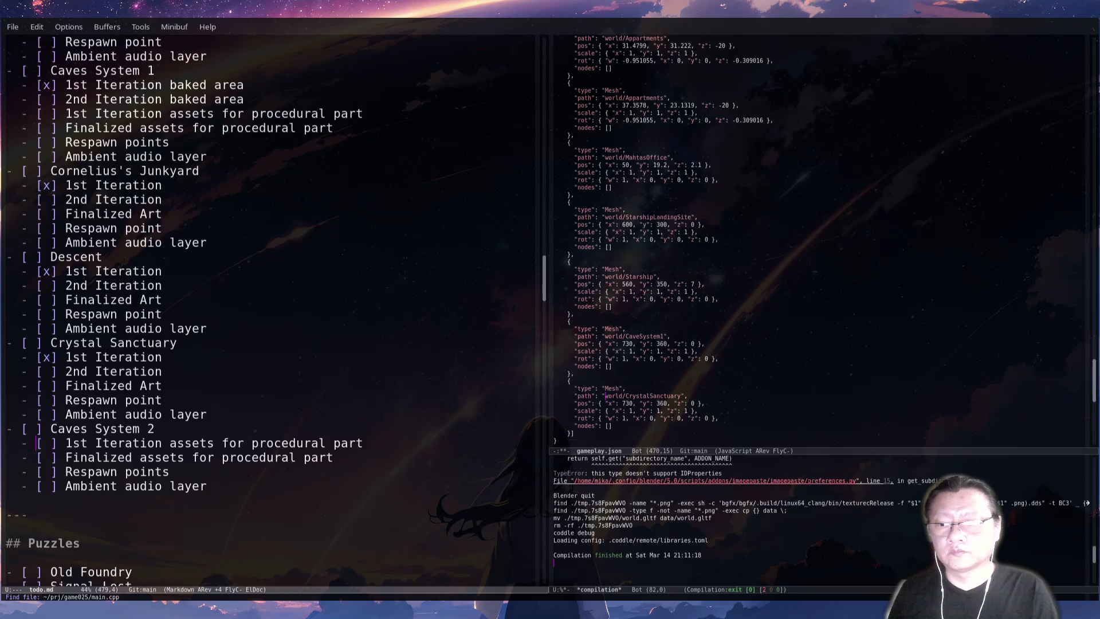
# Open main.cpp and duplicate the world/CaveSystem1 assets.get line.
pyautogui.press('Return')
pyautogui.press('Up')
pyautogui.press('Up')
pyautogui.press('Up')
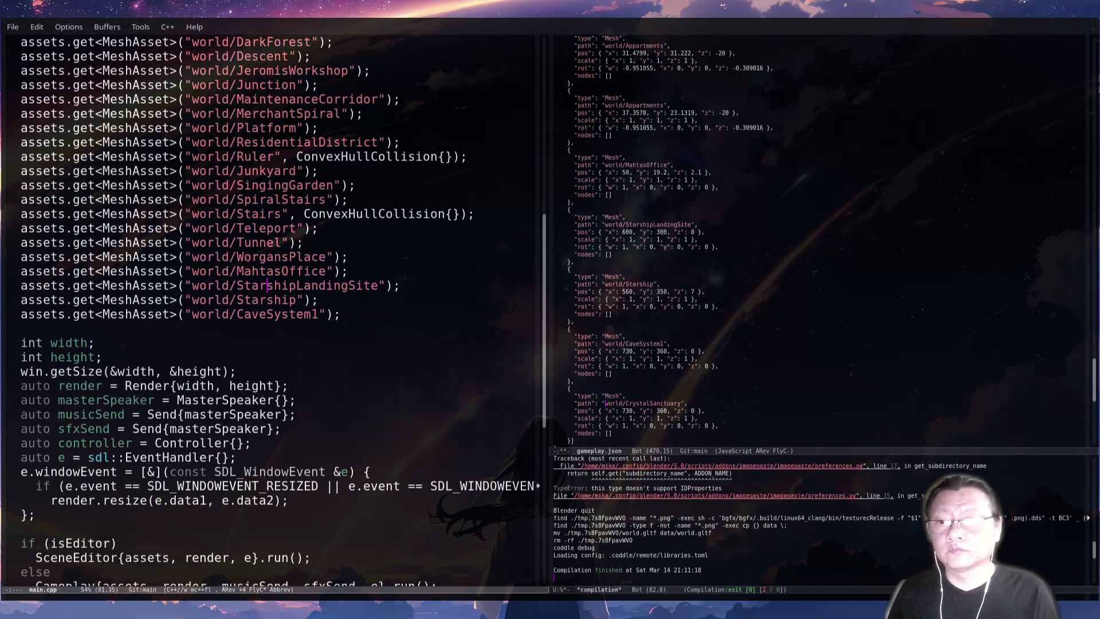
pyautogui.hotkey('ctrl', 'a')
pyautogui.hotkey('ctrl', 'k')
pyautogui.hotkey('ctrl', 'k')
pyautogui.hotkey('ctrl', 'y')
pyautogui.hotkey('ctrl', 'y')
pyautogui.hotkey('ctrl', 'u')
pyautogui.hotkey('ctrl', 'y')
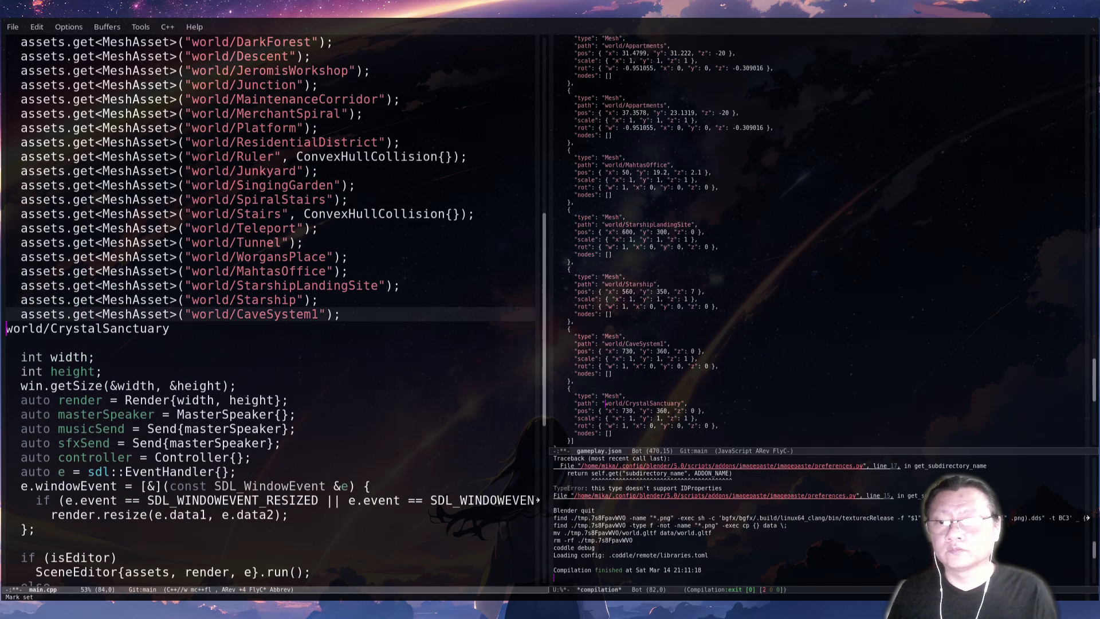
pyautogui.hotkey('ctrl', 'k')
# Rename the copied line's asset to world/CrystalSanctuary and save main.cpp.
pyautogui.click(28, 329)
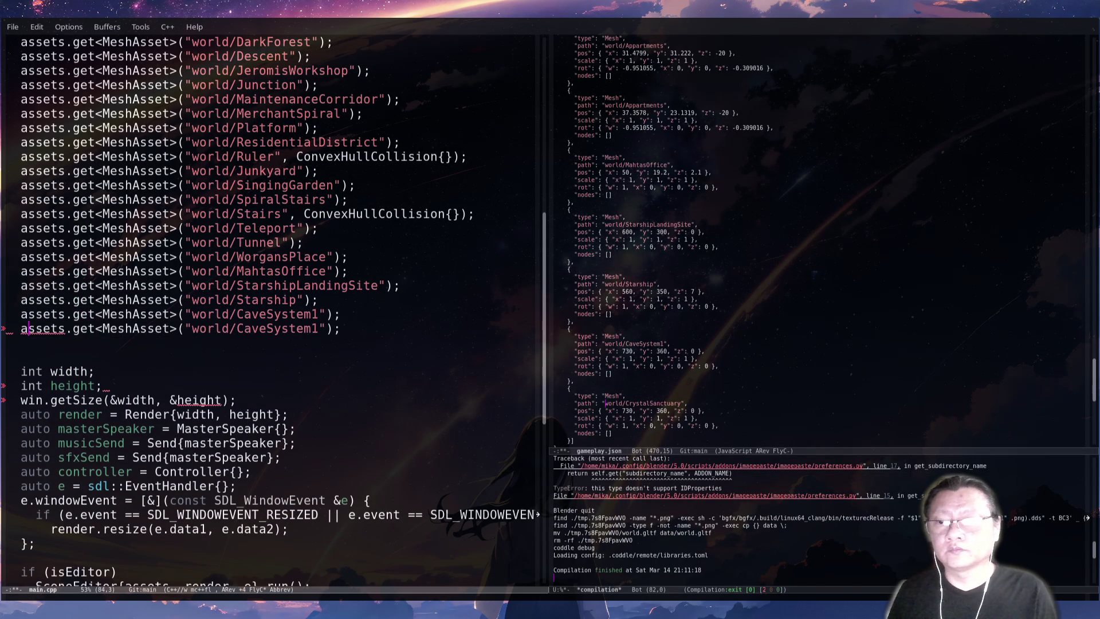
pyautogui.hotkey('ctrl', 'space')
pyautogui.hotkey('ctrl', 'e')
pyautogui.hotkey('ctrl', 'b')
pyautogui.hotkey('ctrl', 'b')
pyautogui.hotkey('ctrl', 'b')
pyautogui.hotkey('ctrl', 'y')
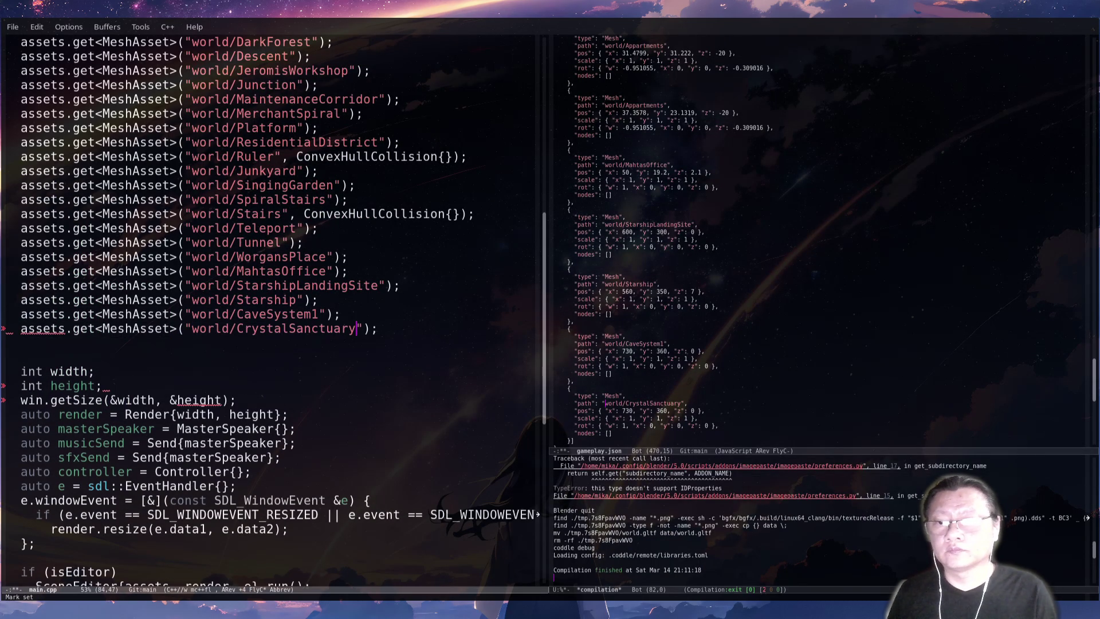
pyautogui.hotkey('ctrl', 'x')
pyautogui.hotkey('ctrl', 's')
pyautogui.hotkey('alt', 'Tab')
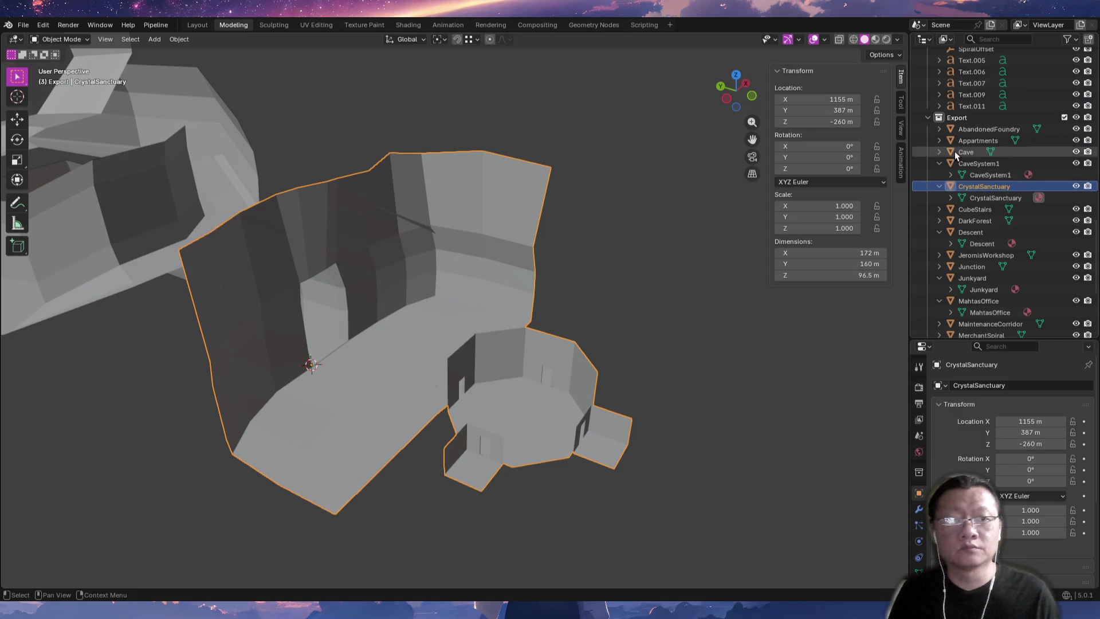
# Change CrystalSanctuary's x position in gameplay.json from 730 to Blender's 1155.
pyautogui.click(842, 100)
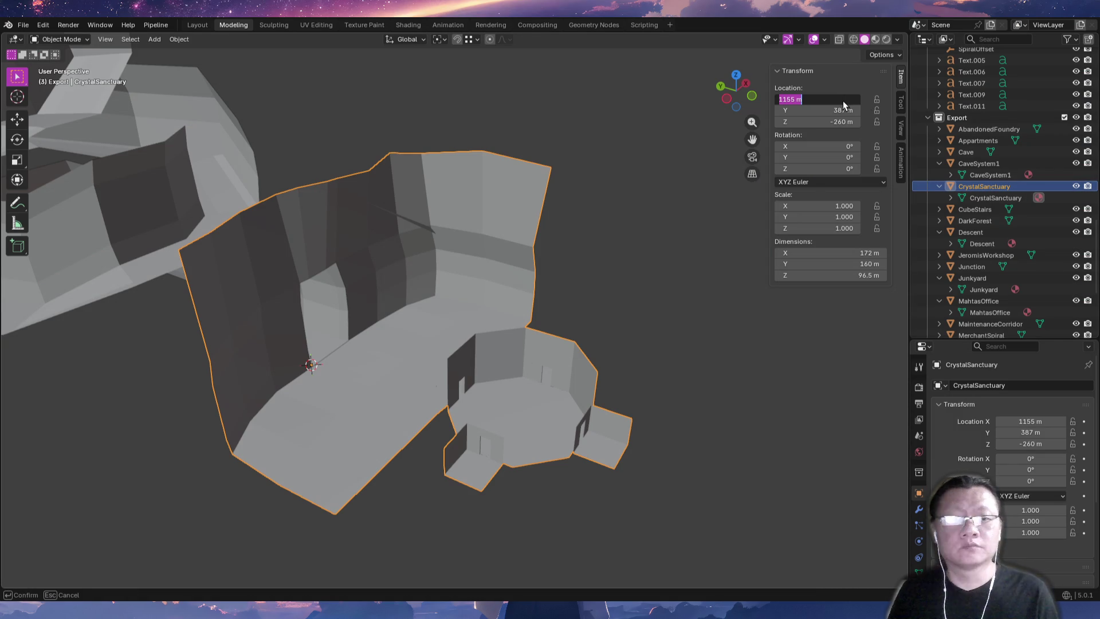
pyautogui.hotkey('alt', 'Tab')
pyautogui.hotkey('ctrl', 'x')
pyautogui.press('o')
pyautogui.hotkey('ctrl', 'x')
pyautogui.press('o')
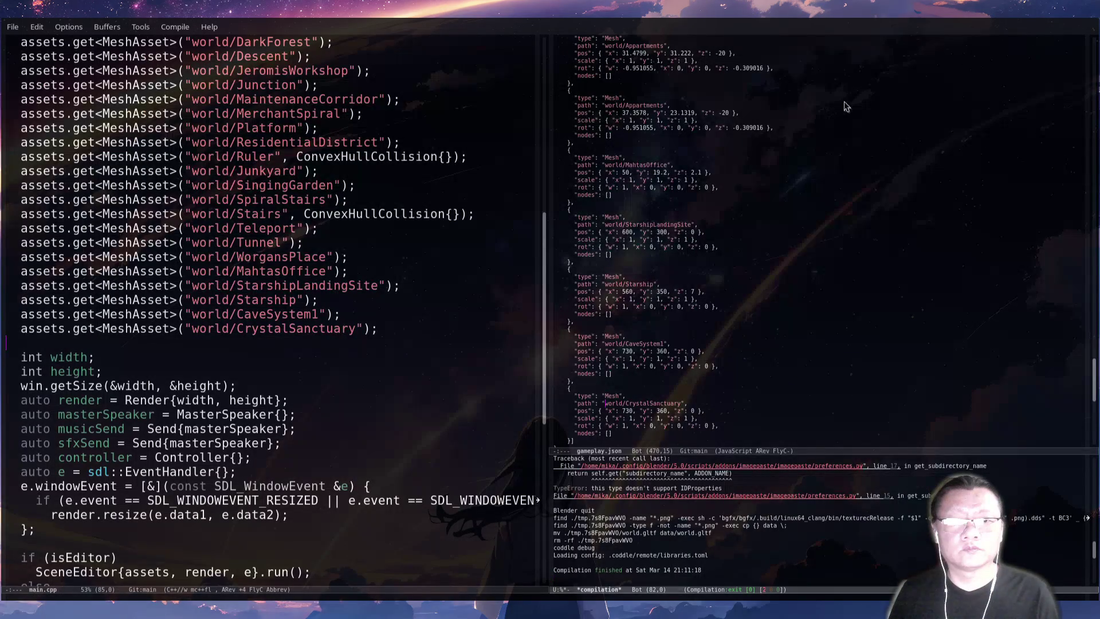
pyautogui.hotkey('ctrl', 'x')
pyautogui.press('o')
pyautogui.hotkey('ctrl', 'x')
pyautogui.press('o')
pyautogui.hotkey('alt', 'd')
pyautogui.write('1155')
# Set its y to 387 and z to -260, then save gameplay.json and rebuild the game.
pyautogui.hotkey('alt', 'Tab')
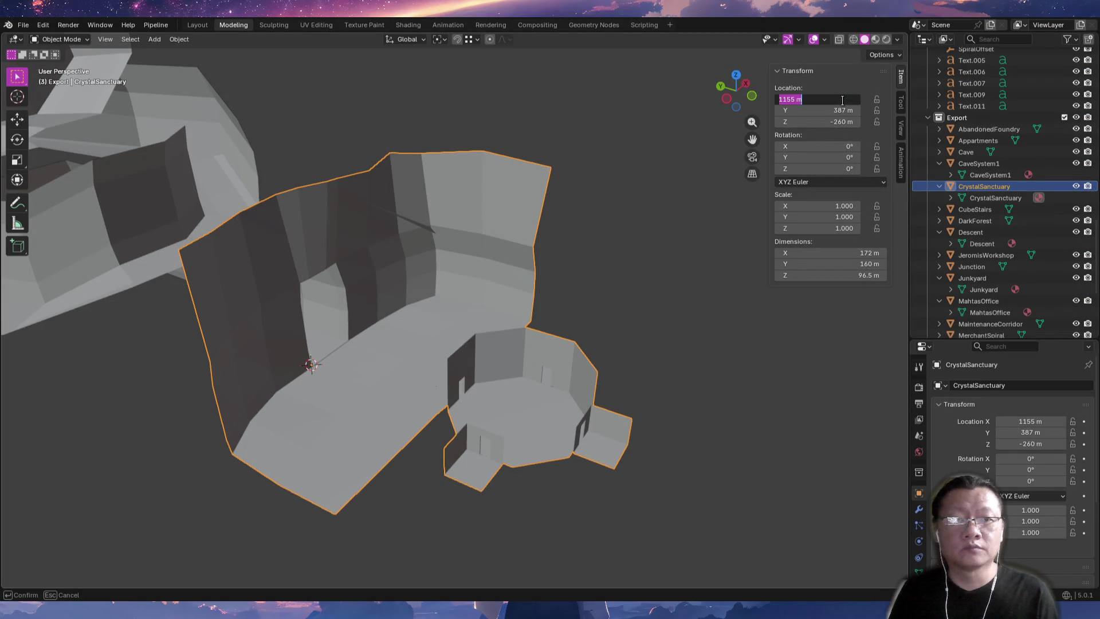
pyautogui.press('Tab')
pyautogui.hotkey('alt', 'Tab')
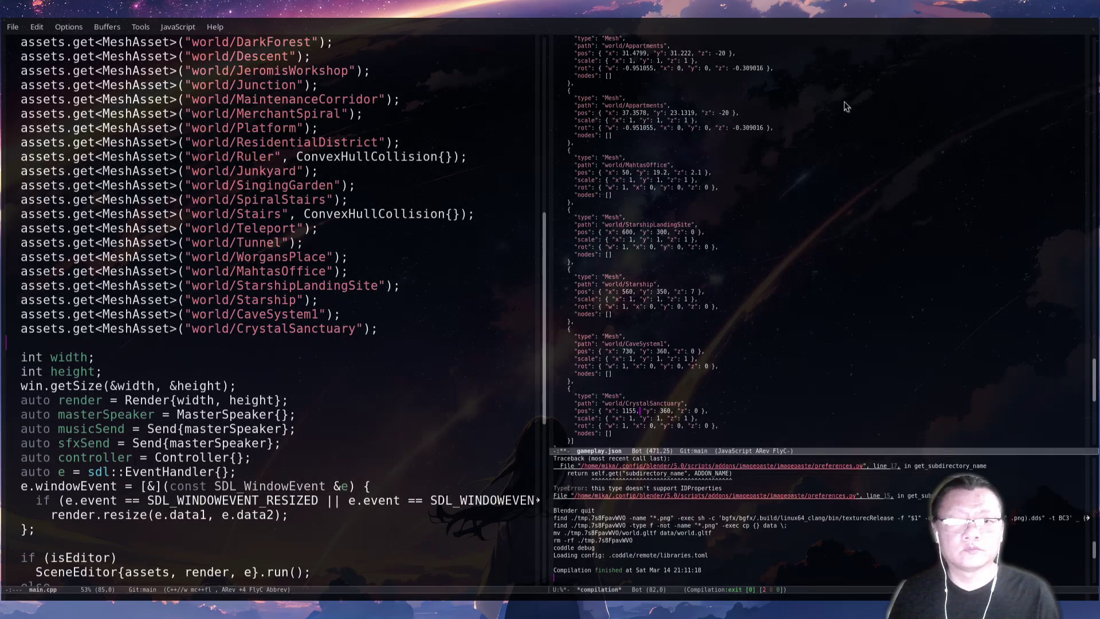
pyautogui.hotkey('alt', 'd')
pyautogui.write('387')
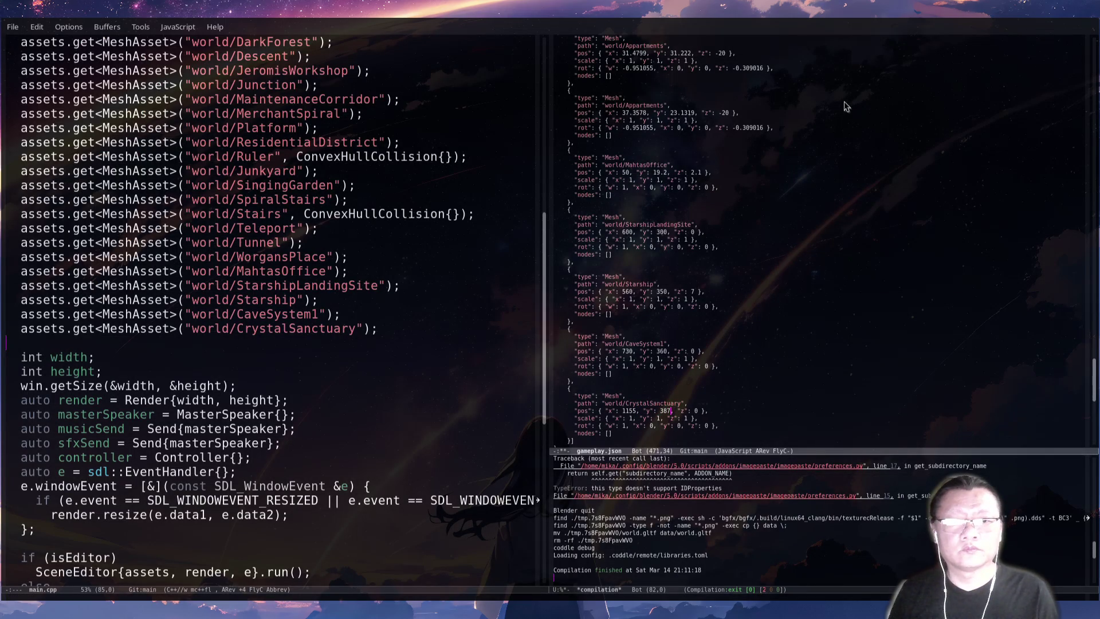
pyautogui.hotkey('alt', 'Tab')
pyautogui.press('Tab')
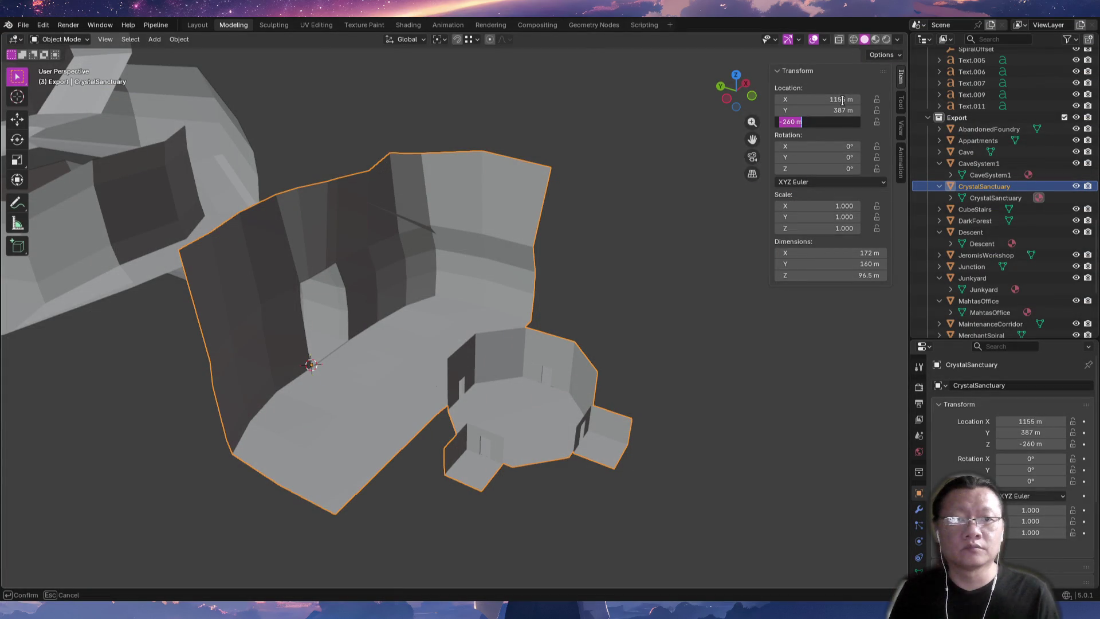
pyautogui.hotkey('alt', 'Tab')
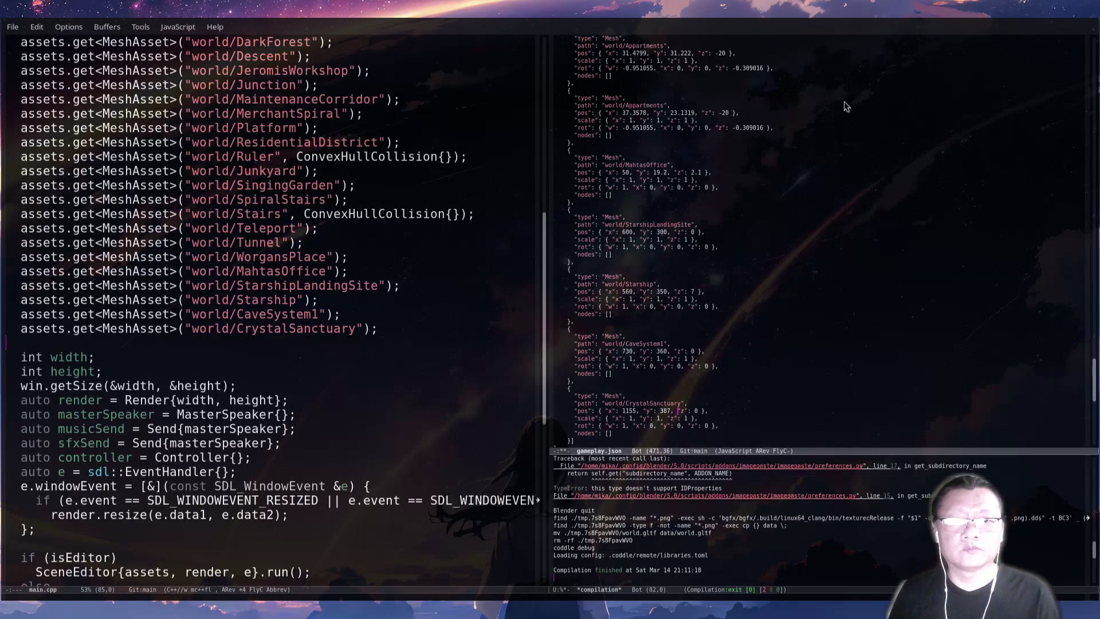
pyautogui.hotkey('alt', 'd')
pyautogui.write('-260')
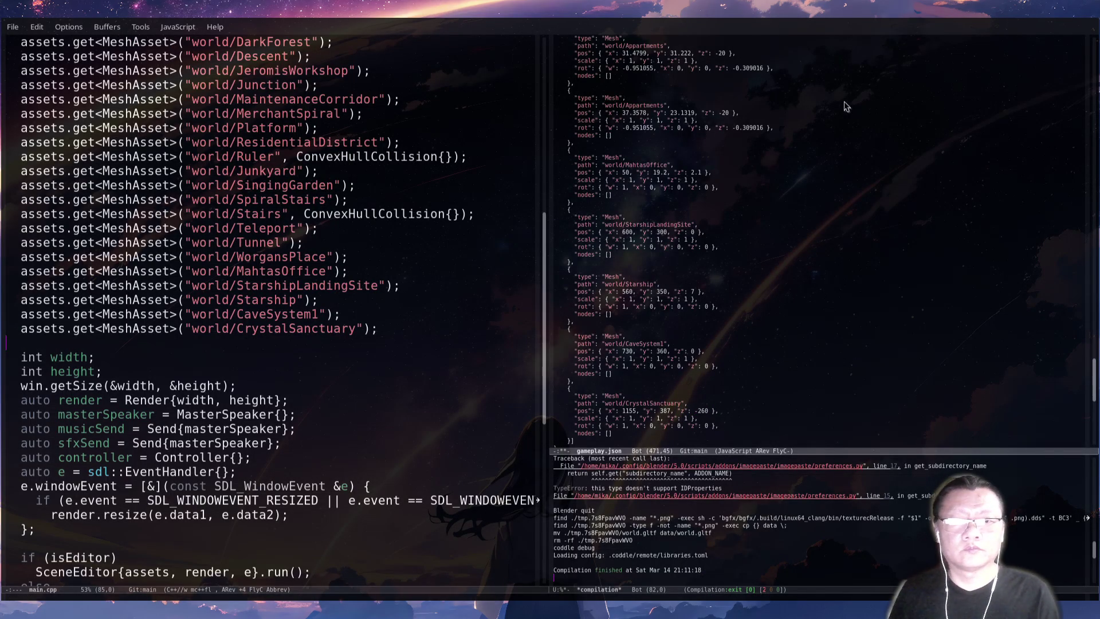
pyautogui.press('F5')
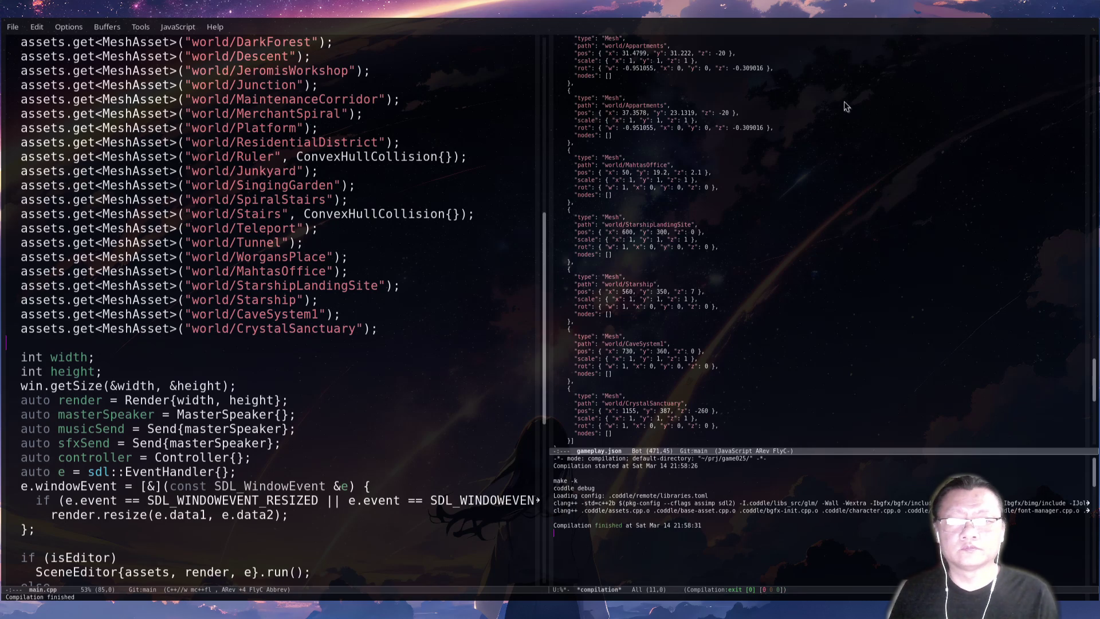
pyautogui.hotkey('alt', 'Tab')
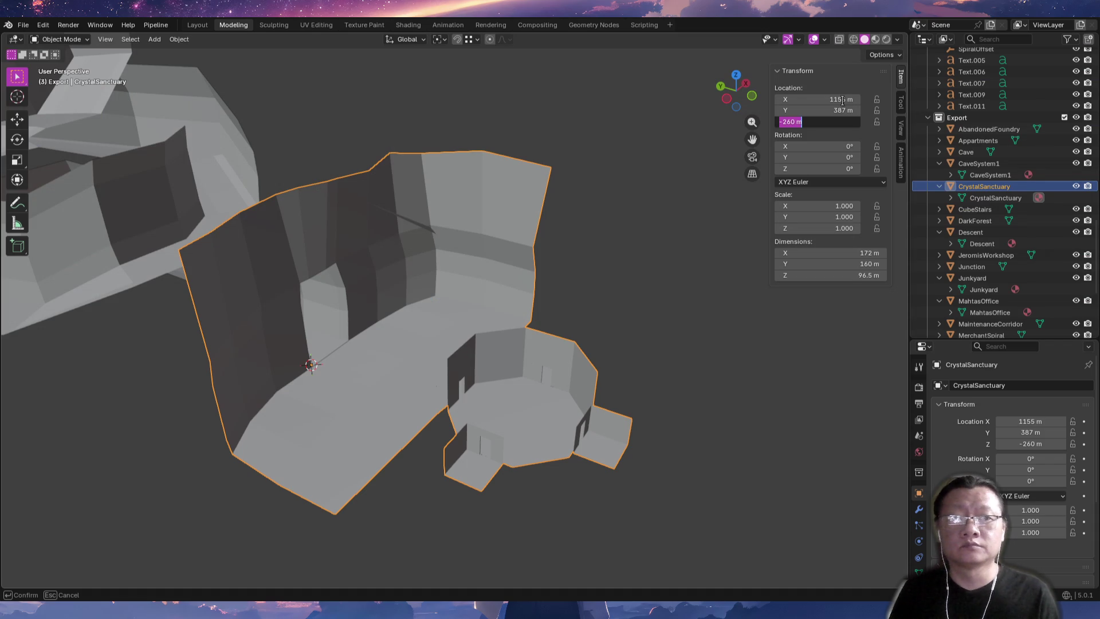
# Save world.blend, export the glTF scene, and run the game in the gdb session.
pyautogui.press('Tab')
pyautogui.press('Tab')
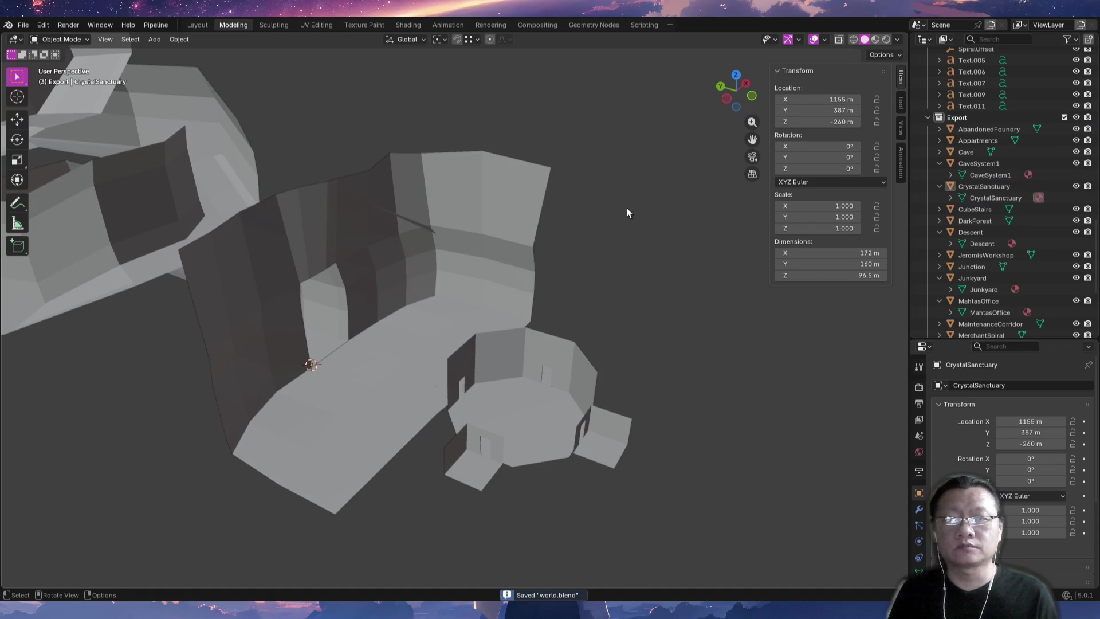
pyautogui.hotkey('alt', 'Tab')
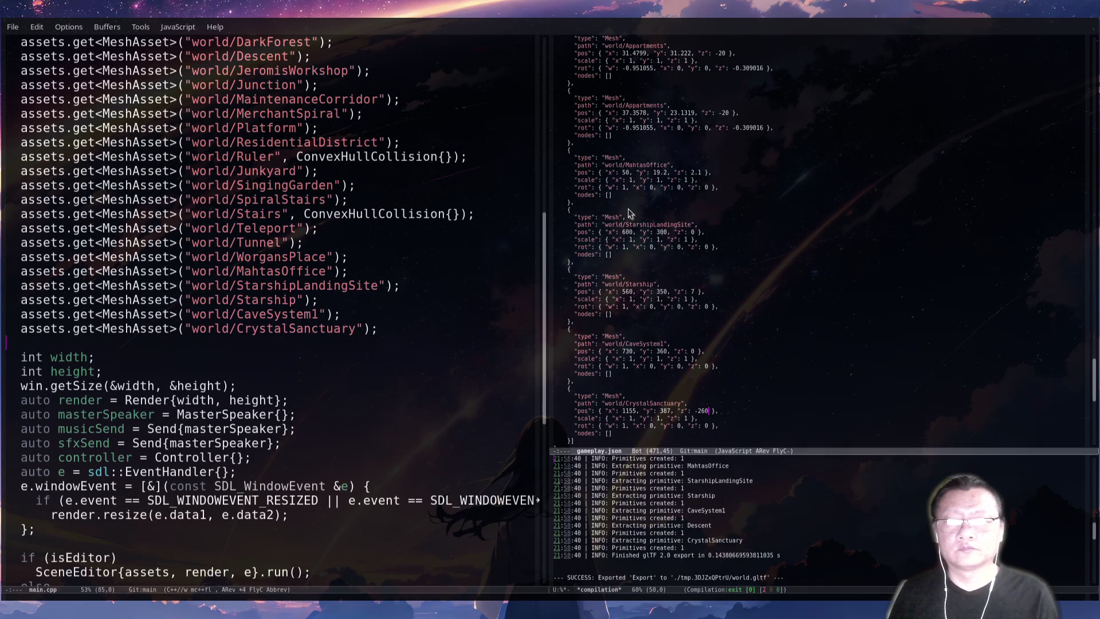
pyautogui.press('Return')
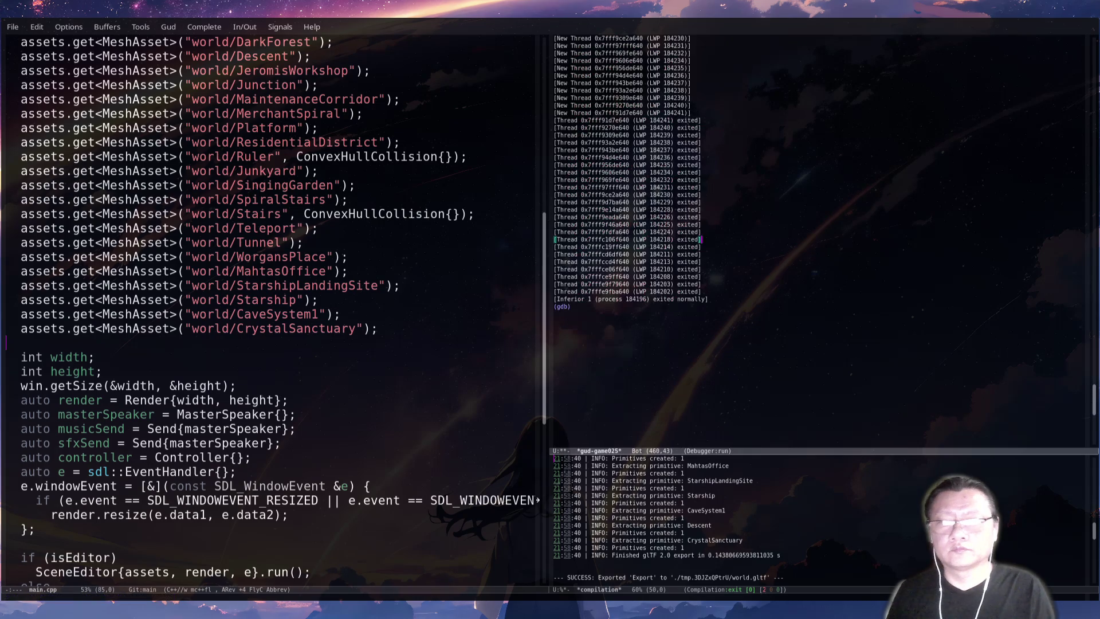
pyautogui.write('run')
pyautogui.press('Return')
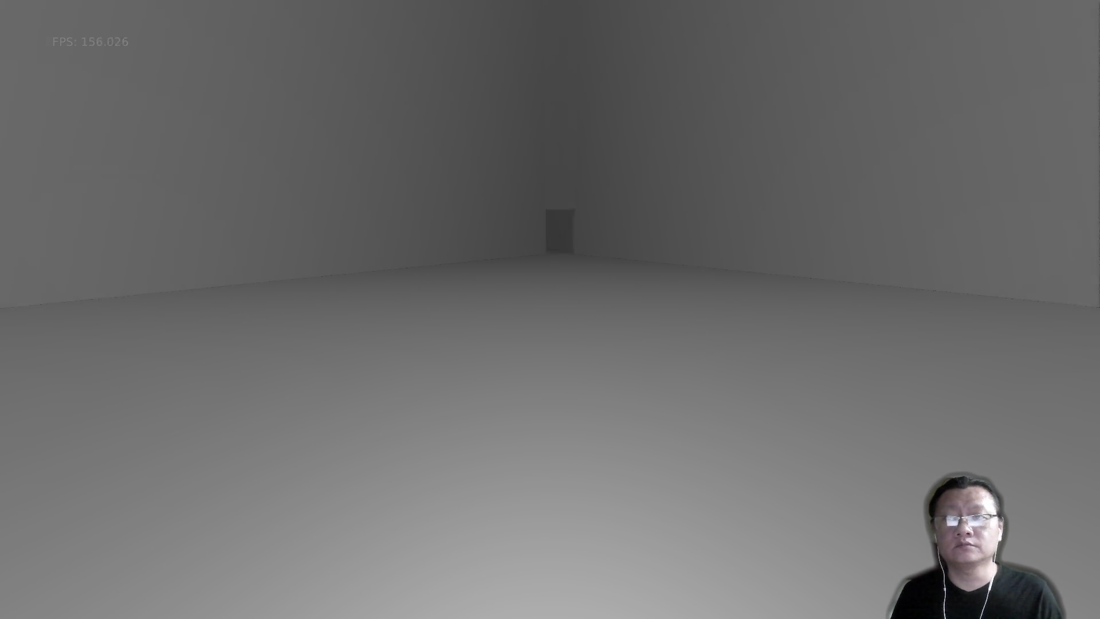
# Walk through the chamber's doorway, past the ledge wall, and down the angular cave corridors.
pyautogui.press('w')
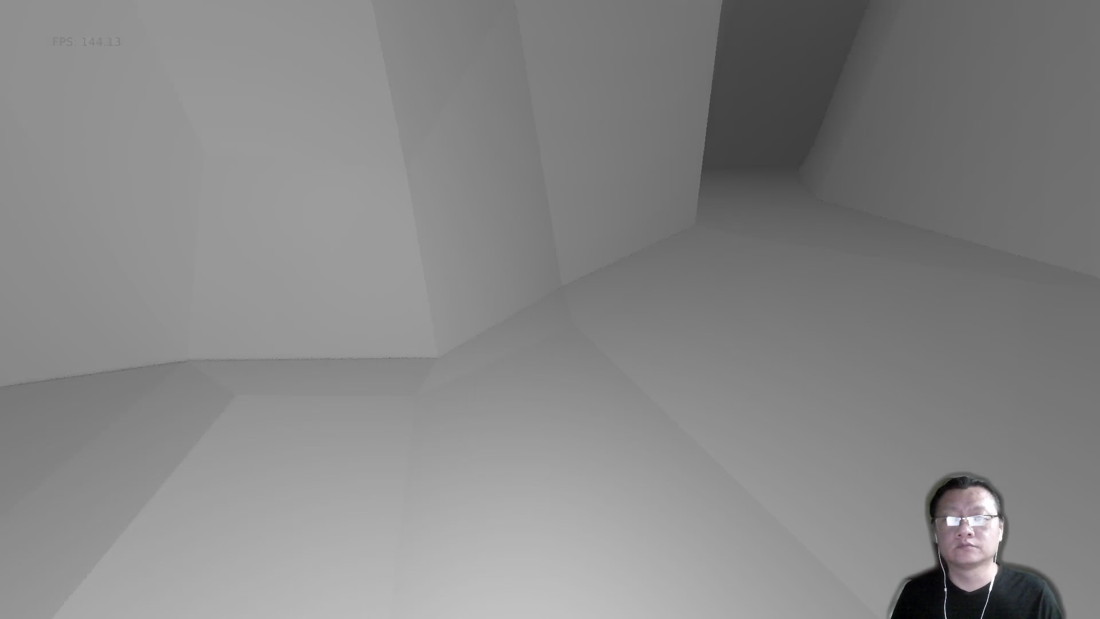
pyautogui.press('w')
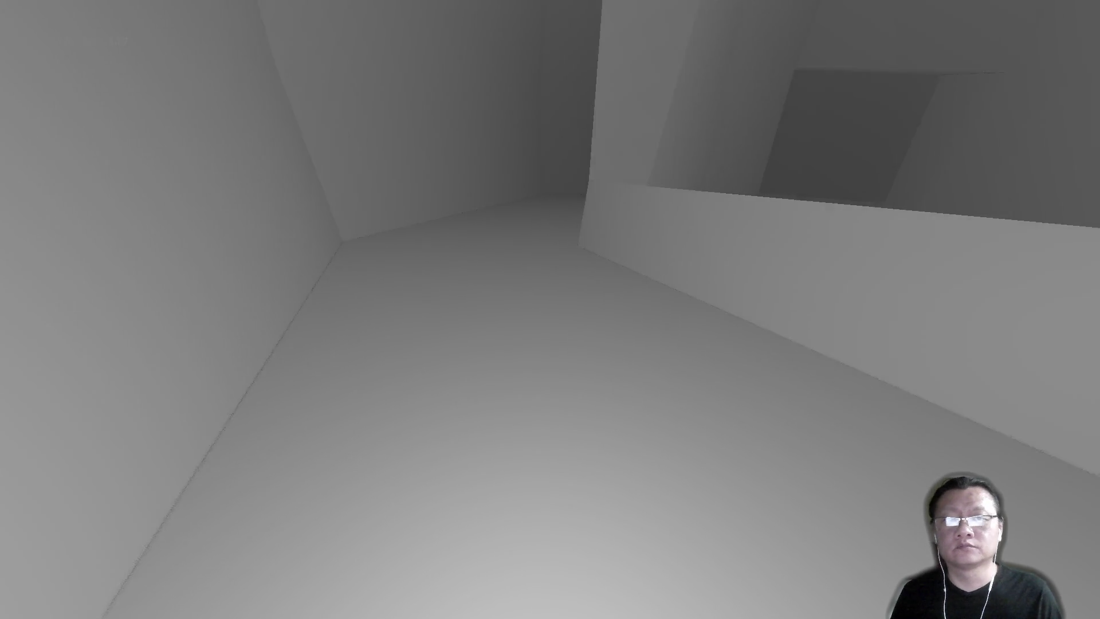
pyautogui.press('w')
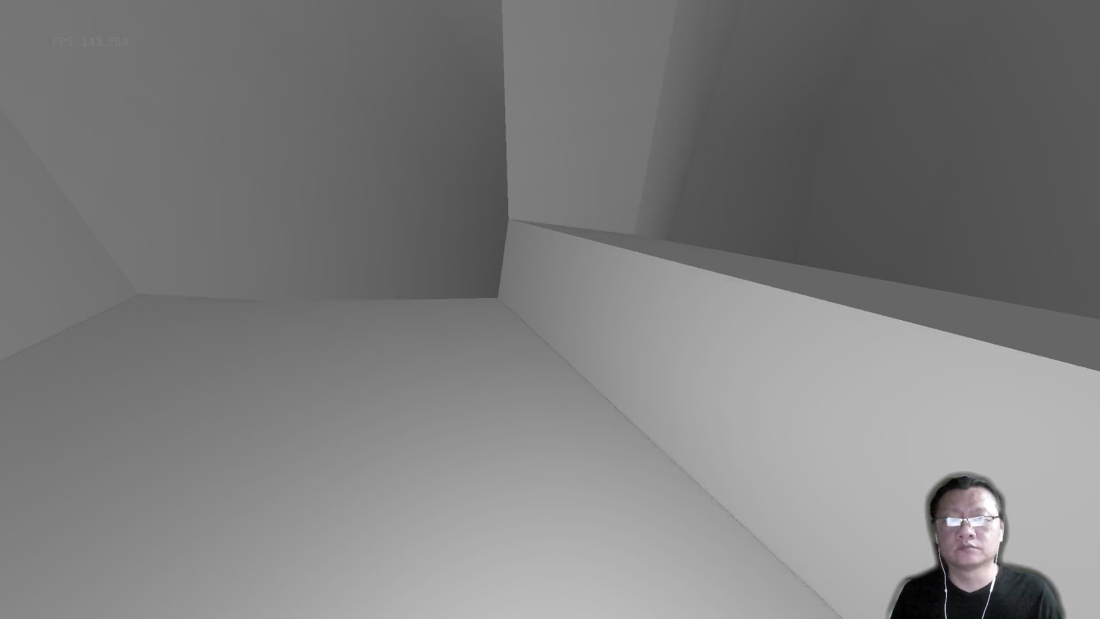
pyautogui.press('w')
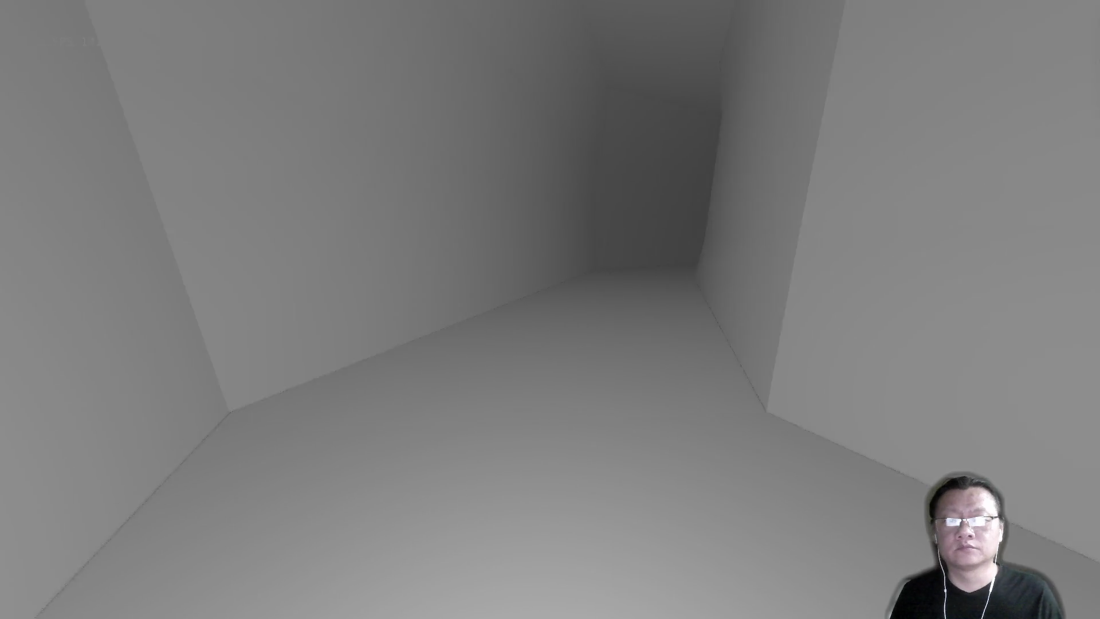
pyautogui.press('w')
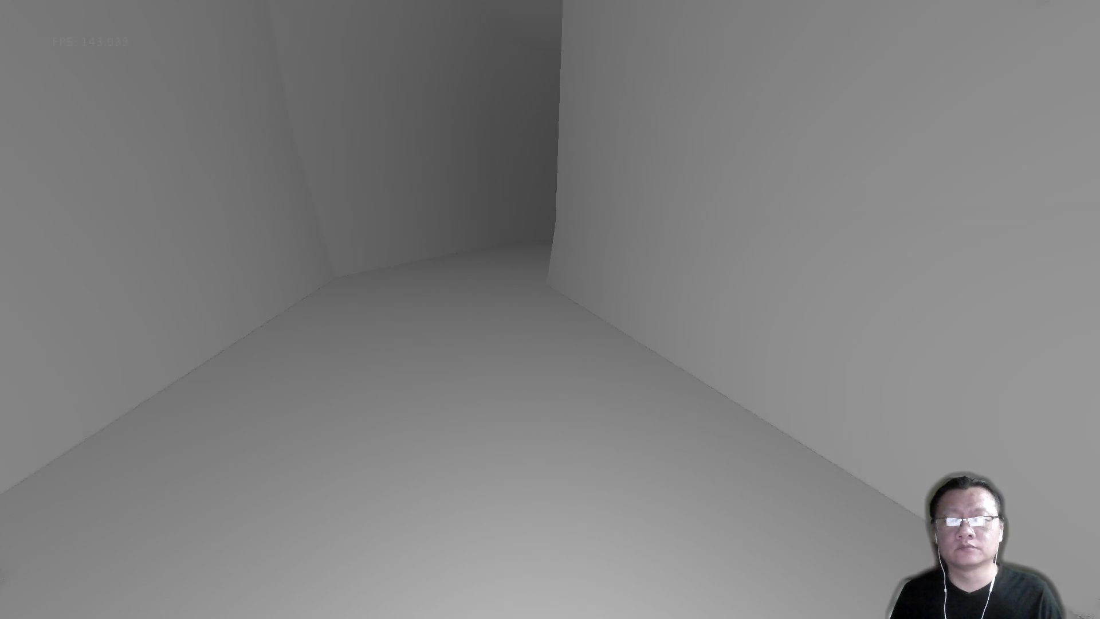
pyautogui.press('w')
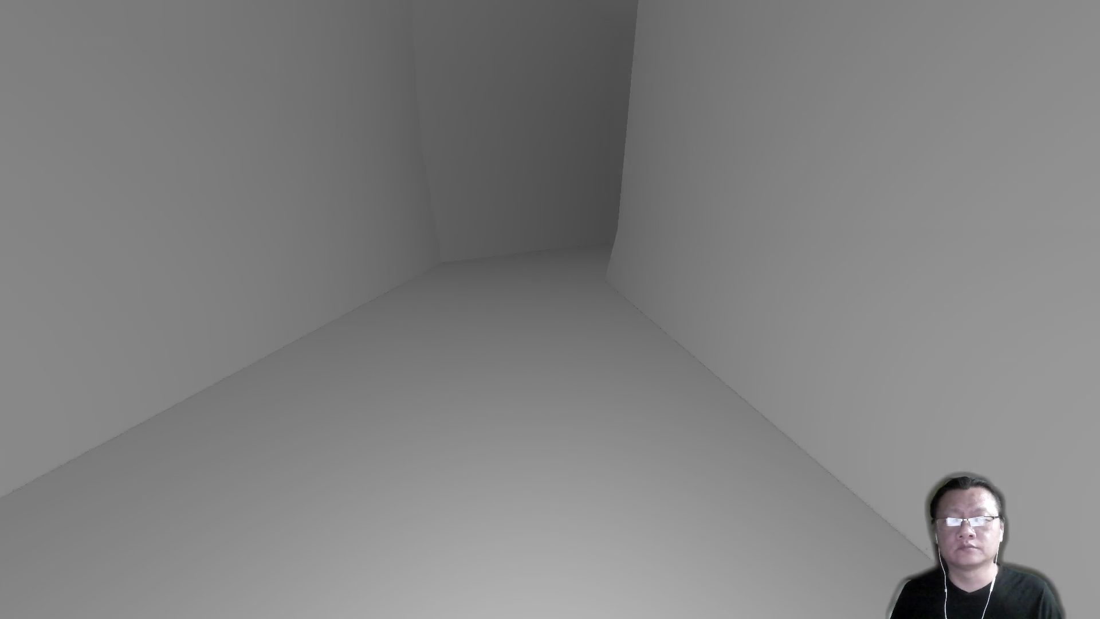
pyautogui.press('w')
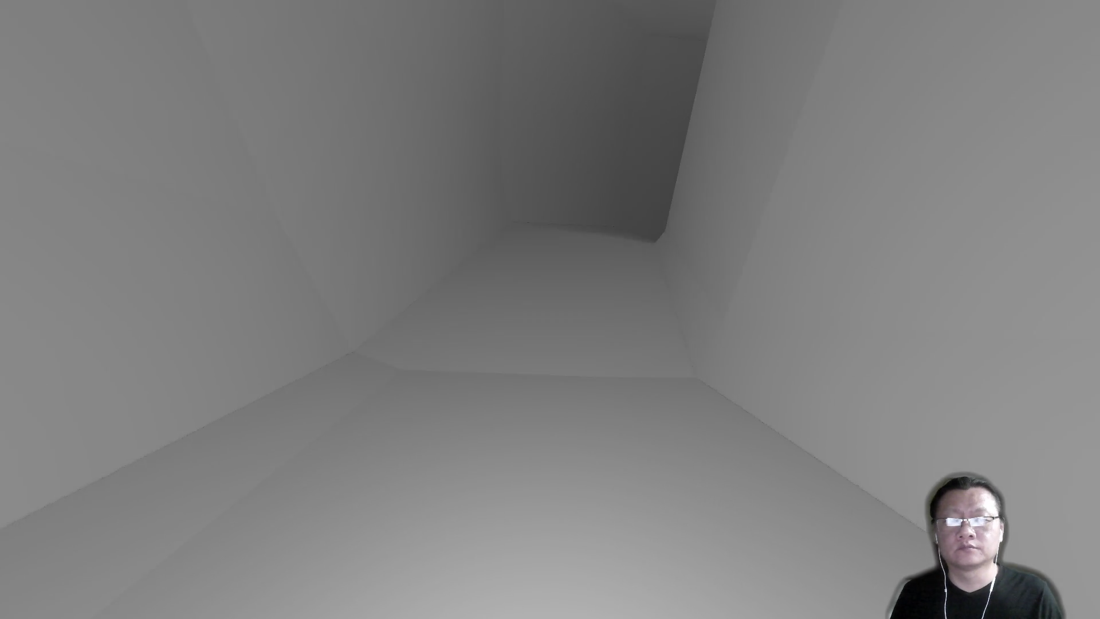
pyautogui.press('w')
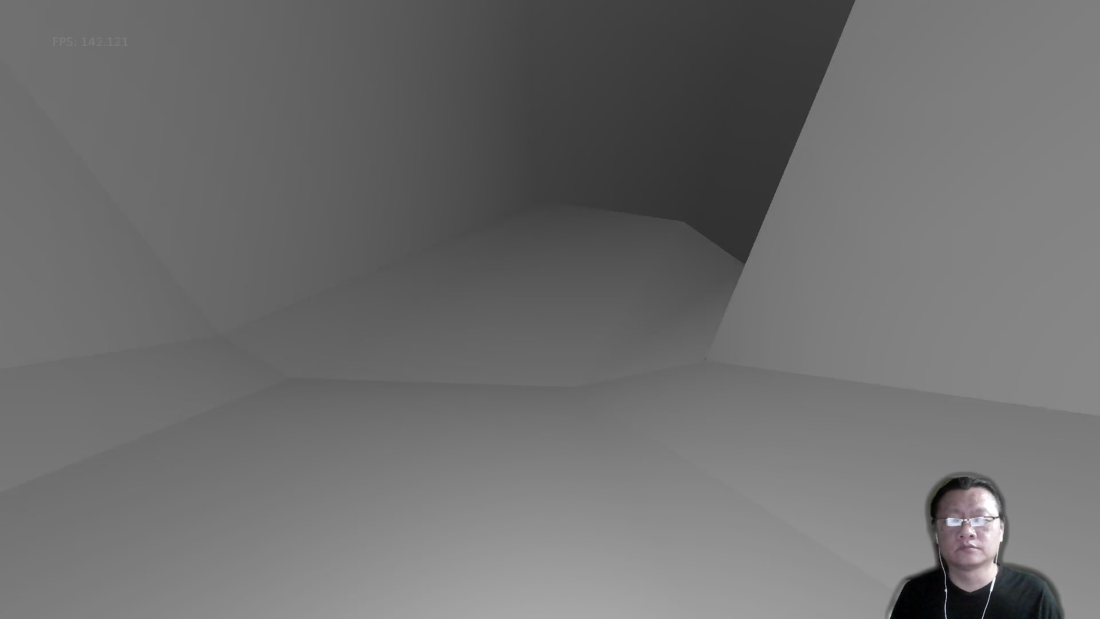